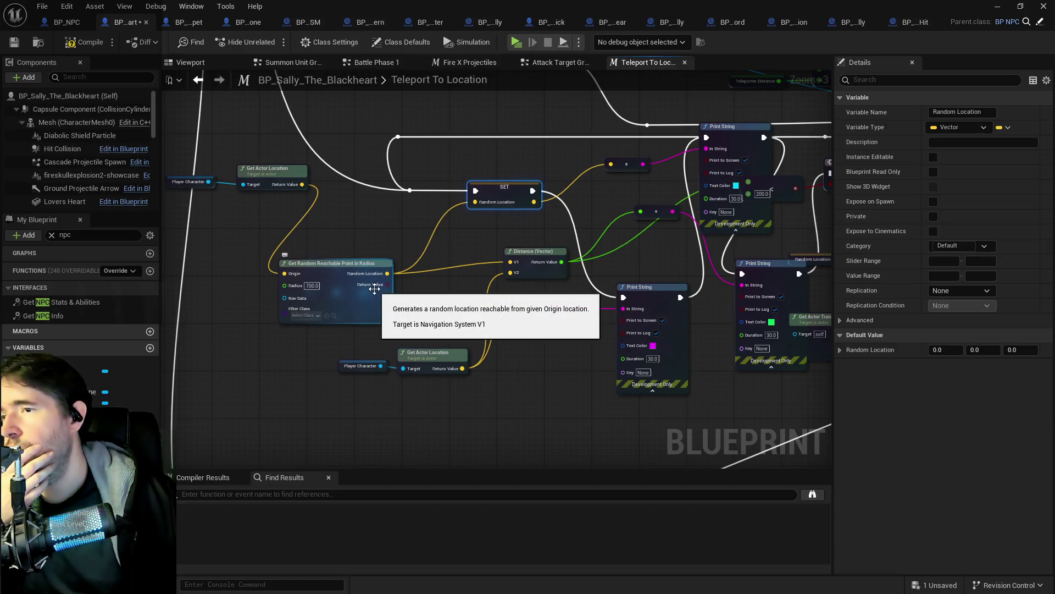
Pan the Teleport To Location graph, then go back to the Chapter_1_Dead_Girl_Wonderland level viewport
left_click_drag(271, 231, 439, 219)
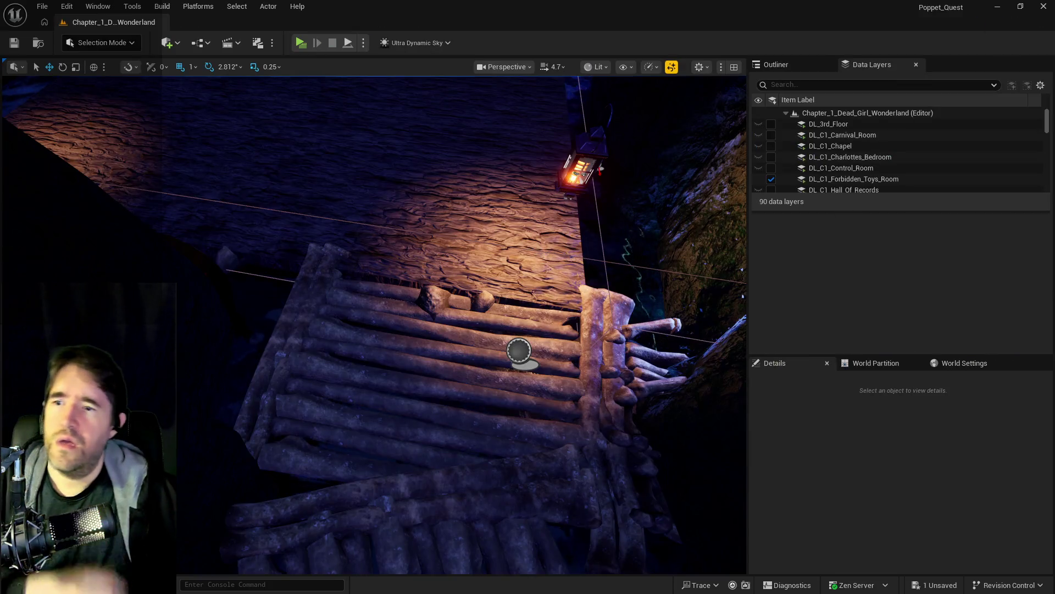
left_click_drag(524, 253, 525, 252)
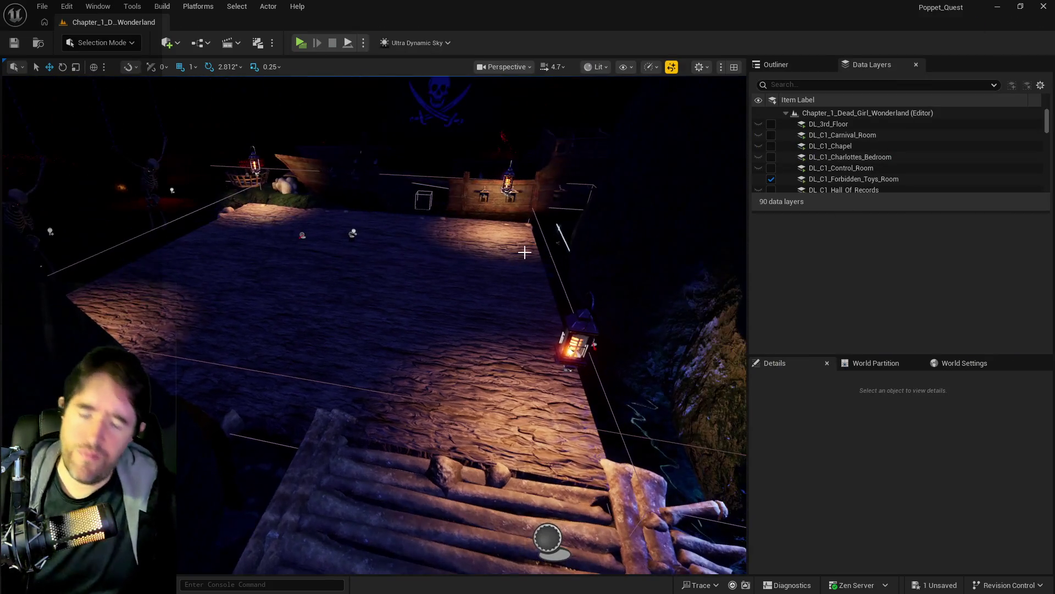
Turn on the navmesh overlay, filter the Outliner by 'nav', and delete NavMeshBoundsVolume
key("p")
left_click_drag(391, 361, 380, 361)
left_click(801, 68)
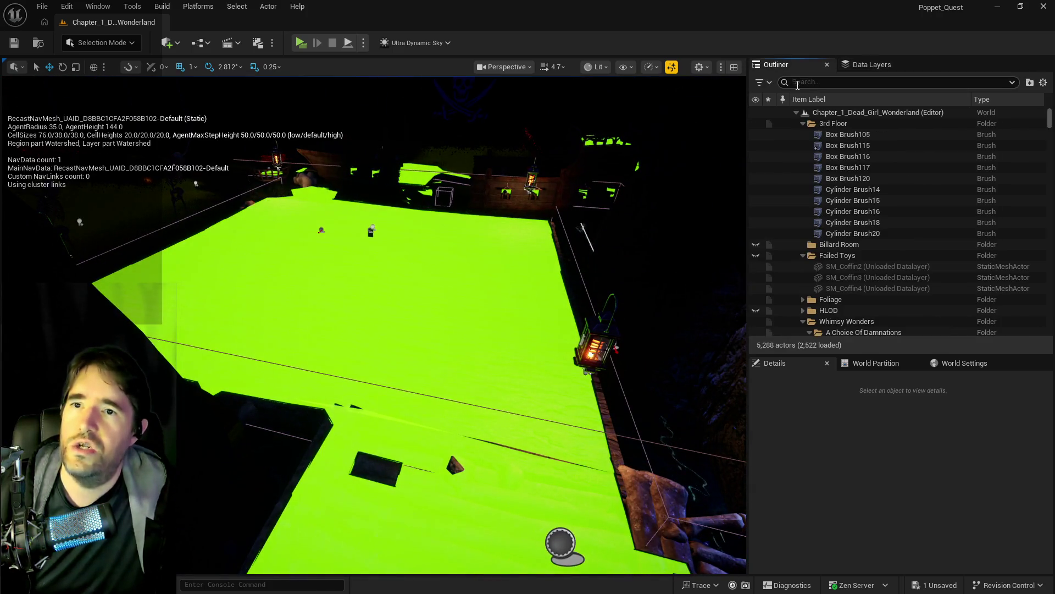
type("may")
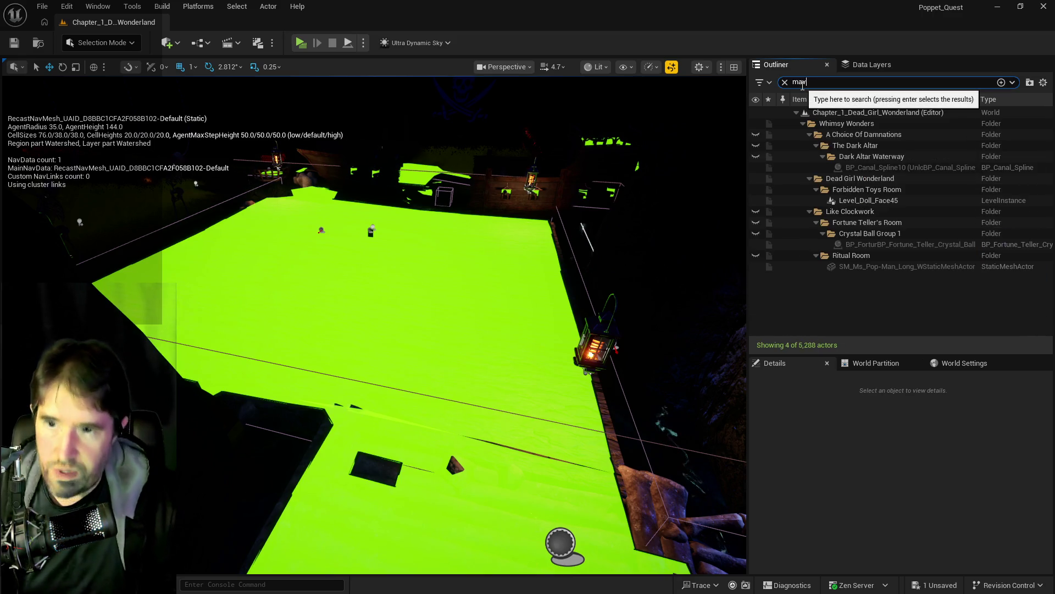
key("BackSpace")
key("BackSpace")
key("BackSpace")
key("BackSpace")
type("av")
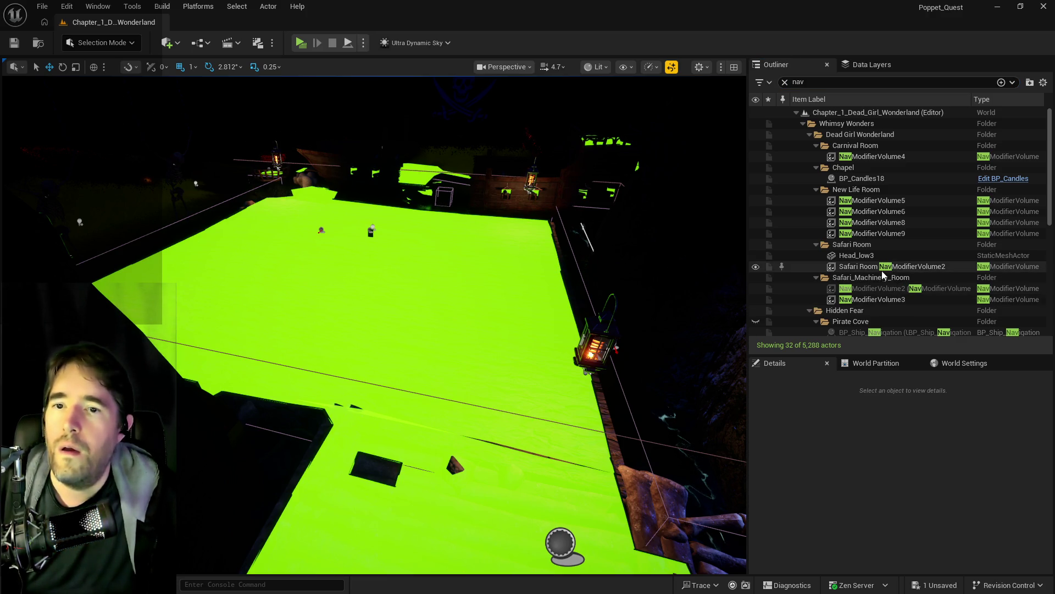
scroll(852, 295, "down", 5)
scroll(851, 297, "down", 2)
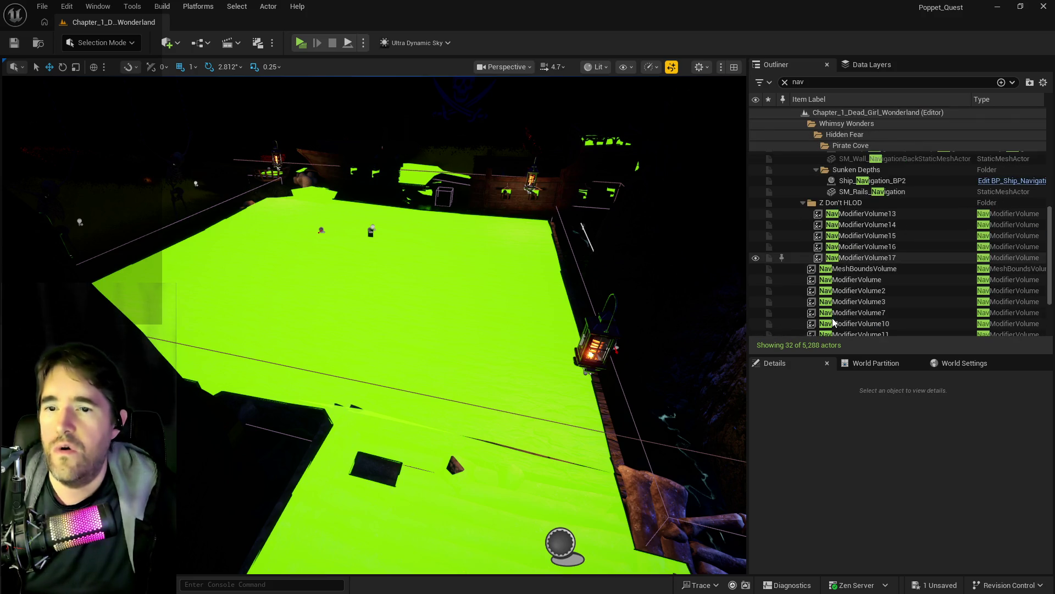
left_click(831, 269)
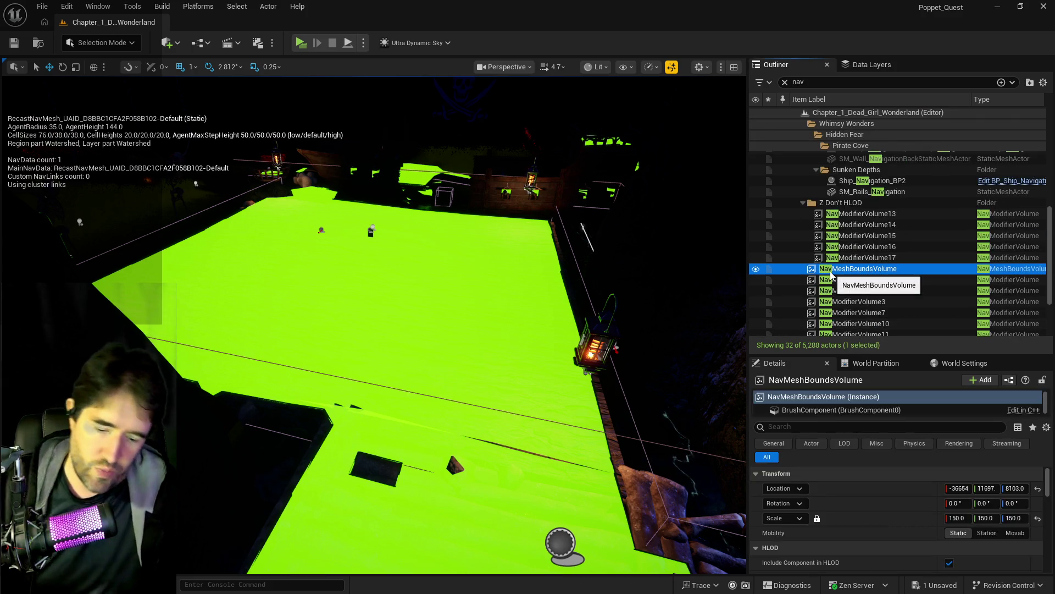
key("Delete")
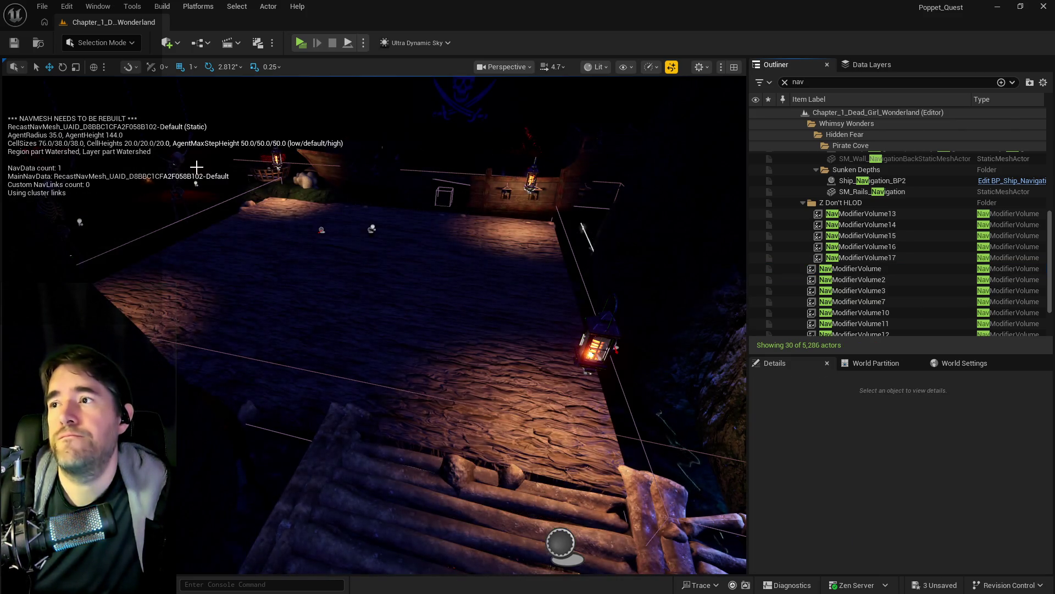
left_click_drag(369, 251, 330, 252)
Fly the camera over the water and deck, then bring up the Quick Add actor list
mouse_move(239, 78)
left_mouse_down()
mouse_move(239, 39)
mouse_move(544, 236)
mouse_move(403, 253)
left_mouse_up()
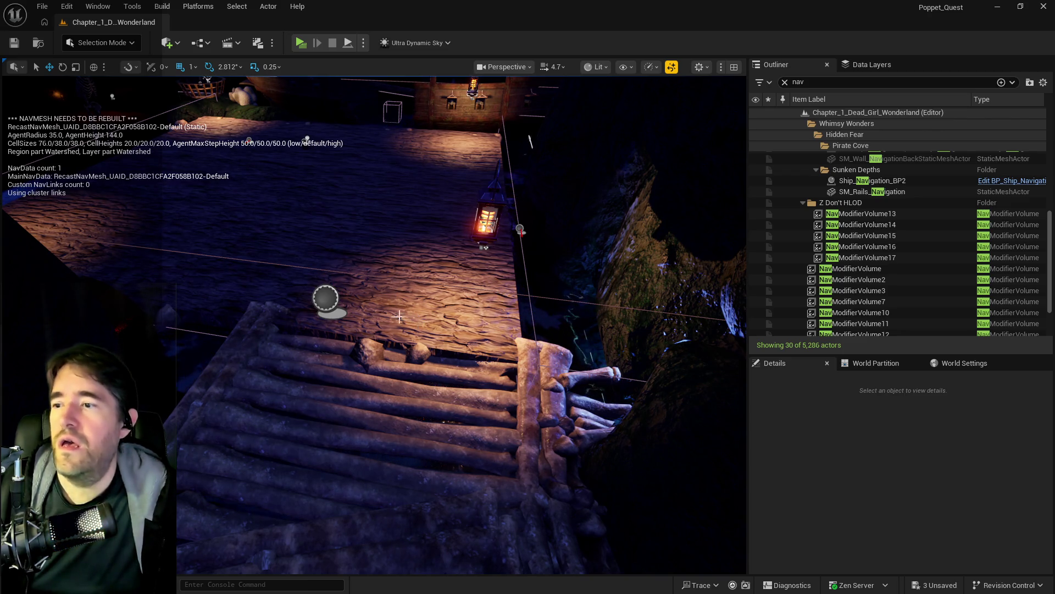
left_click_drag(314, 248, 404, 297)
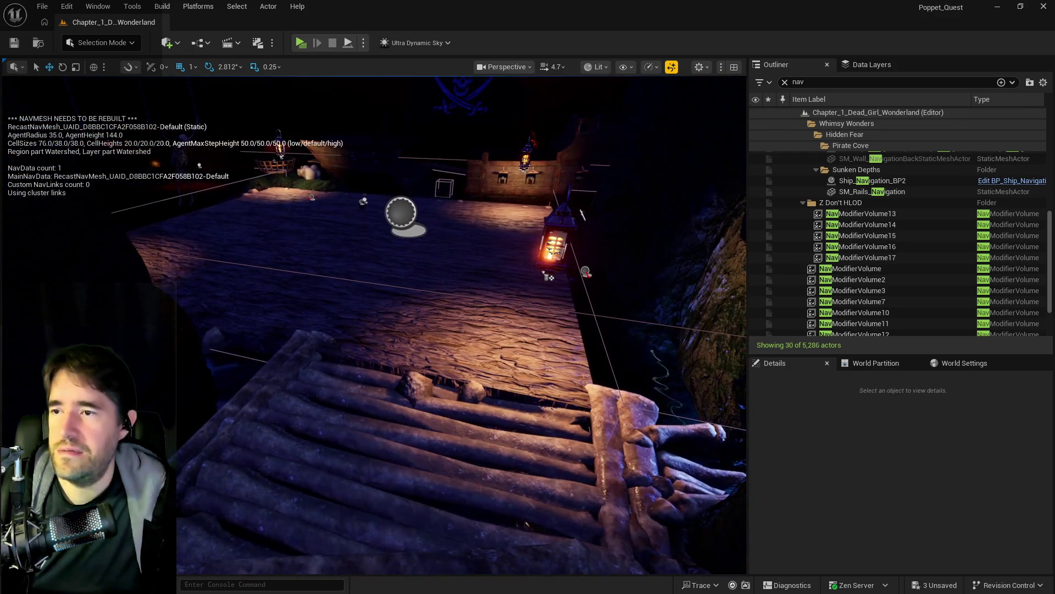
left_click(167, 42)
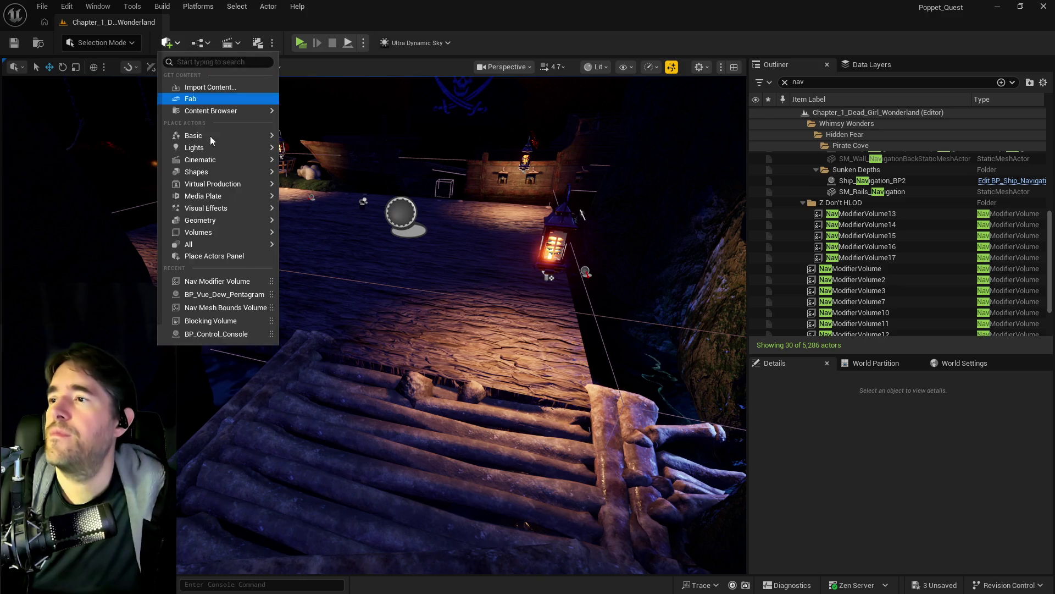
Place a Nav Mesh Bounds Volume at scale 50, save the level, and start a play preview
mouse_move(216, 235)
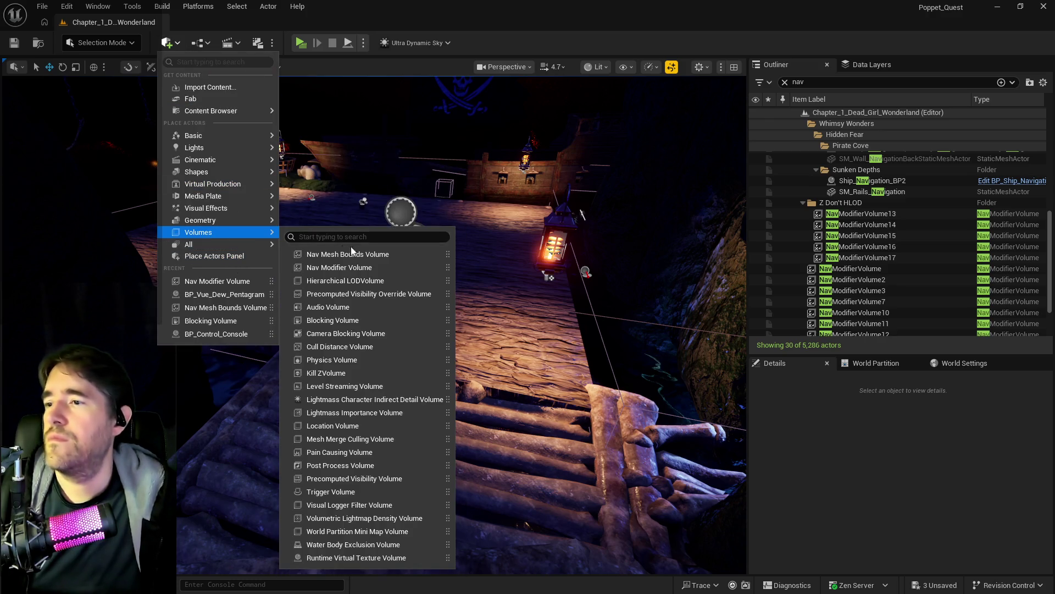
left_click(445, 254)
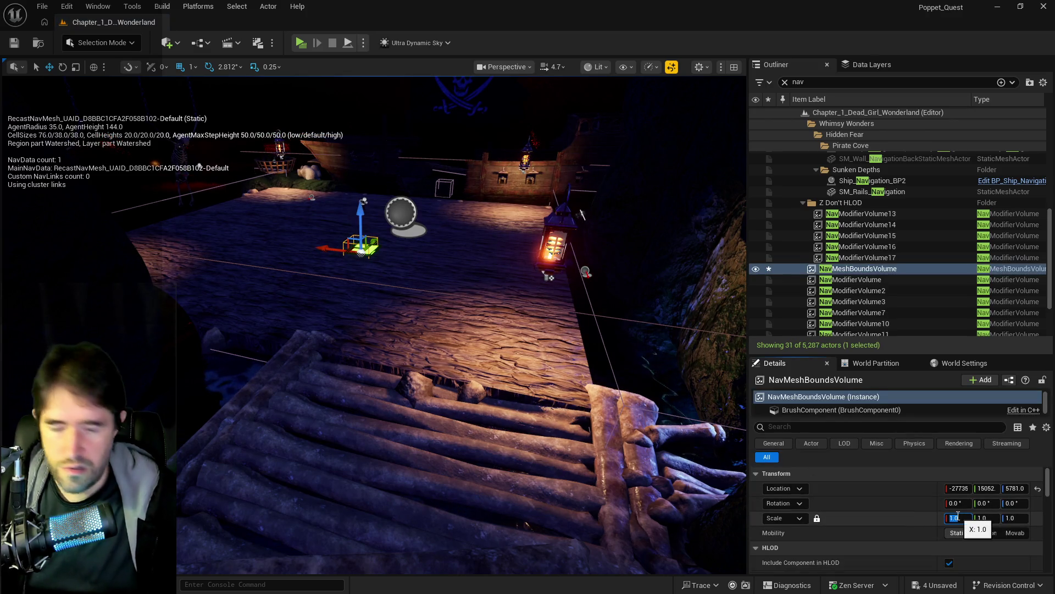
key("Return")
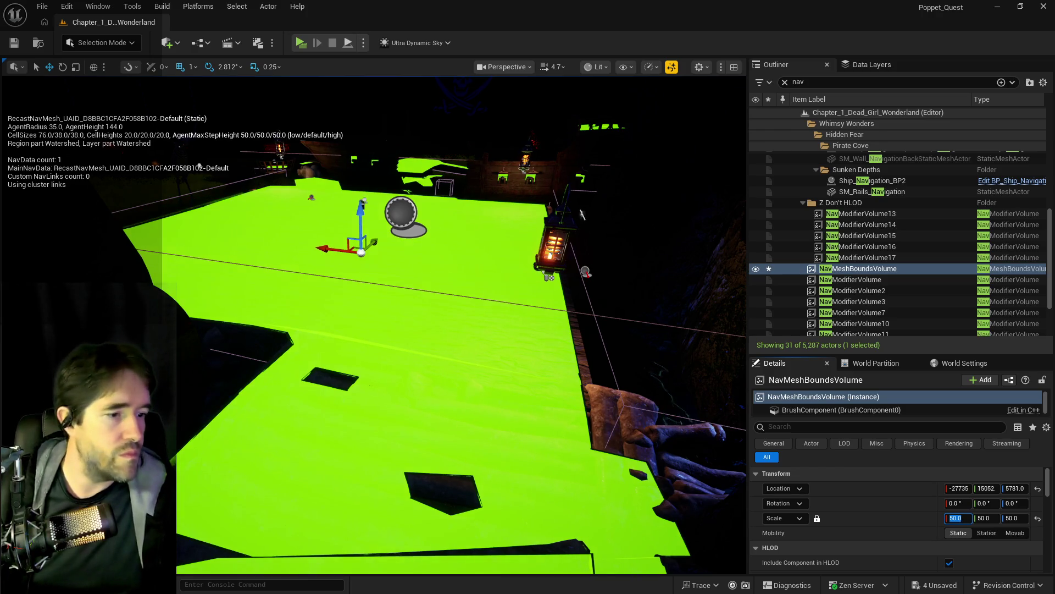
key("ctrl+s")
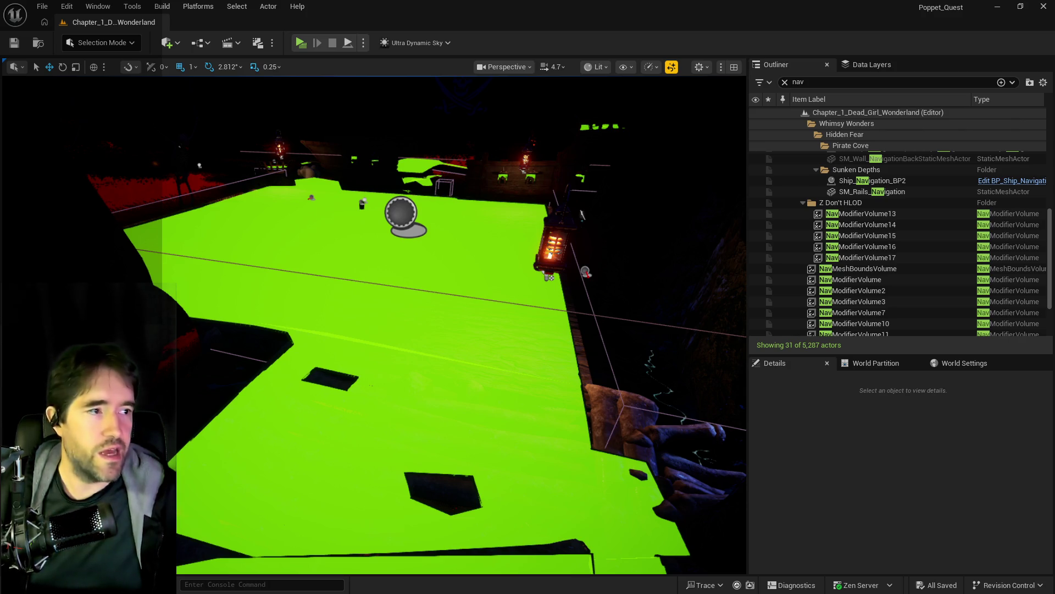
left_click_drag(199, 166, 241, 71)
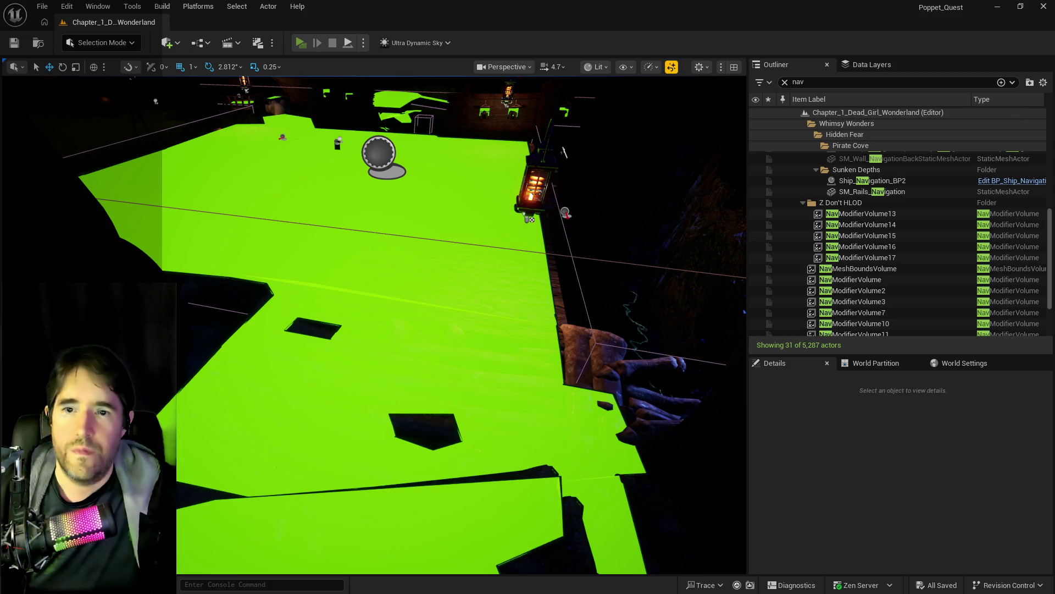
key("alt+p")
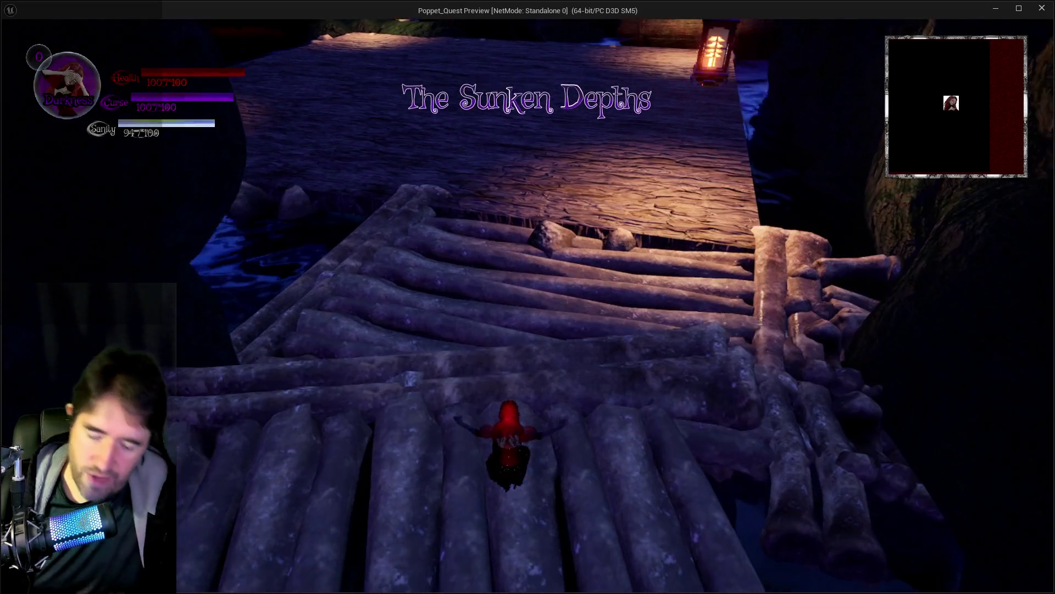
Dismiss the chapter select screen, then walk and leap the character up the log steps
key("Escape")
left_click(455, 161)
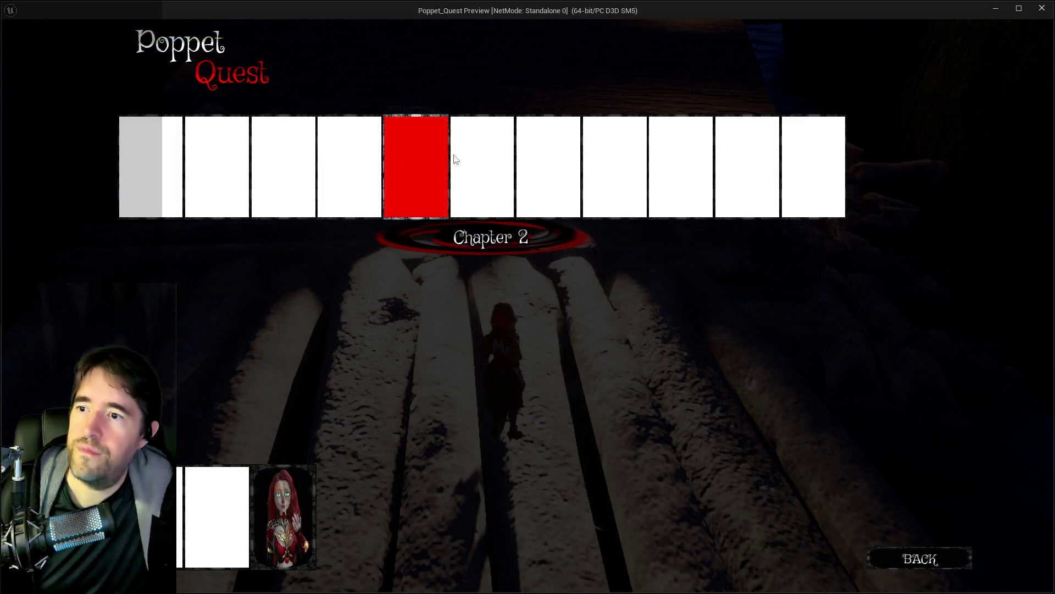
key("Escape")
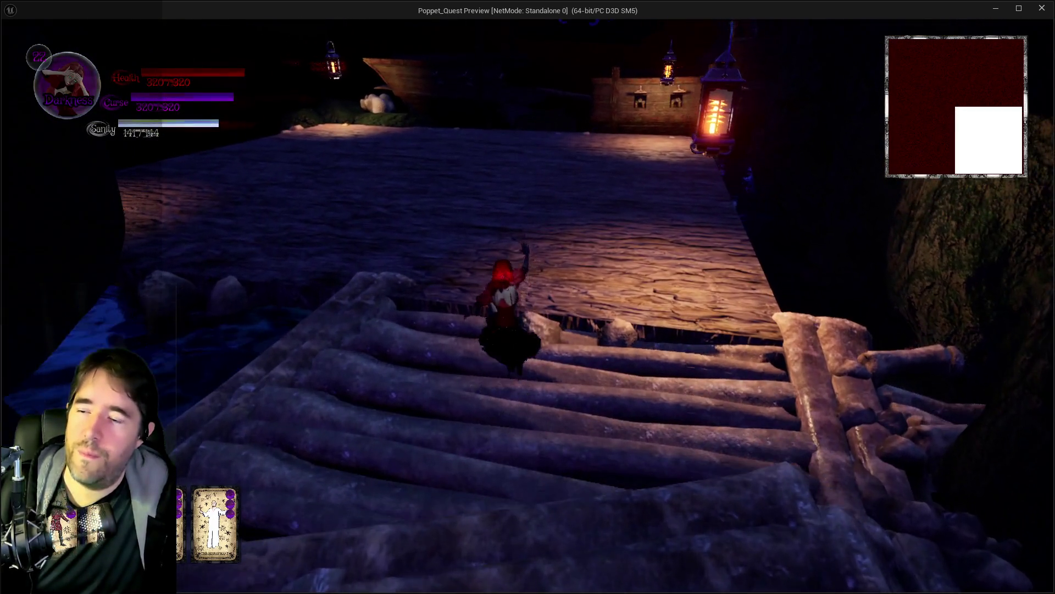
key("w")
key("space")
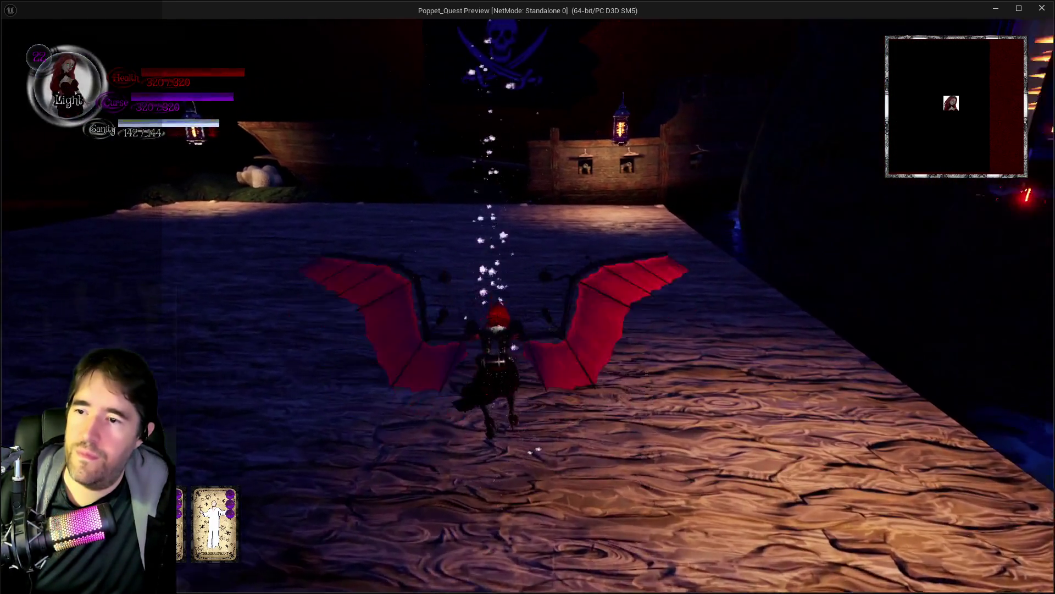
Walk the character along the deck into the boss arena
key("w")
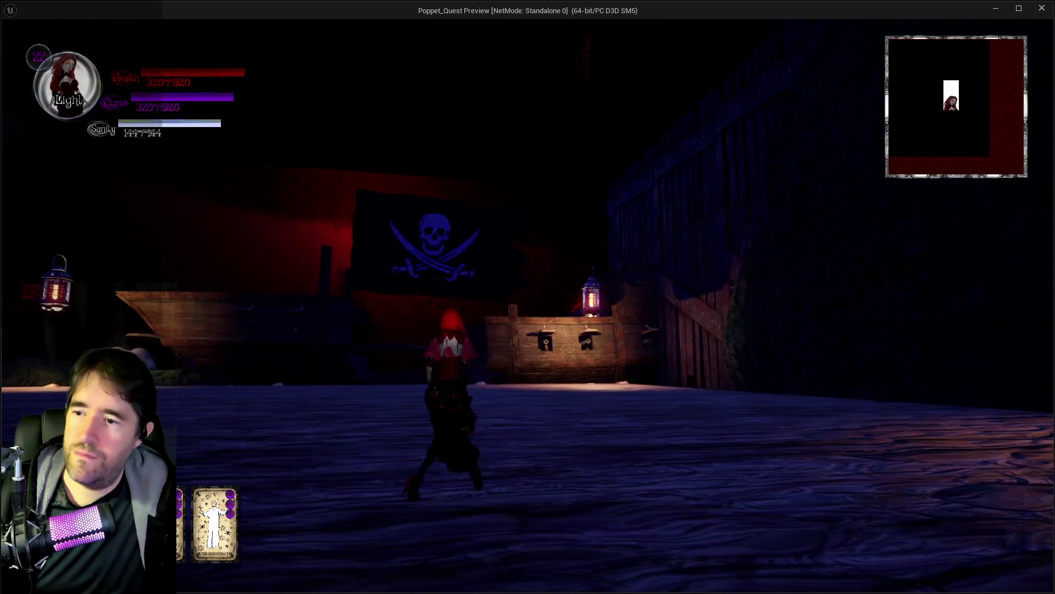
key("w")
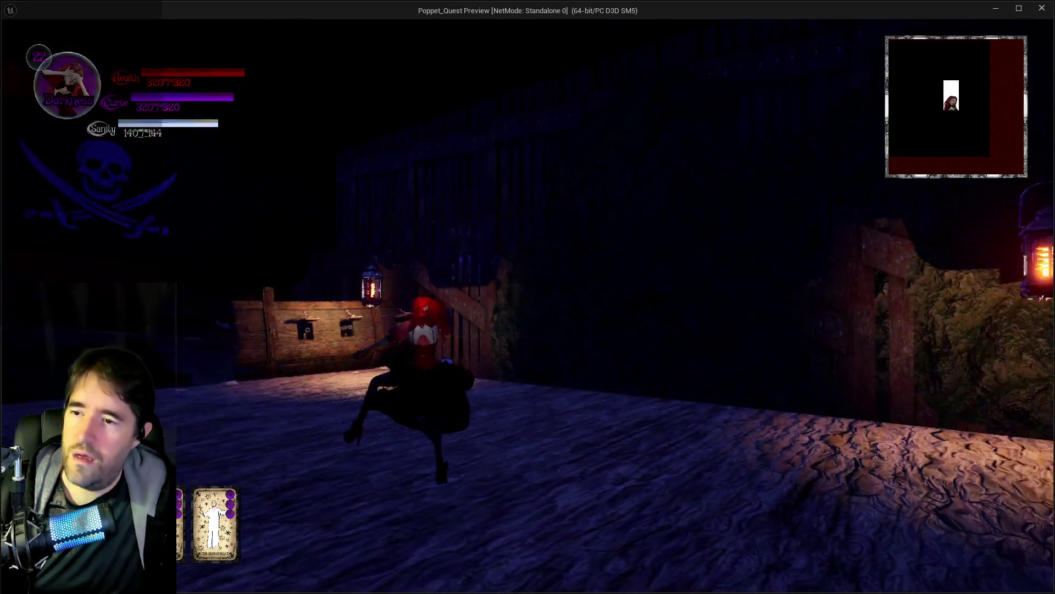
key("w")
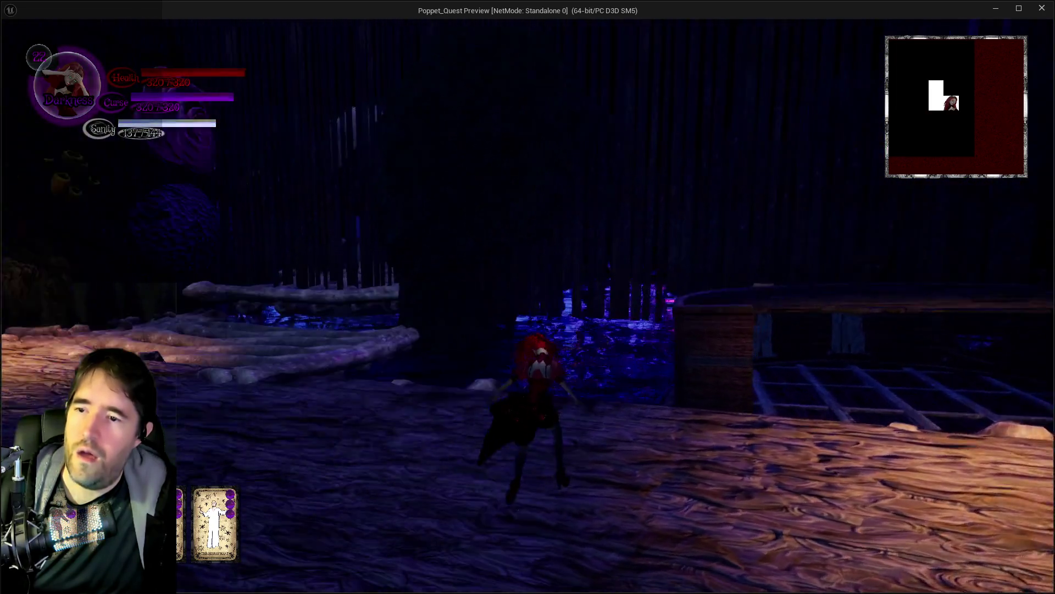
key("w")
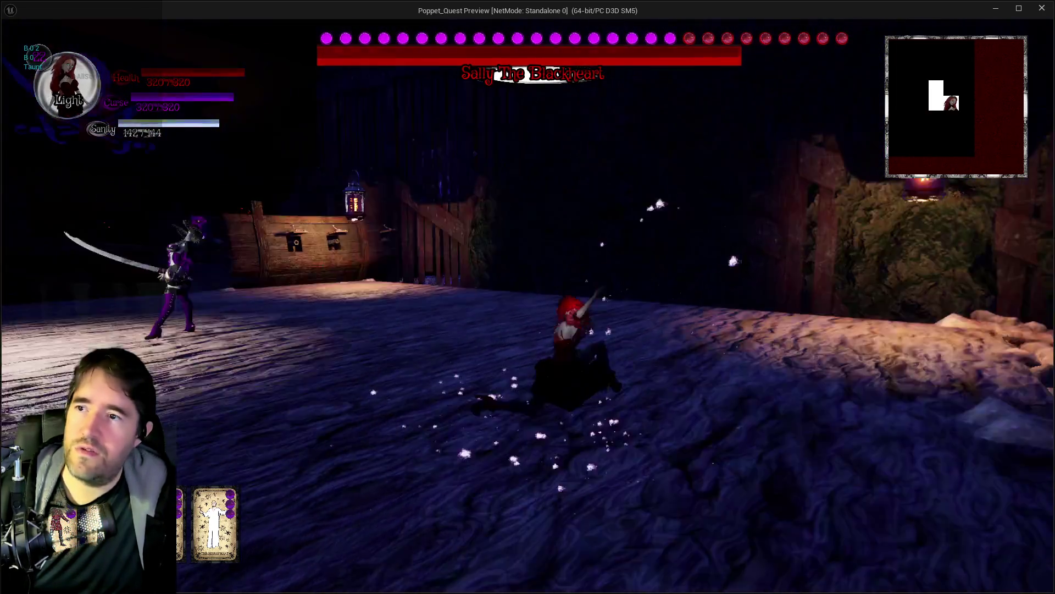
key("w")
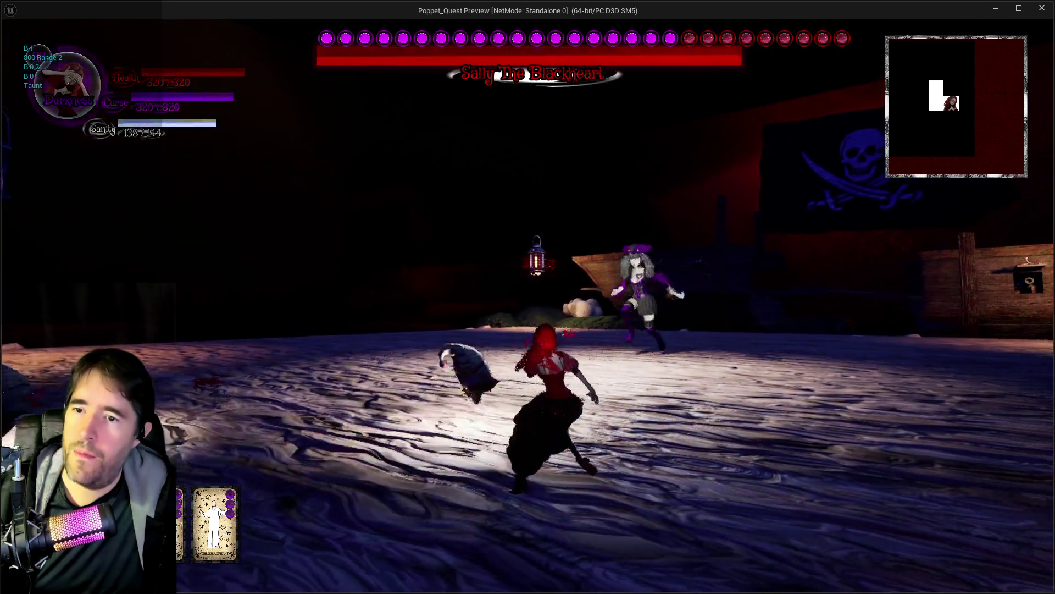
key("w")
key("w")
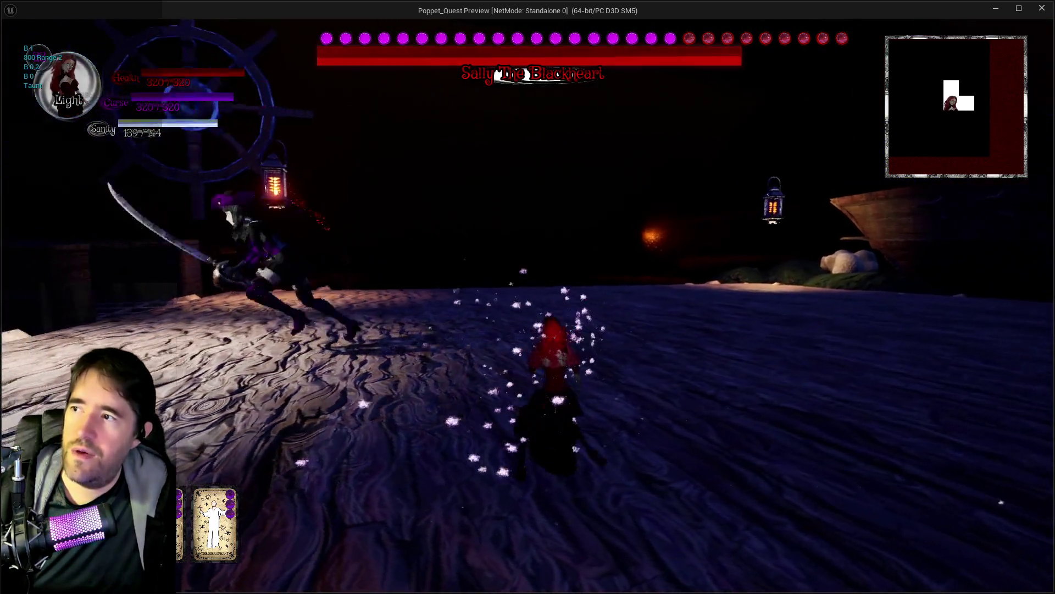
Fight Sally The Blackheart, running around the deck and casting the sparkle ability
key("w")
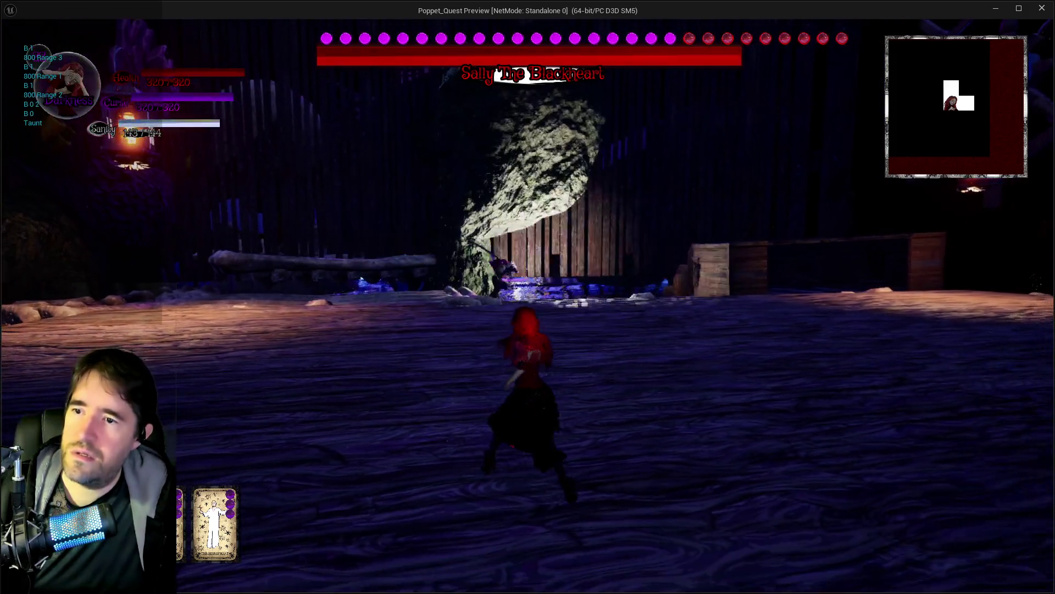
key("w")
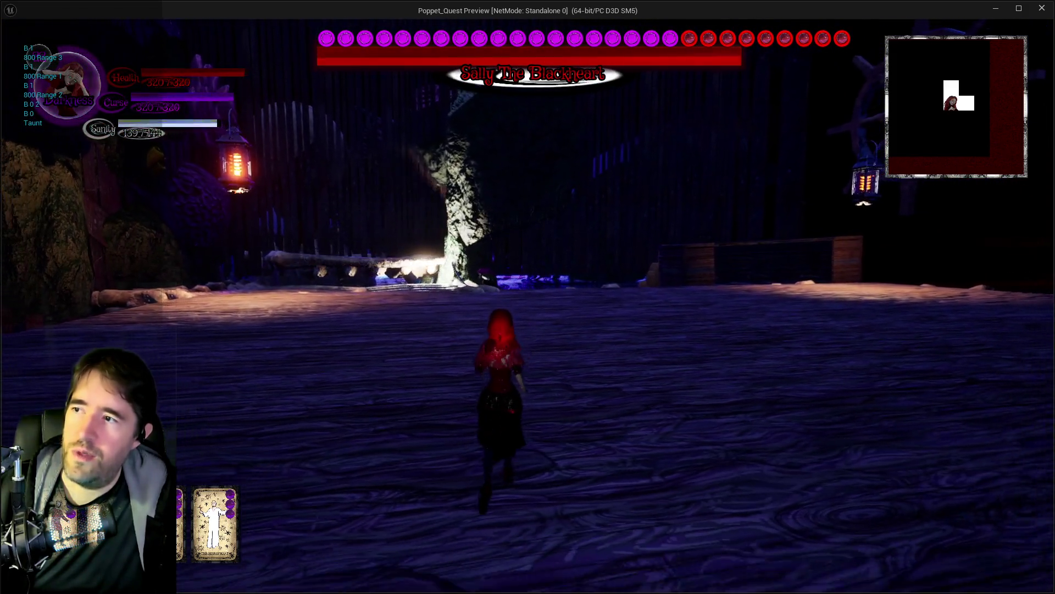
key("w")
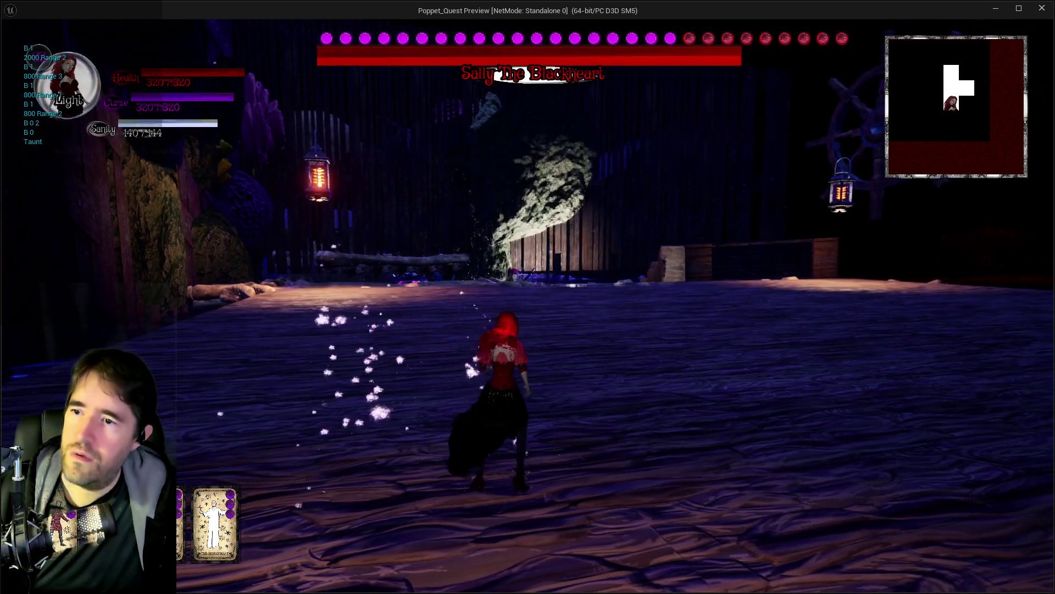
key("w")
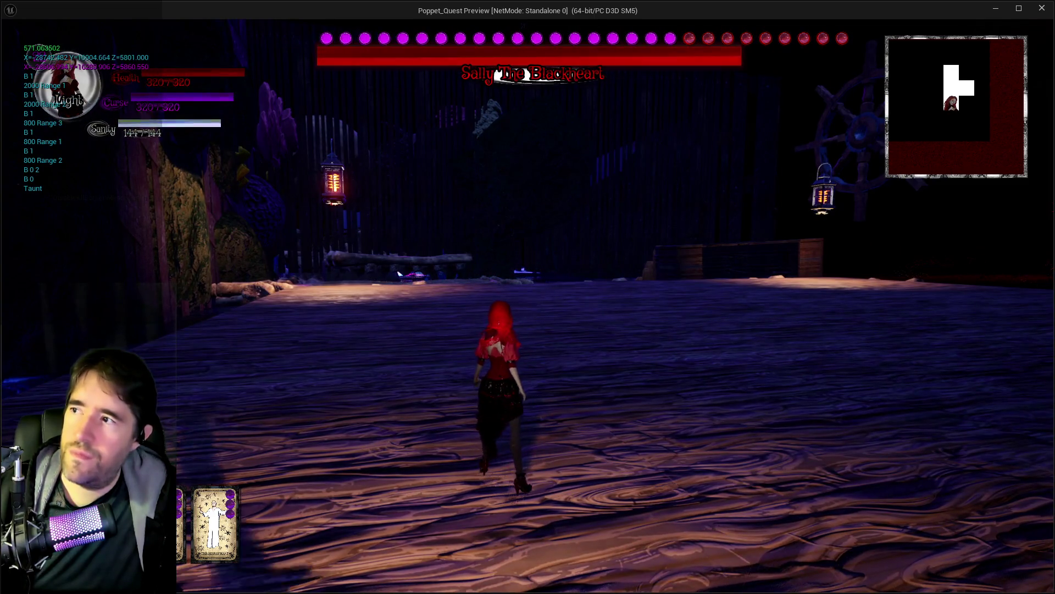
key("w")
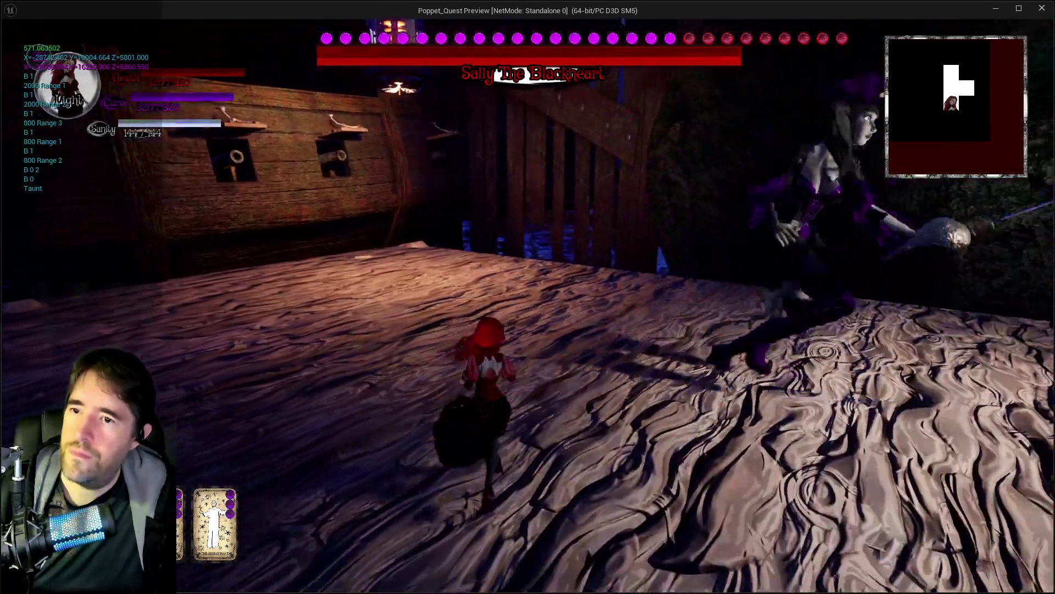
key("w")
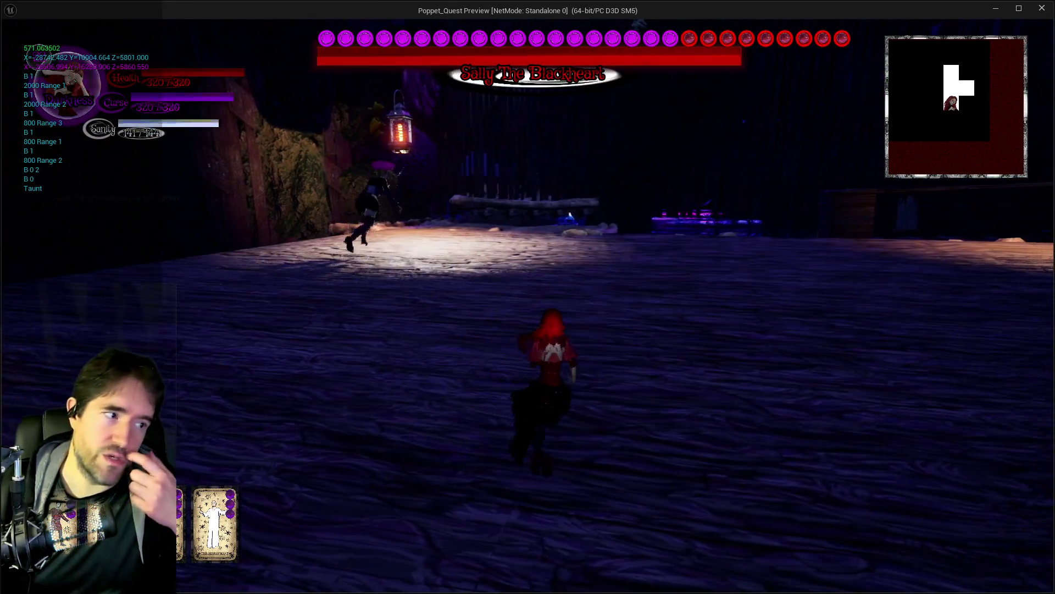
key("w")
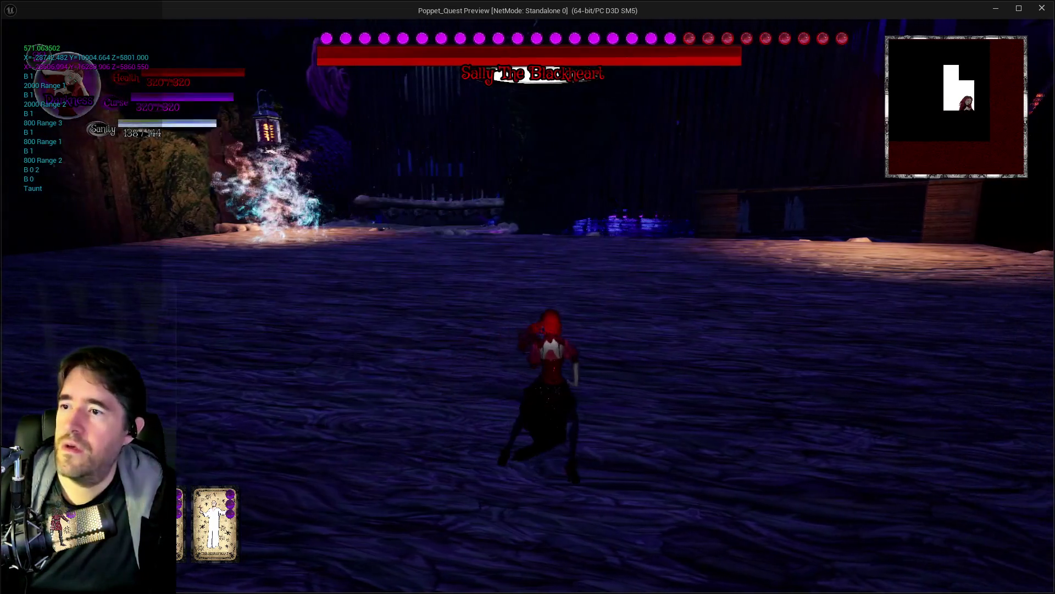
key("w")
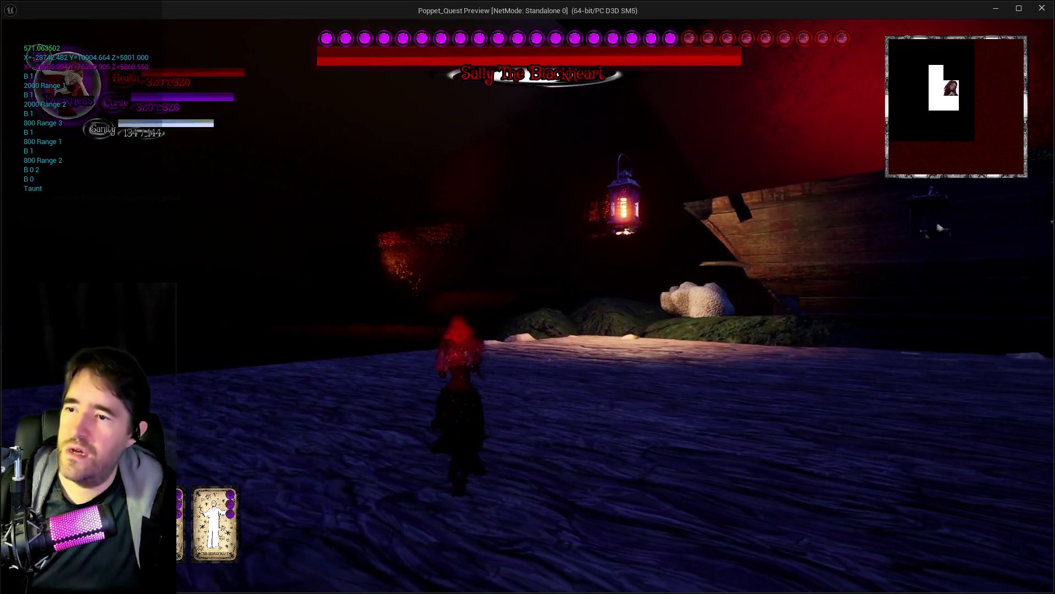
key("w")
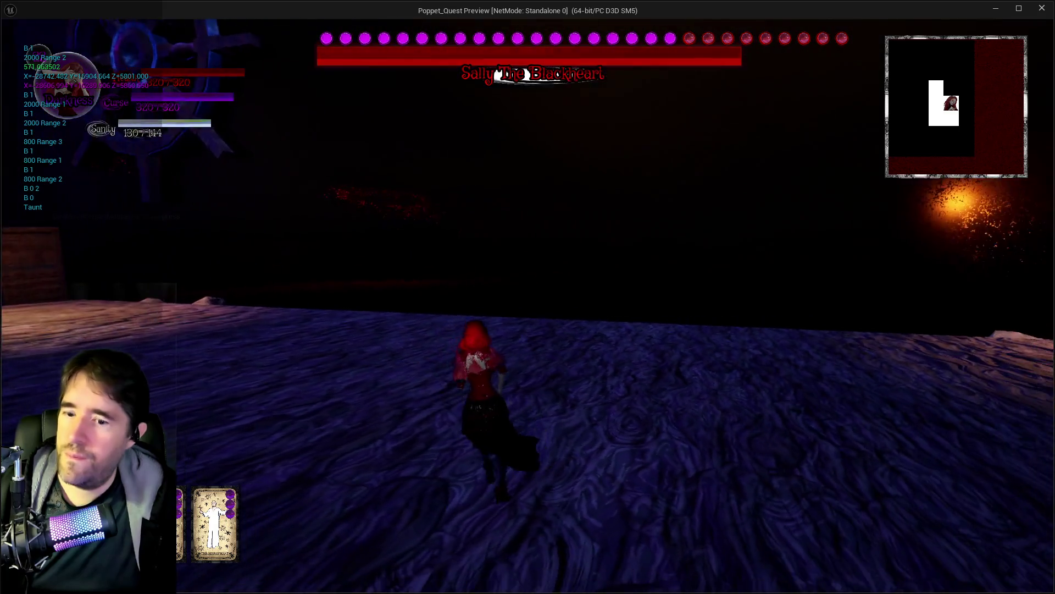
key("w")
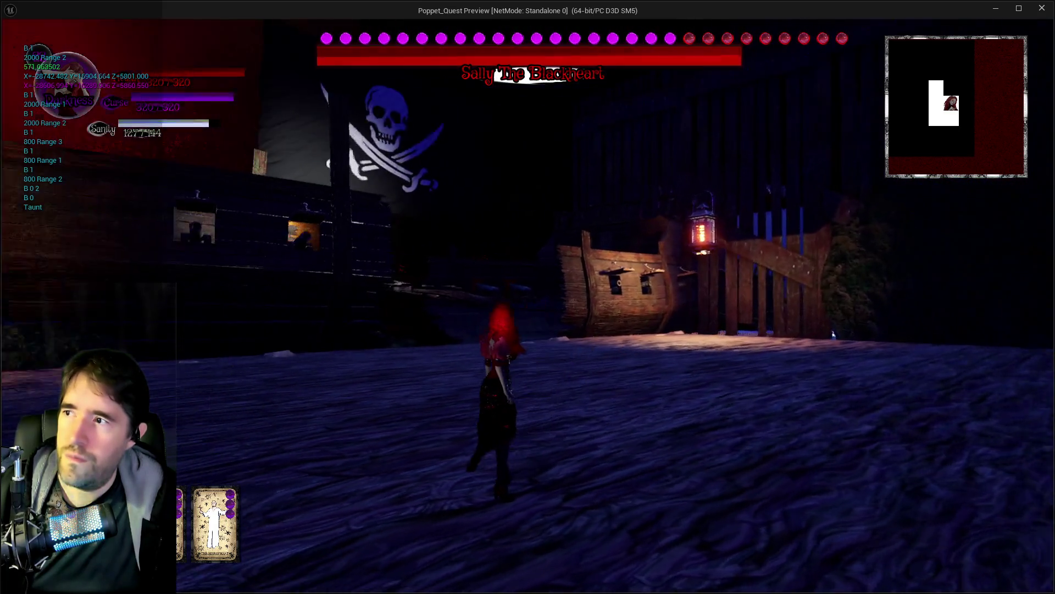
key("w")
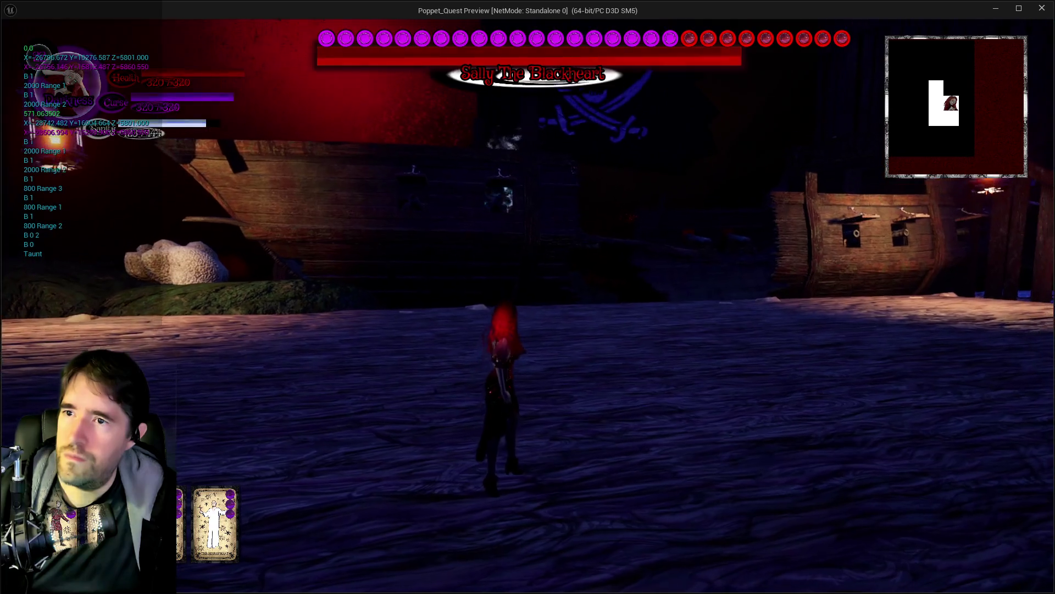
key("w")
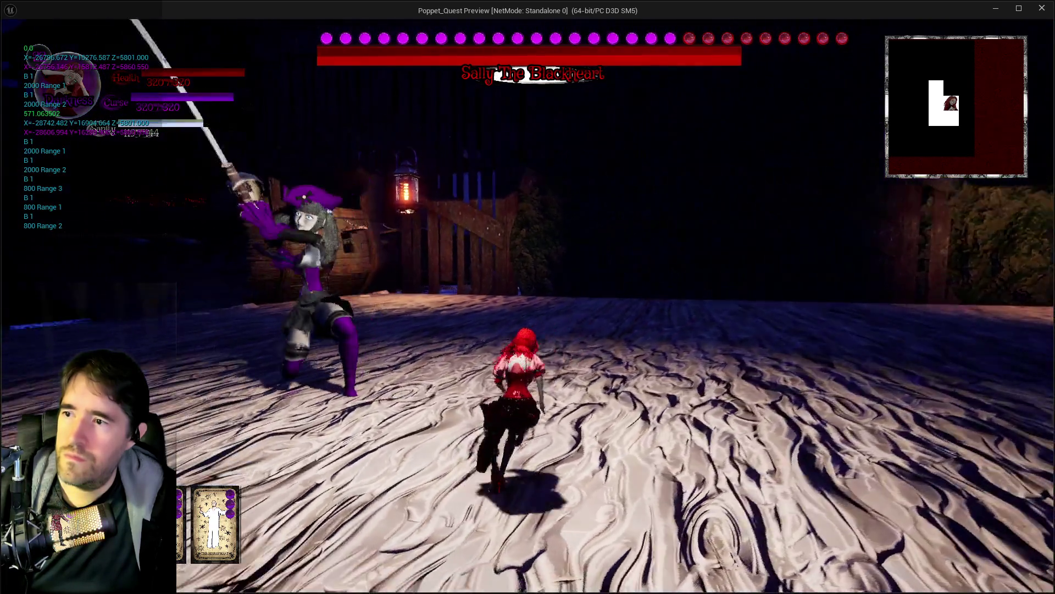
key("w")
key("w")
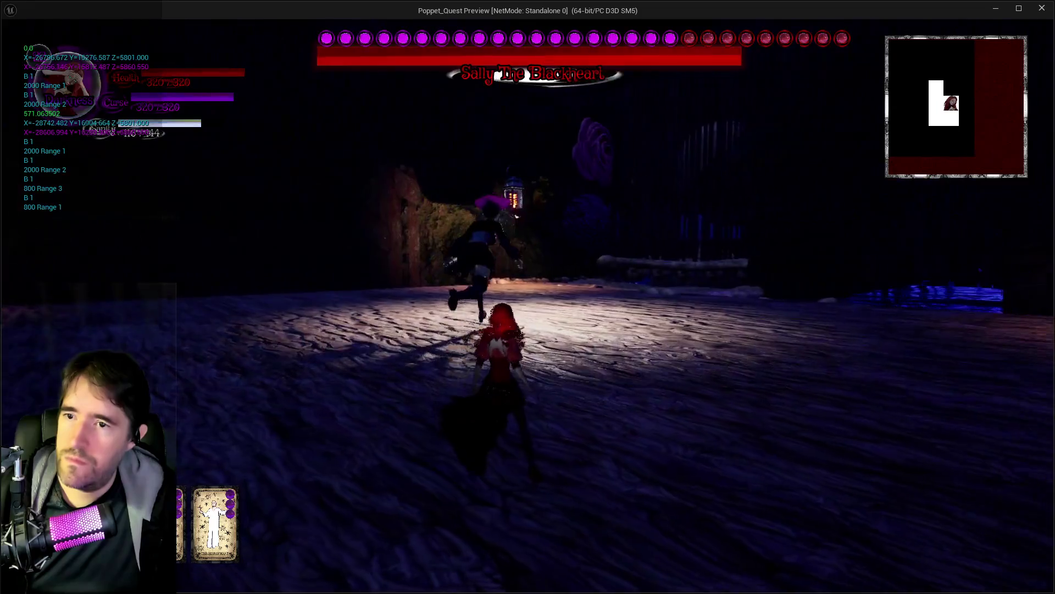
key("w")
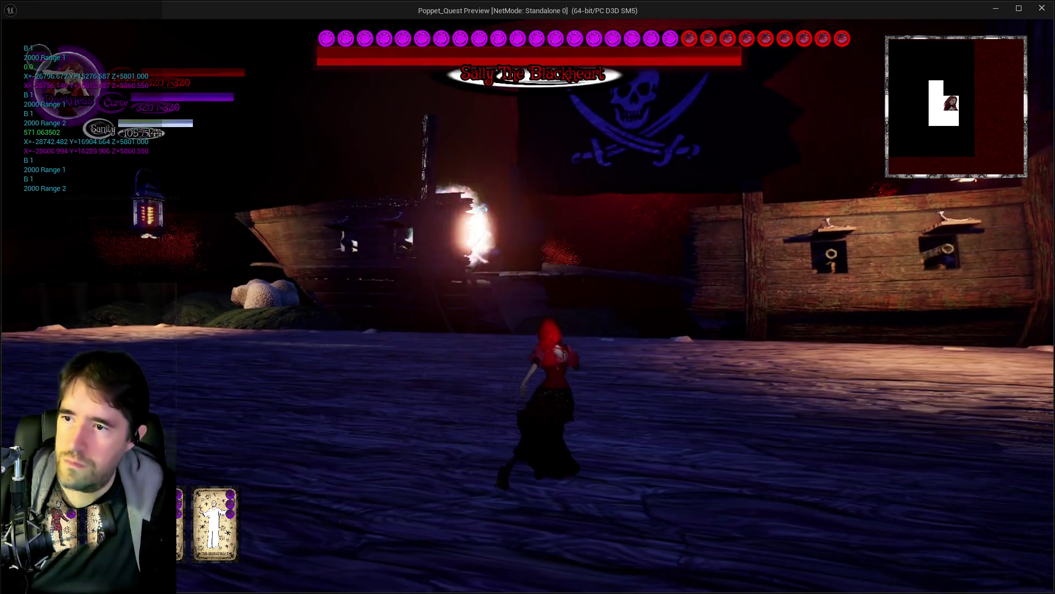
key("w")
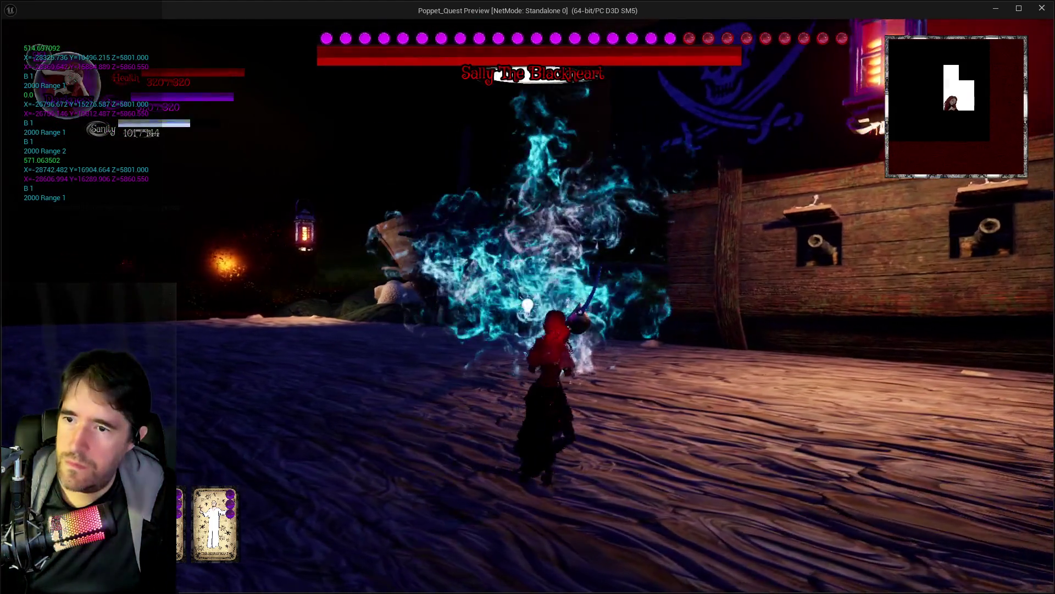
key("w")
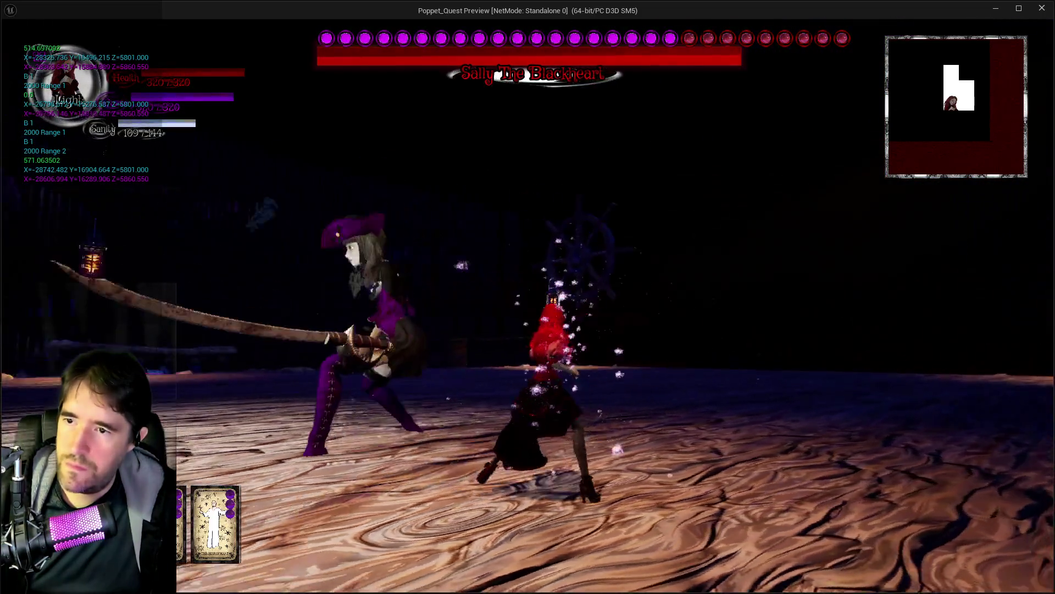
key("w")
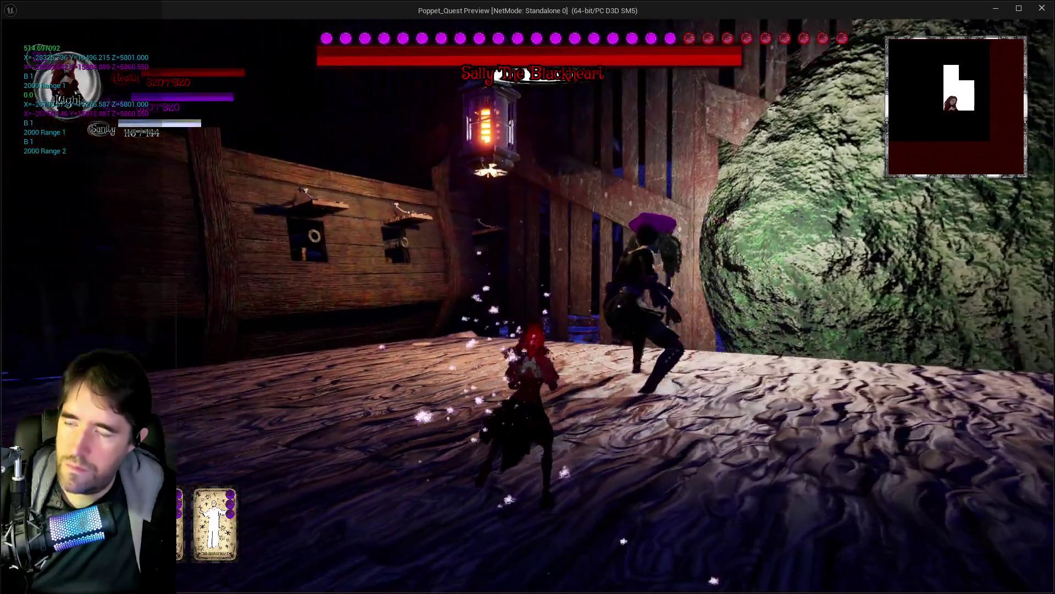
key("w")
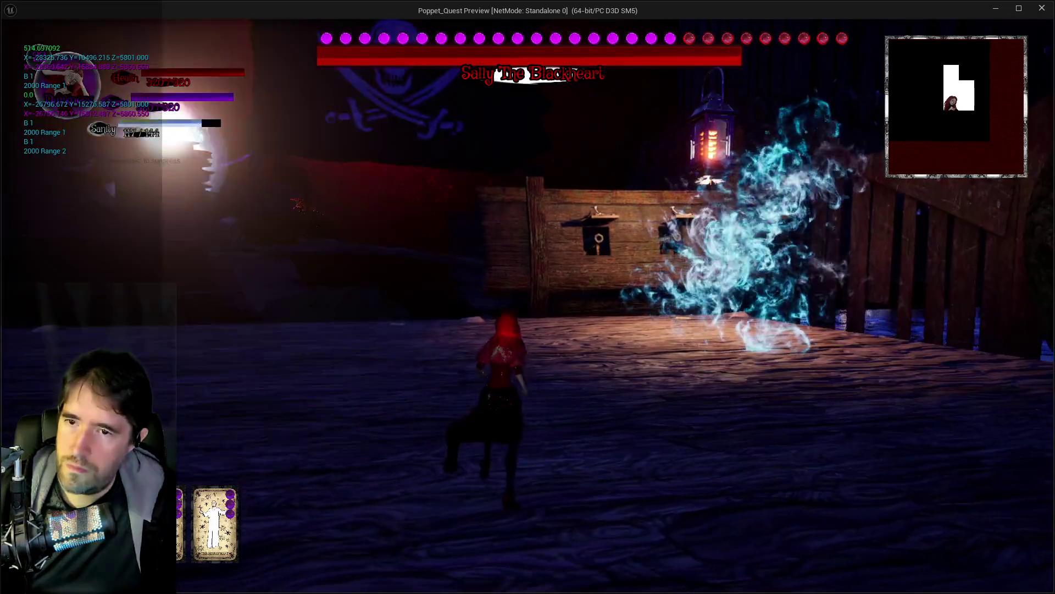
key("w")
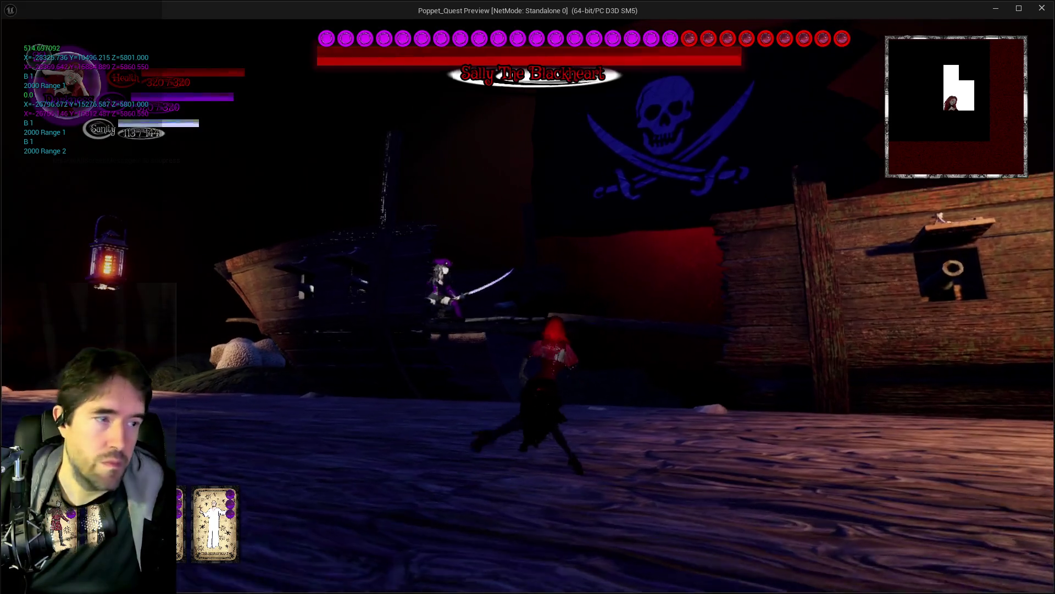
key("w")
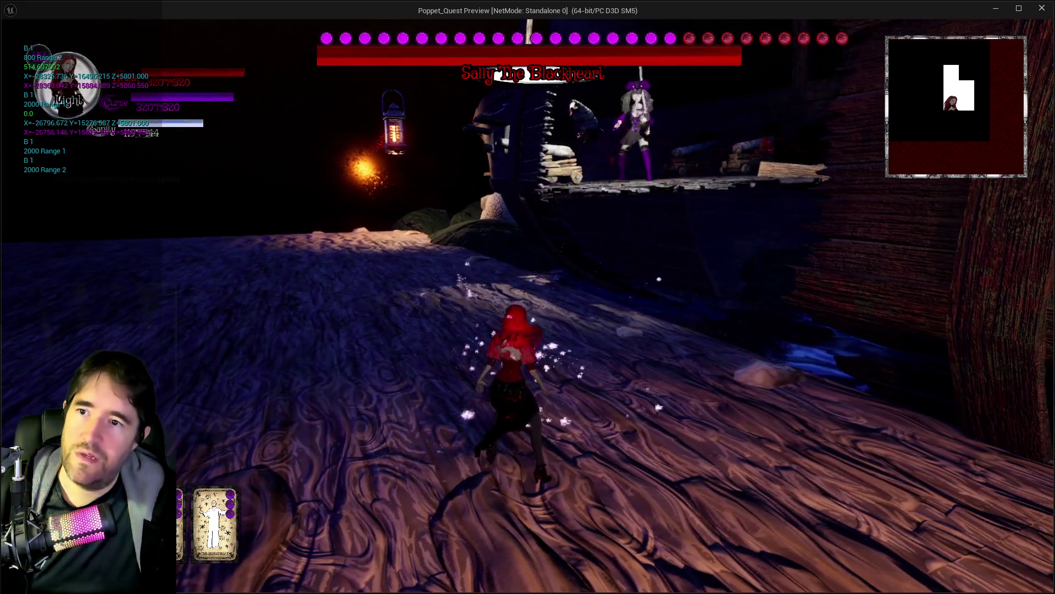
Stop the play session and return to Sally's Teleport To Location graph
key("alt+Tab")
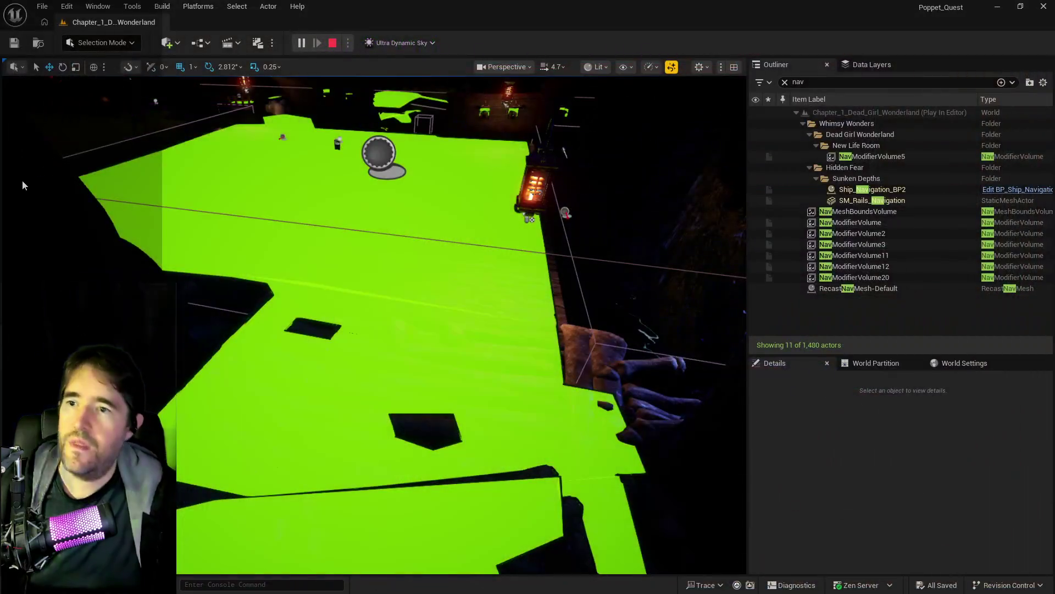
key("Escape")
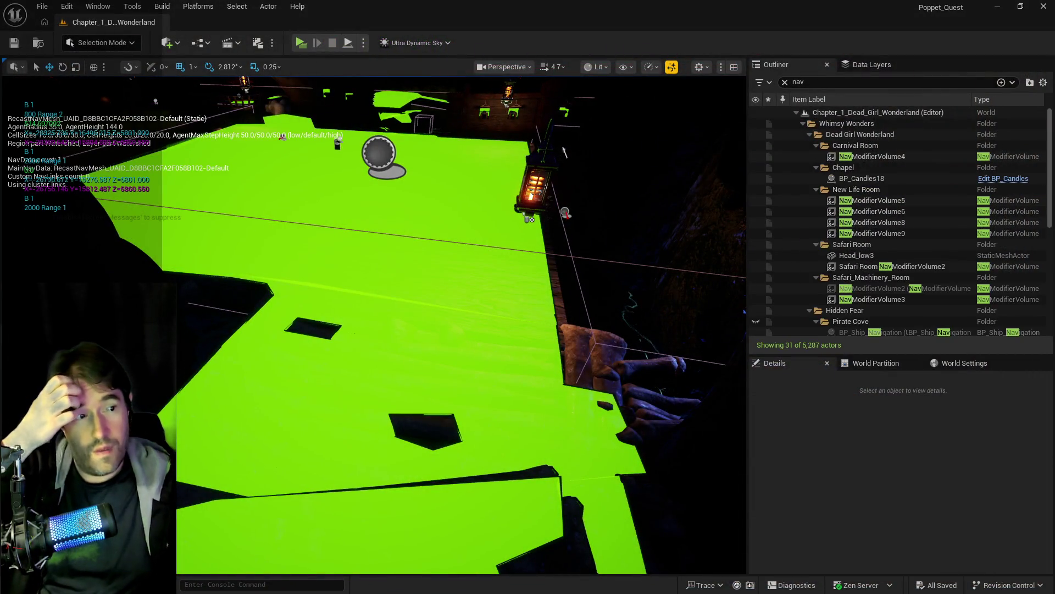
key("alt+Tab")
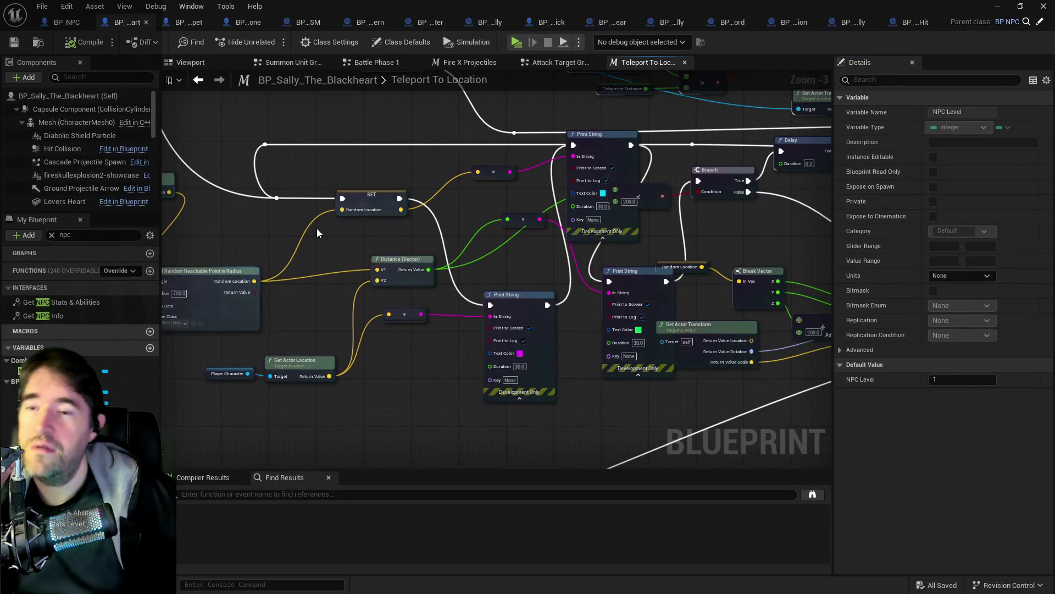
Wire the SET node's execution output directly into the Branch node
left_click_drag(318, 233, 258, 243)
left_click_drag(415, 213, 323, 240)
mouse_move(390, 175)
left_mouse_down()
mouse_move(488, 219)
mouse_move(470, 225)
left_mouse_up()
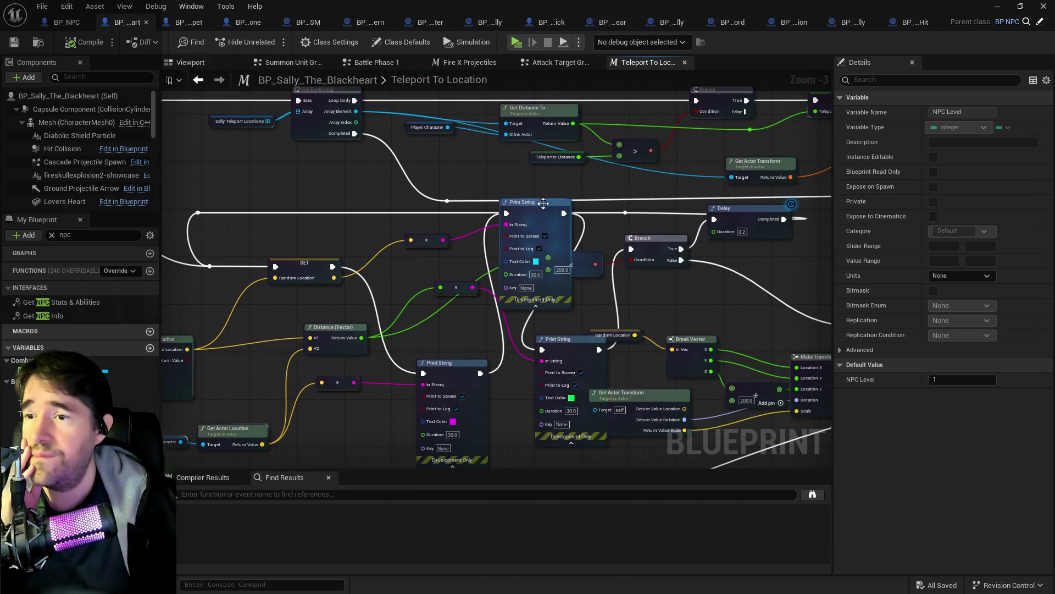
left_click_drag(533, 210, 526, 264)
left_click_drag(414, 281, 340, 285)
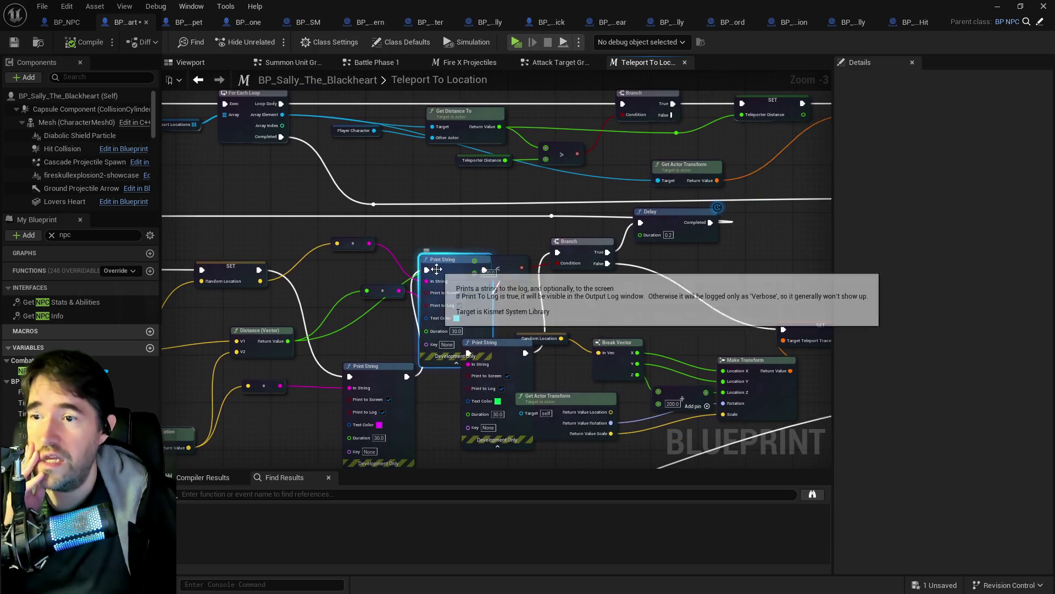
left_click_drag(263, 266, 558, 252)
Delete the Print String node and leftover reroute nodes, then nudge the location nodes
mouse_move(420, 289)
left_mouse_down()
mouse_move(400, 330)
mouse_move(489, 204)
left_mouse_up()
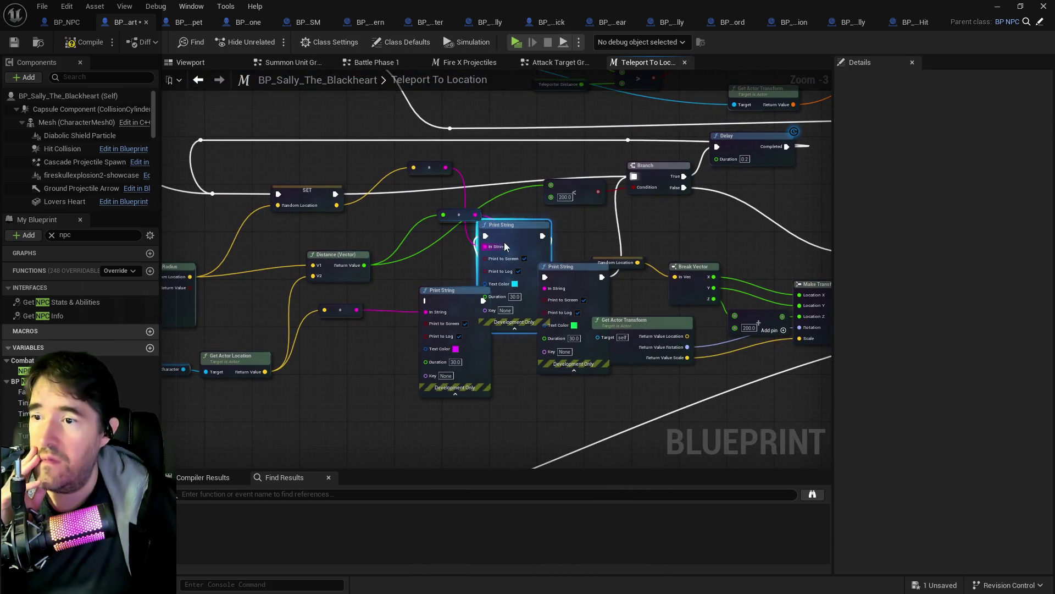
mouse_move(515, 238)
left_mouse_down()
mouse_move(580, 276)
mouse_move(455, 296)
left_mouse_up()
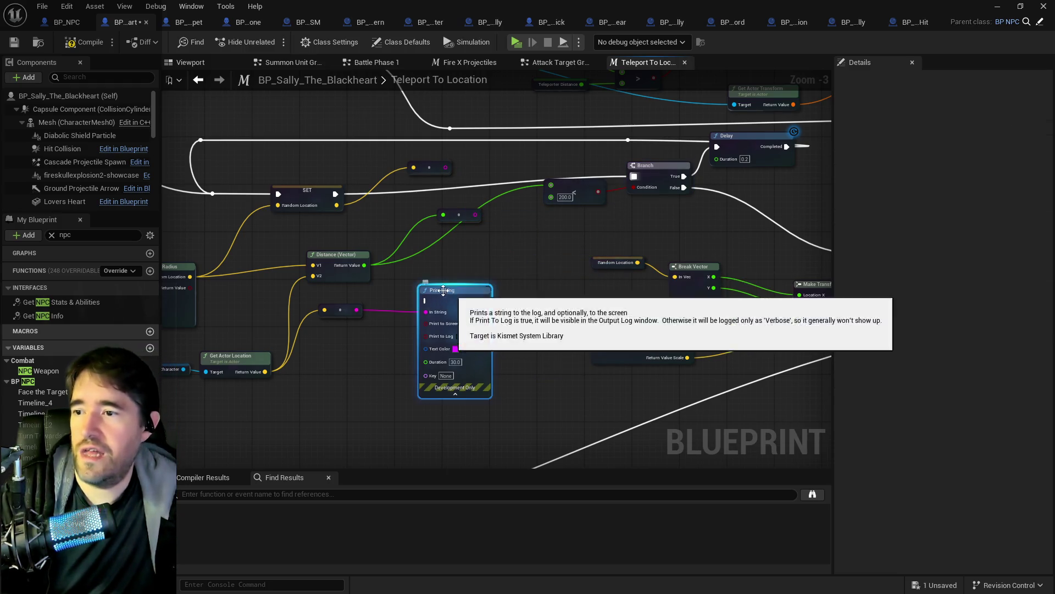
left_click(454, 296)
key("Delete")
mouse_move(409, 168)
left_mouse_down()
mouse_move(426, 208)
mouse_move(454, 233)
left_mouse_up()
key("Delete")
mouse_move(365, 290)
left_mouse_down()
mouse_move(293, 221)
mouse_move(470, 195)
left_mouse_up()
left_click_drag(361, 310, 365, 299)
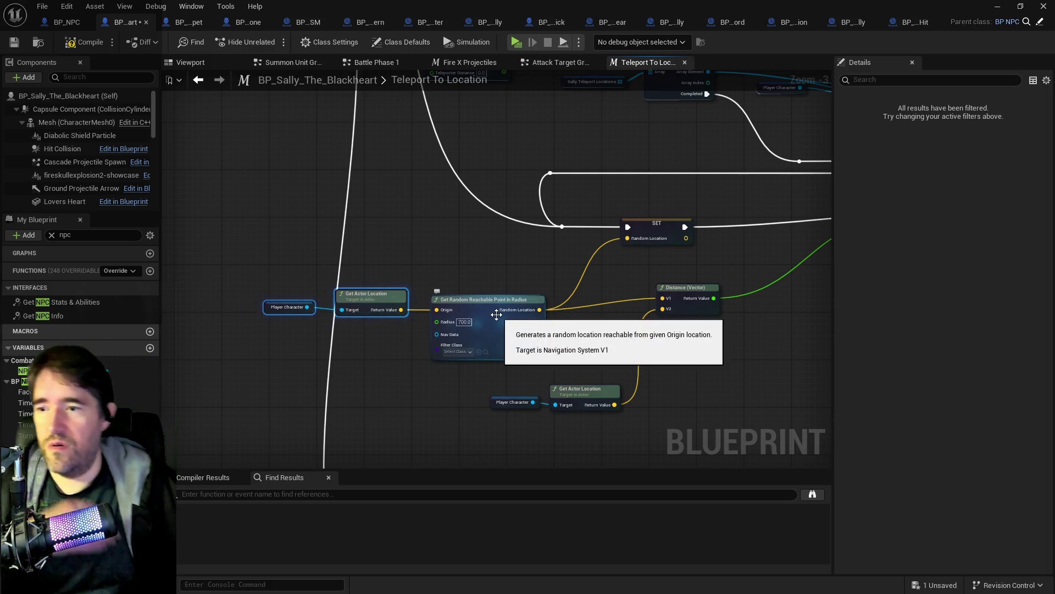
Move the Distance (Vector) node and the three location-finding nodes to the right
mouse_move(499, 276)
left_mouse_down()
mouse_move(471, 254)
mouse_move(381, 252)
left_mouse_up()
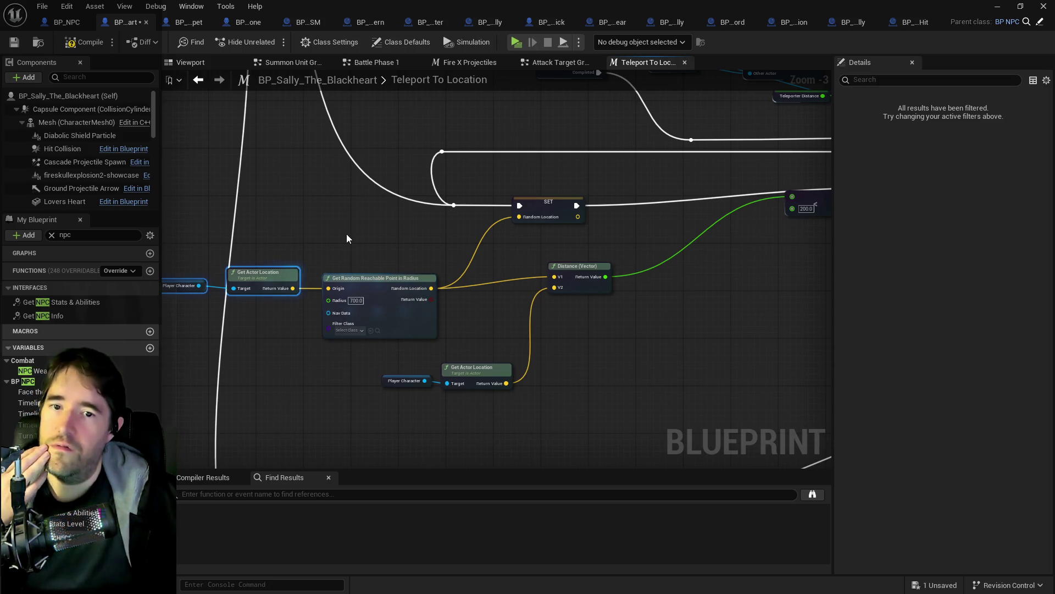
left_click_drag(348, 238, 297, 220)
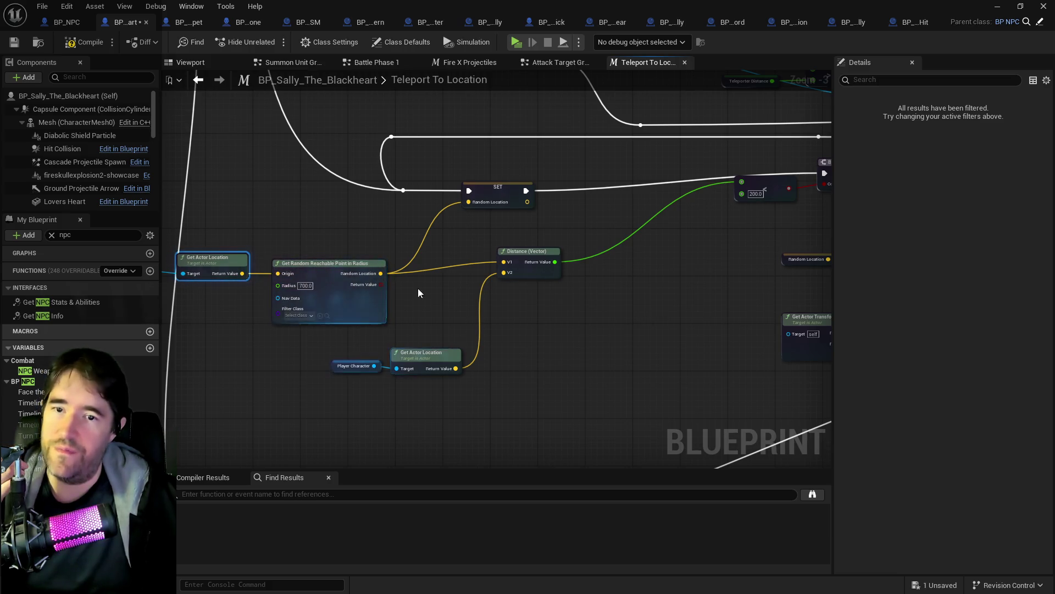
left_click_drag(320, 258, 492, 281)
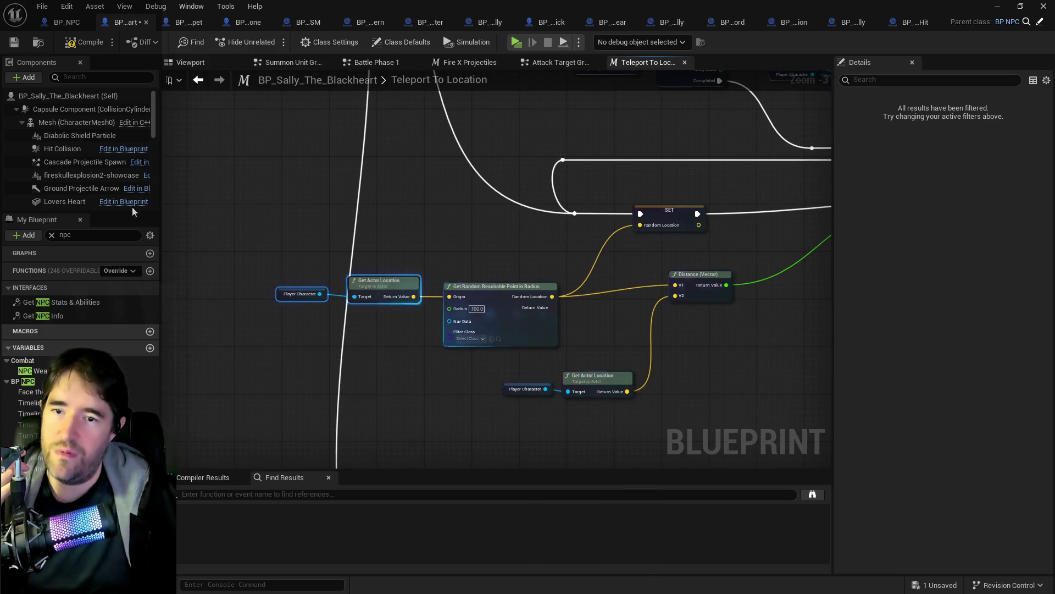
left_click_drag(516, 315, 394, 312)
left_click_drag(574, 279, 684, 288)
left_click_drag(463, 375, 599, 345)
left_click_drag(290, 275, 583, 360)
left_click_drag(518, 326, 655, 303)
Reposition the SET Random Location, 200.0 compare, Branch and transform-building nodes
left_click_drag(571, 258, 655, 257)
mouse_move(782, 270)
left_mouse_down()
mouse_move(554, 252)
mouse_move(607, 261)
left_mouse_up()
left_click(599, 236)
left_click_drag(676, 208, 676, 226)
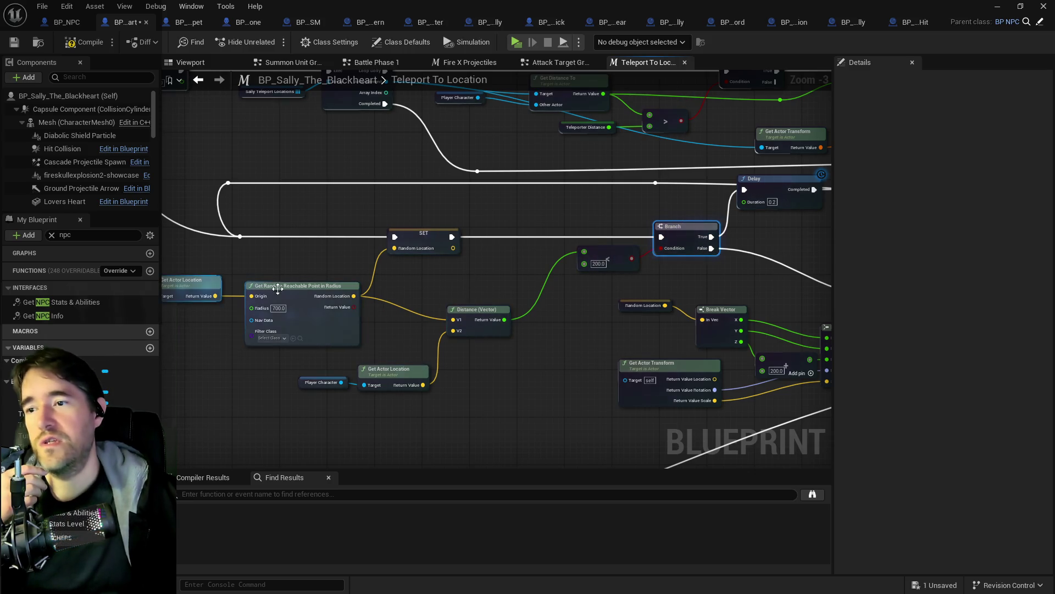
left_click_drag(477, 309, 481, 291)
left_click_drag(797, 324, 352, 279)
mouse_move(485, 252)
left_mouse_down()
mouse_move(588, 249)
mouse_move(548, 233)
left_mouse_up()
mouse_move(188, 253)
left_mouse_down()
mouse_move(292, 278)
mouse_move(296, 304)
mouse_move(419, 389)
mouse_move(573, 378)
left_mouse_up()
left_click_drag(543, 328, 567, 302)
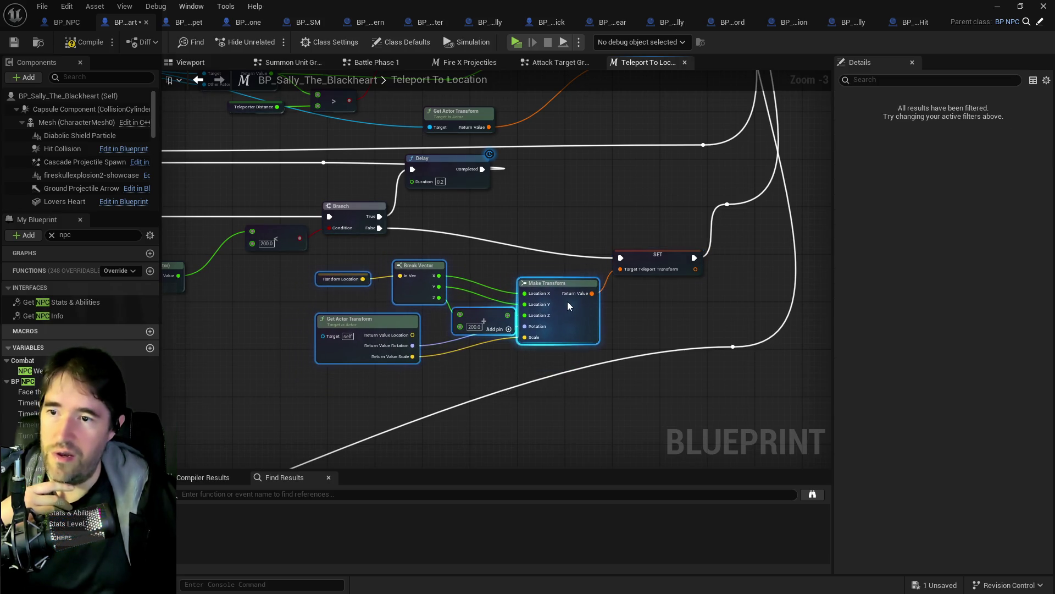
scroll(378, 307, "down", 5)
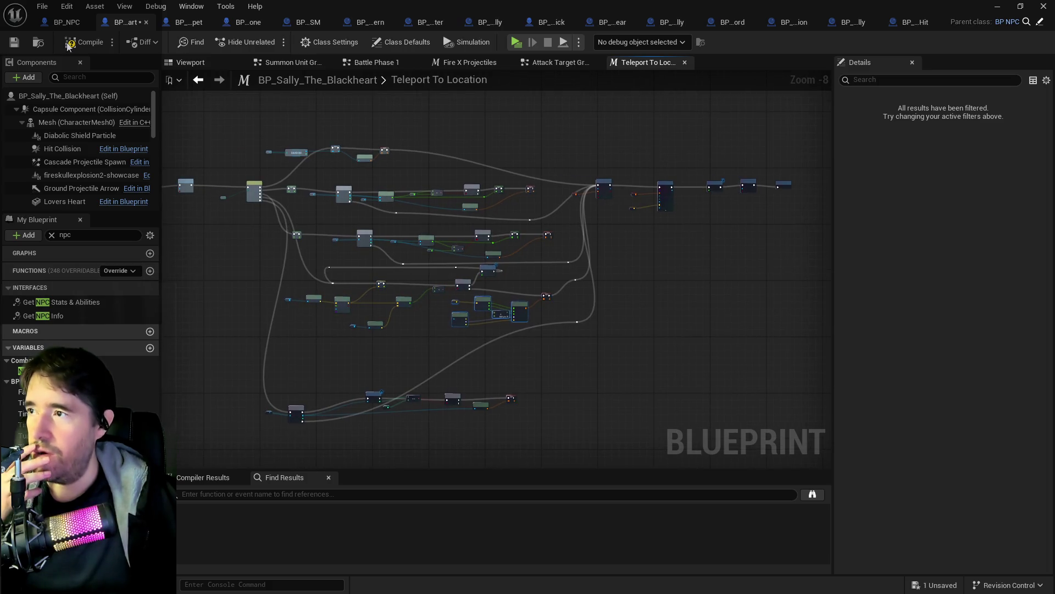
Compile and save the BP_Sally_The_Blackheart blueprint
left_click(58, 22)
left_click(108, 24)
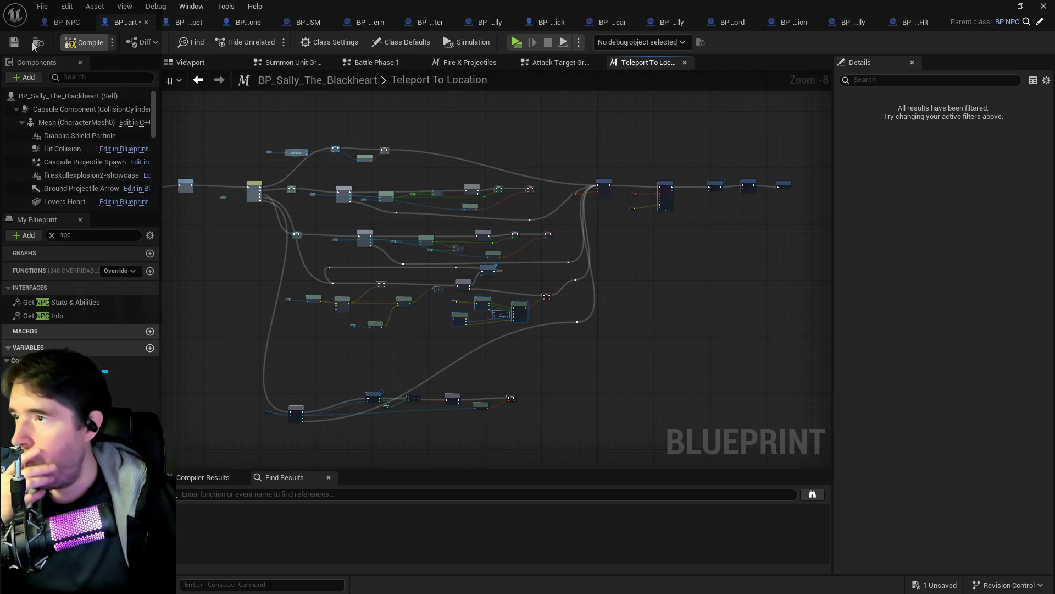
left_click(15, 42)
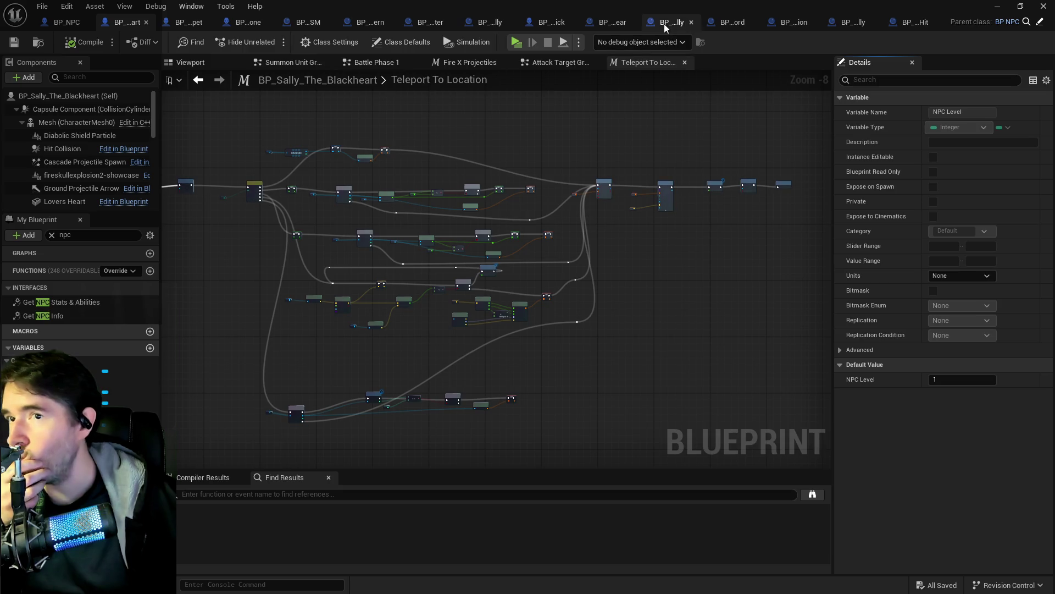
Close all other blueprint tabs, keeping only BP_NPC, BP_Sally_The_Blackheart and BP_Poppet
left_click(691, 22)
left_click(688, 22)
left_click(688, 22)
left_click(687, 22)
left_click(687, 22)
left_click(761, 22)
left_click(739, 22)
middle_click(777, 22)
middle_click(790, 21)
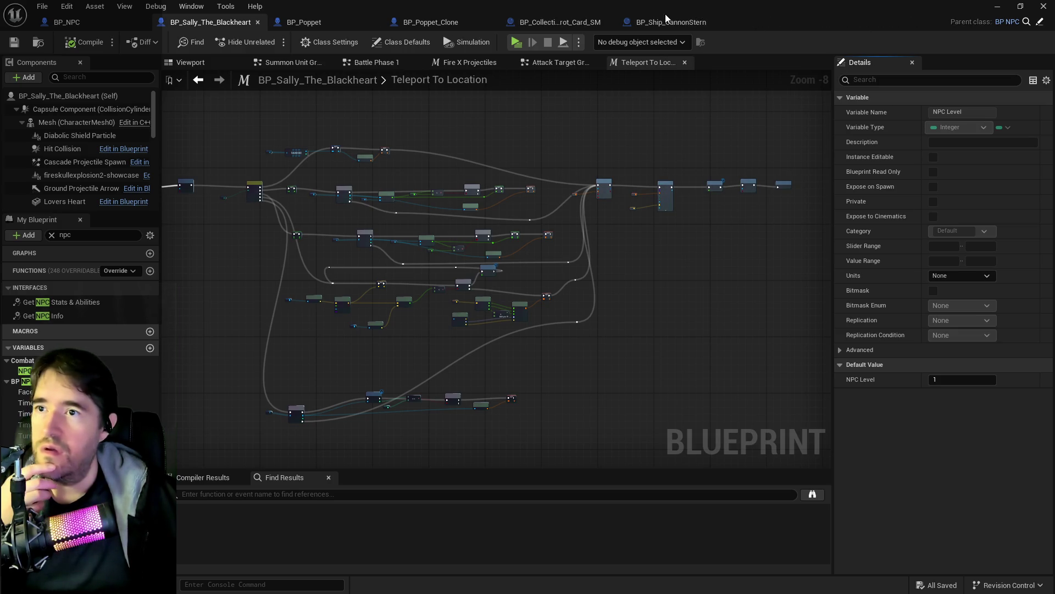
middle_click(594, 22)
middle_click(583, 22)
middle_click(456, 22)
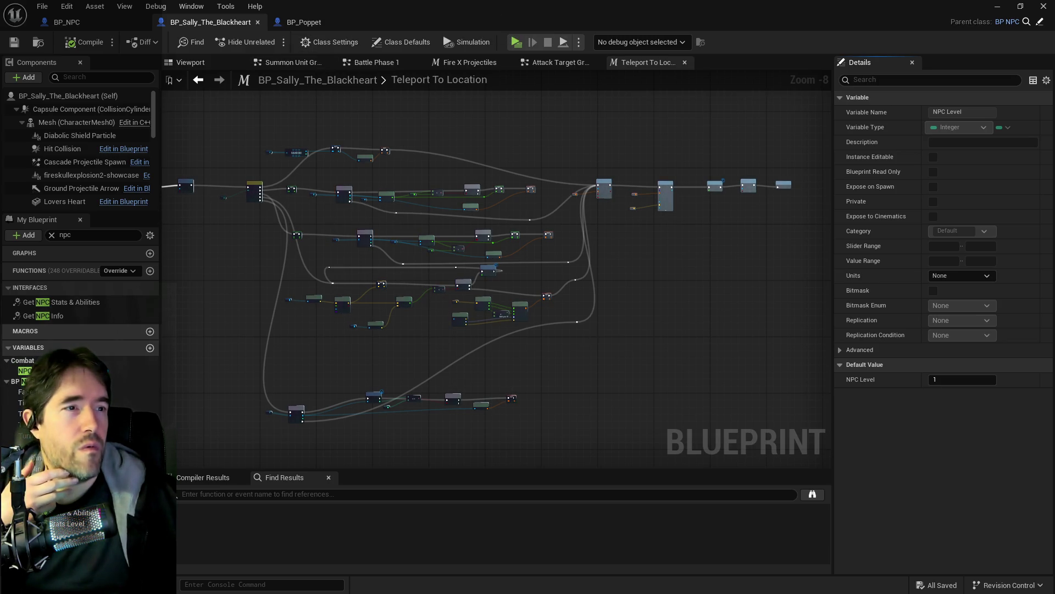
key("ctrl+space")
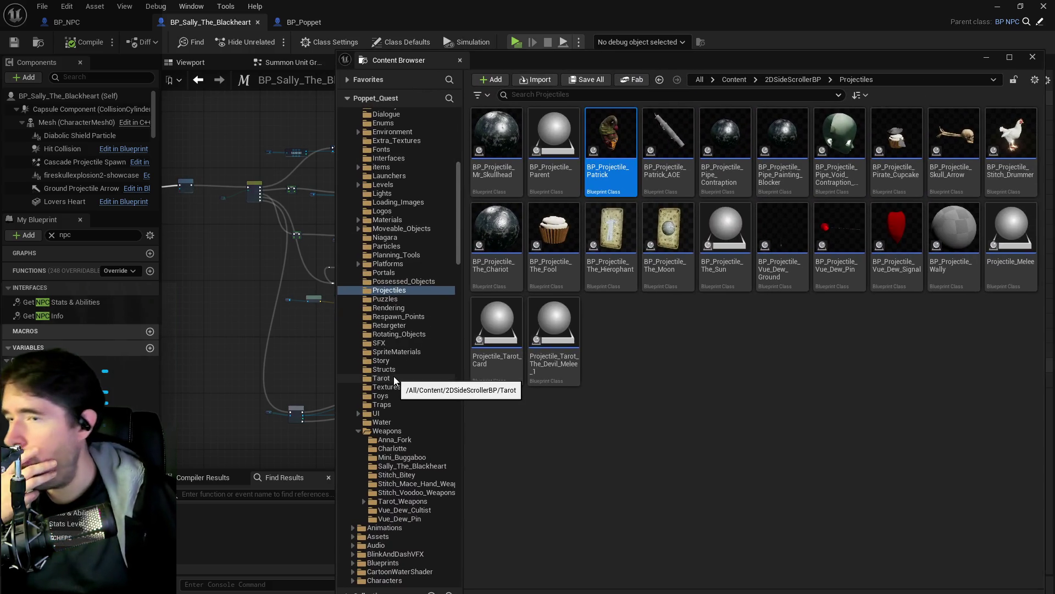
Browse to Characters > Bosses > Sally_The_Blackheart and open BP_Projectile_Sally
scroll(394, 376, "up", 6)
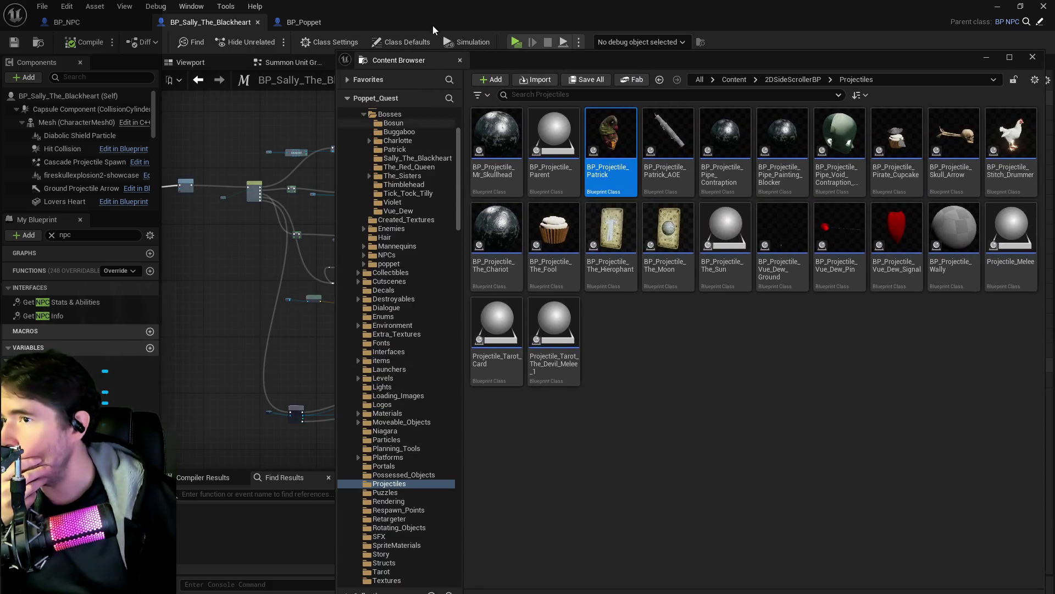
key("ctrl+space")
key("ctrl+space")
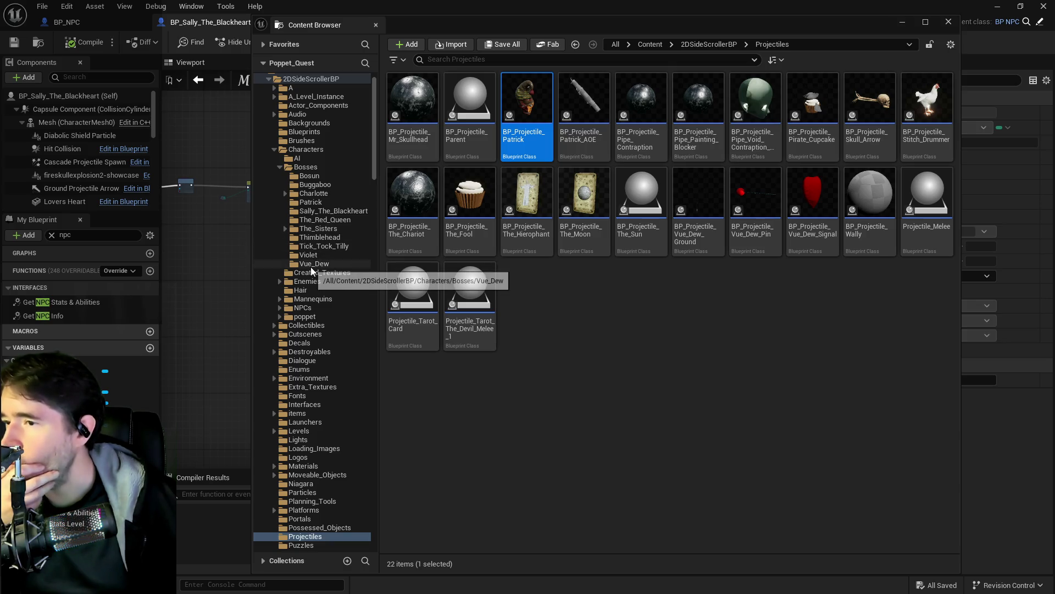
left_click(321, 211)
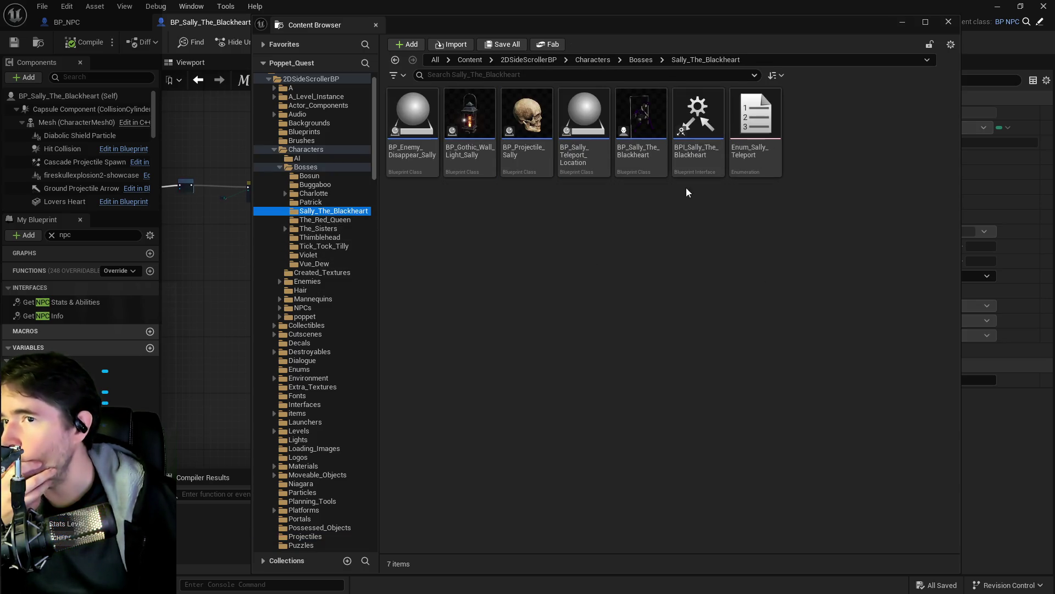
double_click(658, 125)
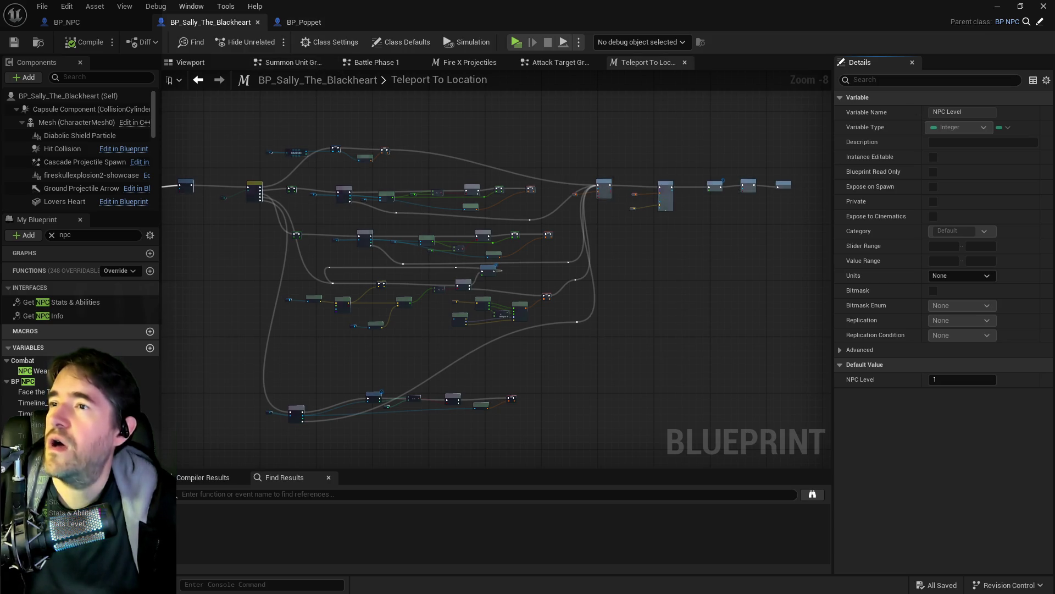
key("ctrl+b")
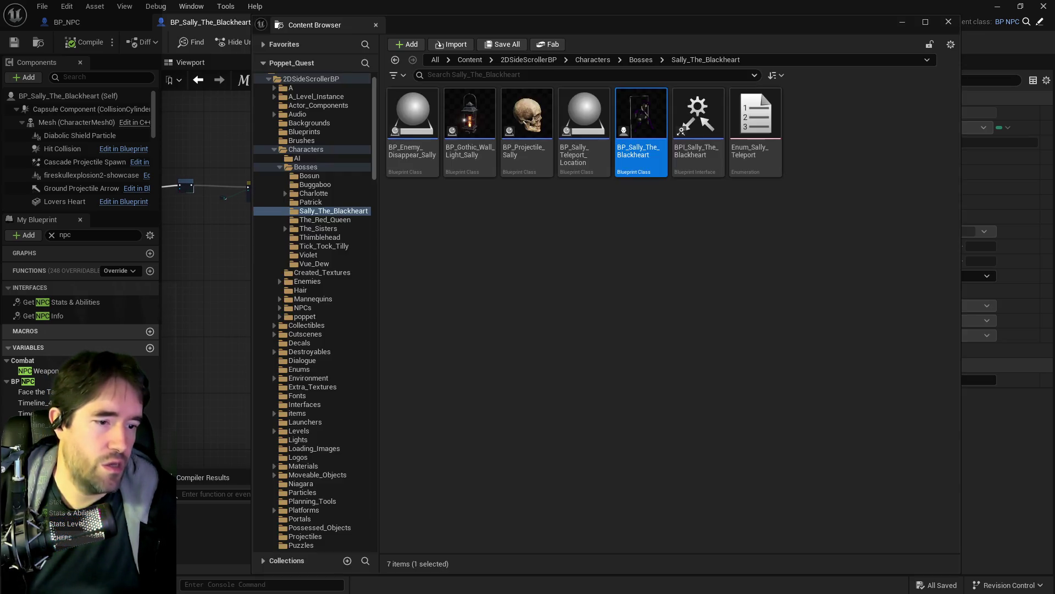
key("alt+Tab")
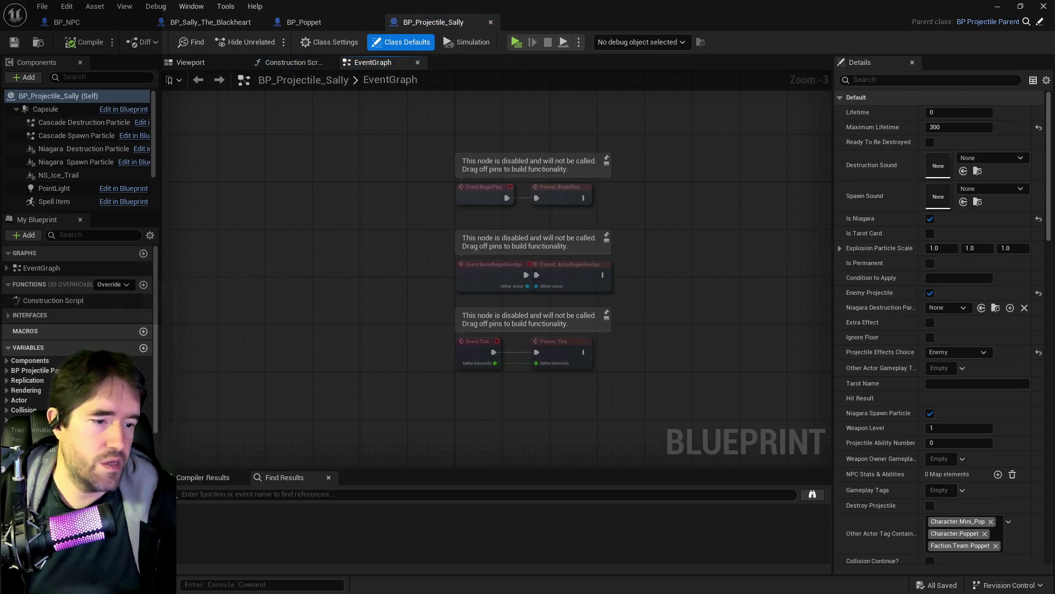
Find BP_Puppet_Master under Bosses > Characters in the Content Drawer and open it
key("ctrl+b")
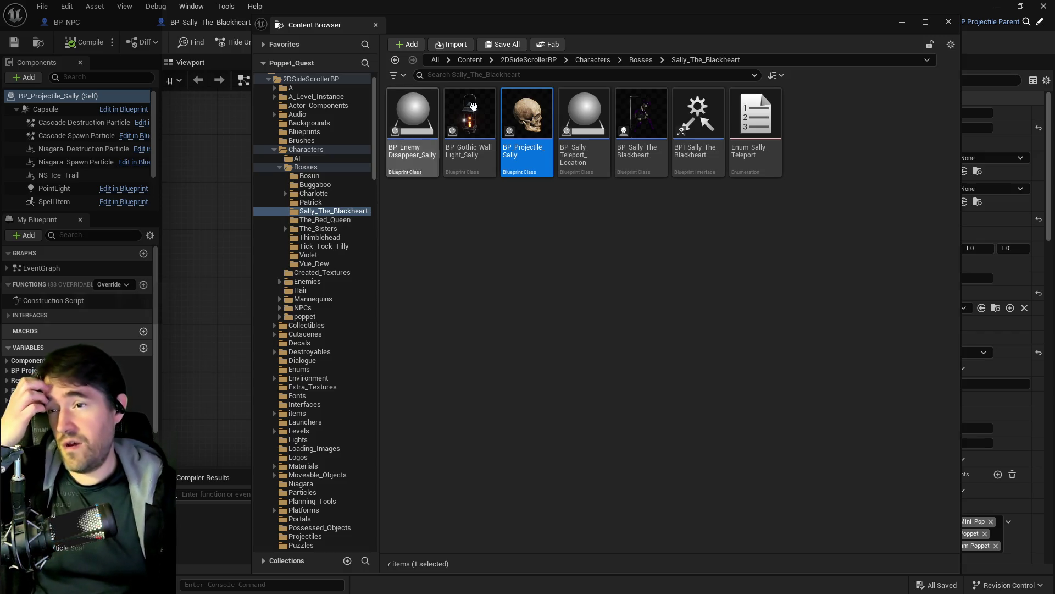
mouse_move(537, 103)
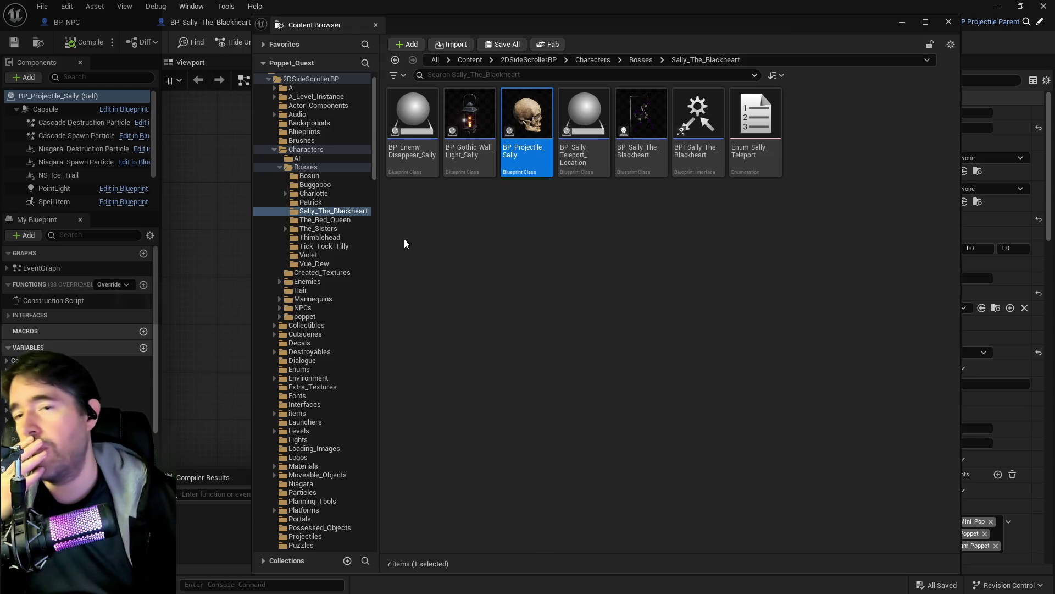
left_click(314, 168)
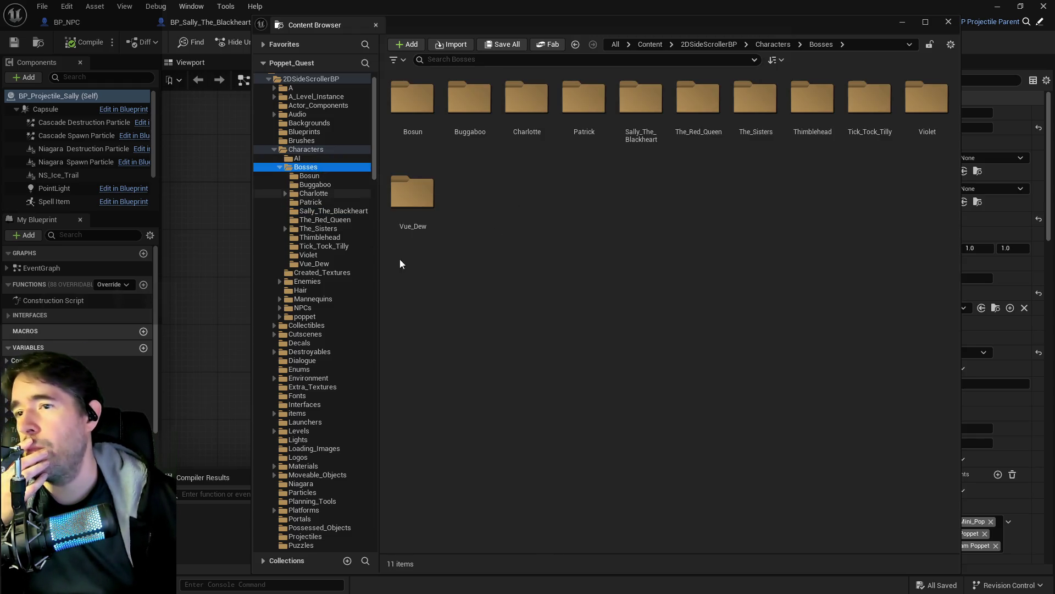
left_click(302, 151)
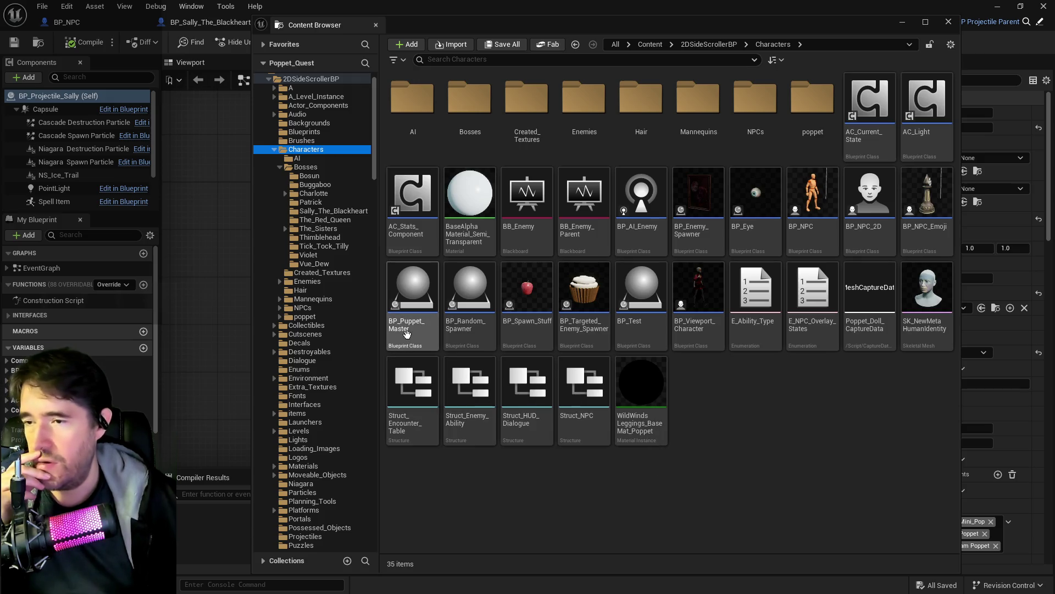
key("alt+Tab")
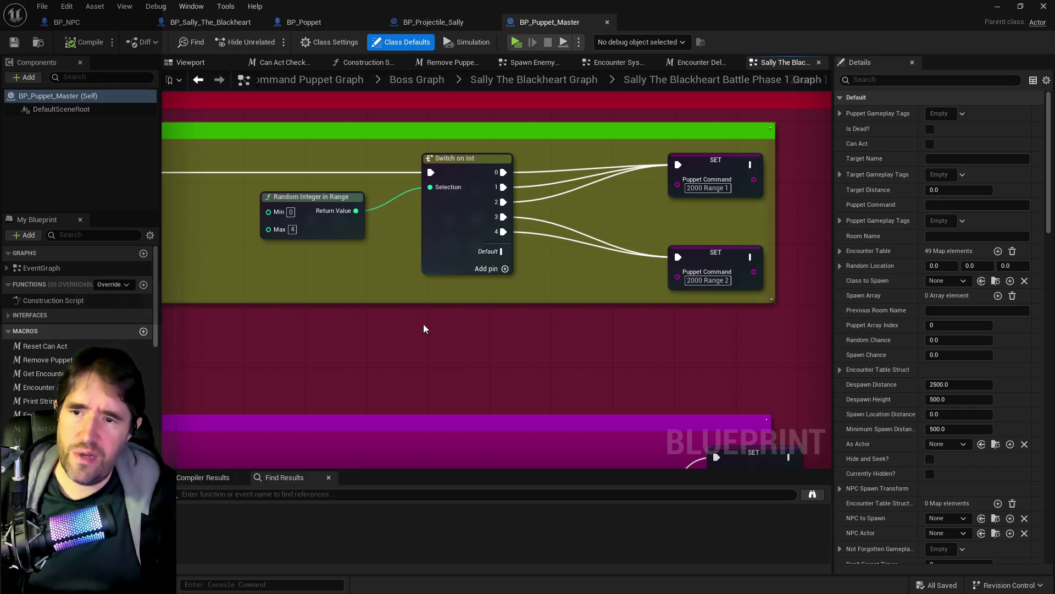
Align the two Puppet Command SET nodes, then switch back to BP_Sally_The_Blackheart via BP_Projectile_Sally
left_click(726, 169)
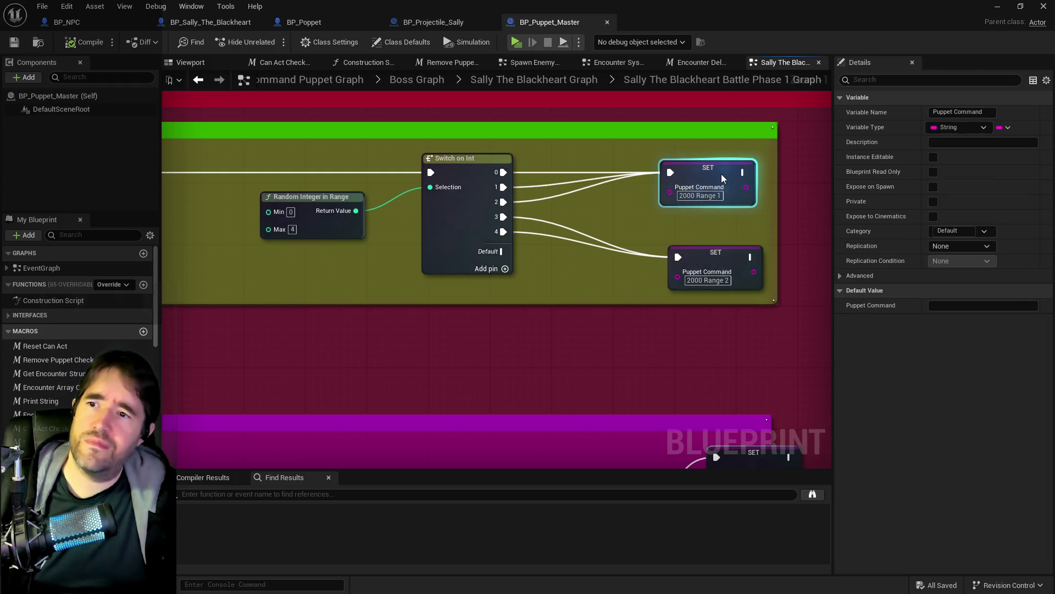
left_click_drag(721, 173, 713, 181)
left_click_drag(687, 267, 678, 266)
scroll(678, 266, "down", 2)
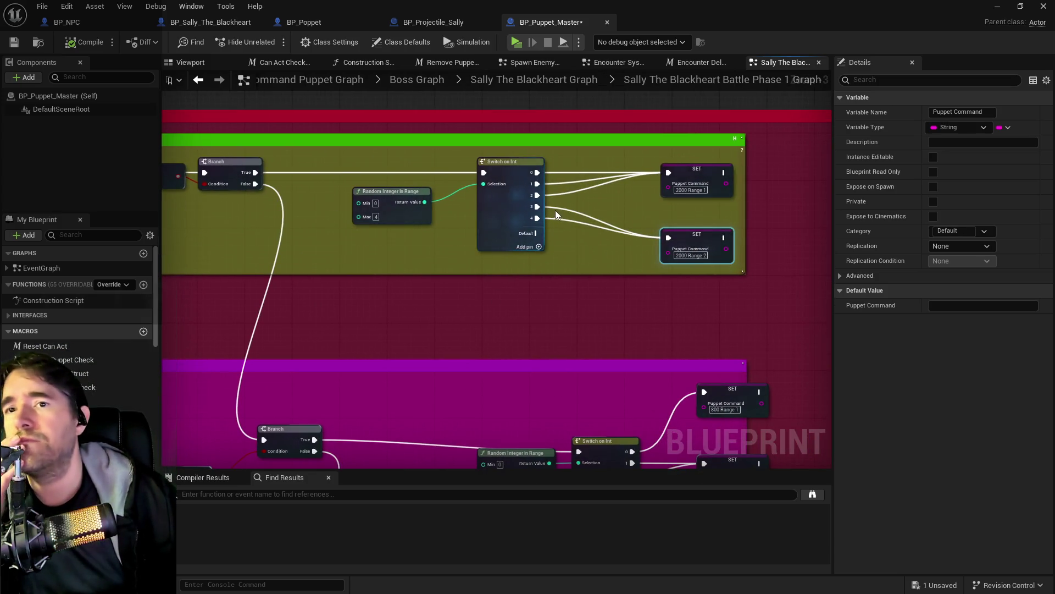
left_click(424, 25)
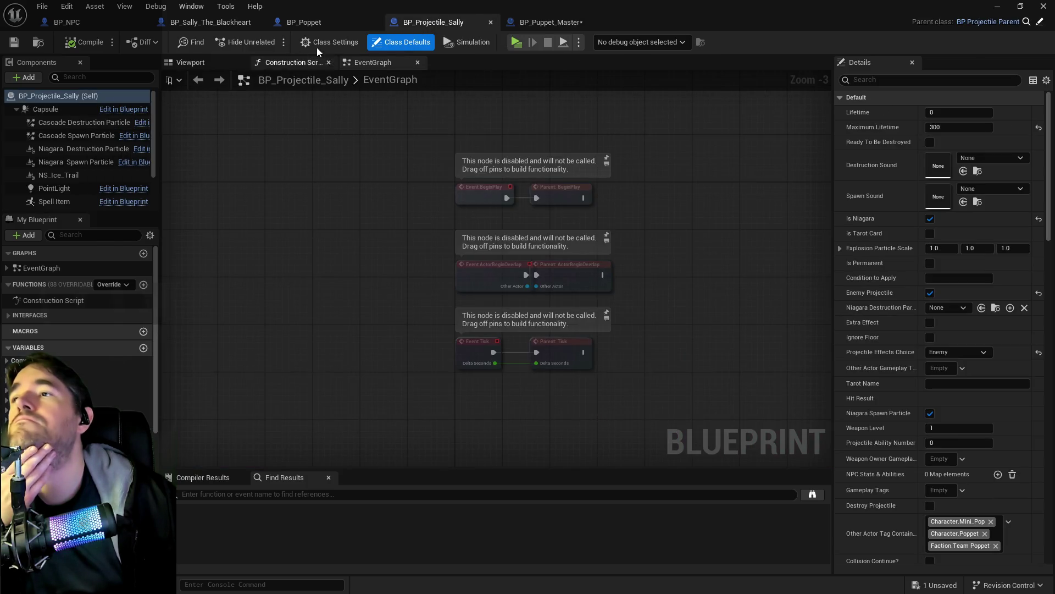
left_click(220, 23)
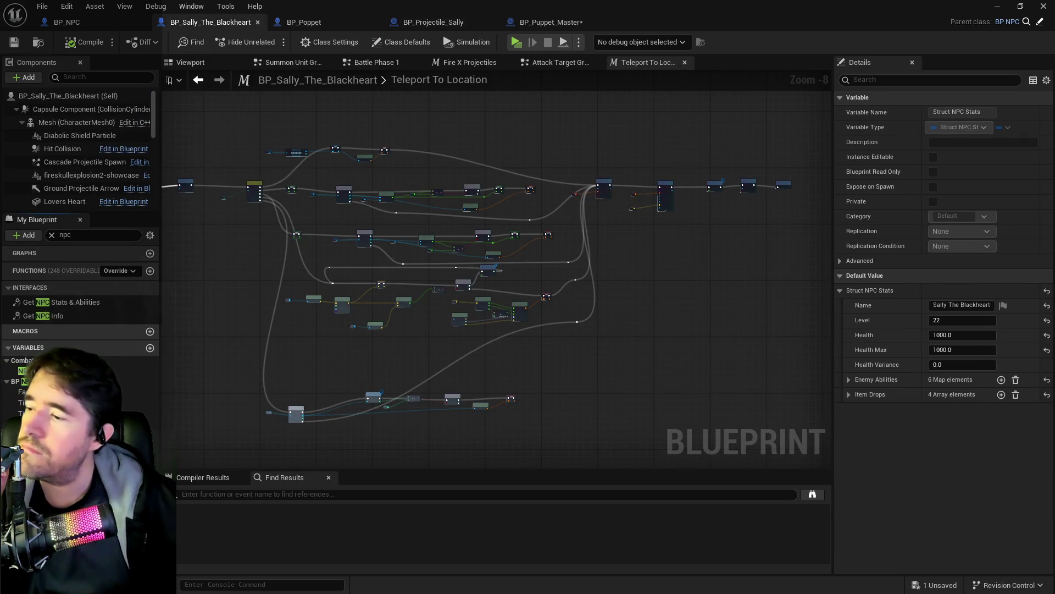
Expand Enemy Abilities > Homing Projectile in Struct NPC Stats defaults, then bring up the Content Browser
left_click(296, 413)
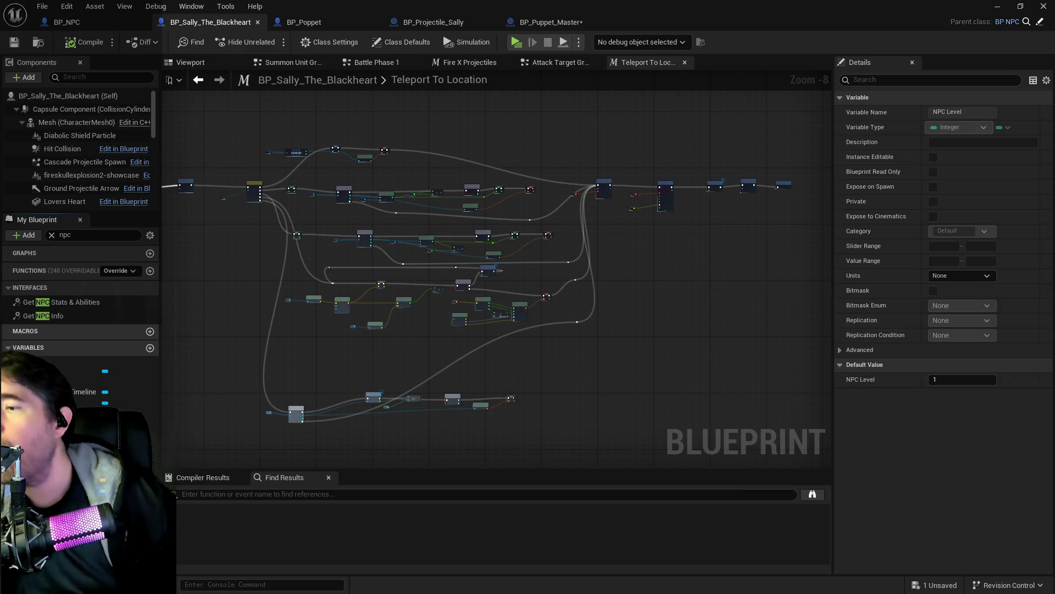
left_click(849, 379)
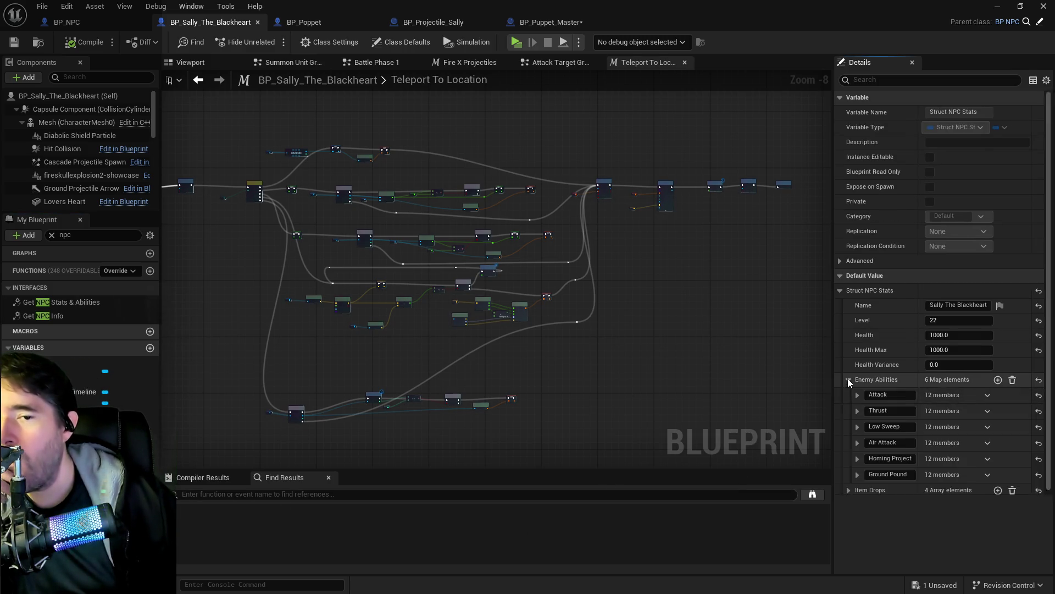
left_click(857, 459)
scroll(880, 465, "down", 5)
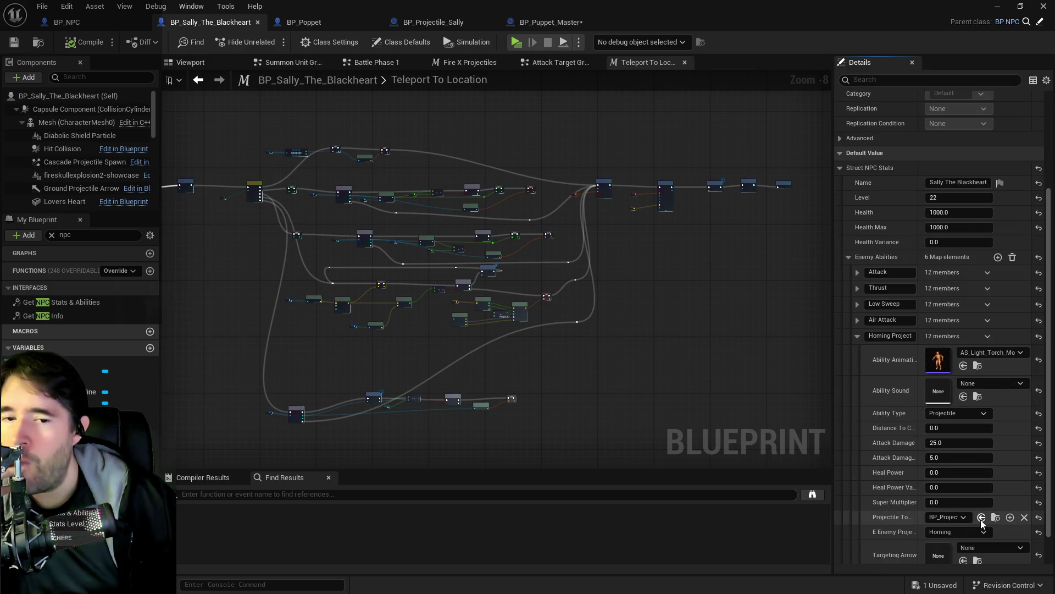
key("alt+Tab")
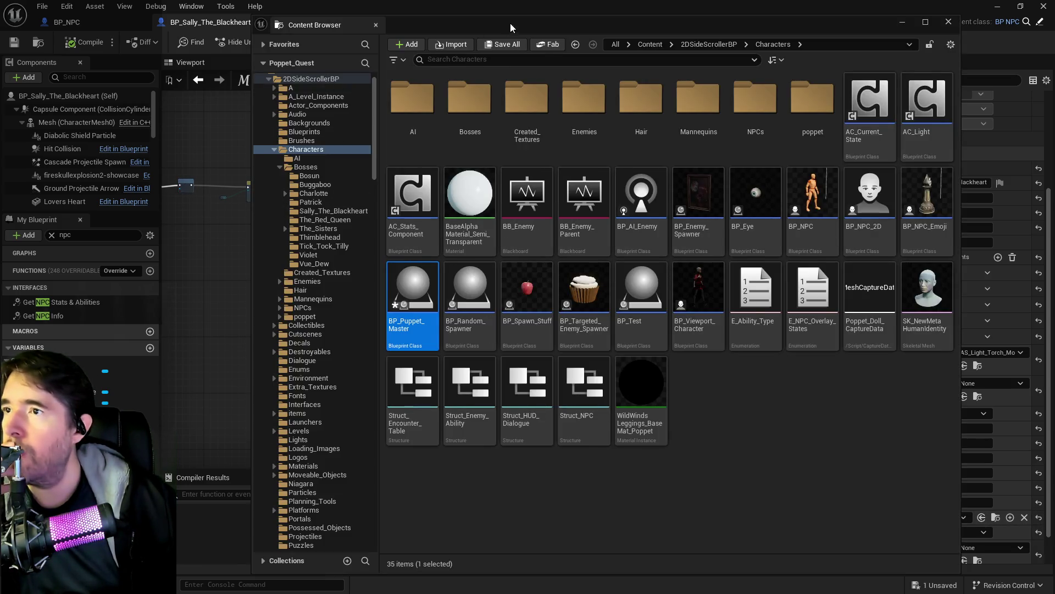
Close the Content Drawer and save BP_Sally_The_Blackheart after checking BP_Projectile_Sally
key("alt+Tab")
left_click(434, 23)
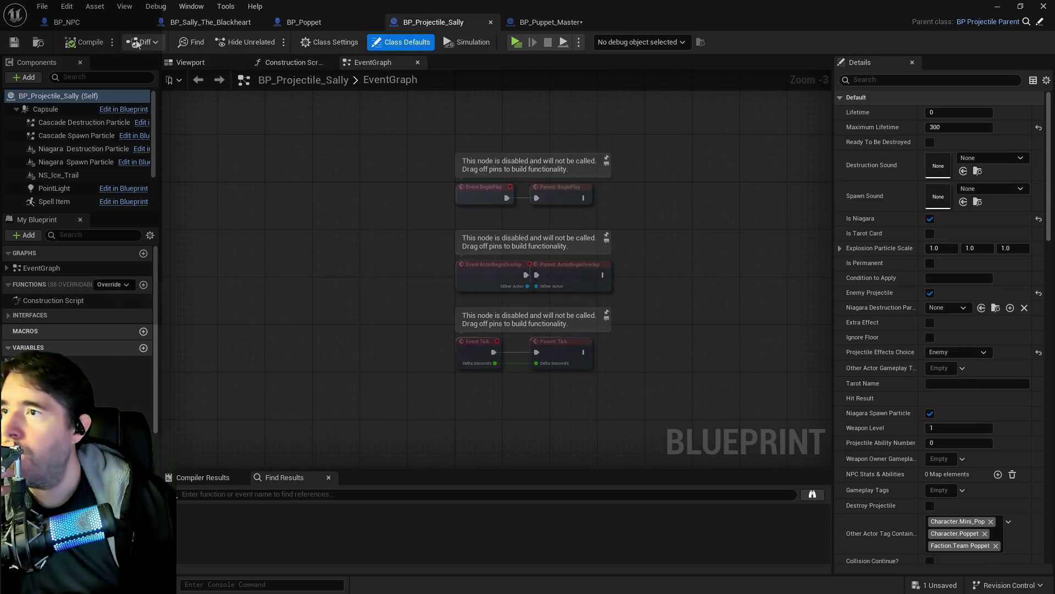
left_click(187, 23)
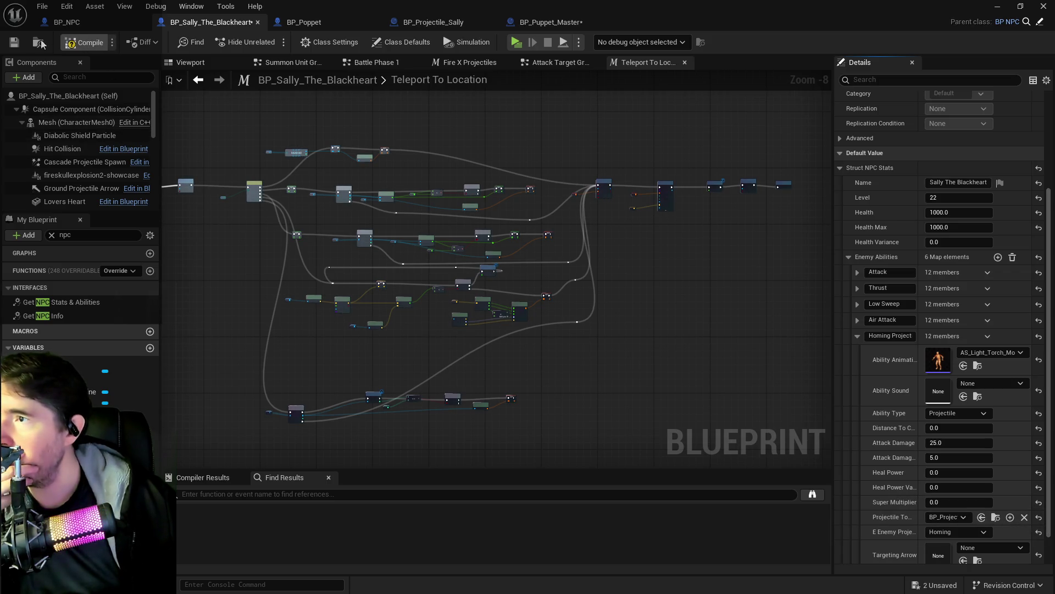
left_click(14, 42)
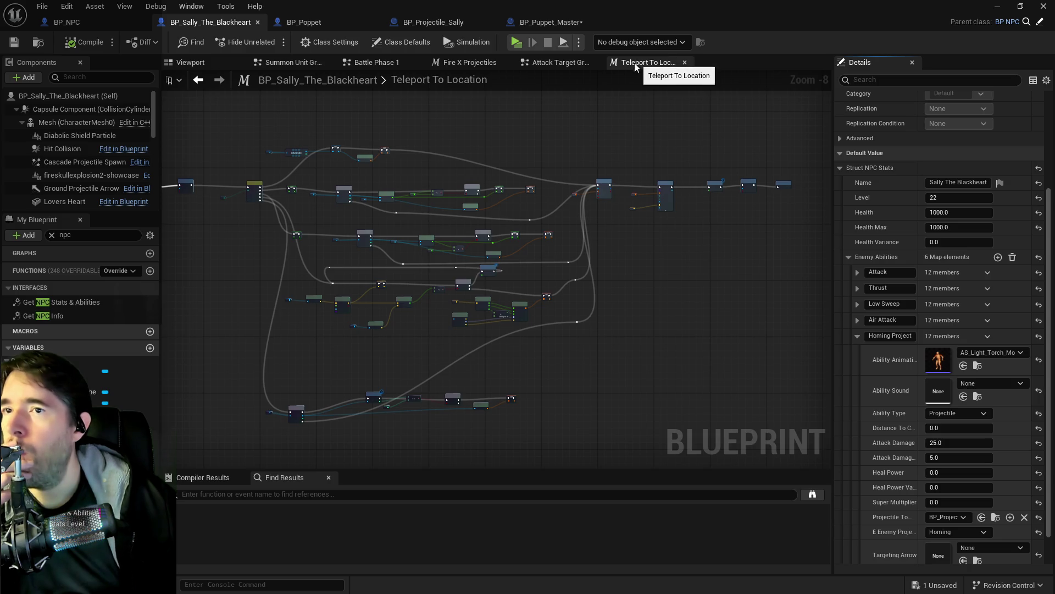
Set the first Delay node in Teleport To Location to 0.5 seconds
scroll(413, 188, "up", 1)
scroll(412, 184, "up", 5)
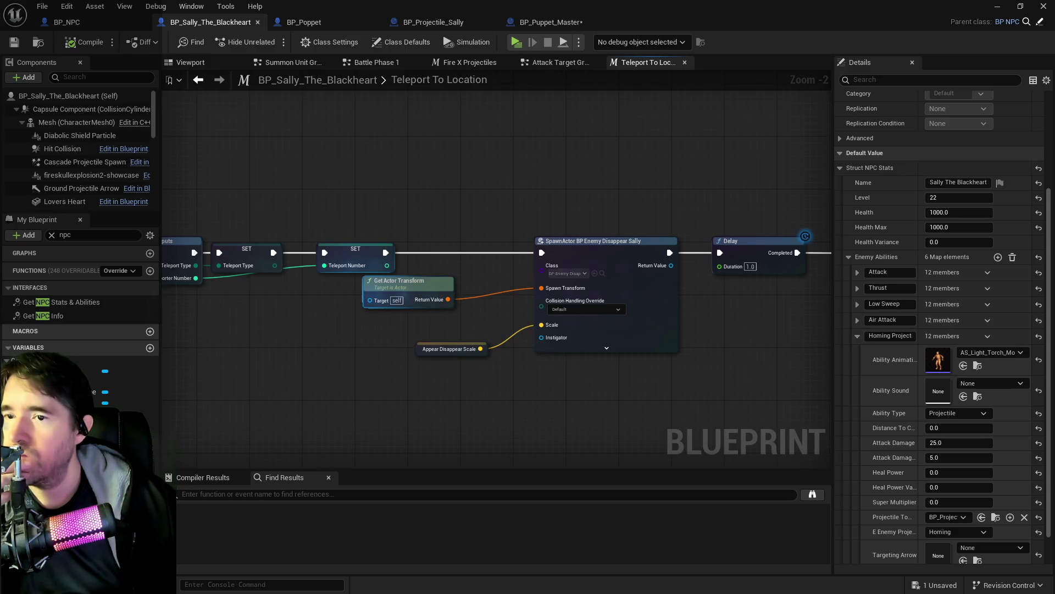
left_click_drag(357, 295, 268, 260)
left_click_drag(311, 289, 480, 283)
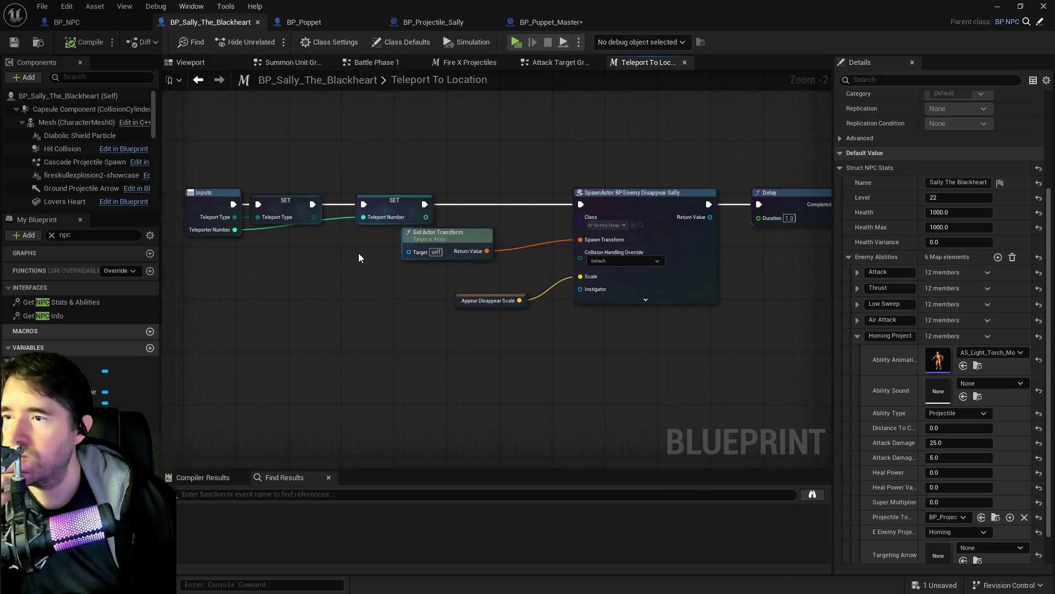
left_click_drag(359, 253, 170, 252)
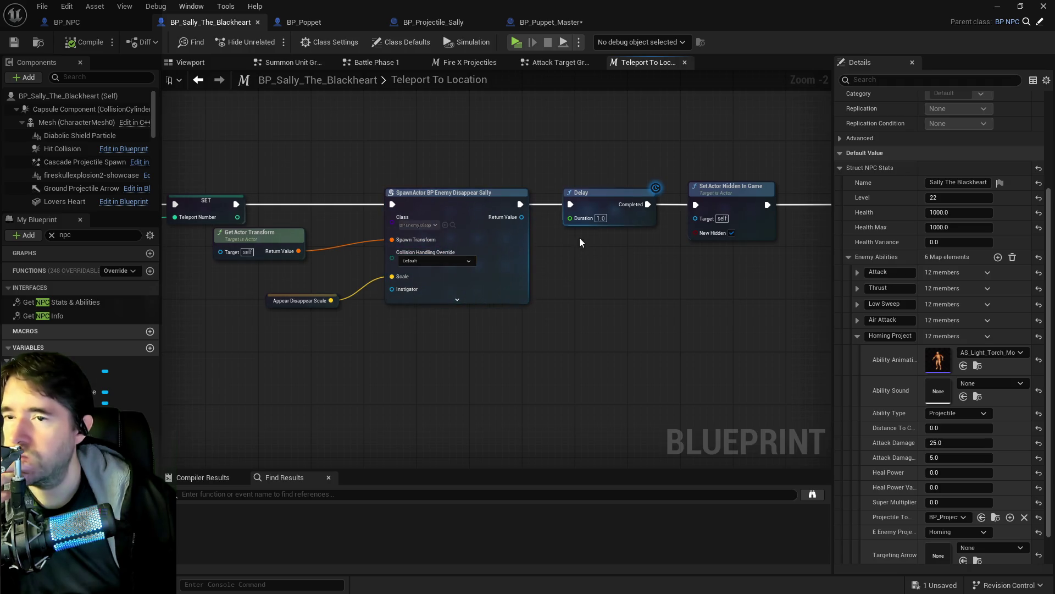
left_click(602, 219)
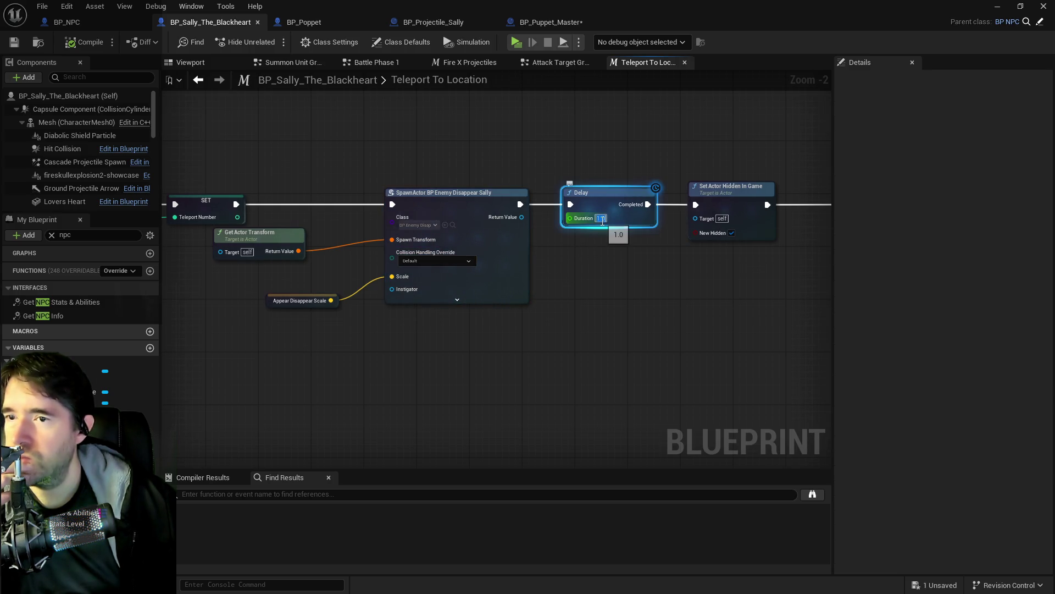
type("0.5")
left_click(687, 302)
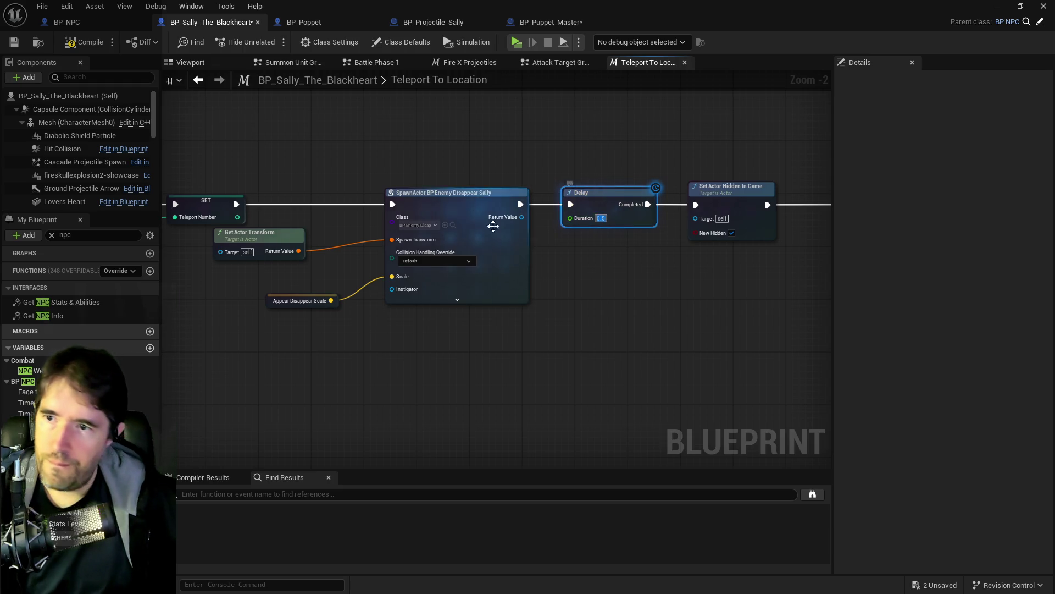
Change the second Delay from 2.0 to 0.5 seconds, then compile and save
left_click_drag(687, 307, 443, 304)
scroll(385, 297, "down", 3)
mouse_move(359, 294)
left_mouse_down()
mouse_move(683, 276)
mouse_move(703, 252)
left_mouse_up()
scroll(670, 242, "up", 3)
type("2")
left_click(452, 225)
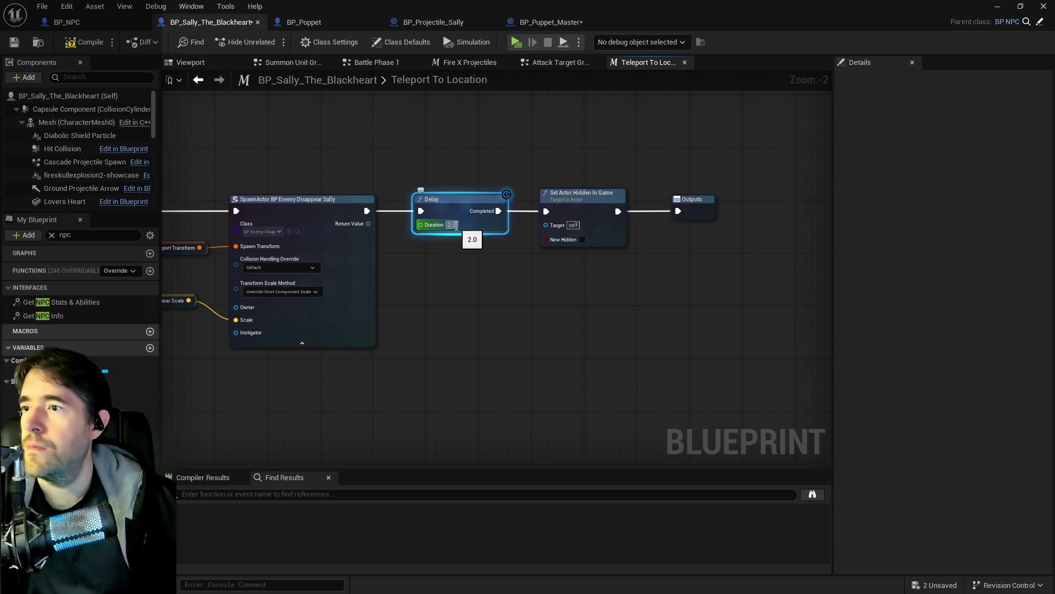
left_click(453, 225)
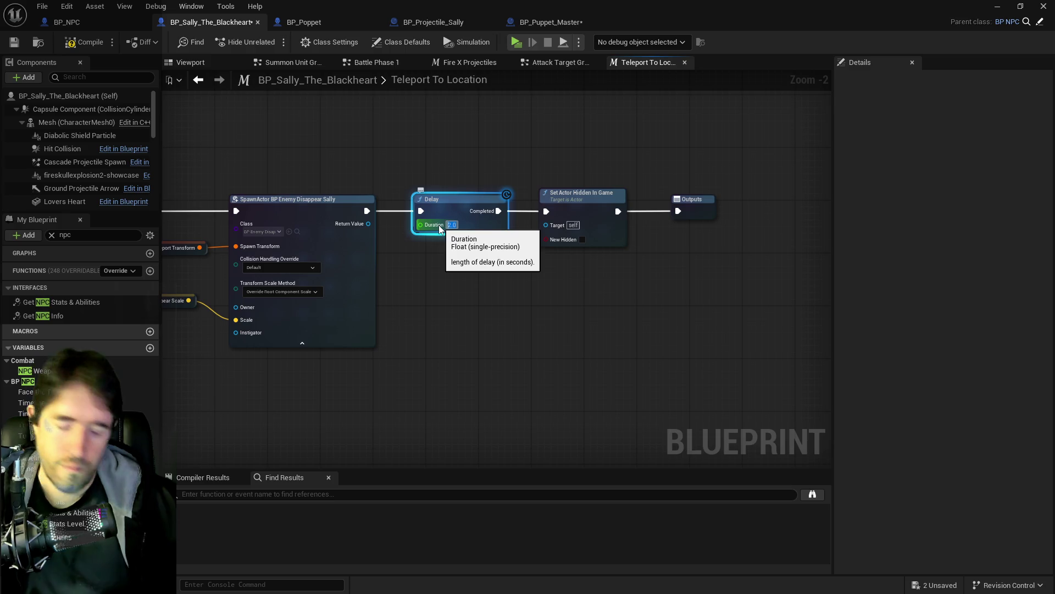
type("0.5")
key("Return")
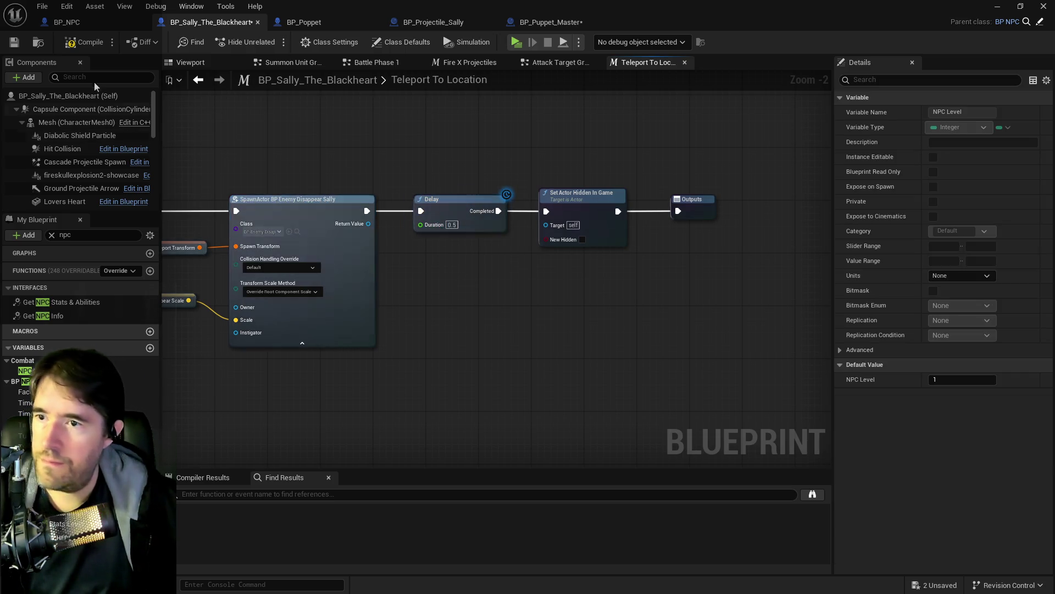
left_click(15, 42)
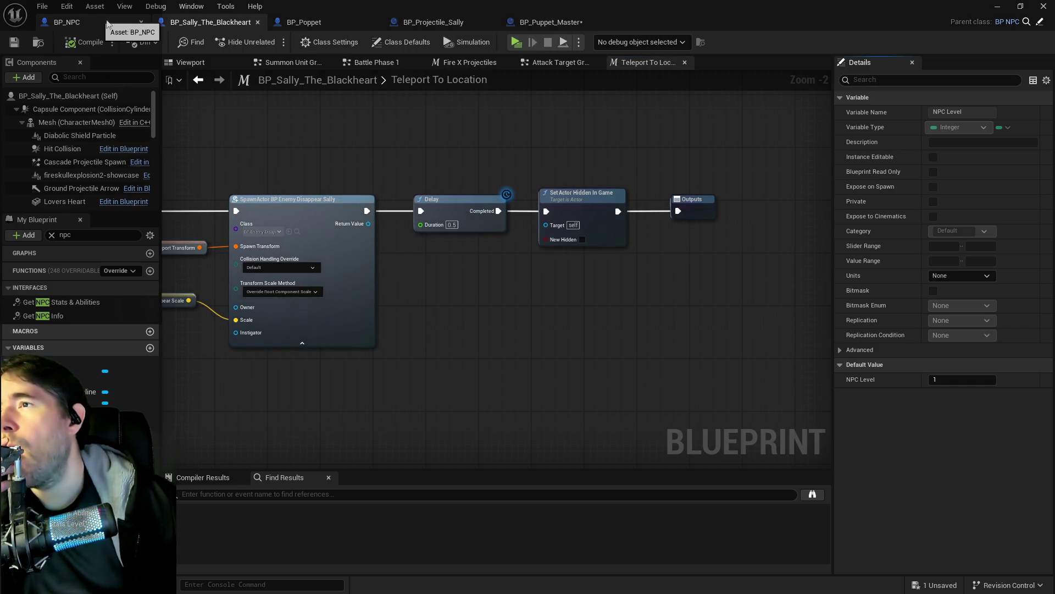
Look over the attack, delay and teleport nodes in Battle Phase 1, then switch to Fire X Projectiles
left_click(373, 62)
scroll(326, 246, "up", 1)
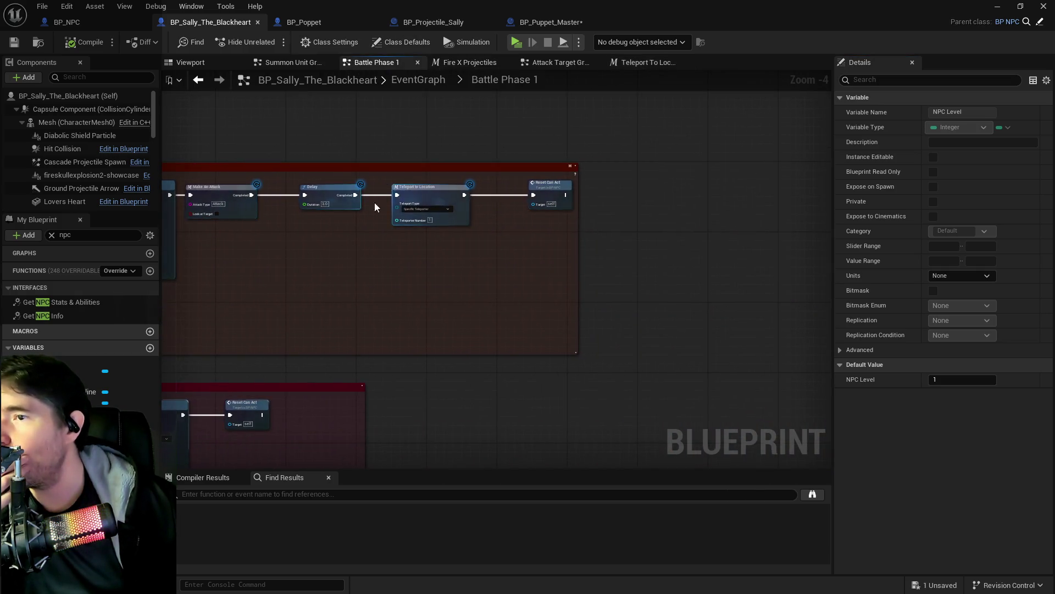
scroll(374, 203, "up", 2)
mouse_move(532, 248)
left_mouse_down()
mouse_move(528, 238)
mouse_move(318, 231)
mouse_move(500, 243)
left_mouse_up()
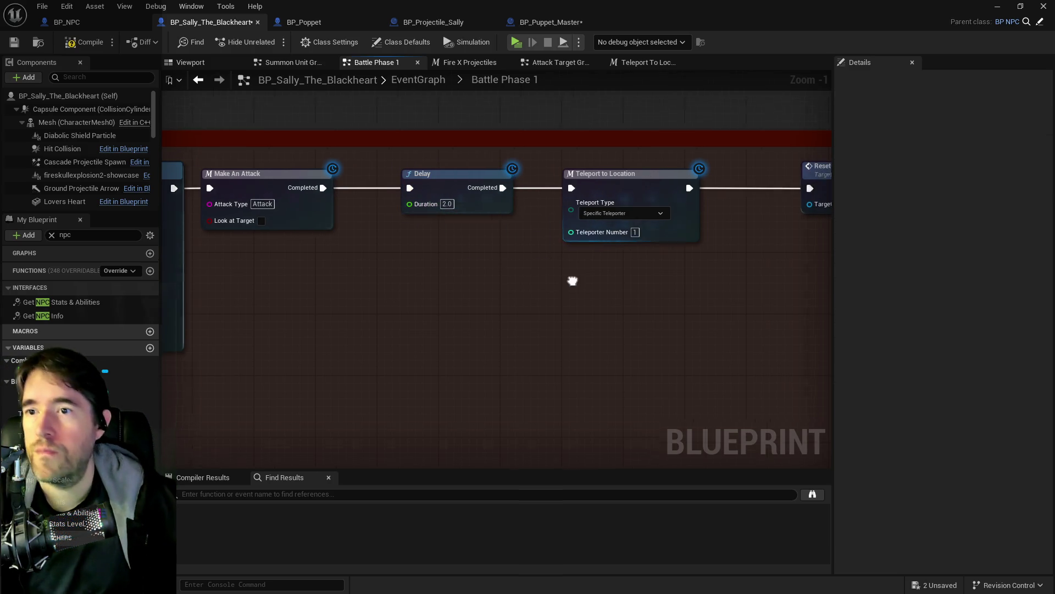
scroll(457, 238, "down", 2)
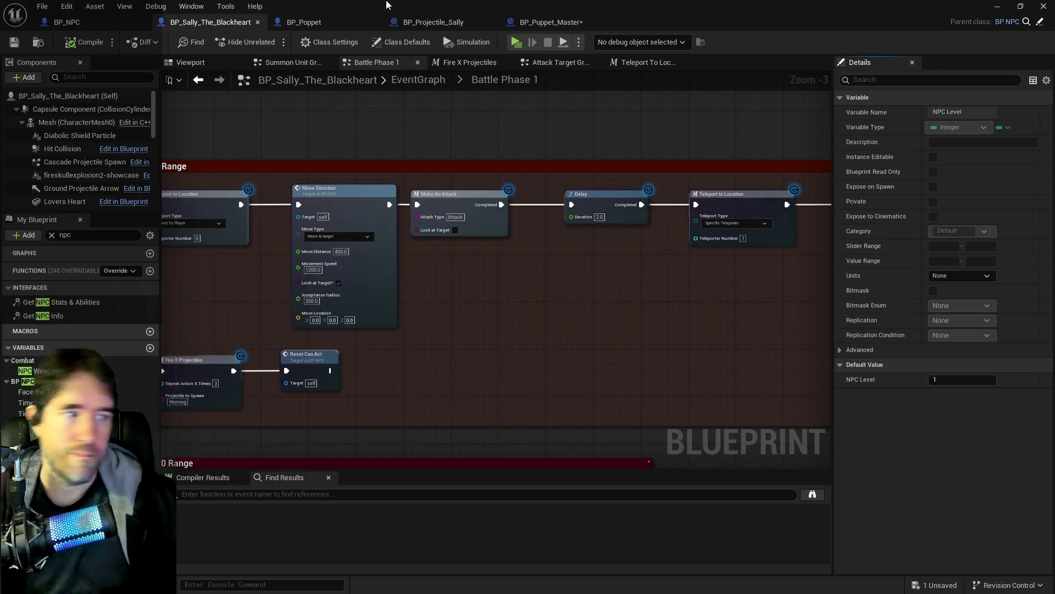
key("alt+Tab")
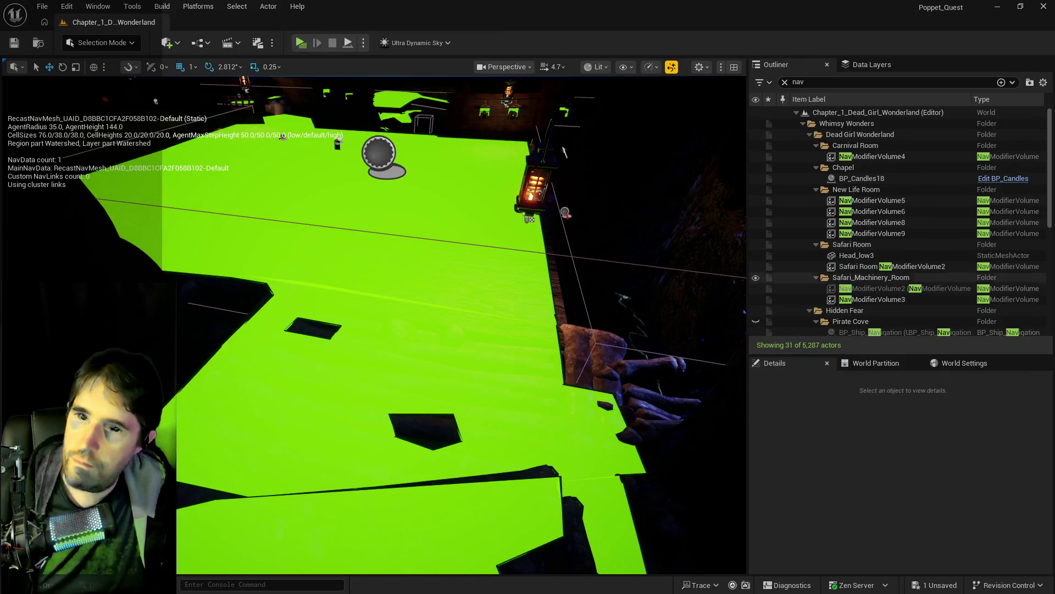
key("alt+Tab")
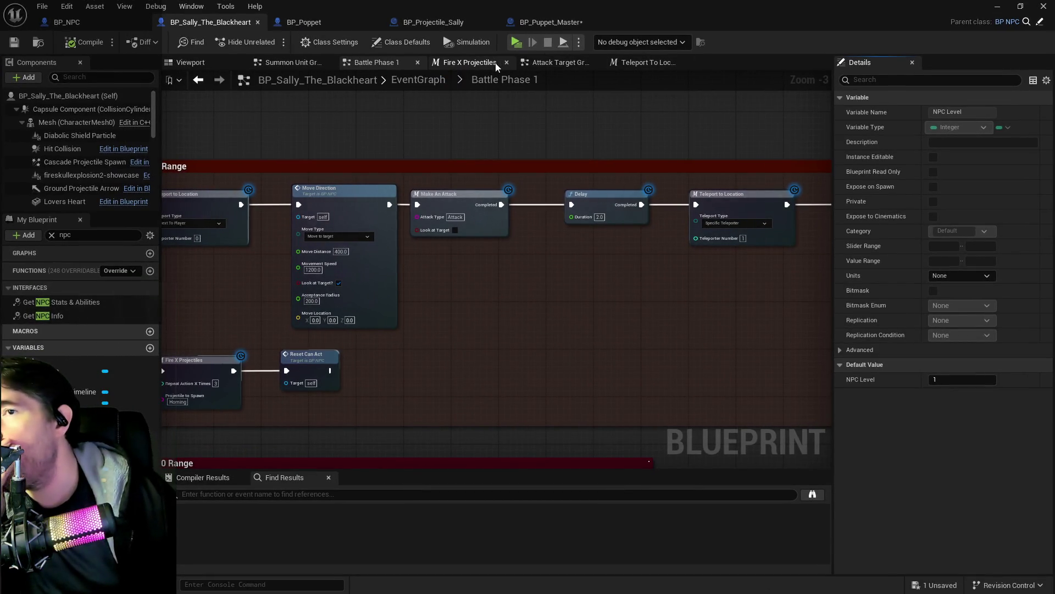
left_click(480, 64)
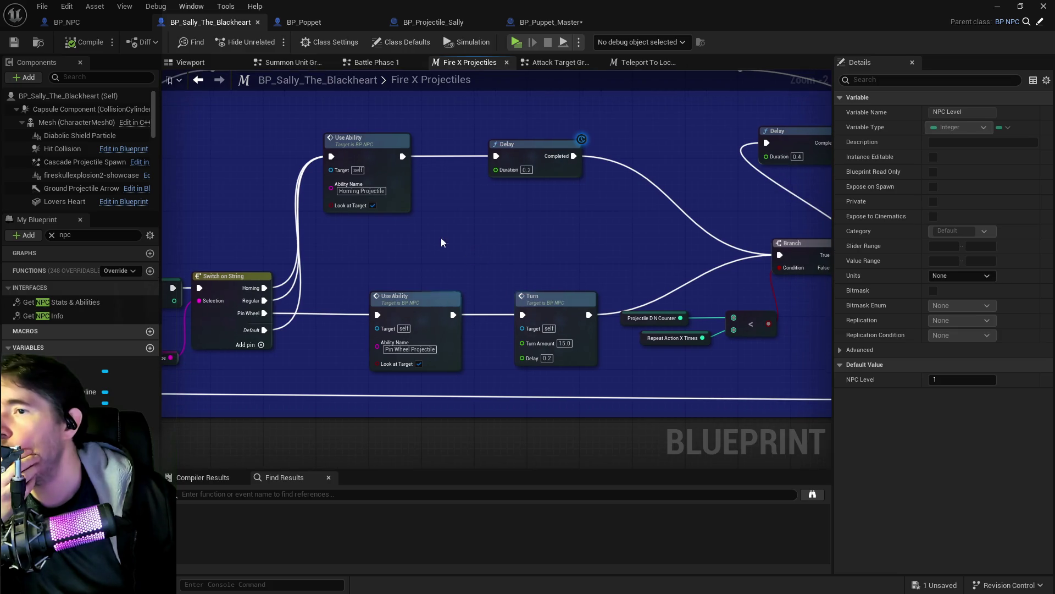
Jump to BP_NPC's Use Ability event and close the duplicate Fire Projectile graph tabs
double_click(390, 165)
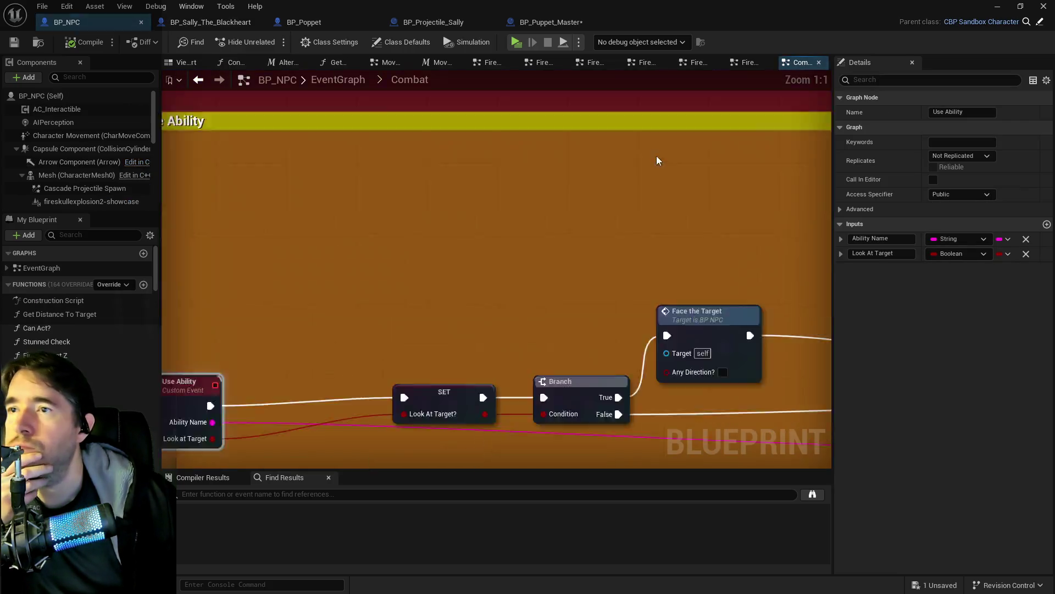
left_click(768, 62)
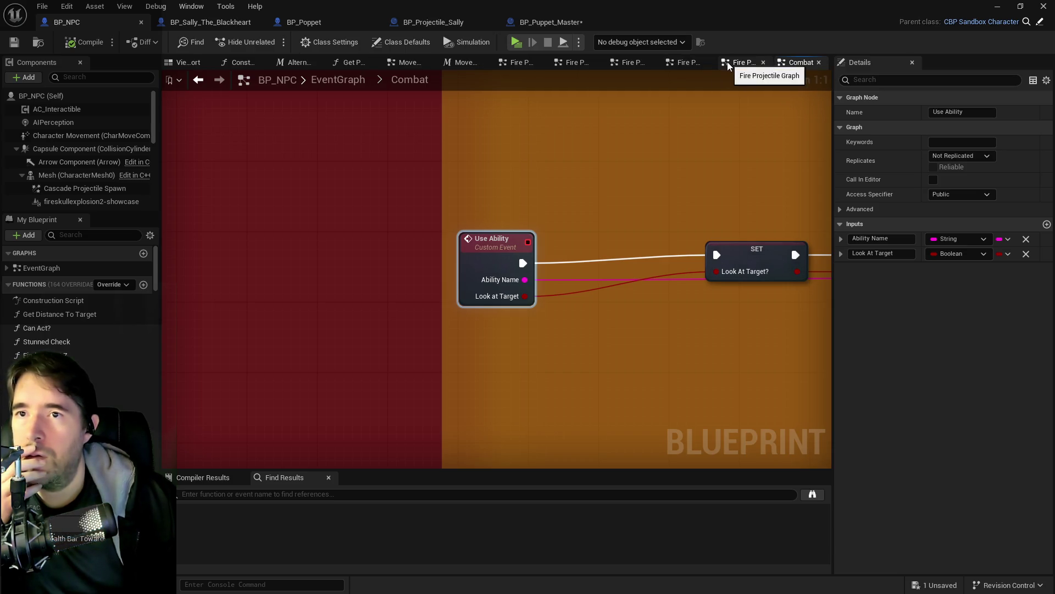
middle_click(728, 62)
middle_click(714, 63)
middle_click(702, 65)
middle_click(684, 65)
Show the Fire Projectile Graph's animation, sound and particle section around Play Montage
left_click(694, 63)
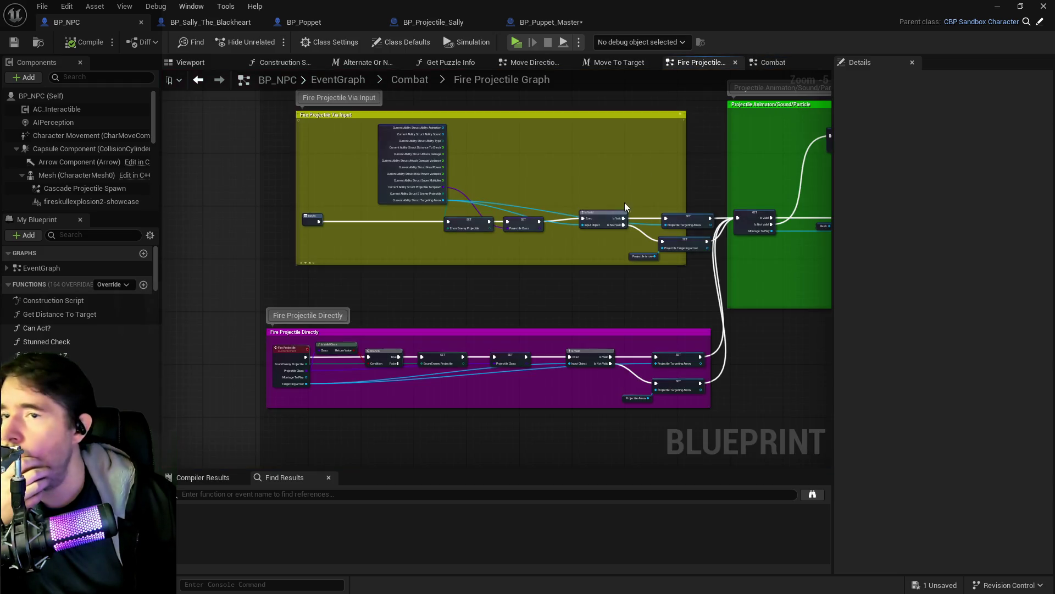
scroll(523, 311, "up", 3)
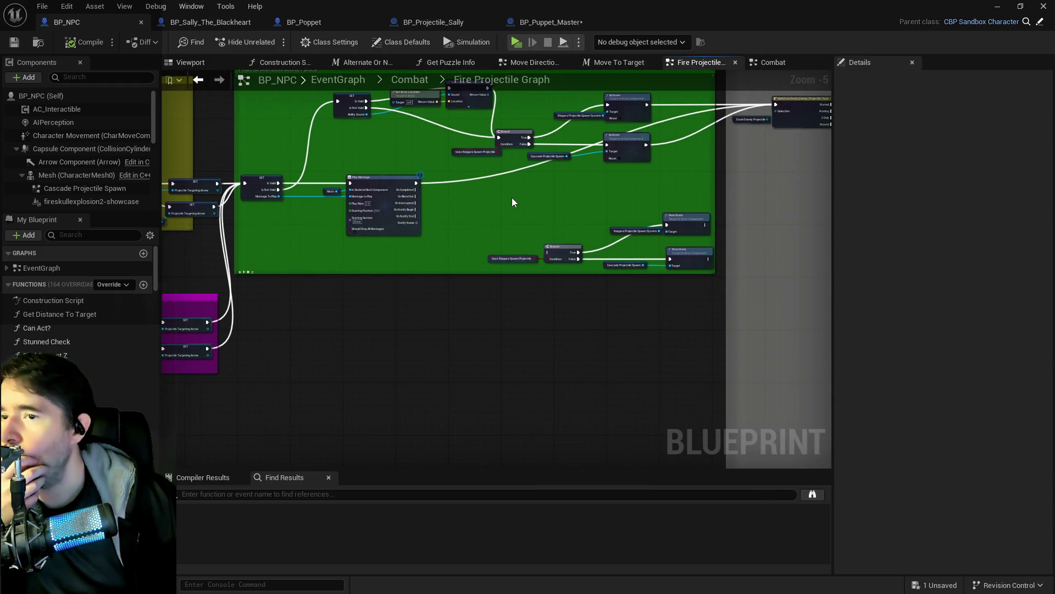
scroll(513, 198, "up", 2)
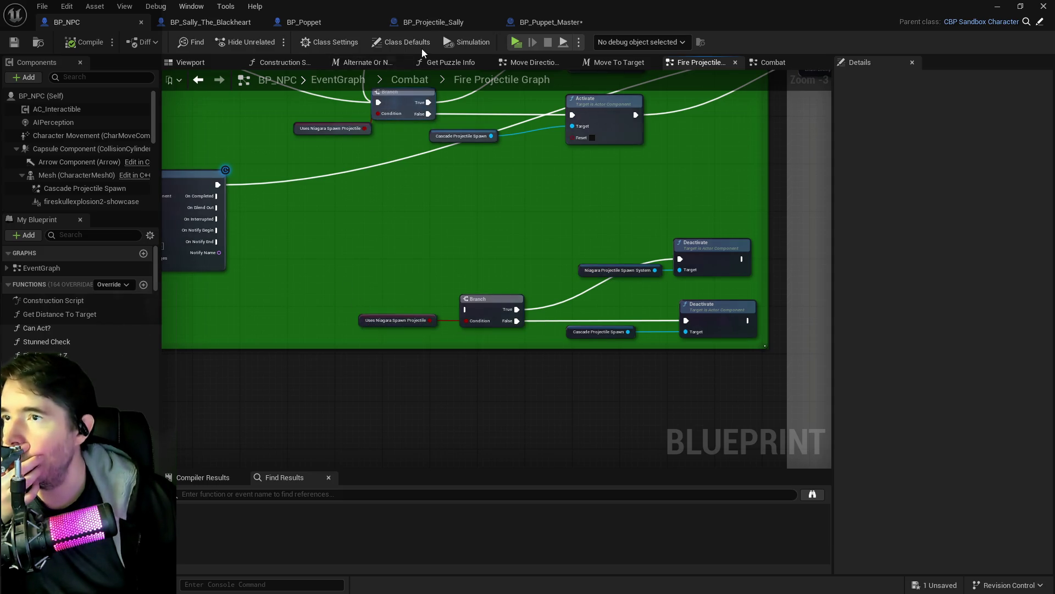
mouse_move(410, 186)
left_mouse_down()
mouse_move(419, 342)
mouse_move(738, 297)
mouse_move(493, 295)
mouse_move(612, 289)
mouse_move(737, 287)
mouse_move(493, 307)
mouse_move(439, 288)
left_mouse_up()
left_click(300, 308)
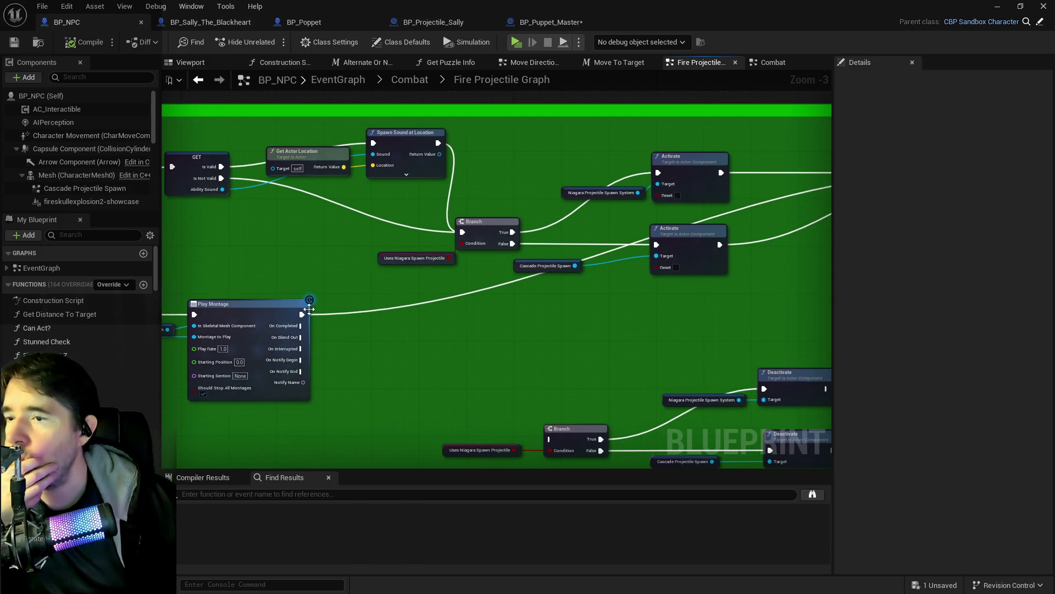
Connect Play Montage's execution output to the Branch node
left_click_drag(333, 300, 461, 228)
left_click(372, 264)
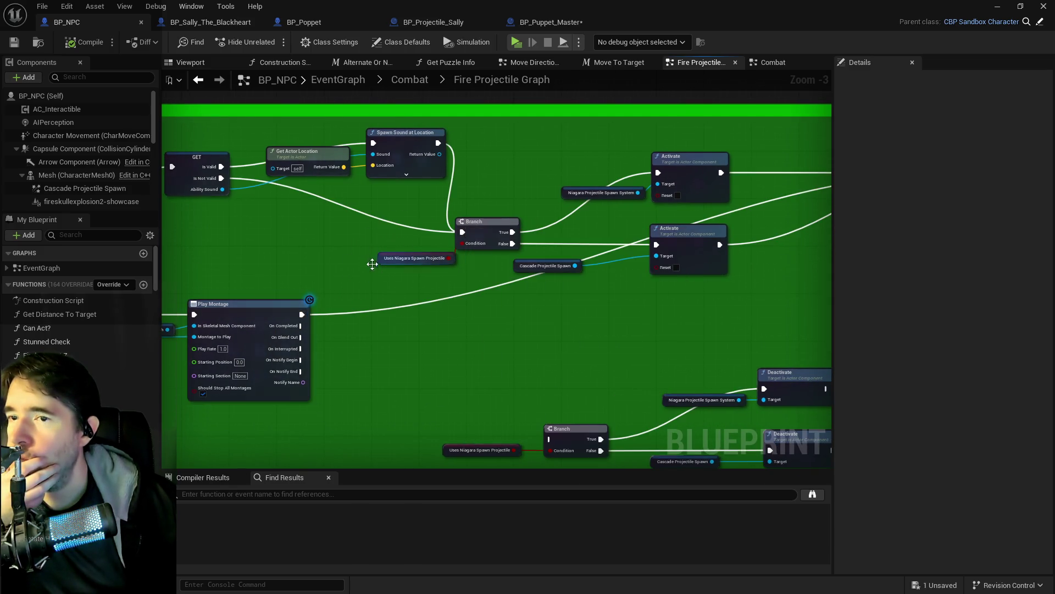
left_click_drag(302, 315, 461, 237)
left_click_drag(352, 274, 507, 271)
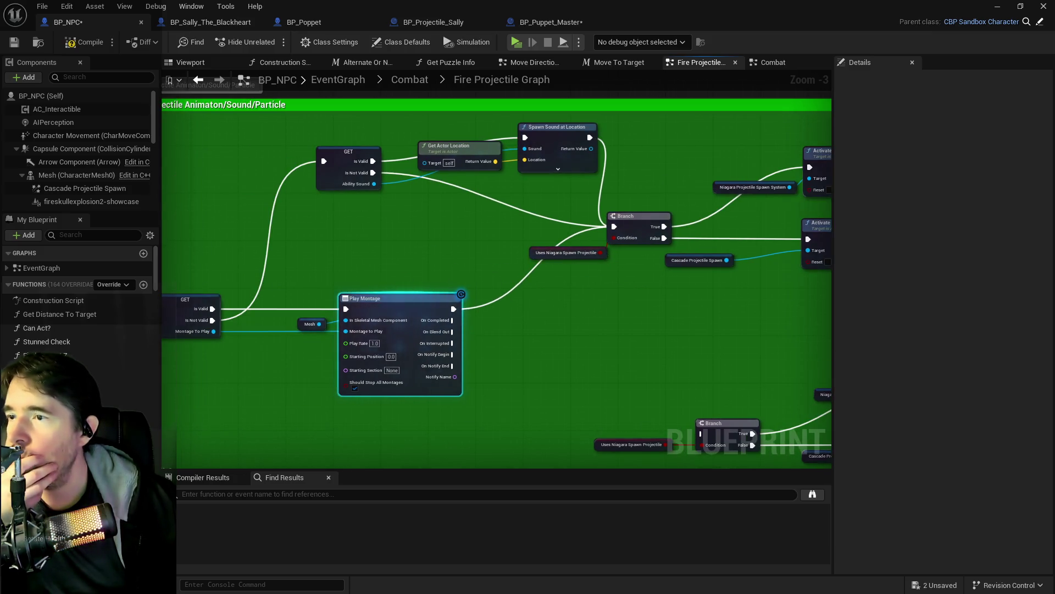
Rewire Play Montage's output to the Ability Sound validity GET and save BP_NPC
left_click_drag(301, 310, 438, 309)
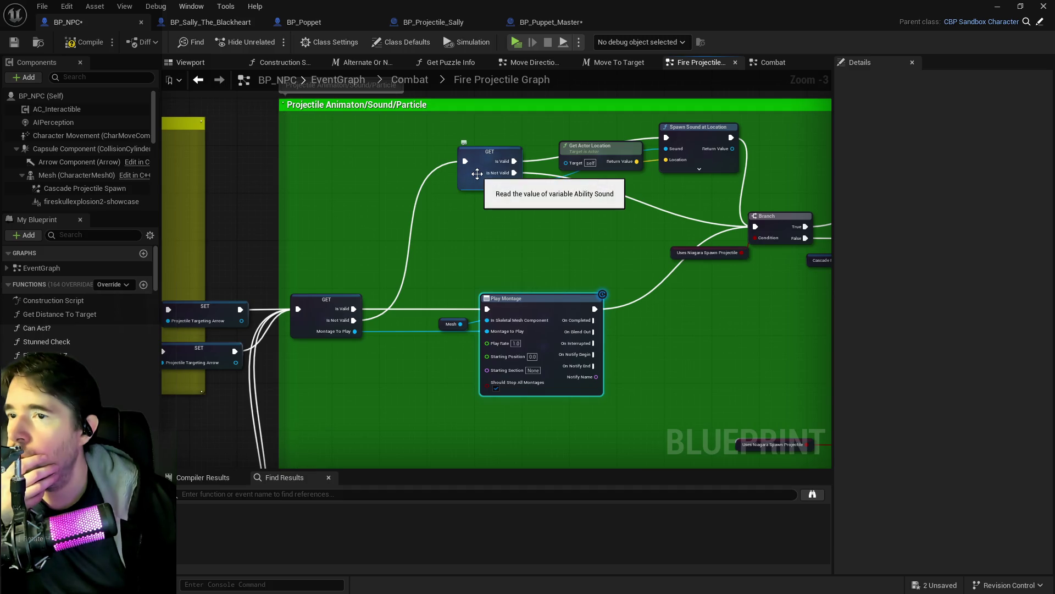
left_click_drag(636, 266, 483, 250)
left_click_drag(261, 283, 416, 280)
left_click_drag(595, 290, 465, 143)
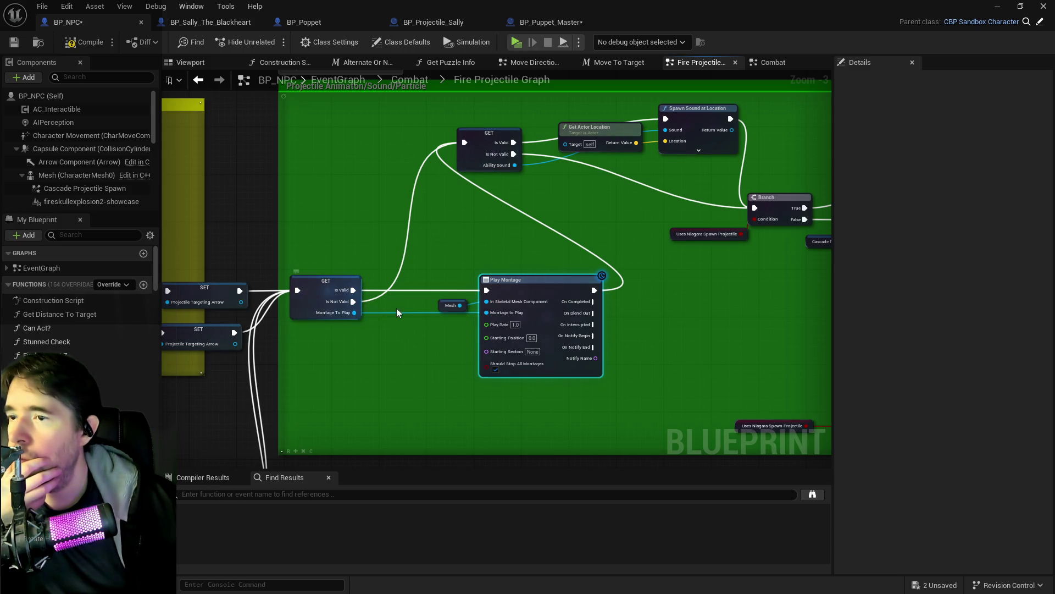
left_click_drag(539, 205, 418, 196)
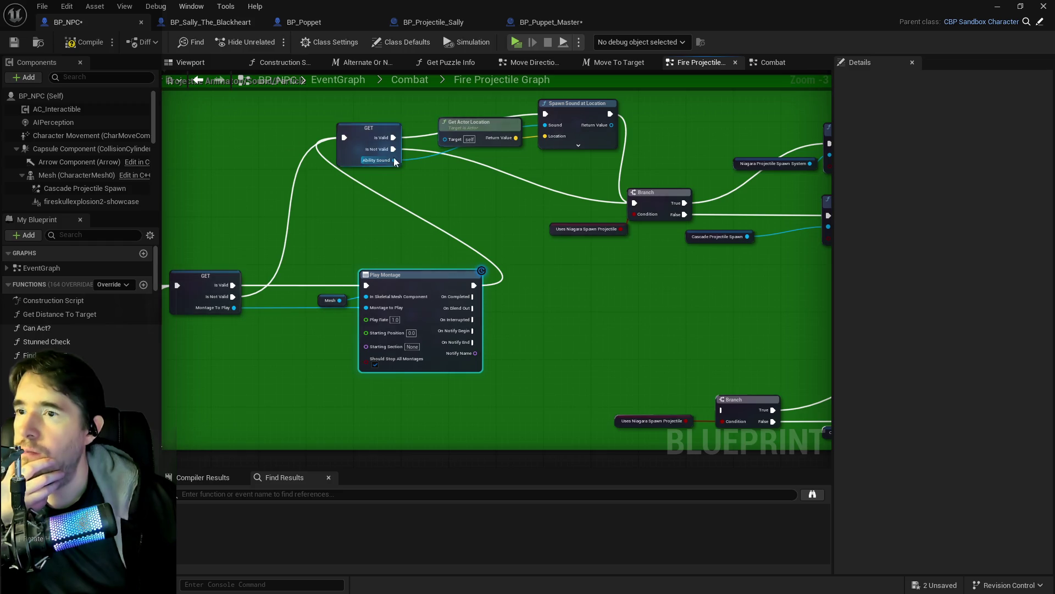
left_click_drag(496, 180, 327, 176)
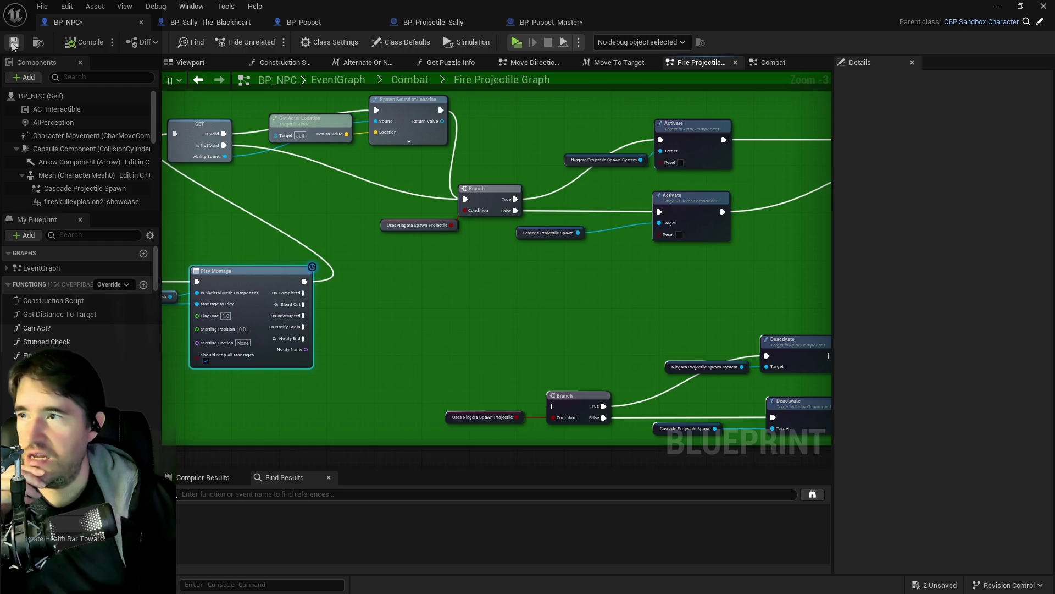
left_click(13, 44)
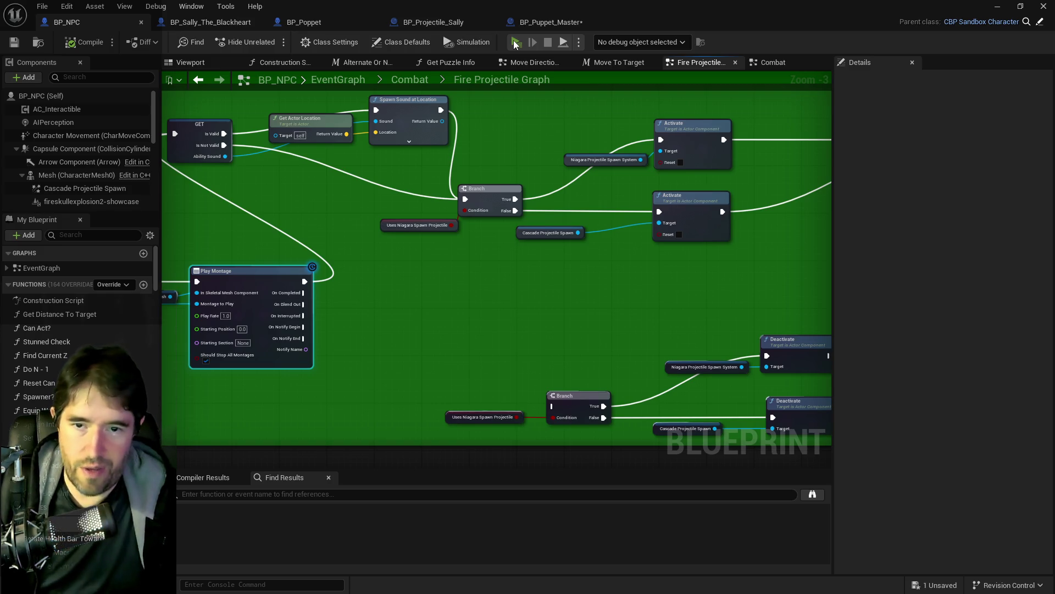
Launch the Poppet_Quest playtest and run across the deck toward Sally The Blackheart
left_click(515, 43)
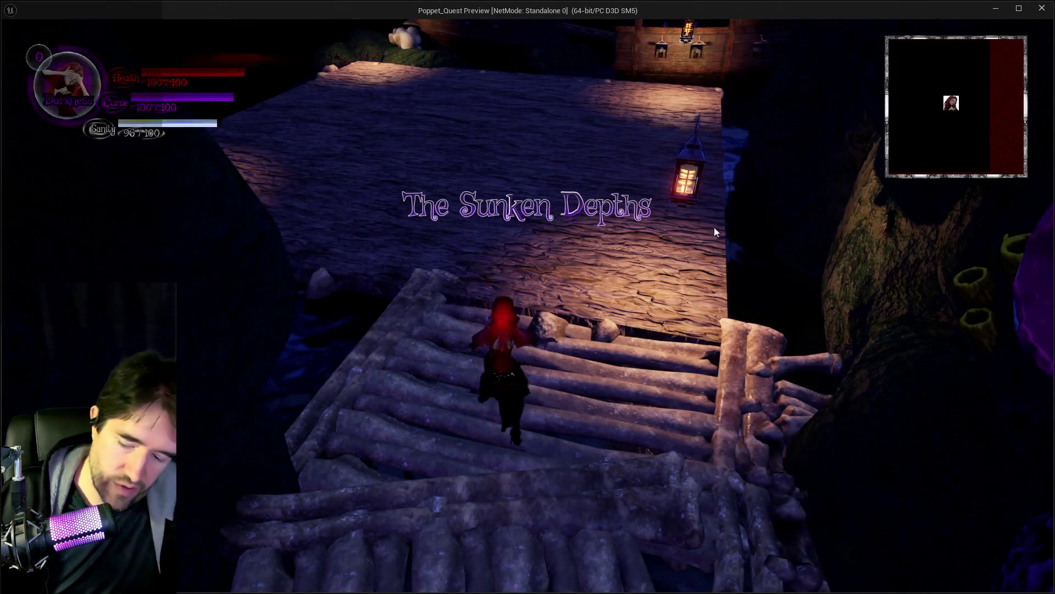
key("w")
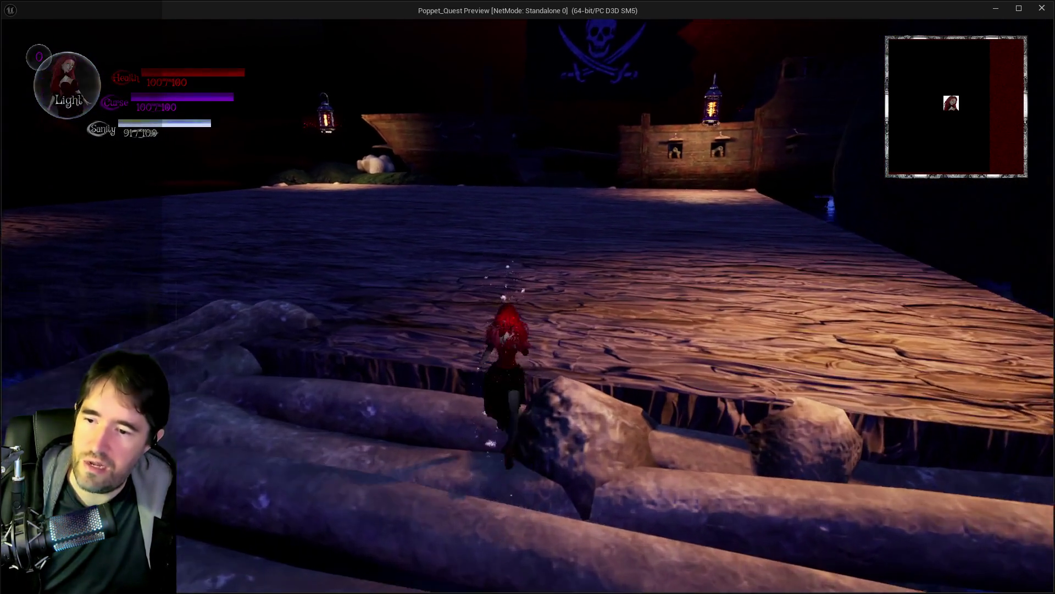
key("e")
key("i")
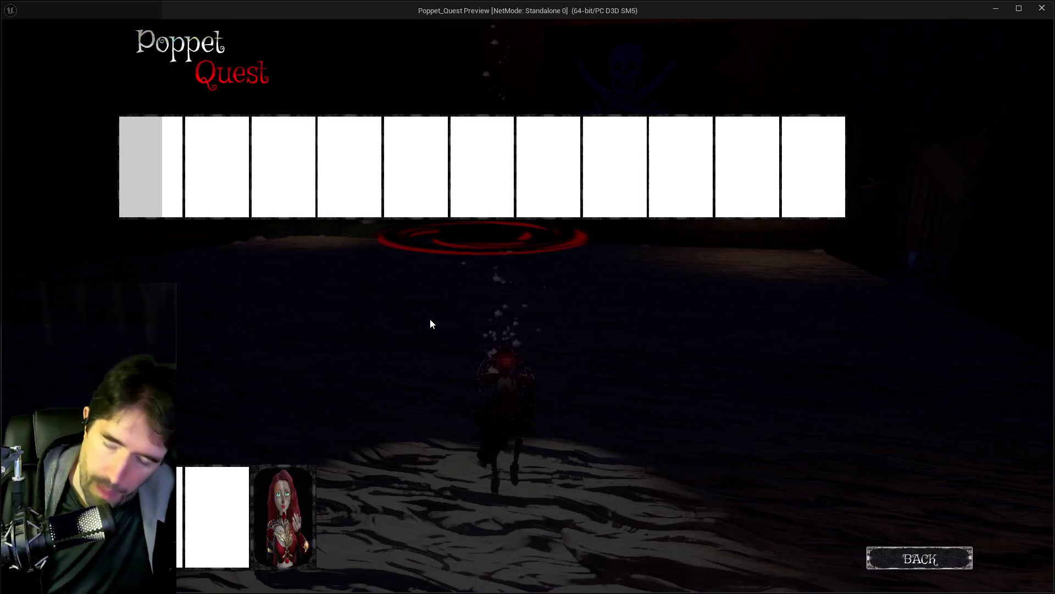
left_click(495, 176)
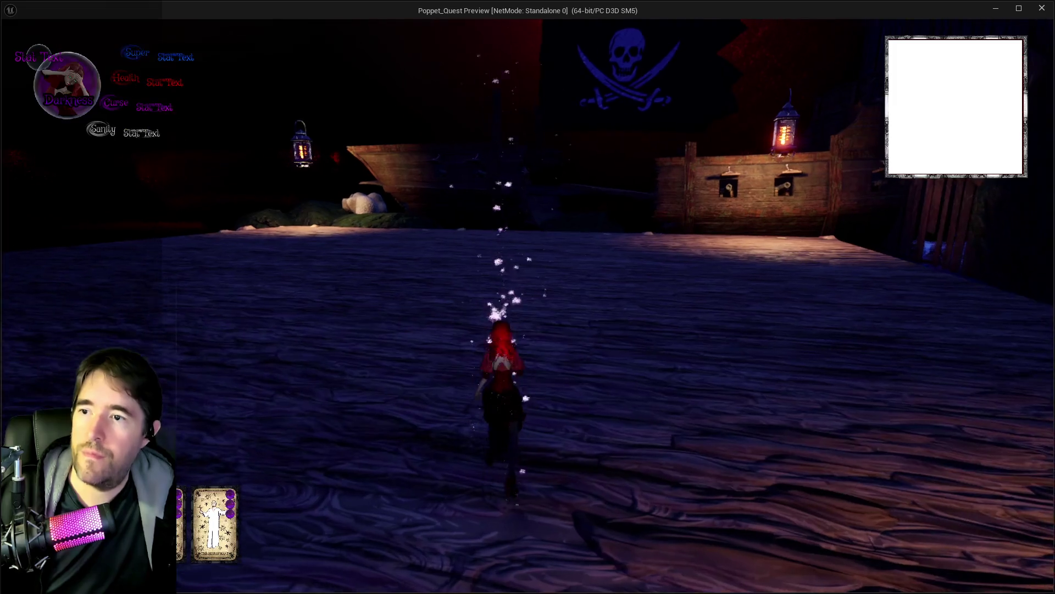
key("w")
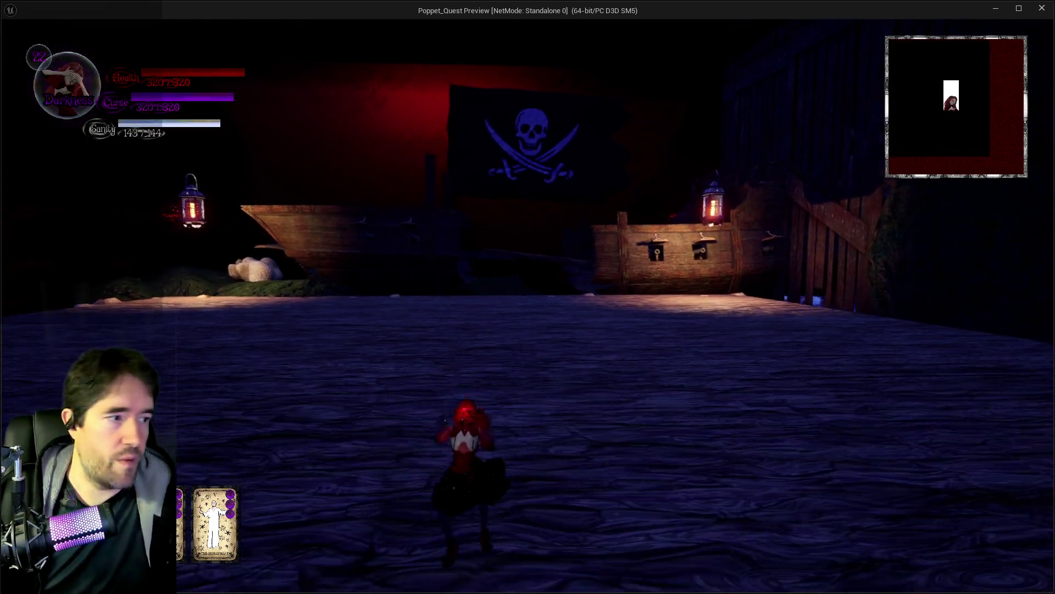
key("a")
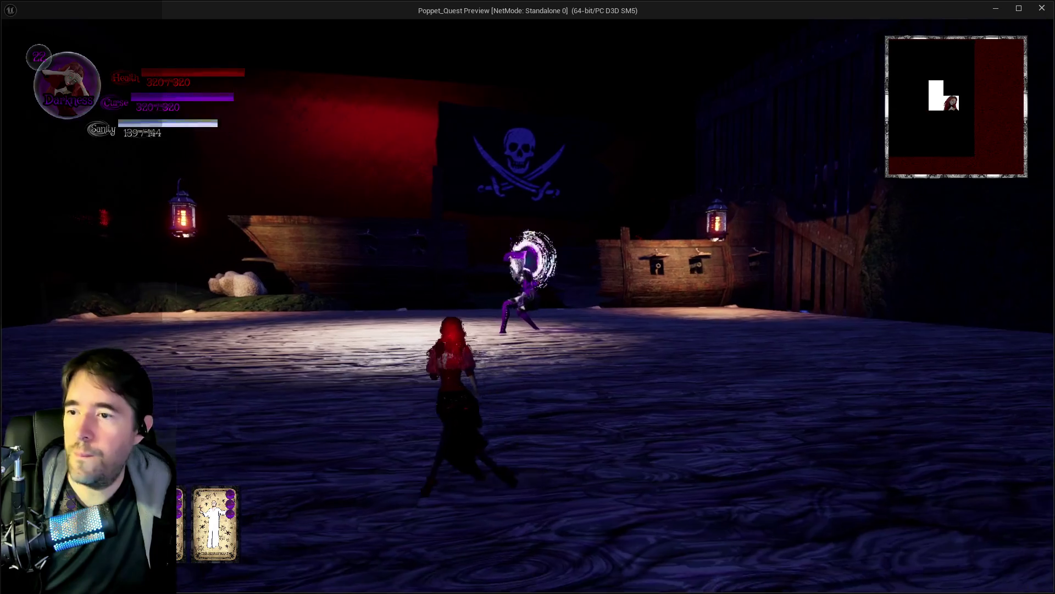
key("q")
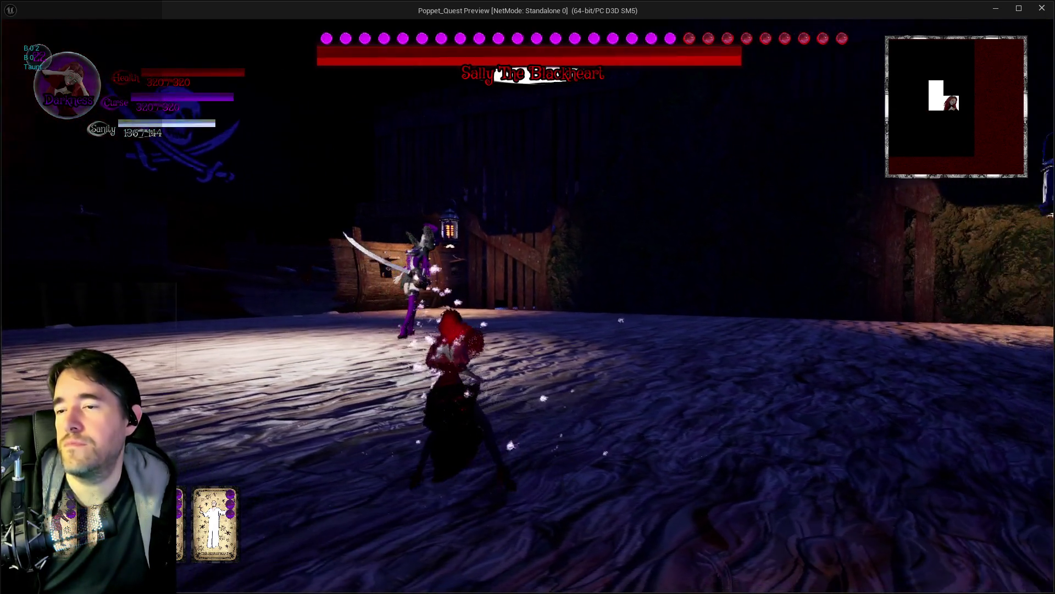
key("q")
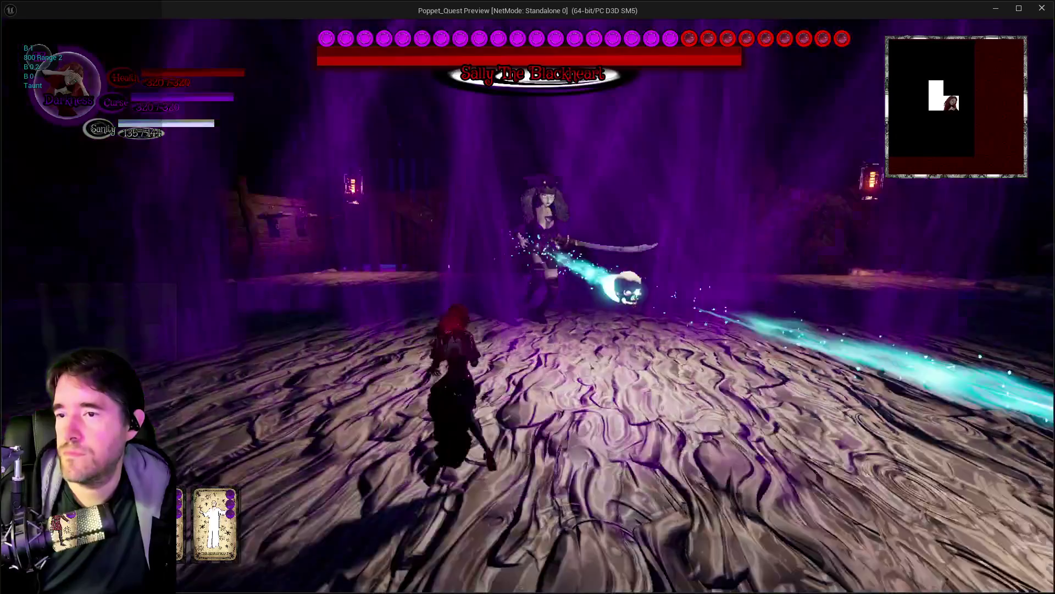
key("a")
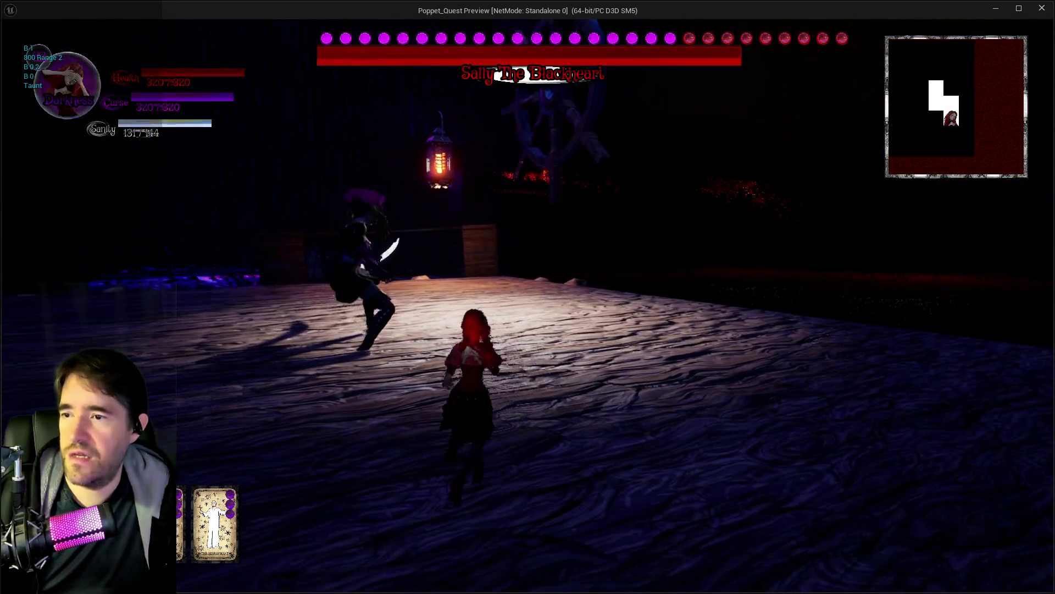
key("w")
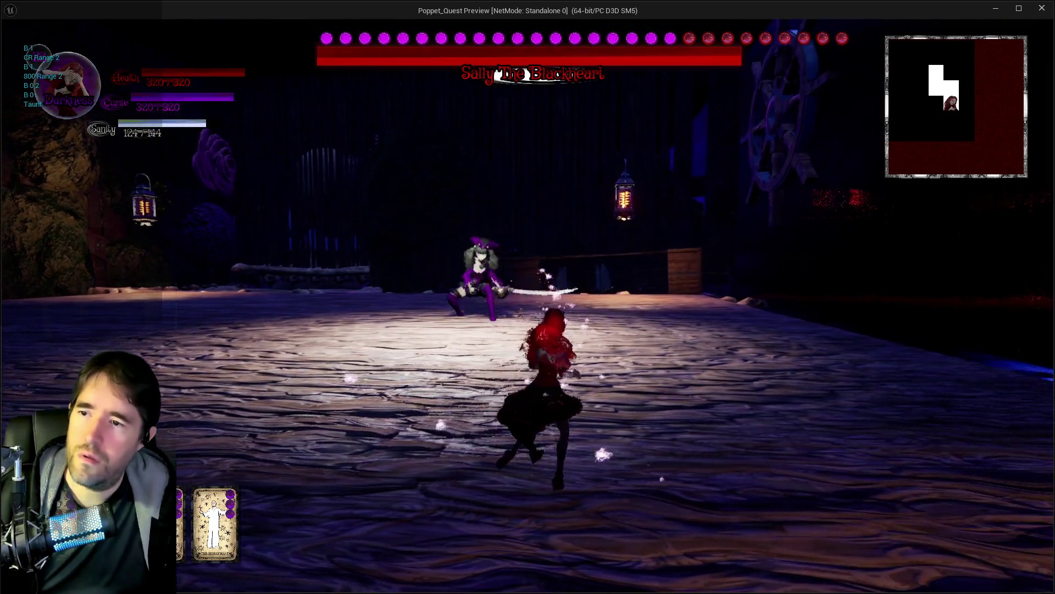
Fight the boss while swapping between Light and Darkness stances, then leave the preview
key("q")
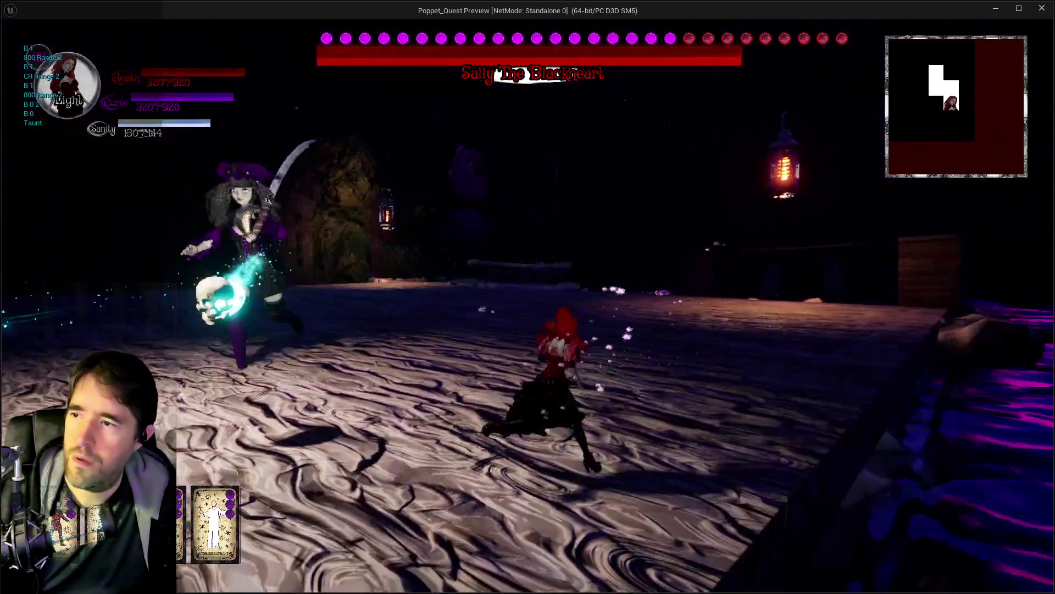
key("w")
key("q")
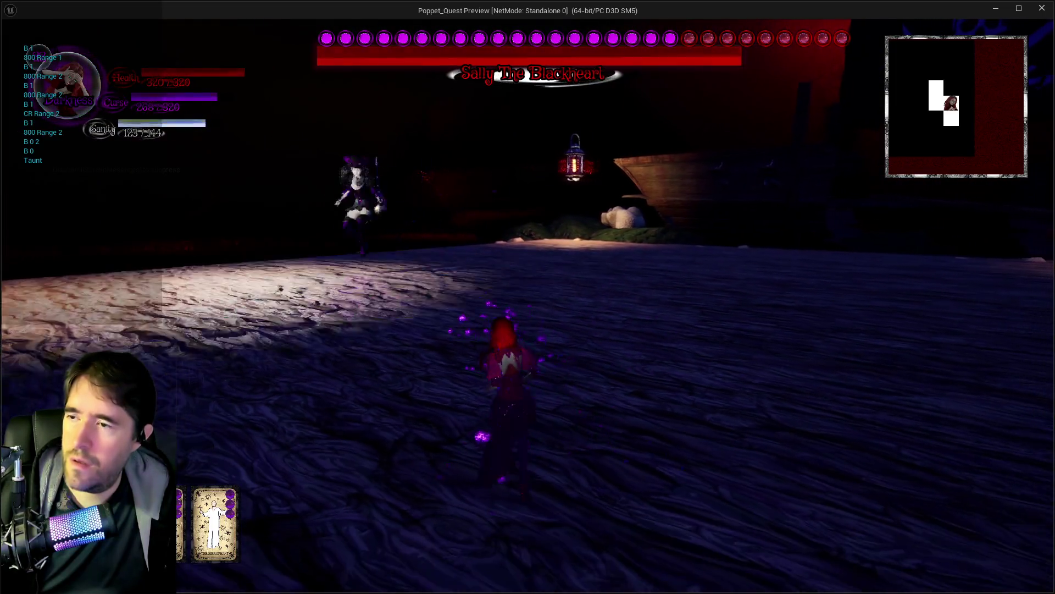
key("q")
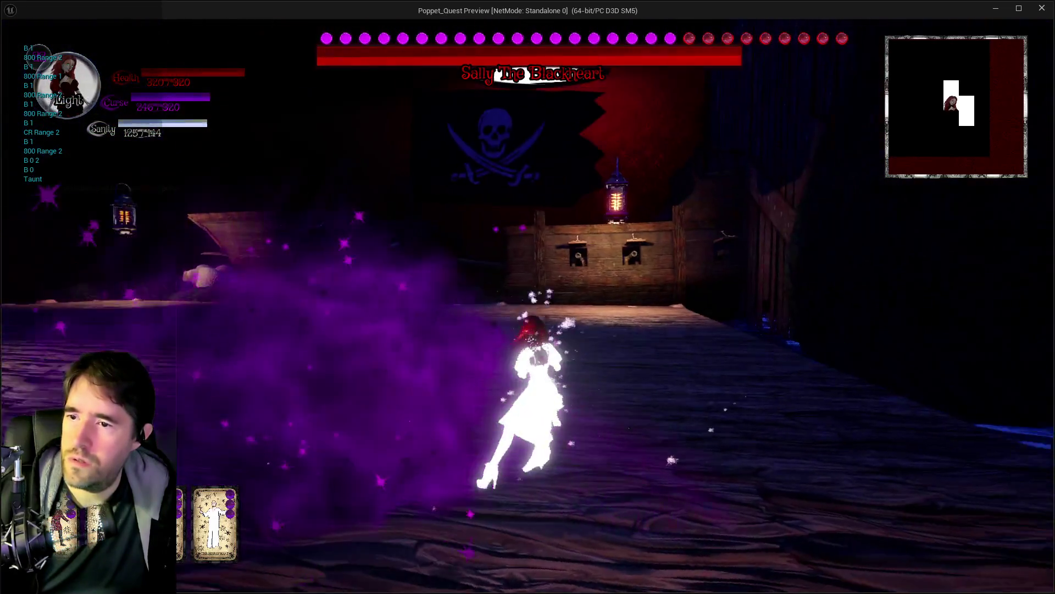
key("q")
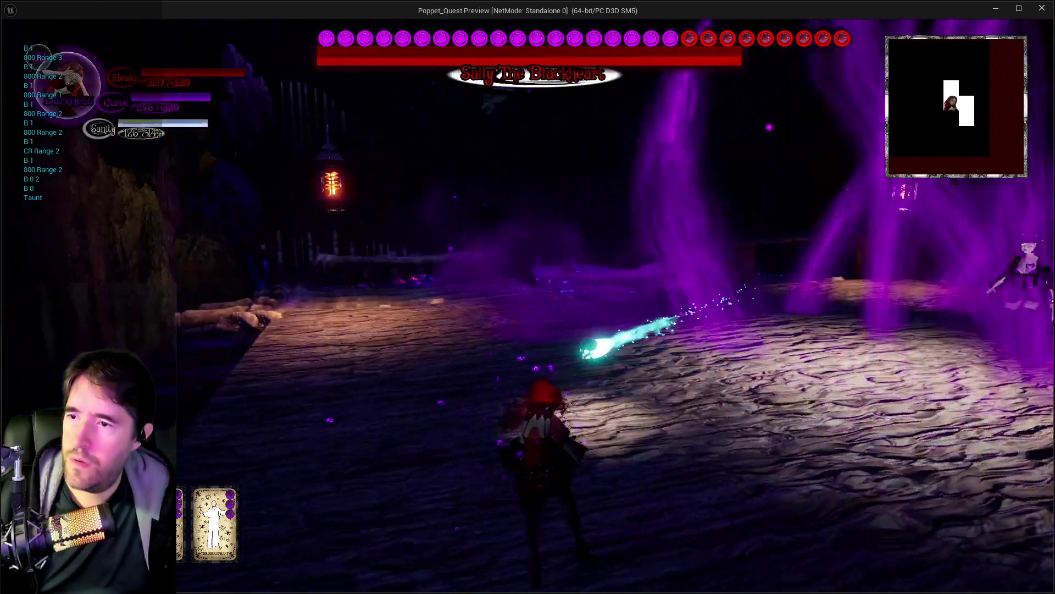
key("q")
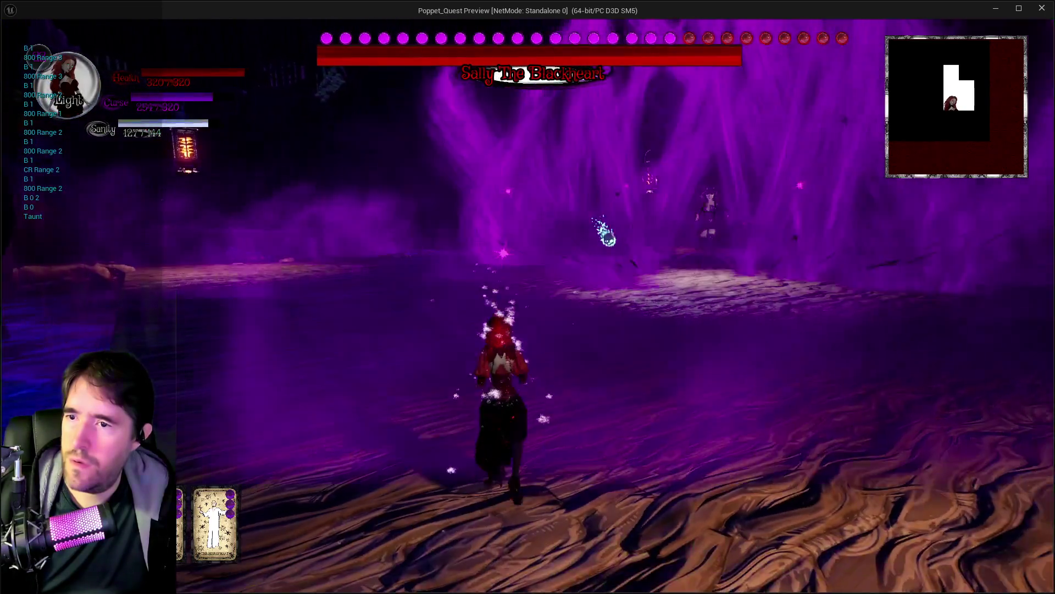
key("w")
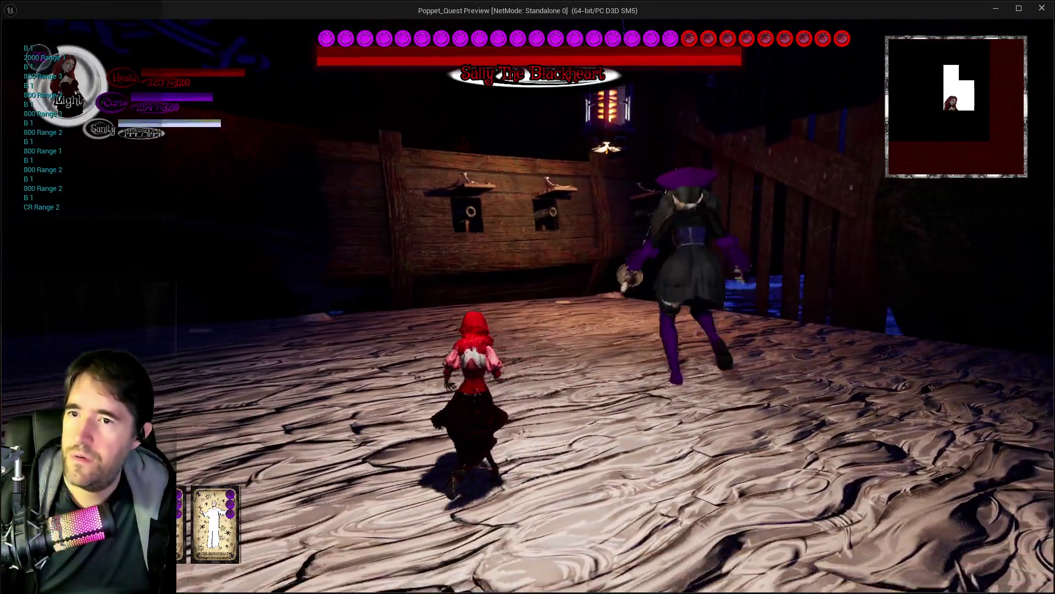
key("q")
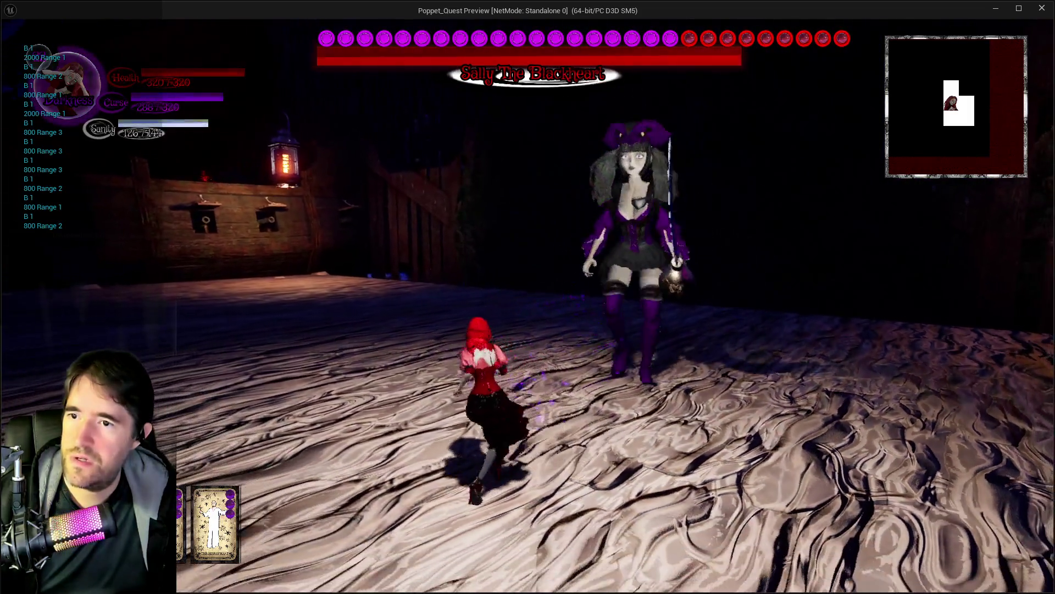
key("alt+Tab")
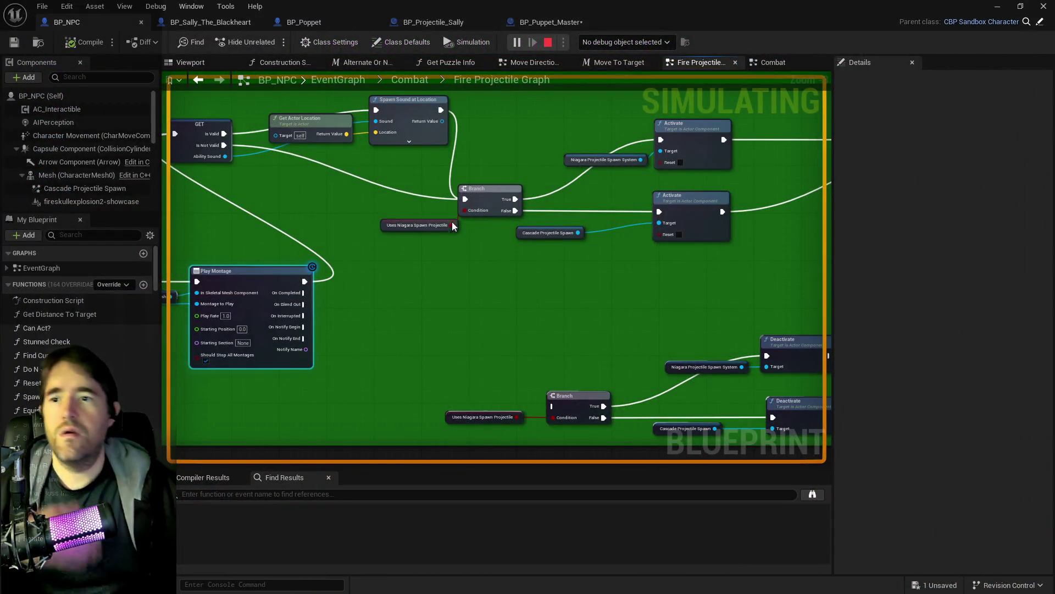
Stop the play session and pan the Fire Projectile Graph to the left
key("Escape")
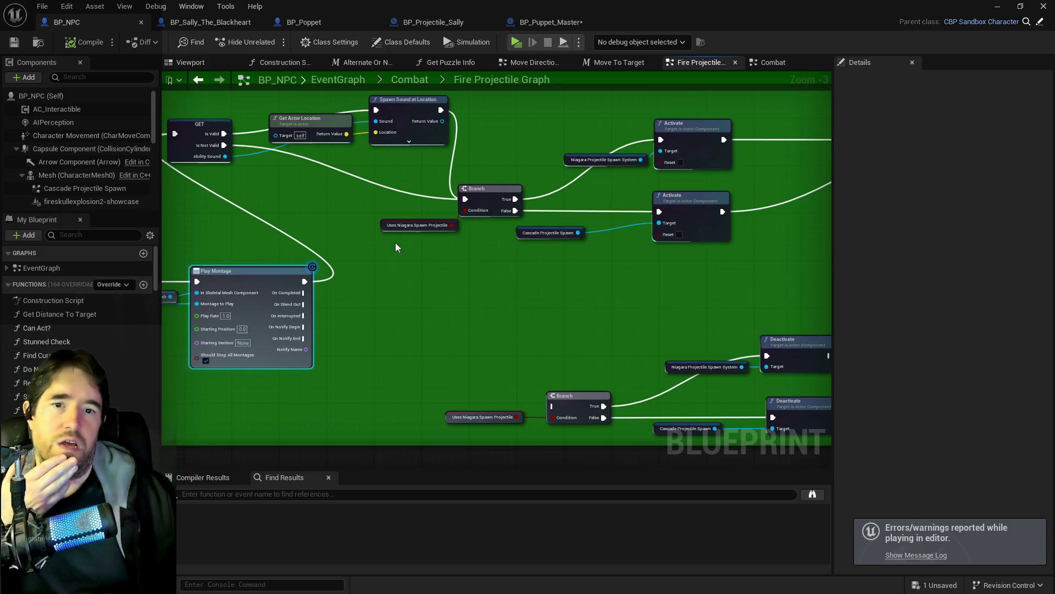
mouse_move(353, 249)
left_mouse_down()
mouse_move(276, 255)
mouse_move(242, 280)
left_mouse_up()
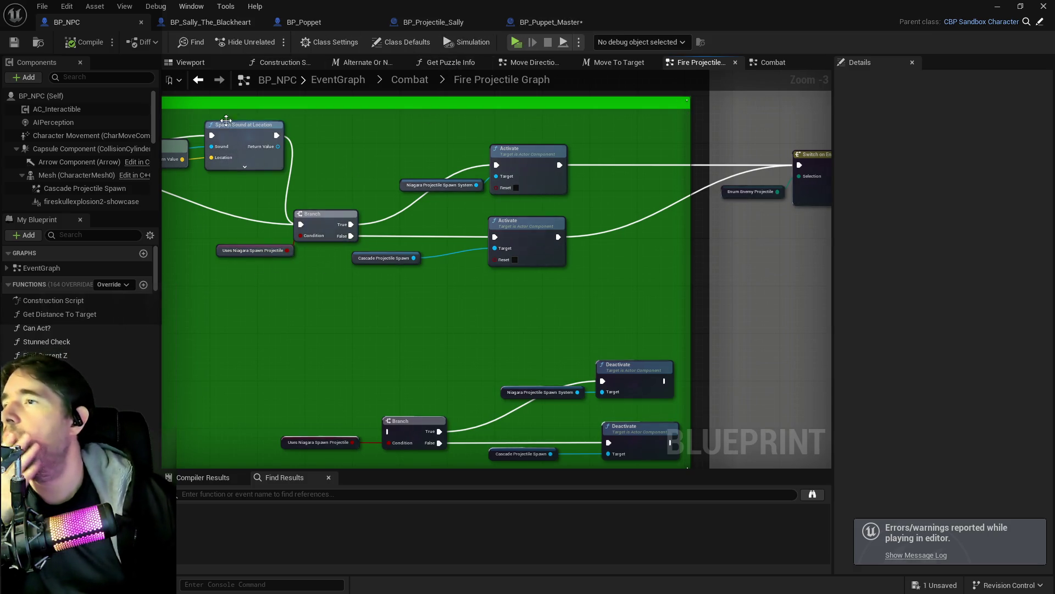
Search and clear BP_Projectile_Sally's Details filter, then follow its Parent class link to BP_Projectile_Parent
left_click(440, 27)
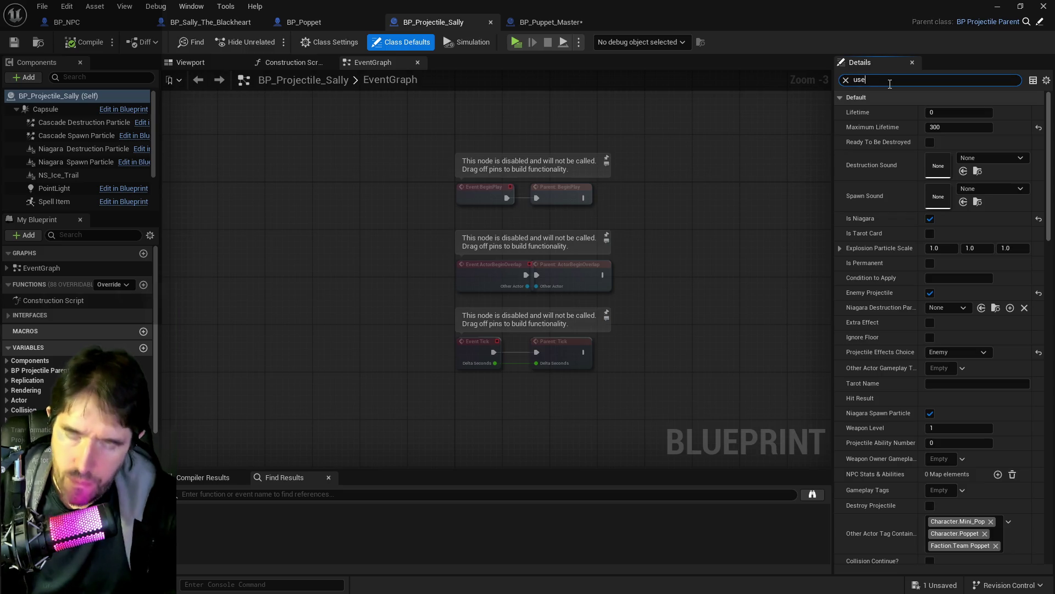
type("s")
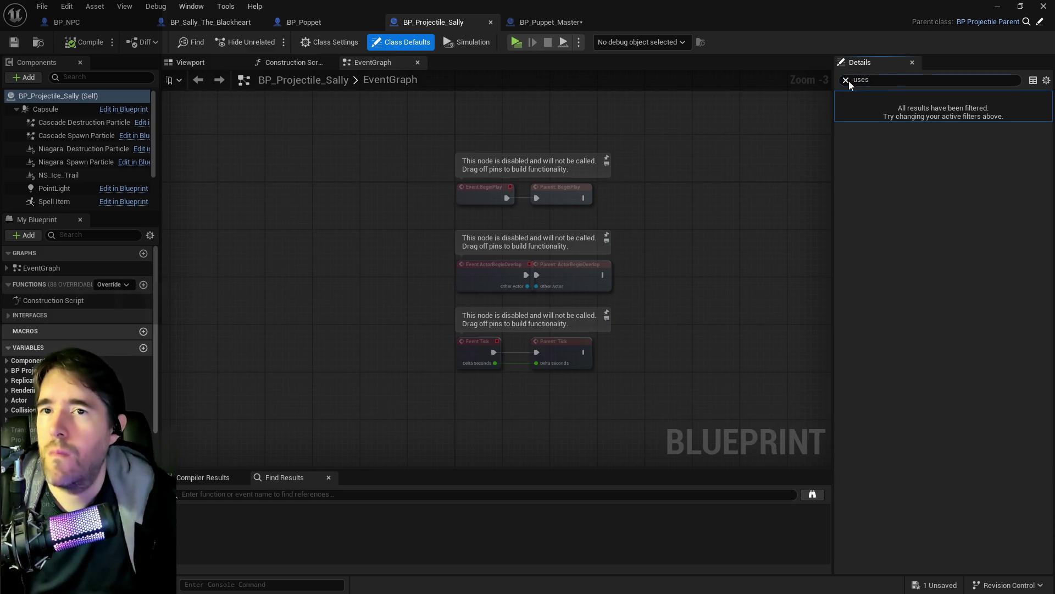
left_click(846, 81)
left_click(100, 237)
type("ni")
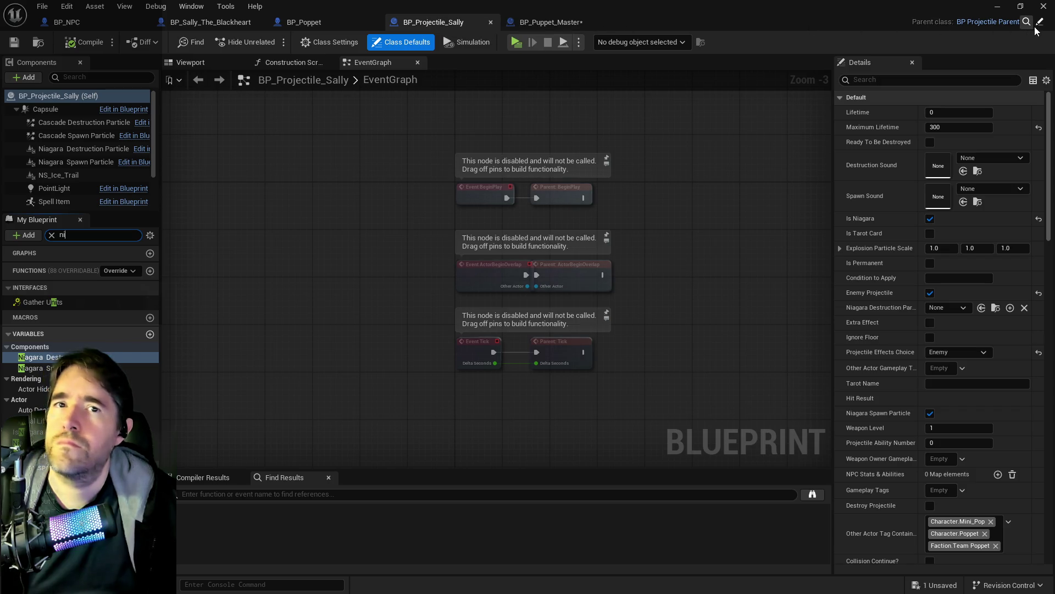
left_click(988, 22)
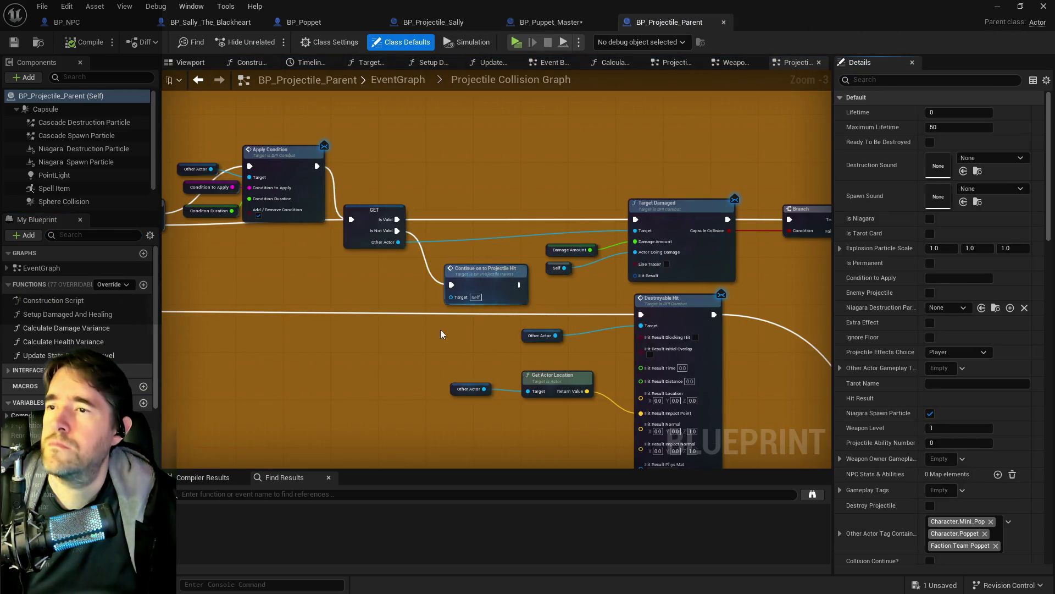
Pan and zoom across the Projectile Collision Graph, from On Component Begin Overlap through the Branch chain
scroll(441, 329, "down", 5)
mouse_move(316, 311)
left_mouse_down()
mouse_move(482, 299)
mouse_move(608, 318)
left_mouse_up()
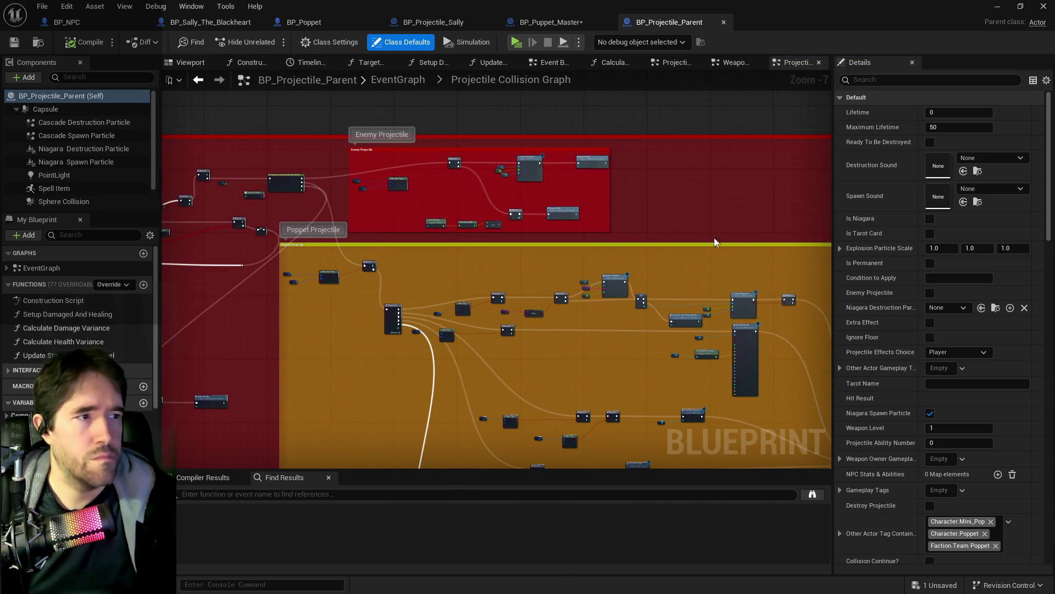
left_click_drag(161, 288, 345, 314)
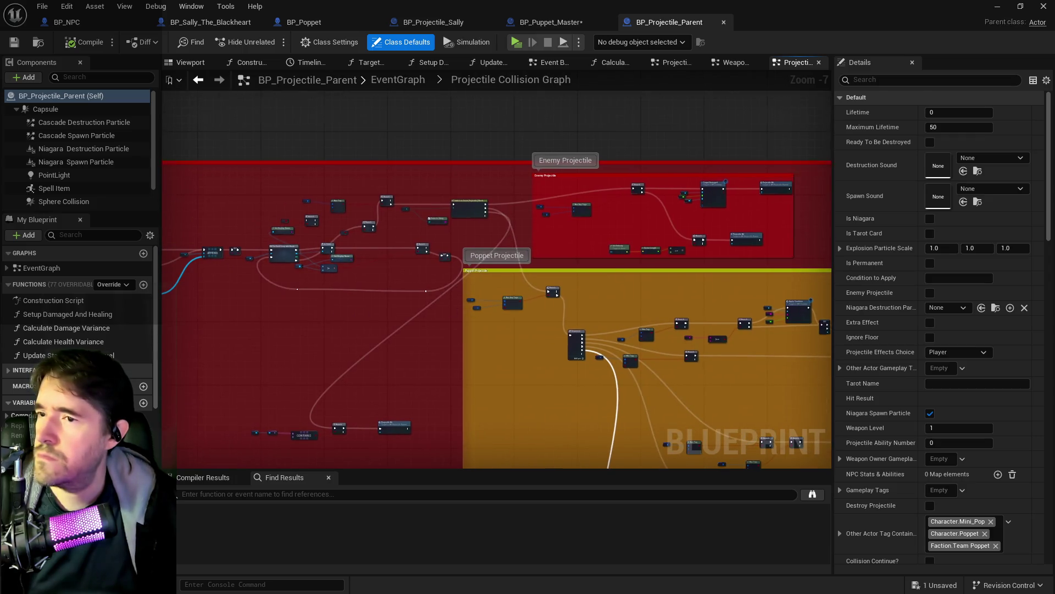
scroll(561, 292, "up", 2)
scroll(432, 276, "up", 2)
scroll(432, 276, "up", 1)
left_click_drag(242, 237, 667, 284)
scroll(471, 286, "down", 1)
mouse_move(471, 286)
left_mouse_down()
mouse_move(713, 308)
mouse_move(654, 342)
left_mouse_up()
scroll(484, 332, "down", 2)
scroll(486, 340, "up", 1)
left_click_drag(486, 340, 321, 296)
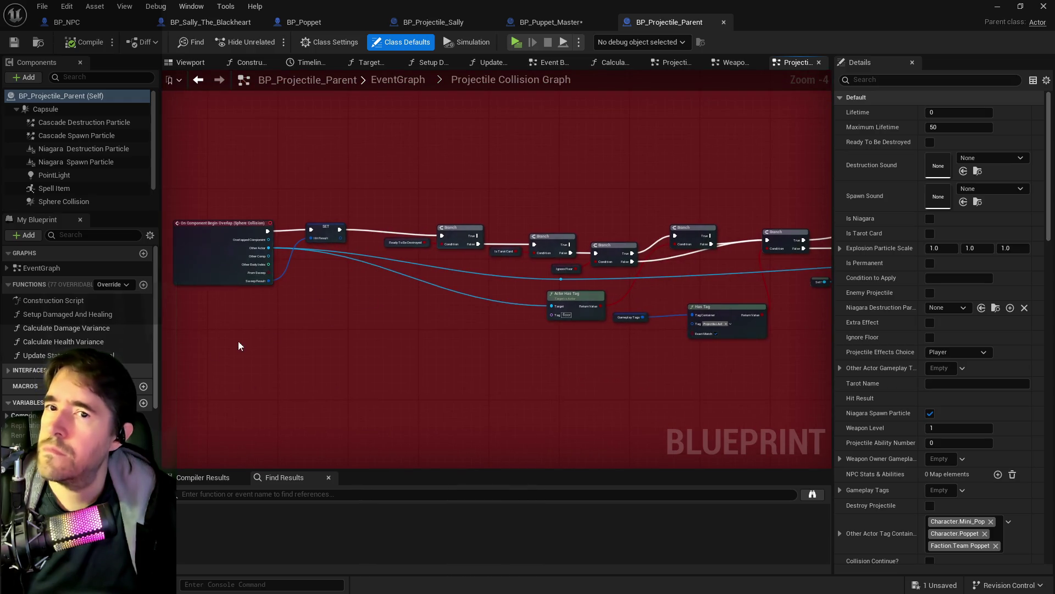
scroll(40, 406, "down", 6)
scroll(83, 406, "down", 2)
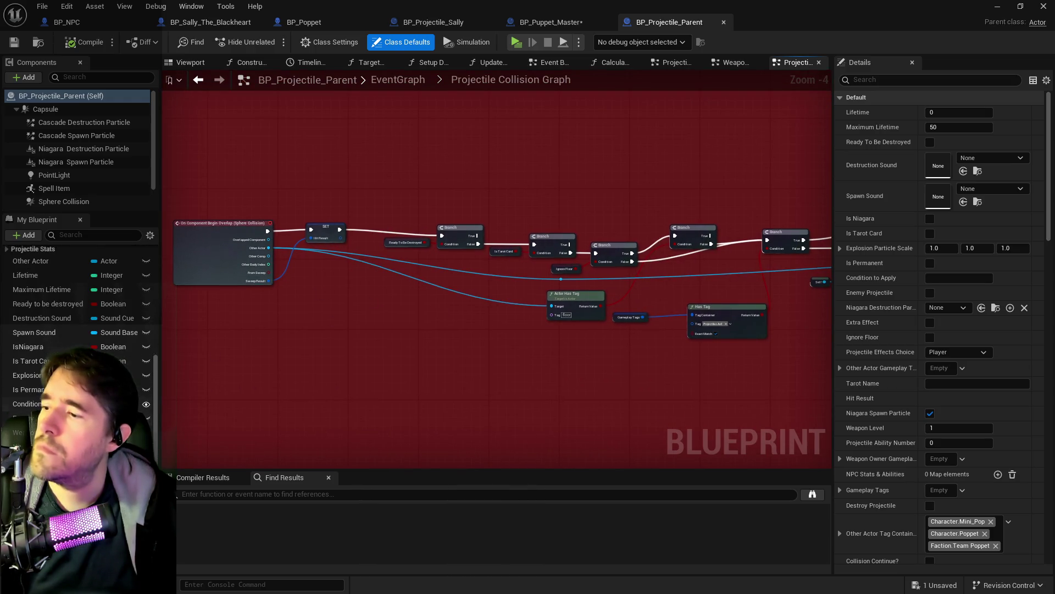
Inspect the Niagara Destruction Particle and IsNiagara variables and bring up IsNiagara's options
left_click(27, 418)
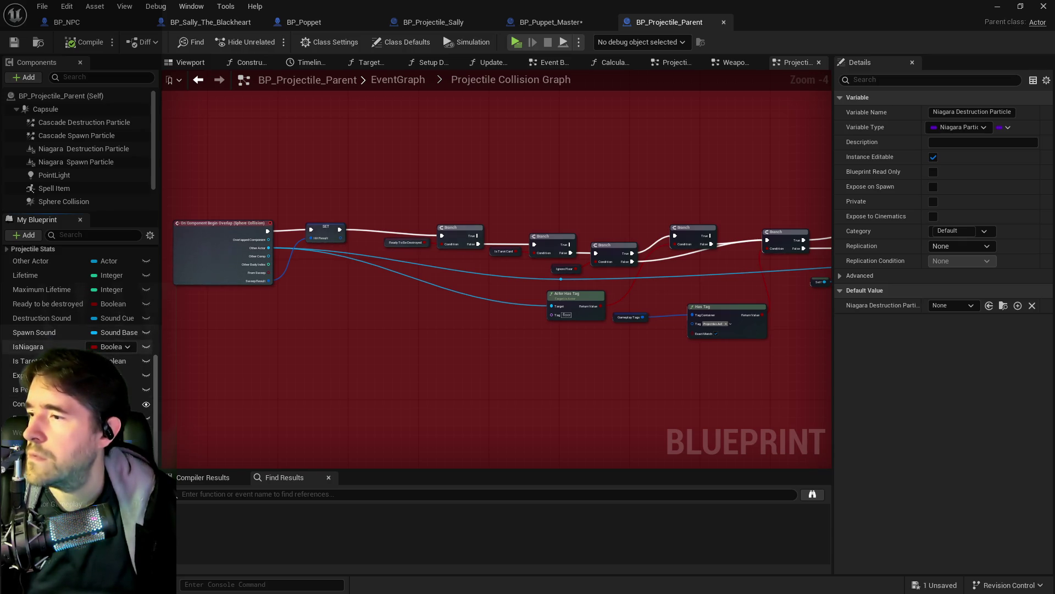
left_click(27, 346)
scroll(32, 319, "down", 3)
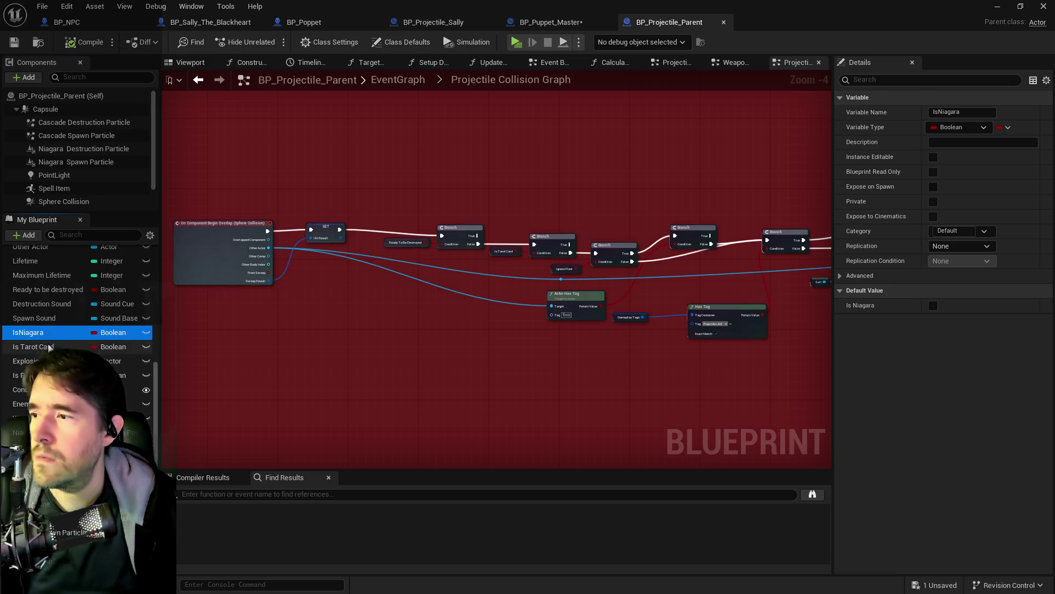
right_click(32, 308)
Find IsNiagara's references and review its branch in the Projectile Destroyed Graph
mouse_move(99, 343)
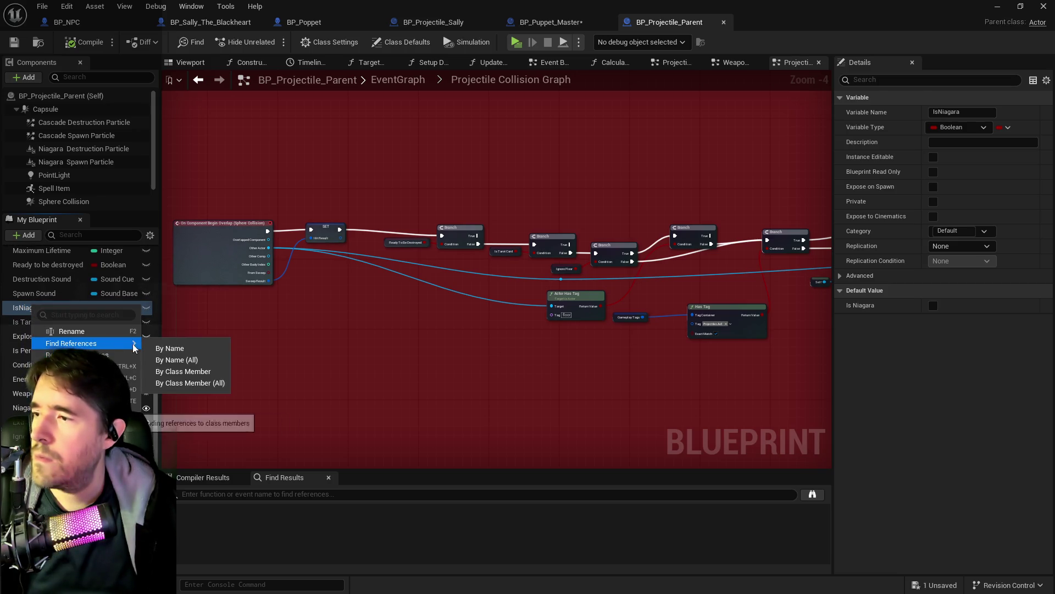
left_click(165, 347)
left_click(199, 544)
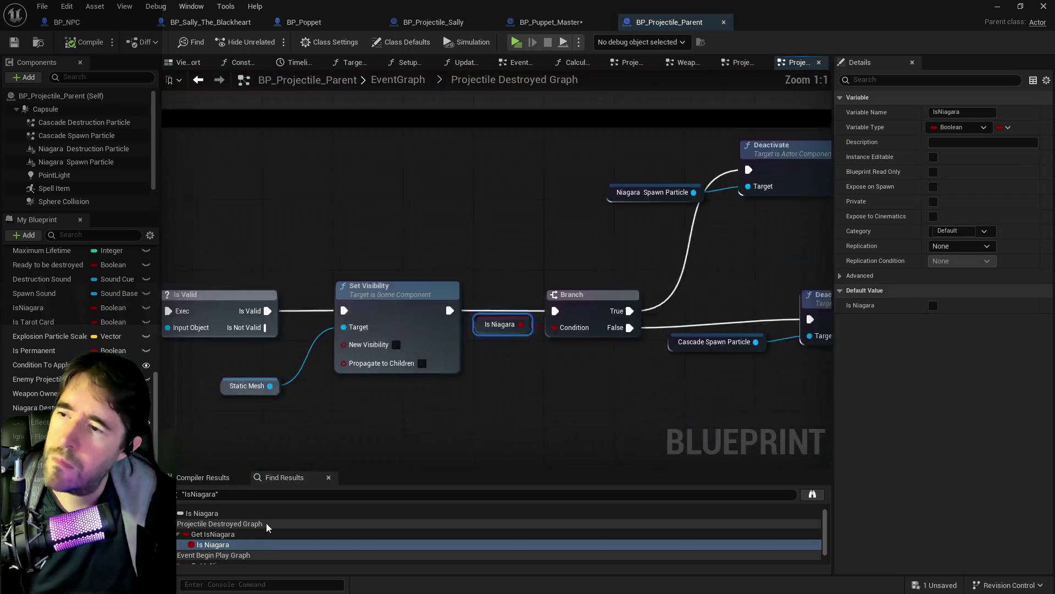
left_click_drag(530, 405, 214, 399)
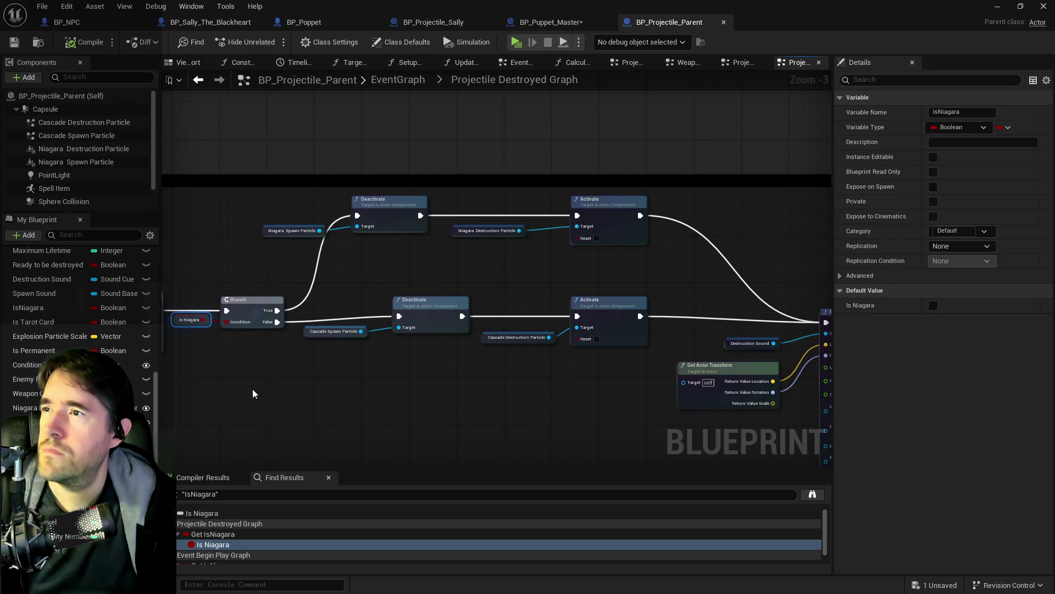
mouse_move(488, 319)
left_mouse_down()
mouse_move(484, 353)
mouse_move(356, 353)
mouse_move(486, 361)
mouse_move(231, 282)
mouse_move(497, 296)
mouse_move(629, 285)
mouse_move(572, 273)
left_mouse_up()
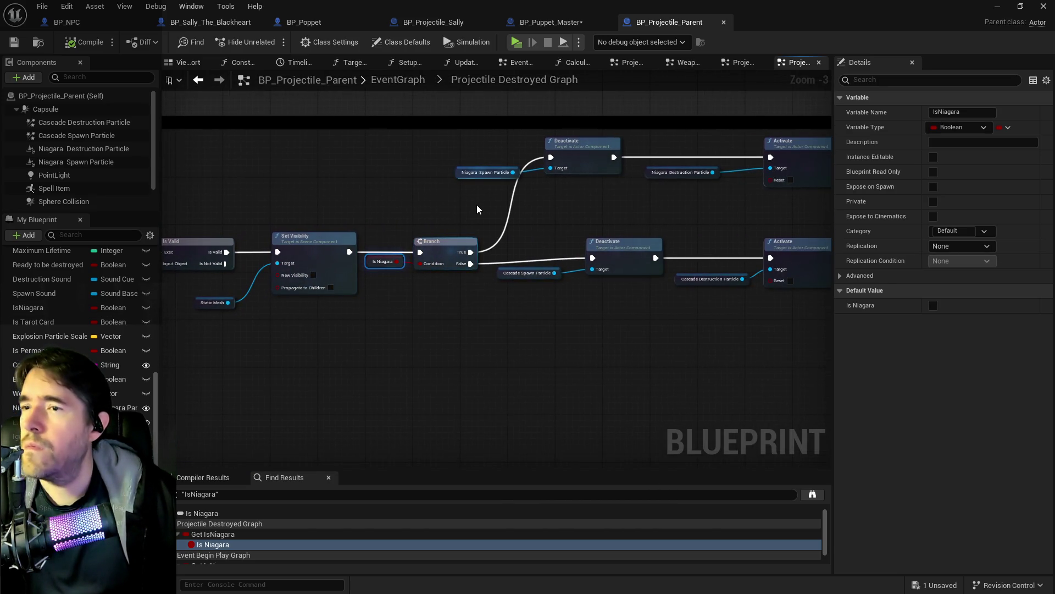
mouse_move(618, 347)
left_mouse_down()
mouse_move(806, 342)
mouse_move(353, 306)
left_mouse_up()
mouse_move(499, 313)
left_mouse_down()
mouse_move(632, 306)
mouse_move(360, 75)
mouse_move(419, 123)
left_mouse_up()
Review the collapsed Event Begin Play Graph's Branch and Activate nodes, then return to BP_Projectile_Sally
left_click(406, 86)
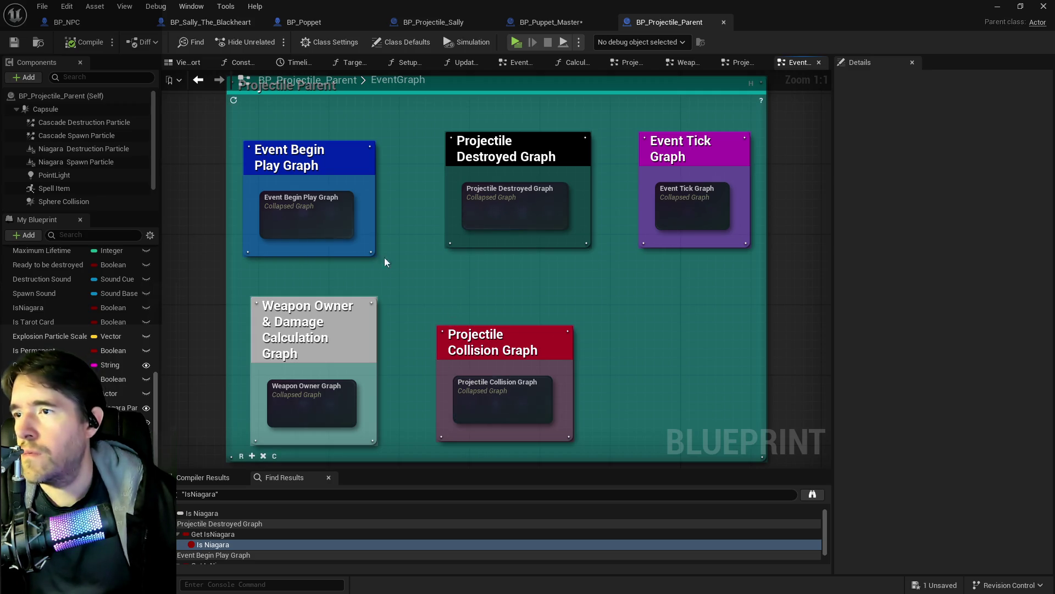
double_click(319, 216)
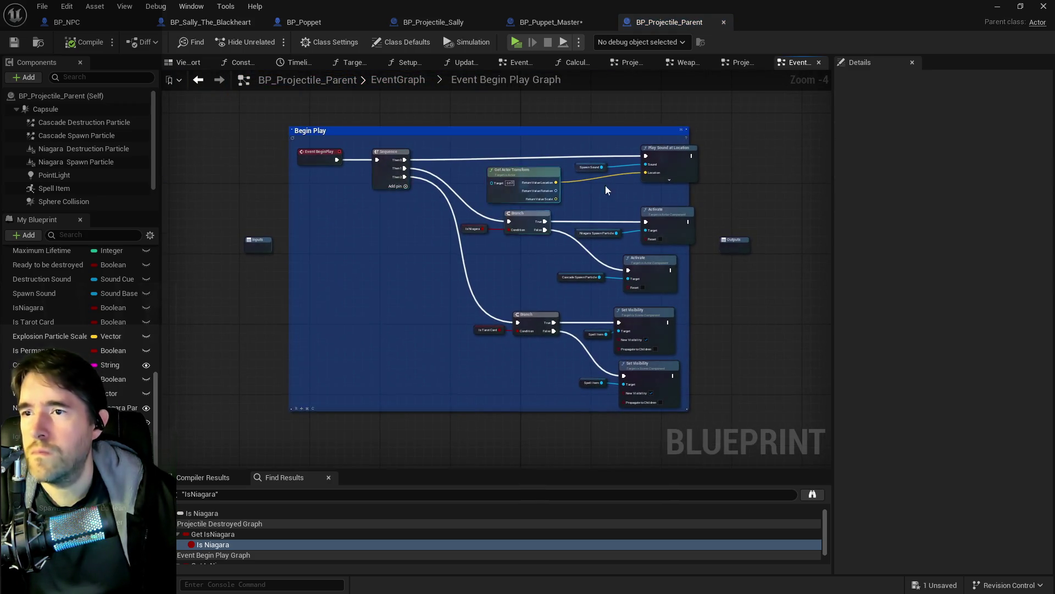
scroll(605, 186, "up", 2)
left_click_drag(558, 256, 539, 186)
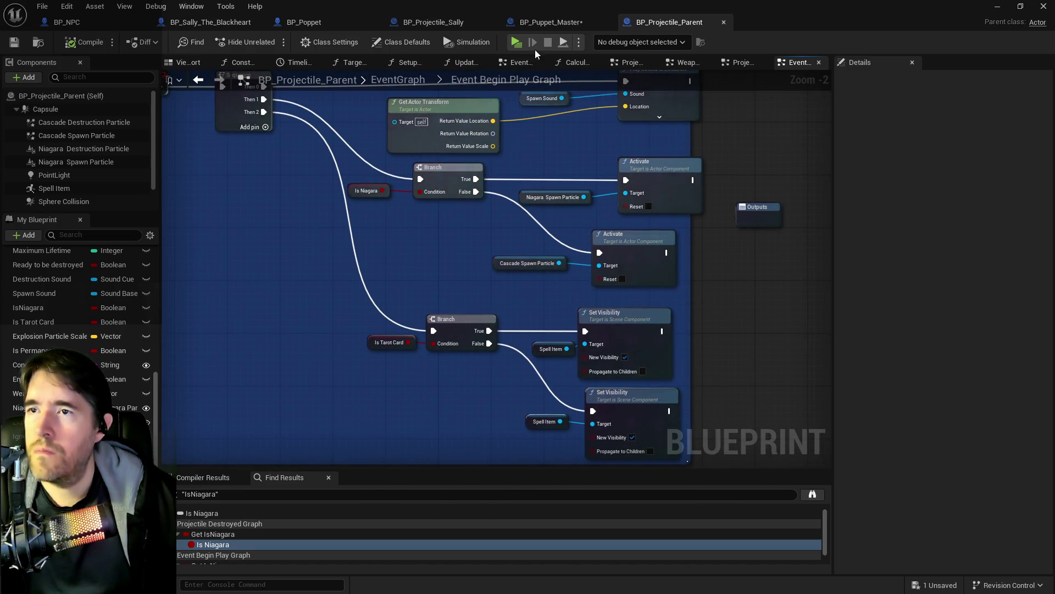
left_click(431, 25)
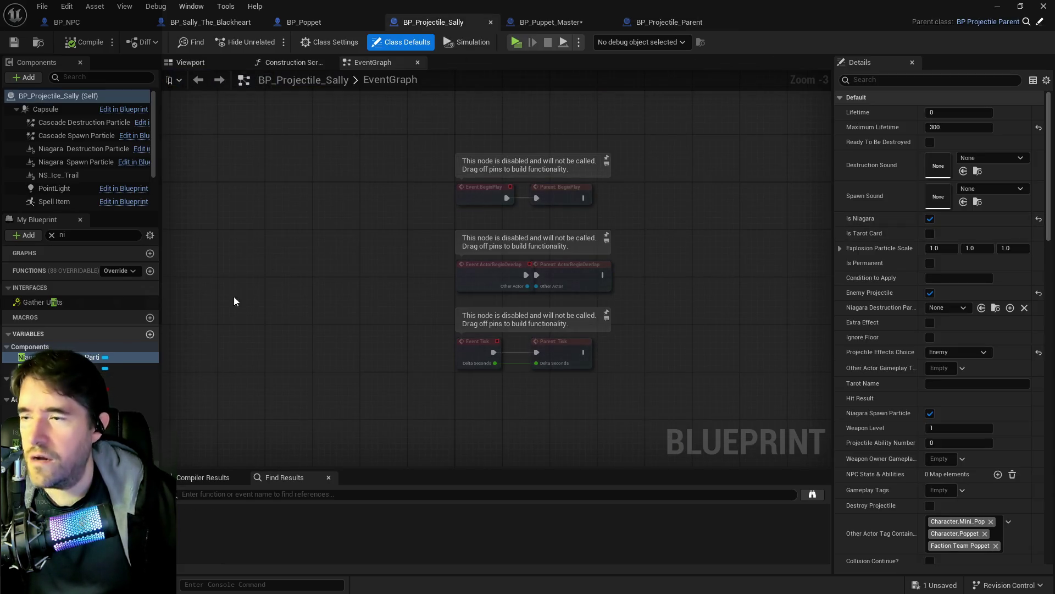
Inspect the Niagara Spawn, Niagara Destruction and Cascade Spawn particle components, then switch to BP_Sally_The_Blackheart
left_click(67, 160)
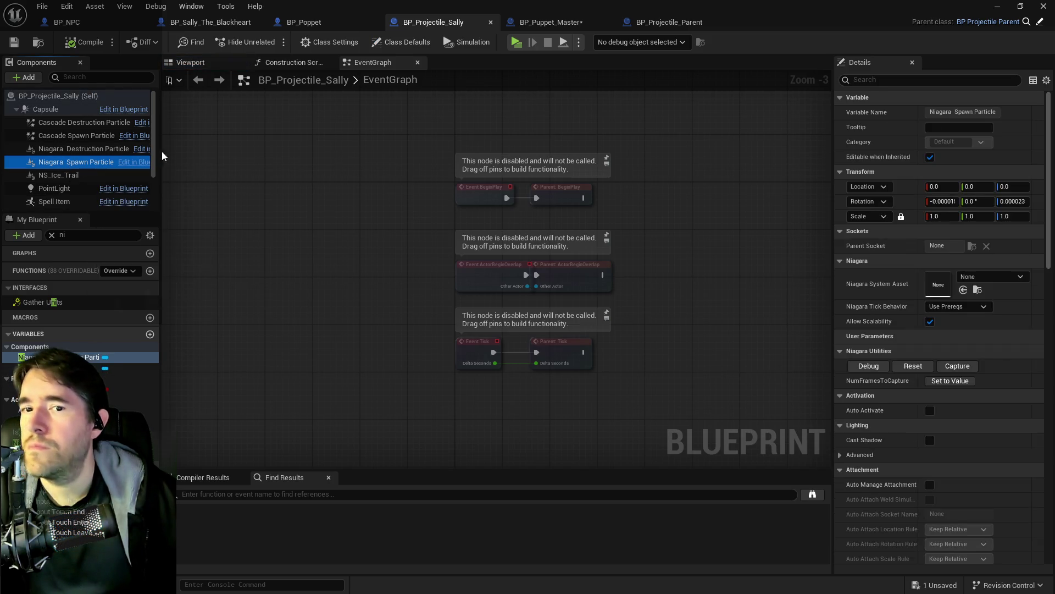
left_click(185, 65)
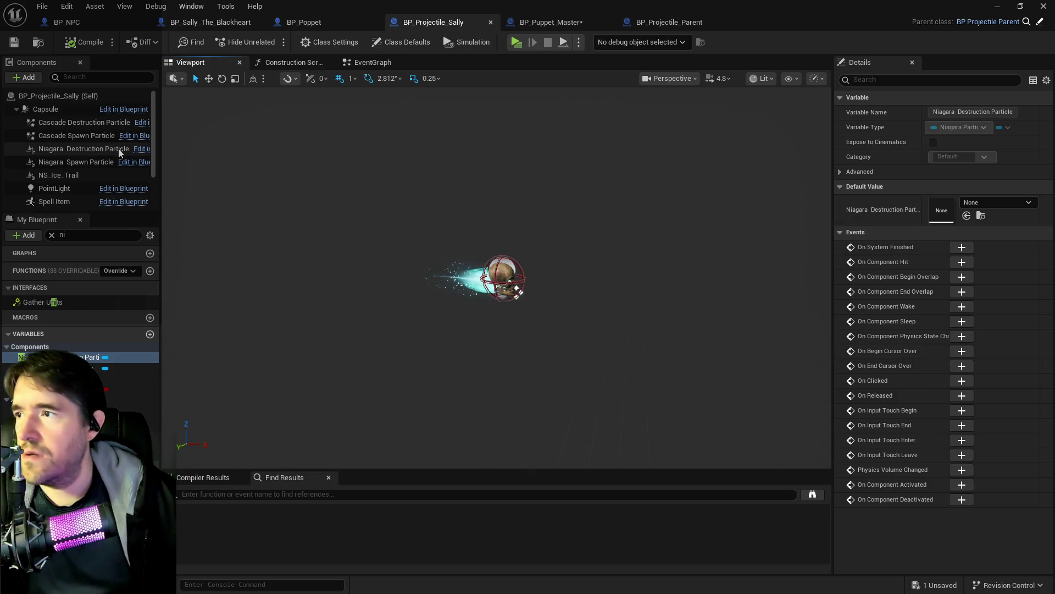
left_click(84, 150)
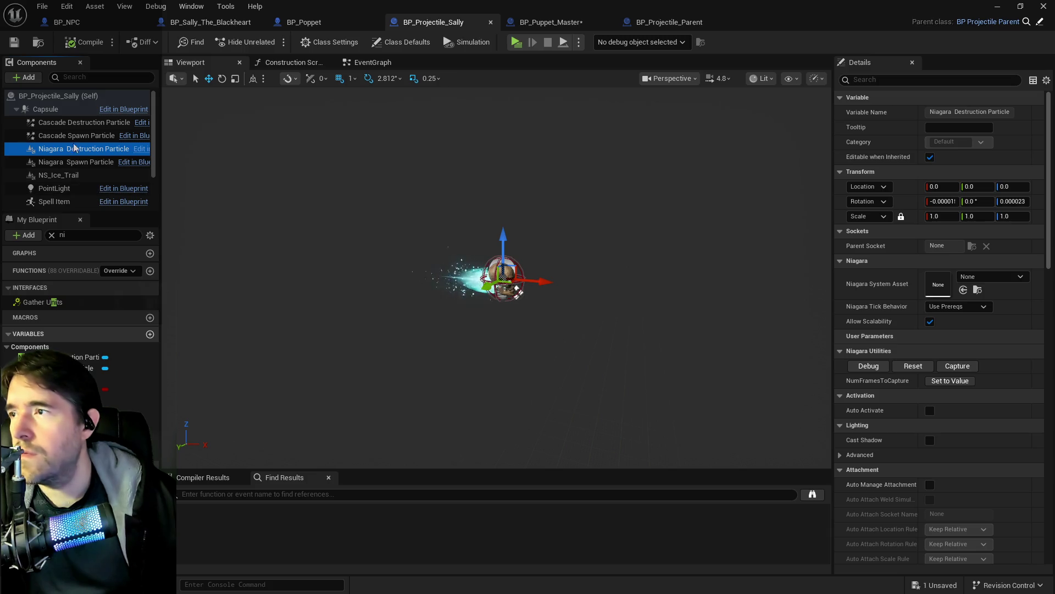
left_click(71, 136)
key("ctrl+Tab")
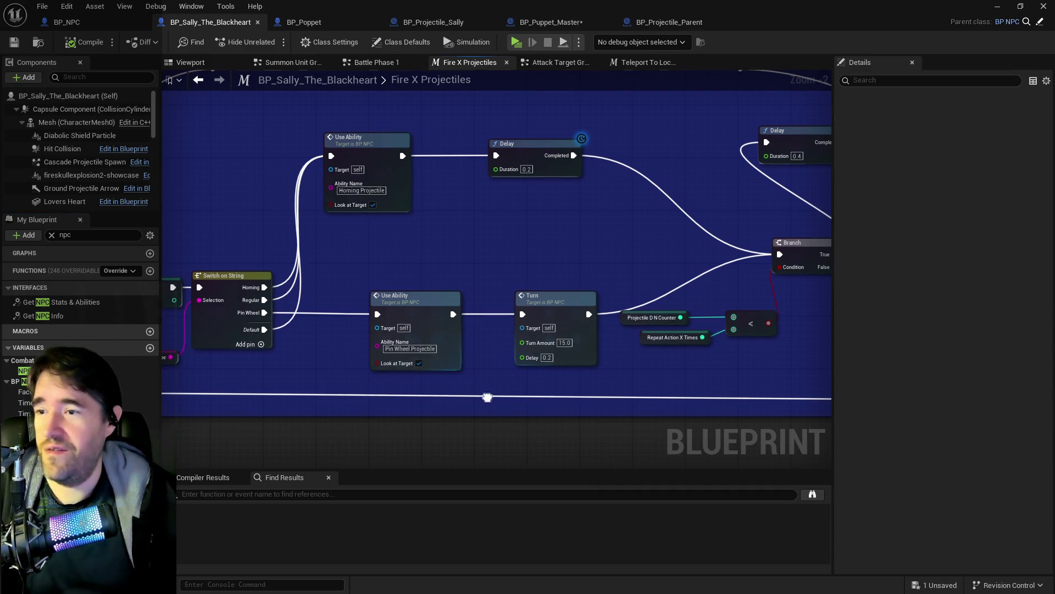
left_click_drag(545, 425, 285, 390)
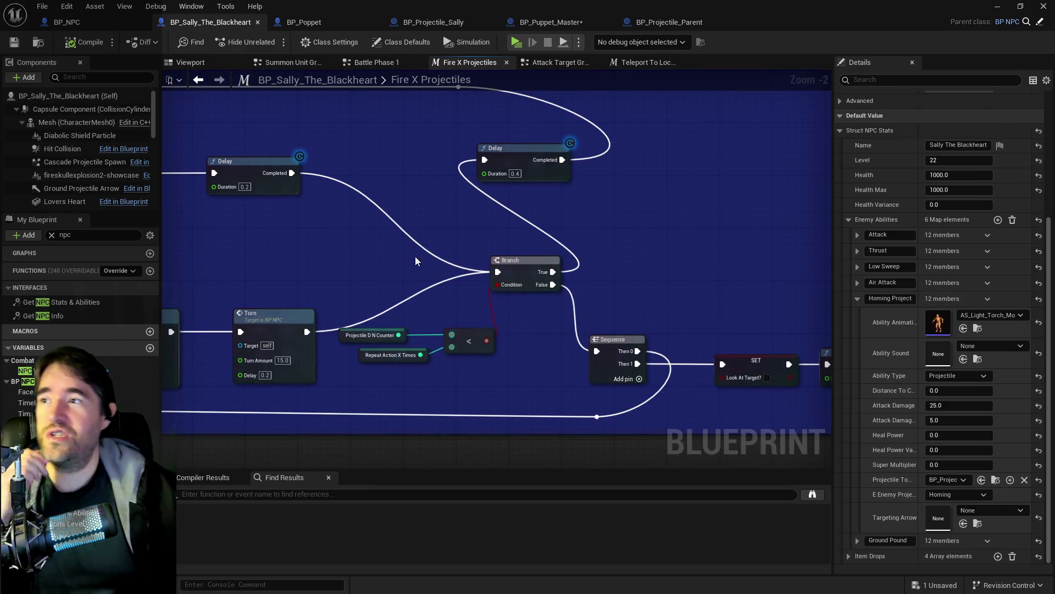
left_click(93, 19)
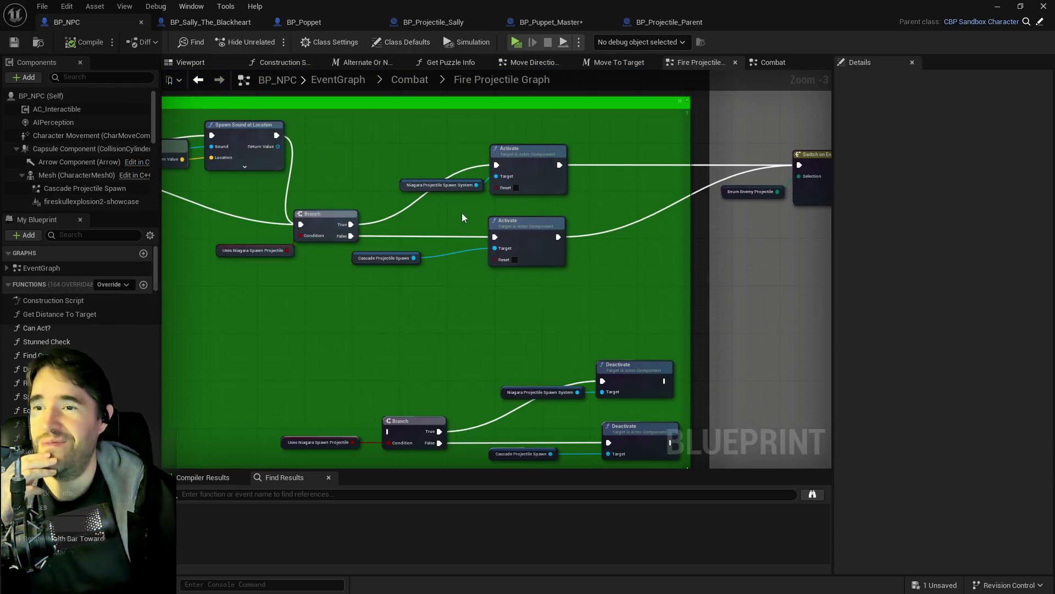
mouse_move(473, 308)
left_mouse_down()
mouse_move(426, 282)
mouse_move(504, 246)
mouse_move(483, 203)
left_mouse_up()
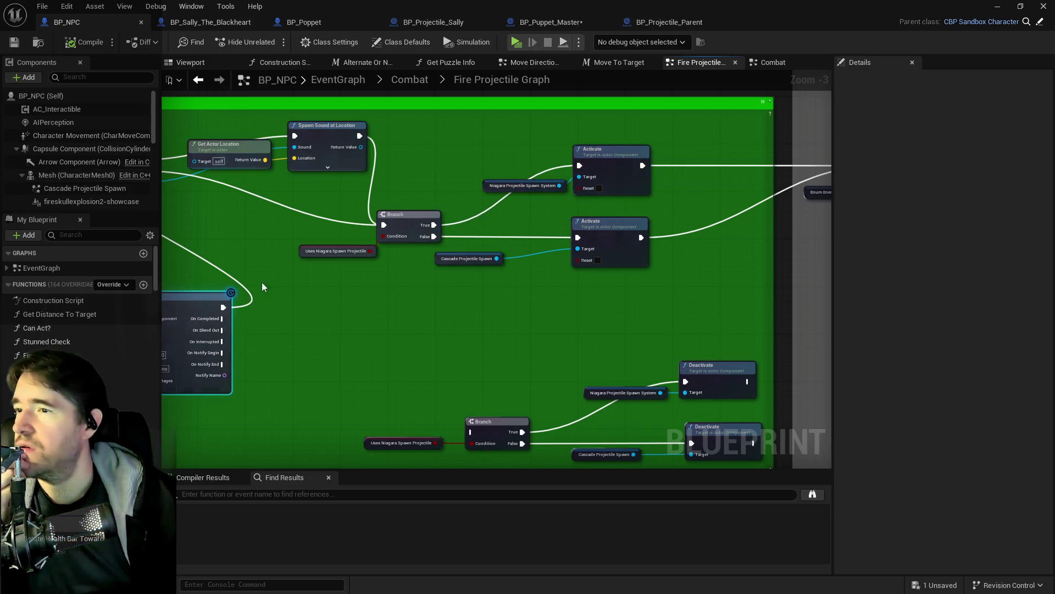
mouse_move(283, 302)
left_mouse_down()
mouse_move(463, 318)
mouse_move(296, 320)
left_mouse_up()
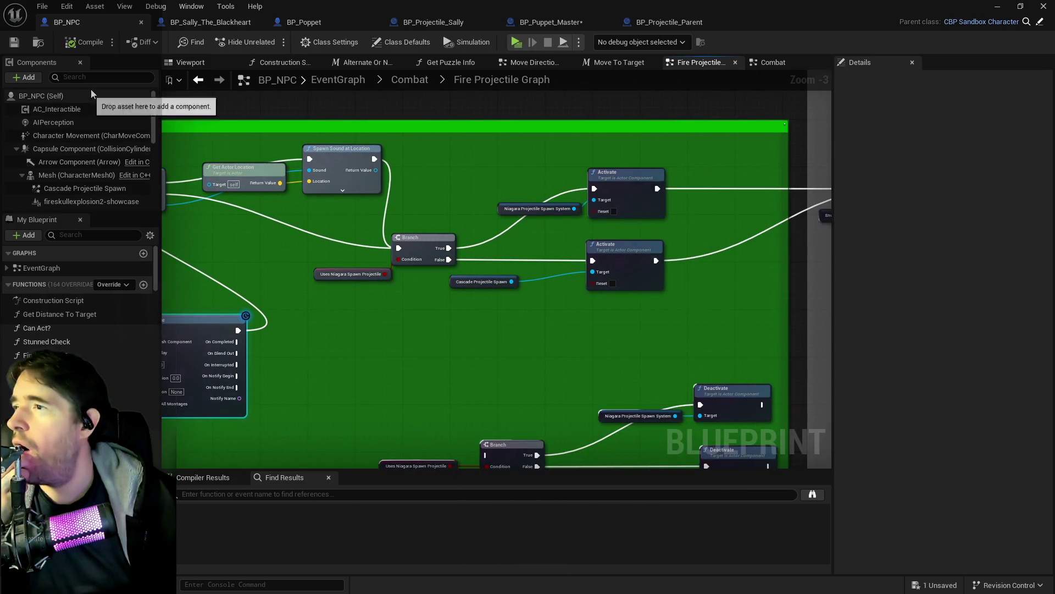
scroll(88, 131, "down", 5)
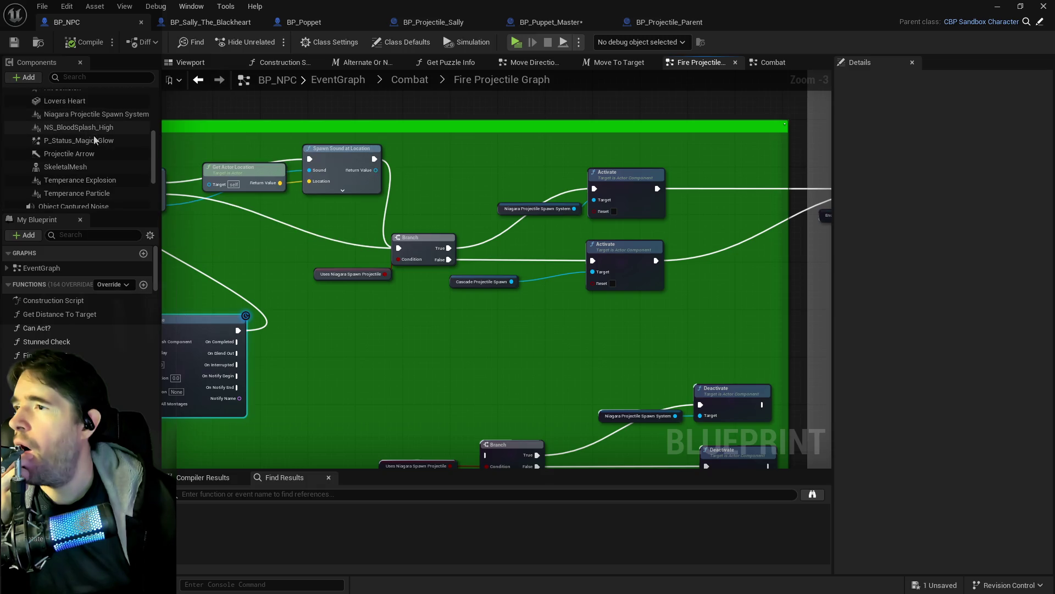
left_click(101, 115)
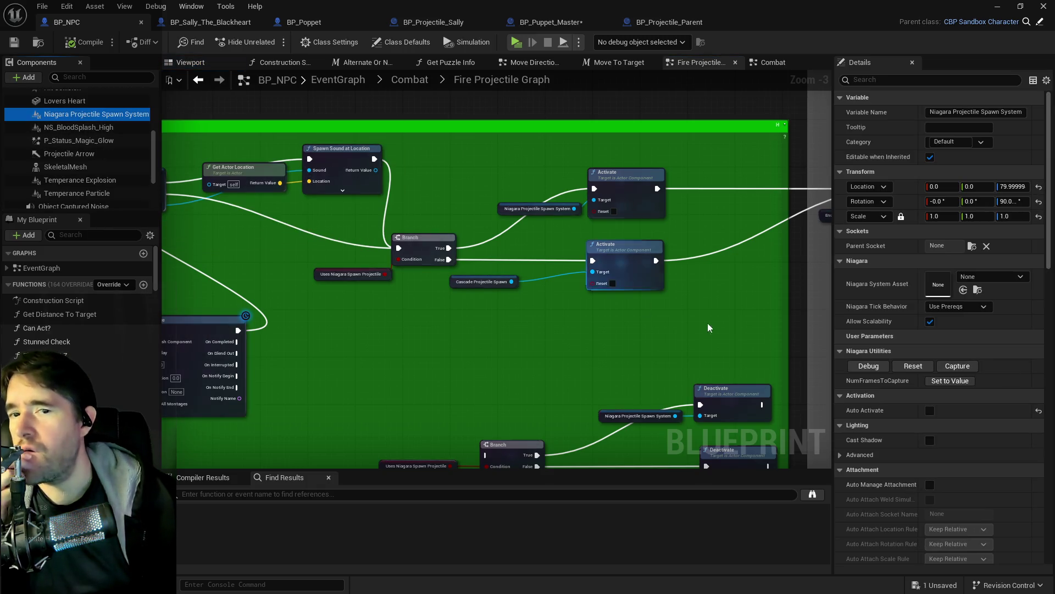
left_click(226, 23)
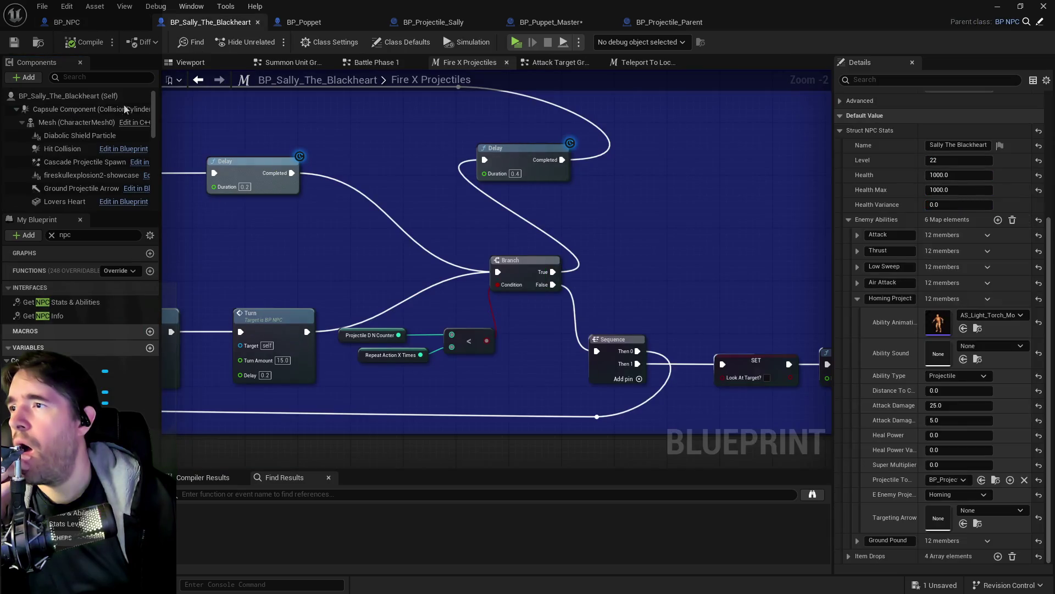
Review the Niagara Projectile Spawn System component's Details in a widened panel, then return to BP_NPC
scroll(74, 157, "down", 2)
left_click(84, 162)
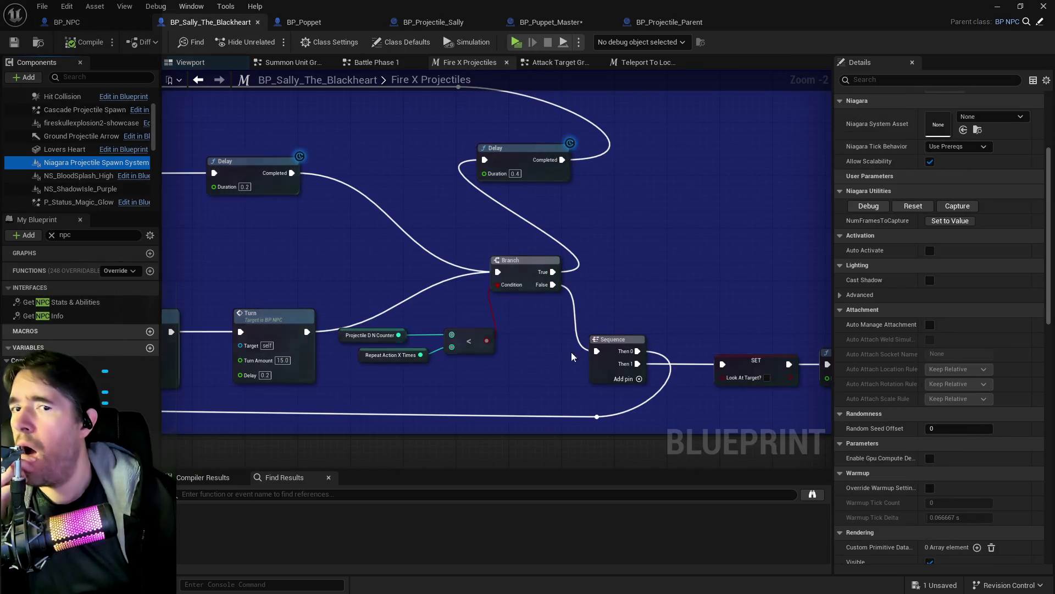
scroll(874, 347, "up", 3)
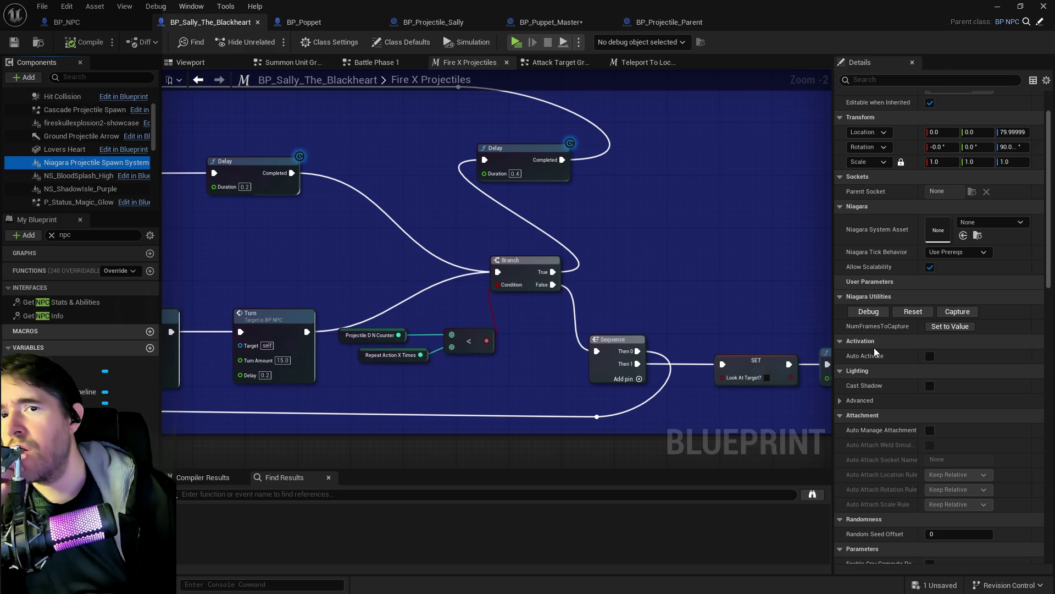
scroll(874, 347, "down", 13)
scroll(874, 347, "down", 10)
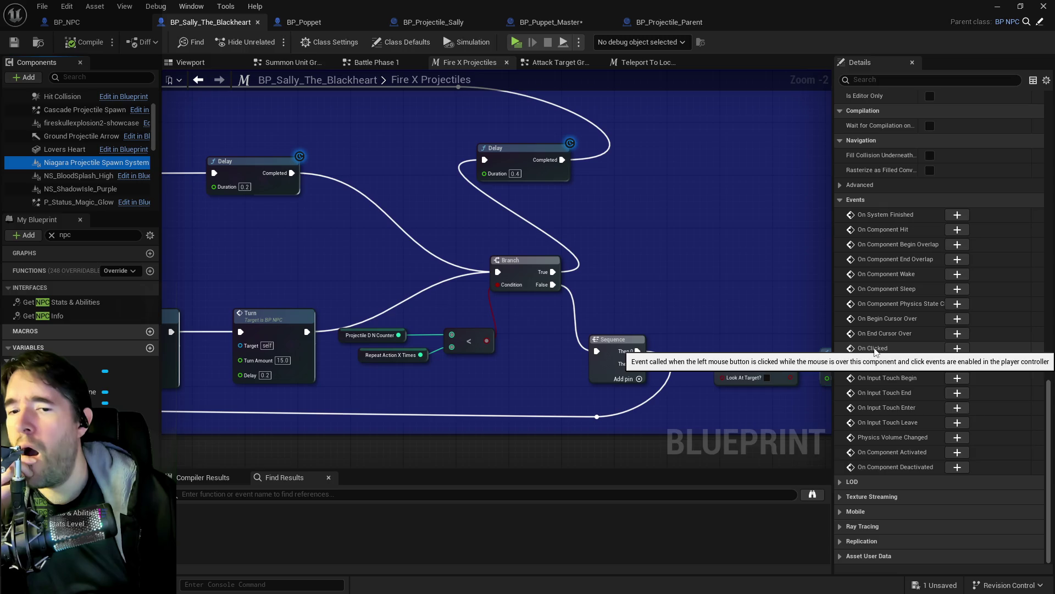
scroll(843, 546, "up", 10)
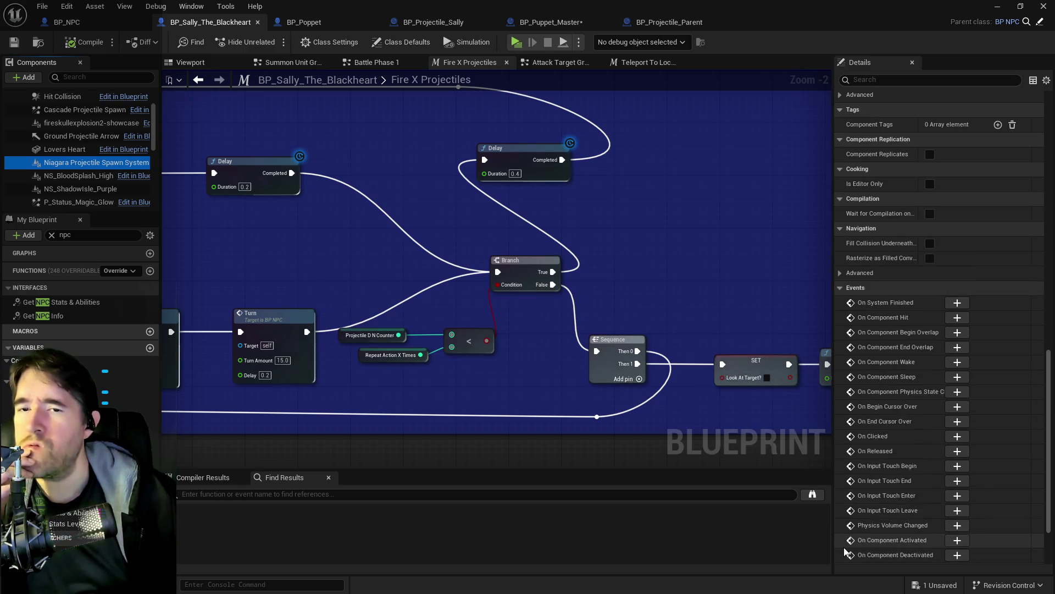
scroll(842, 373, "up", 10)
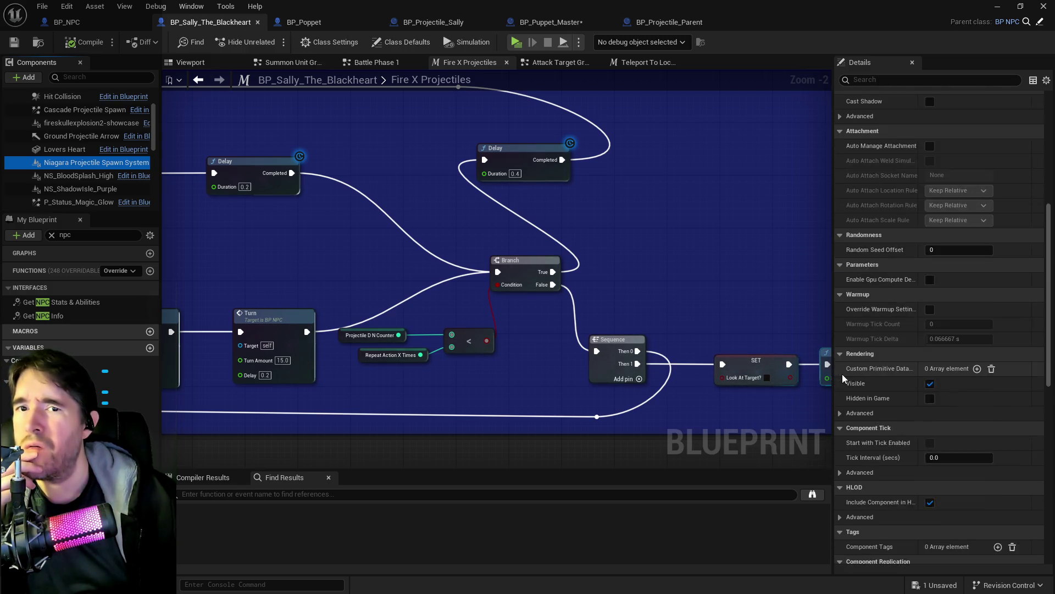
scroll(842, 374, "up", 2)
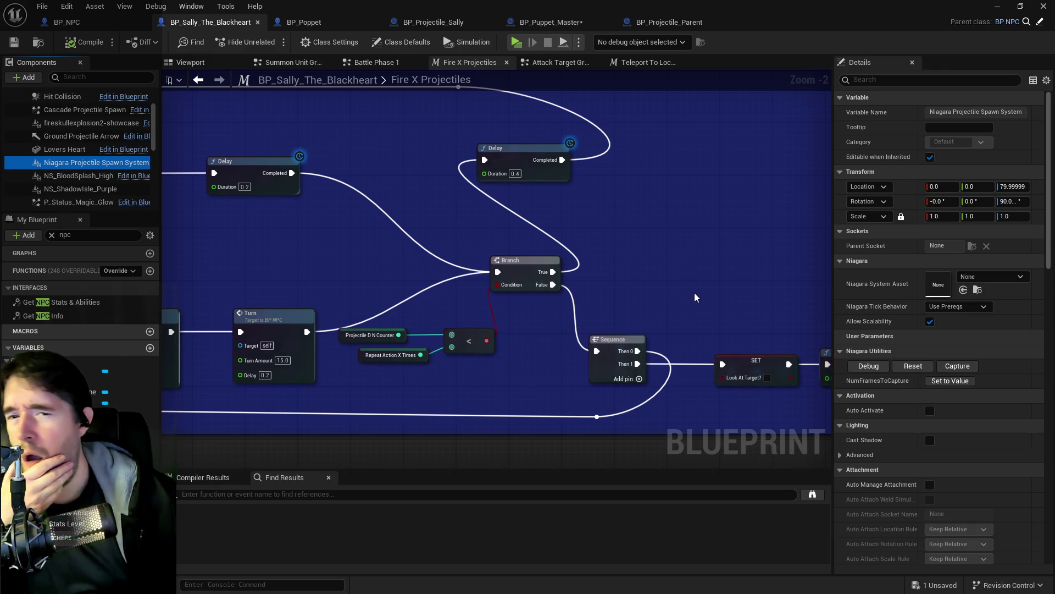
mouse_move(834, 299)
left_mouse_down()
mouse_move(668, 297)
mouse_move(686, 297)
left_mouse_up()
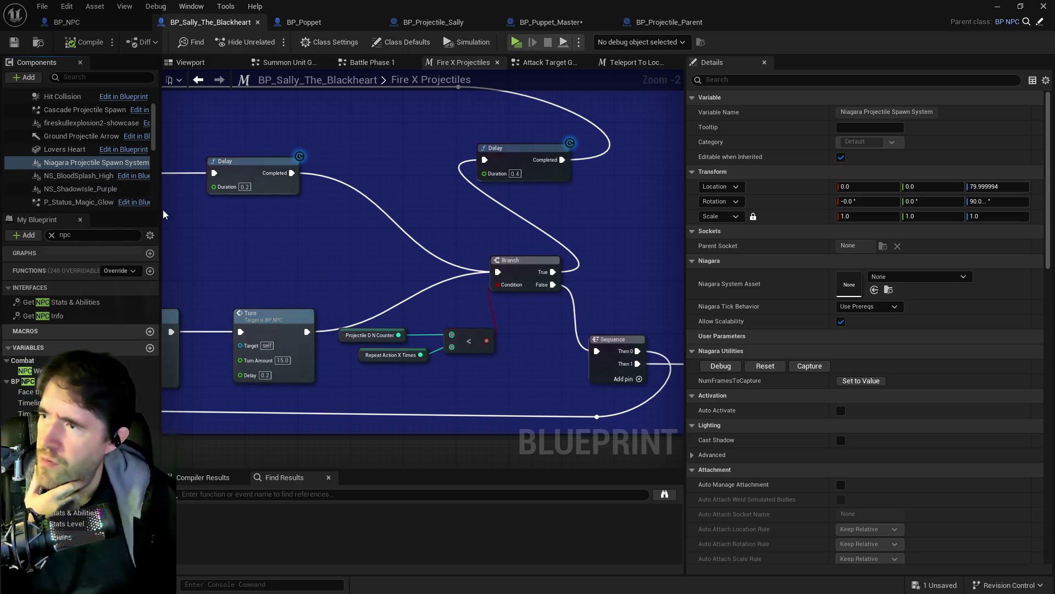
left_click(108, 25)
scroll(399, 328, "up", 2)
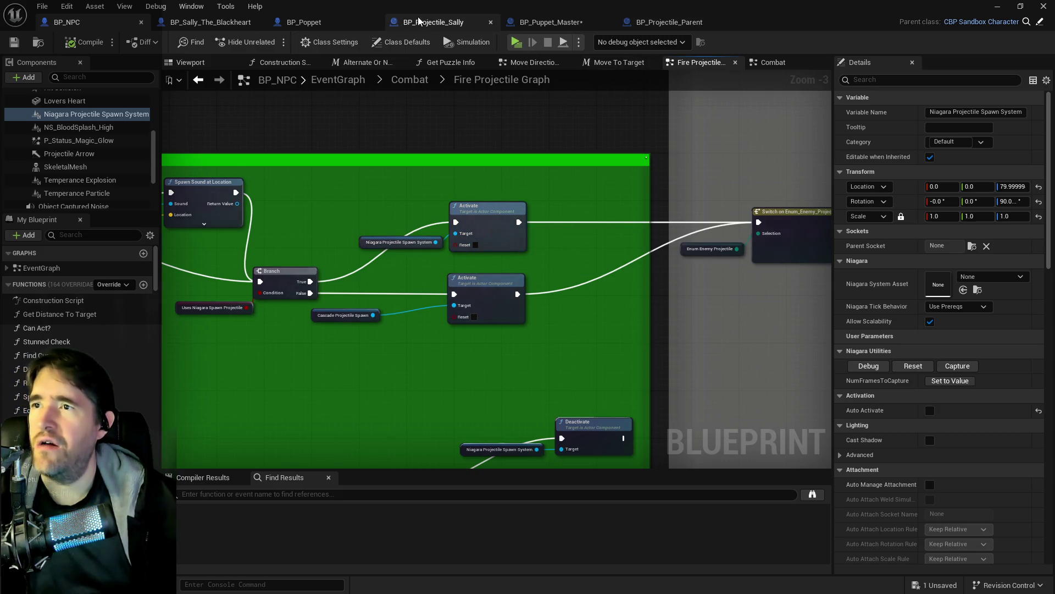
Find references to the Niagara Projectile Spawn System getter and jump to that component in Sally's blueprint
left_click(362, 243)
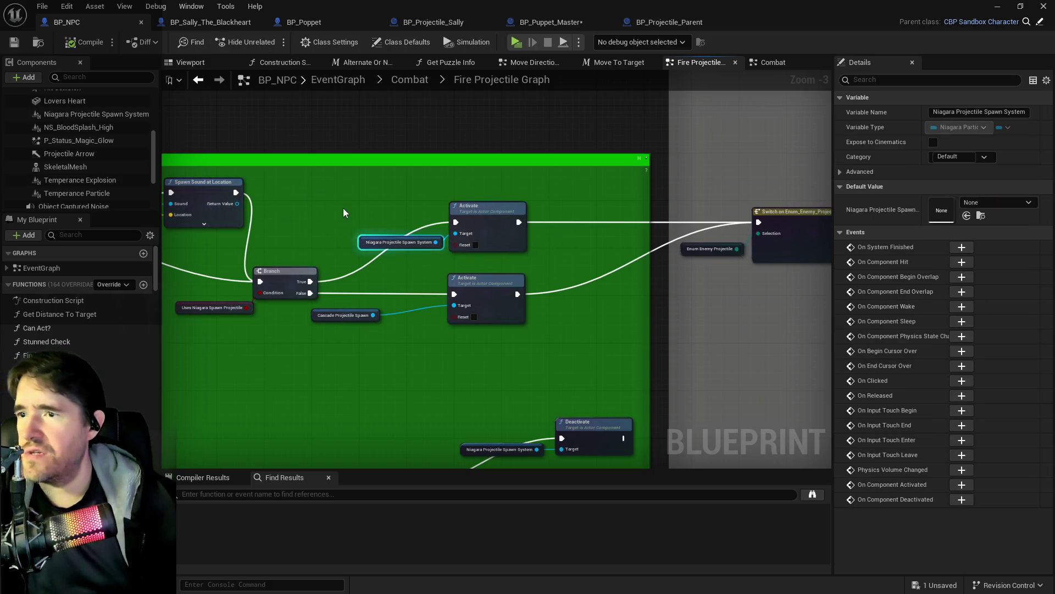
right_click(361, 236)
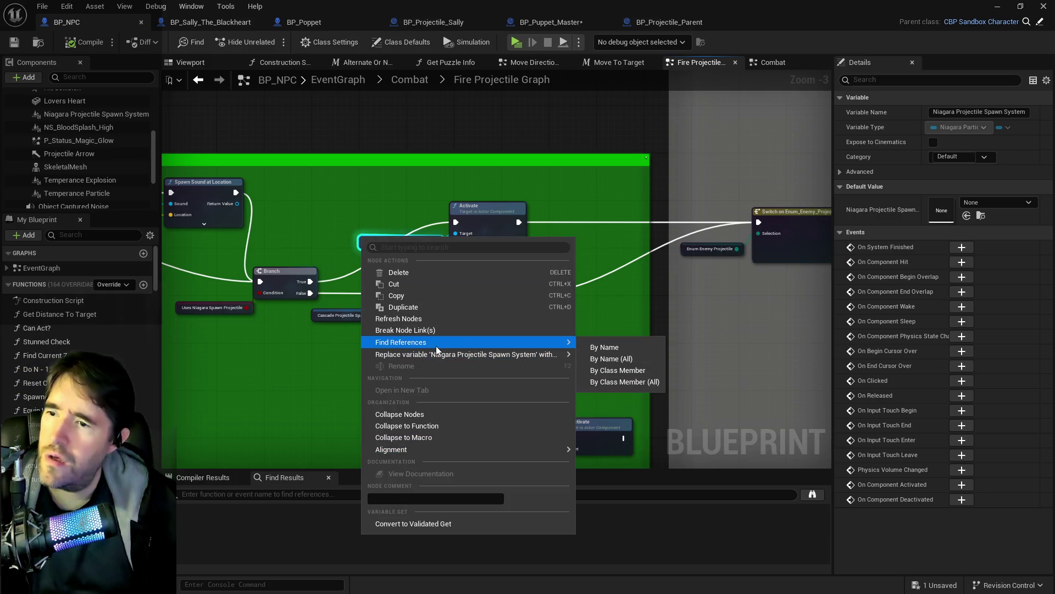
key("Escape")
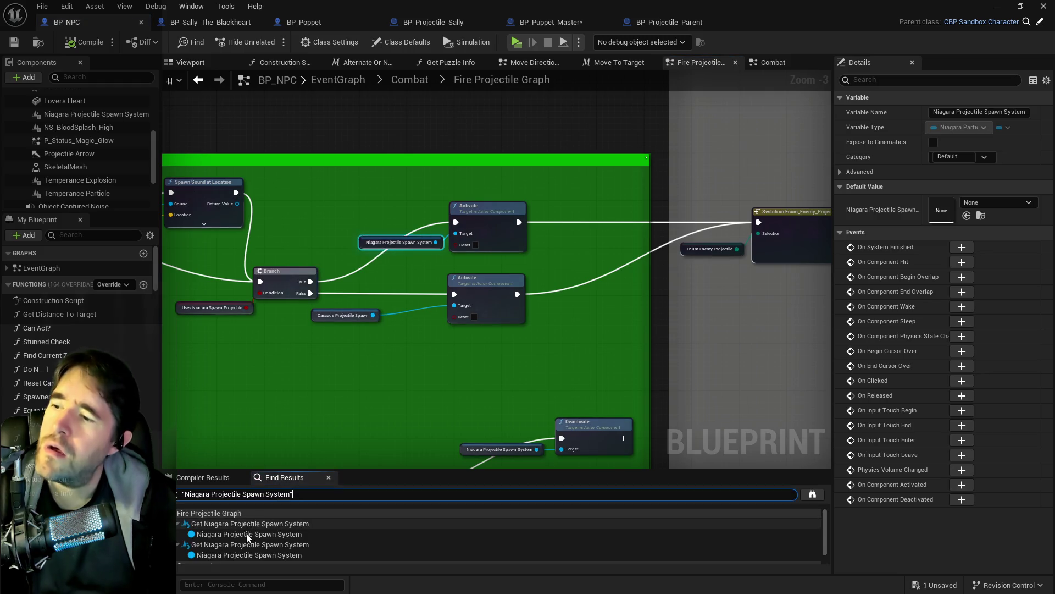
left_click(245, 535)
key("Down")
key("Down")
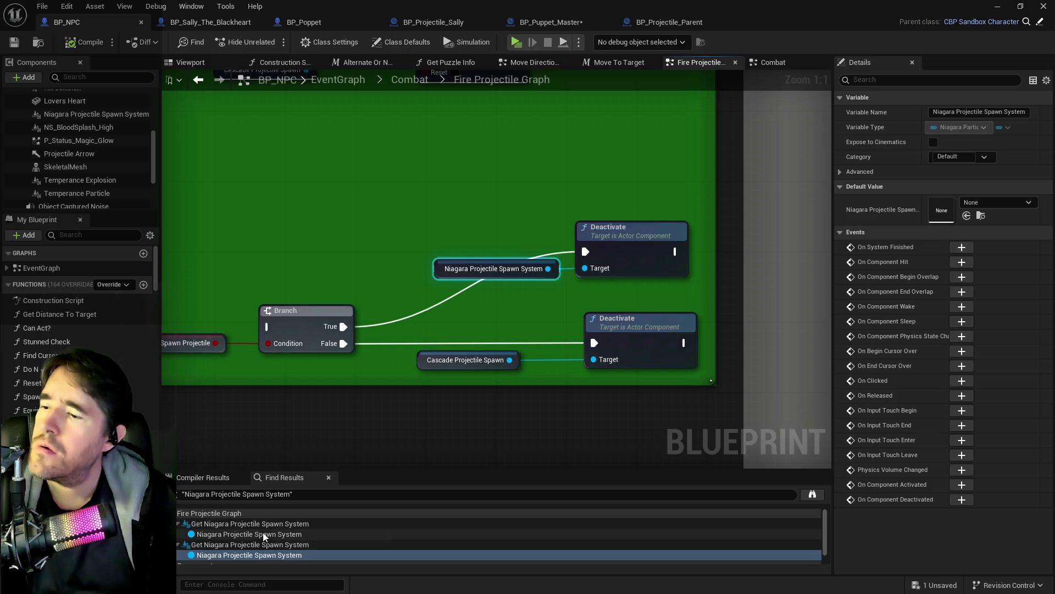
scroll(333, 259, "down", 3)
mouse_move(404, 351)
left_mouse_down()
mouse_move(393, 359)
mouse_move(392, 270)
left_mouse_up()
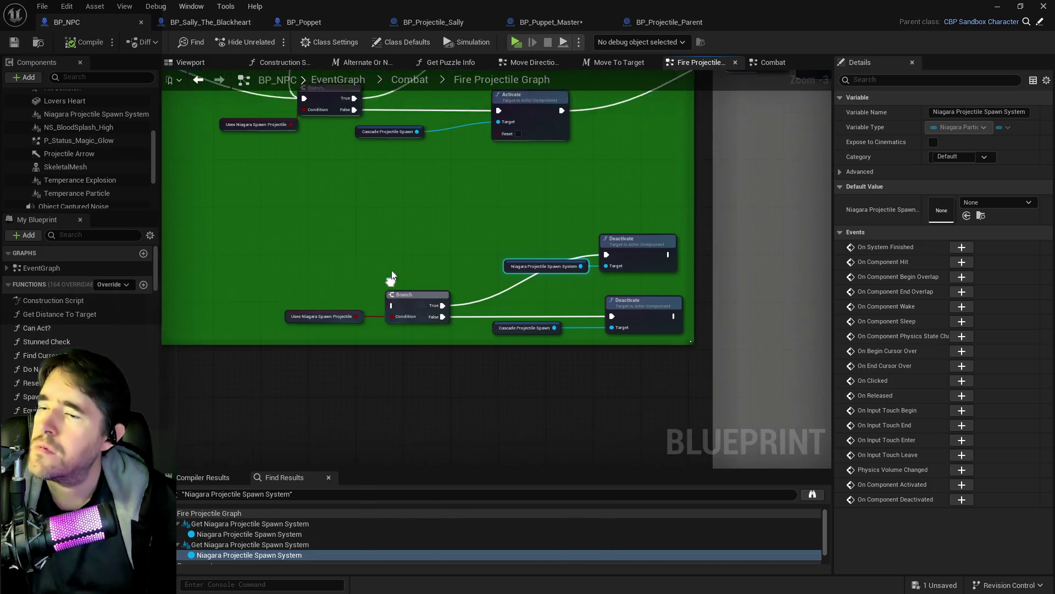
scroll(251, 530, "down", 1)
left_click(232, 559)
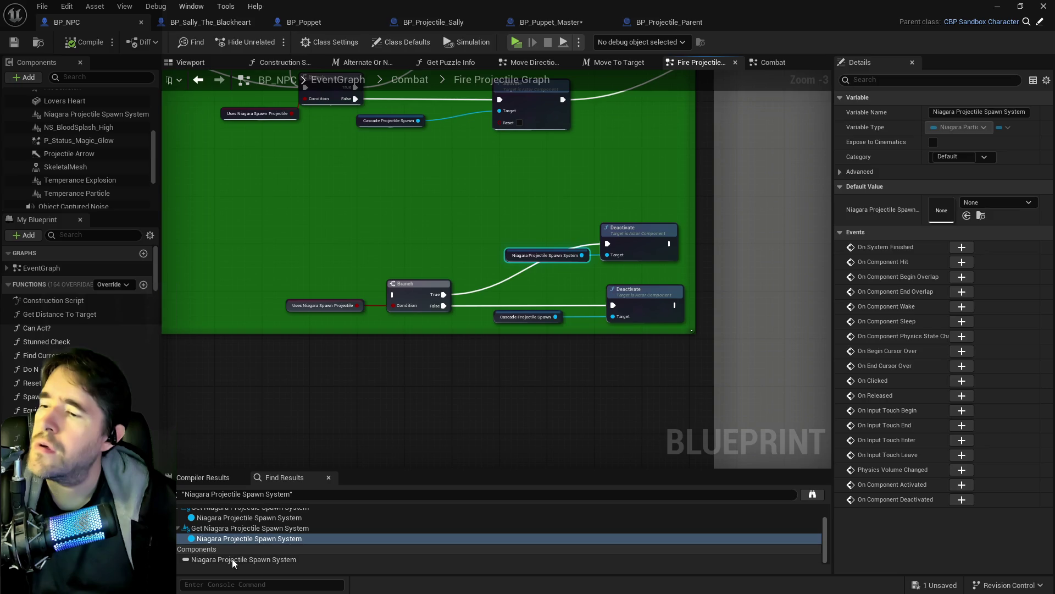
double_click(232, 558)
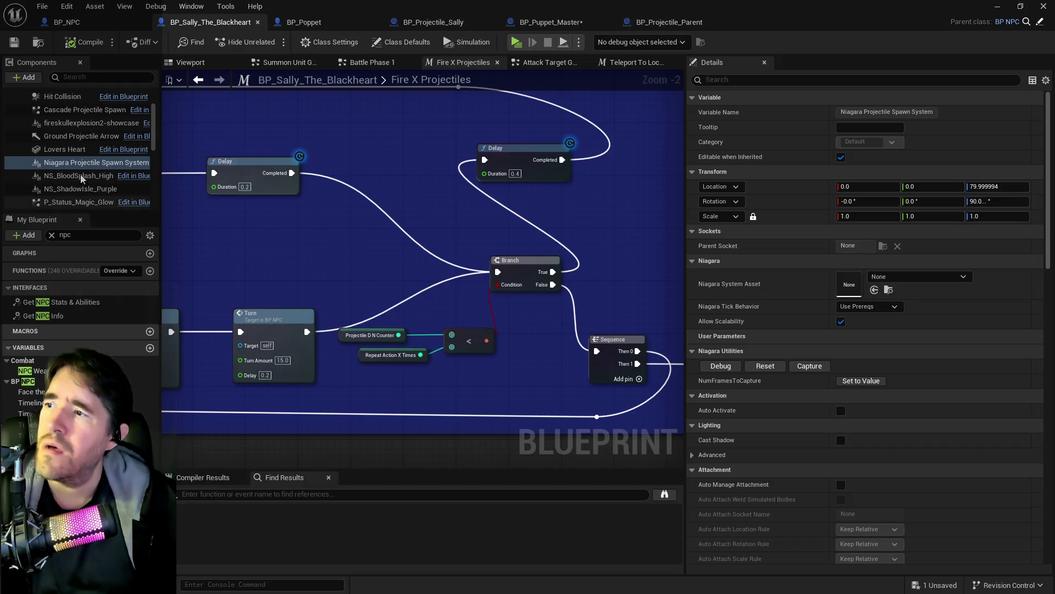
Check the Niagara Projectile Spawn System component's options and filter its Details for 'dauto'
right_click(82, 164)
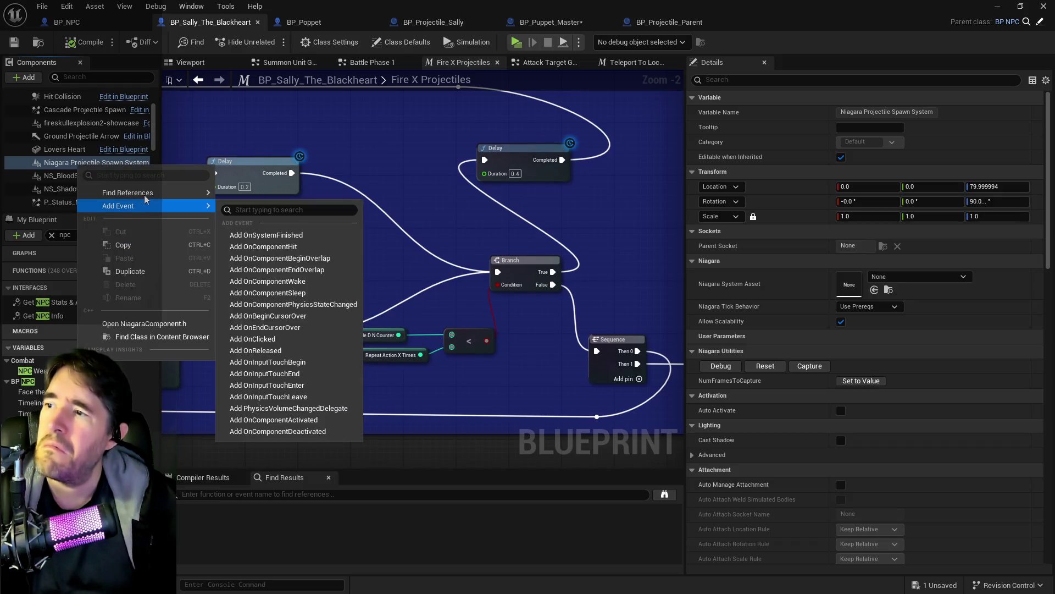
left_click(246, 198)
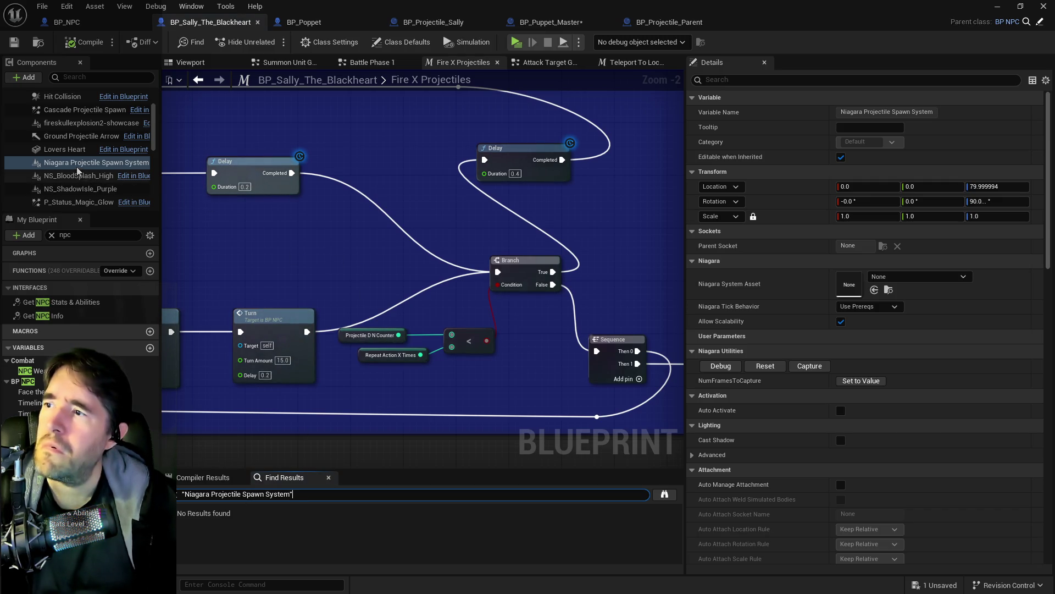
right_click(63, 165)
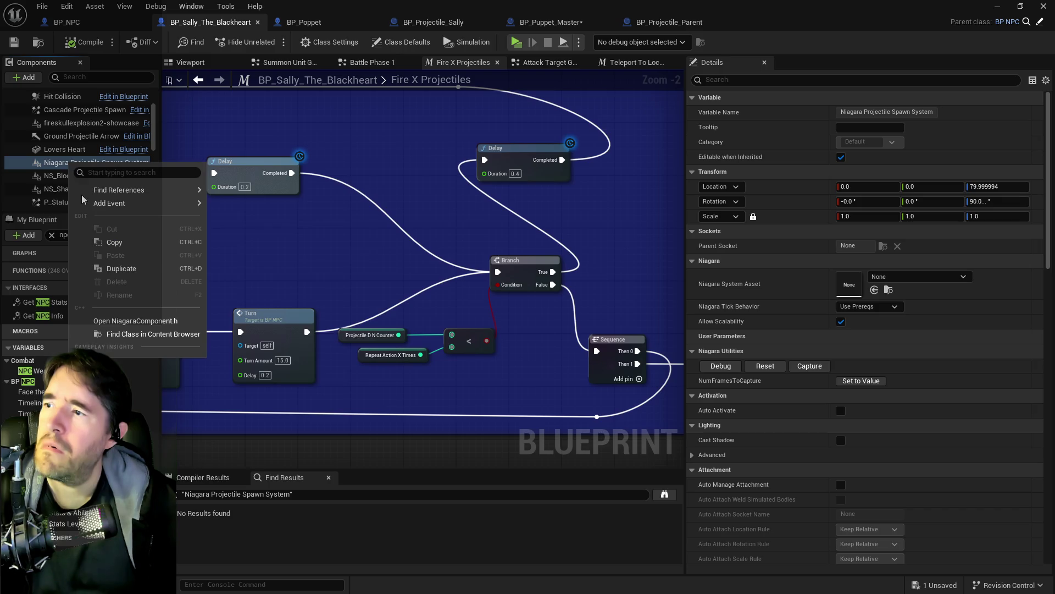
left_click(55, 202)
left_click(83, 163)
left_click(778, 81)
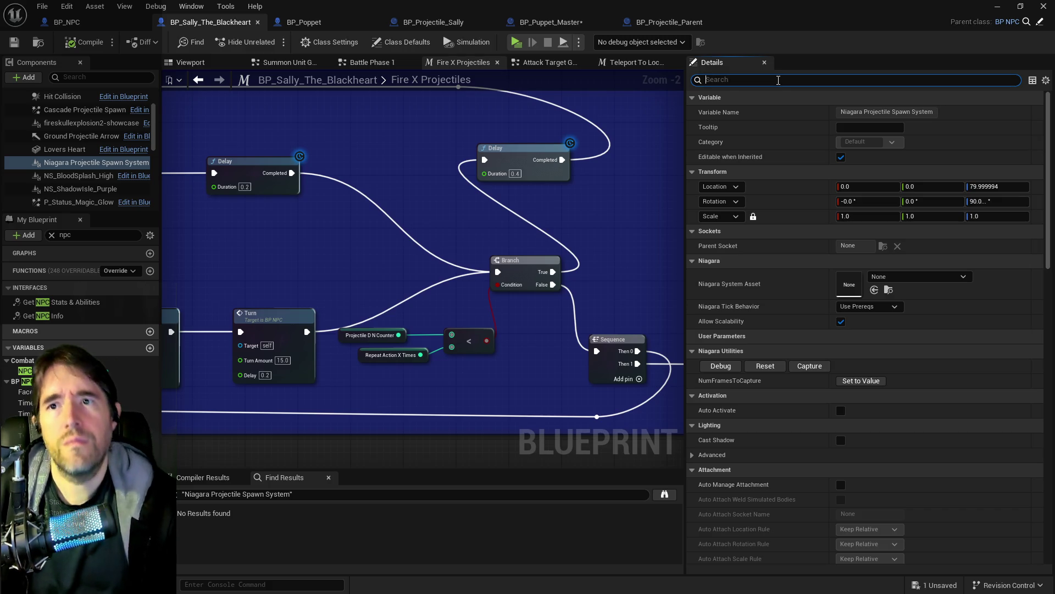
type("d")
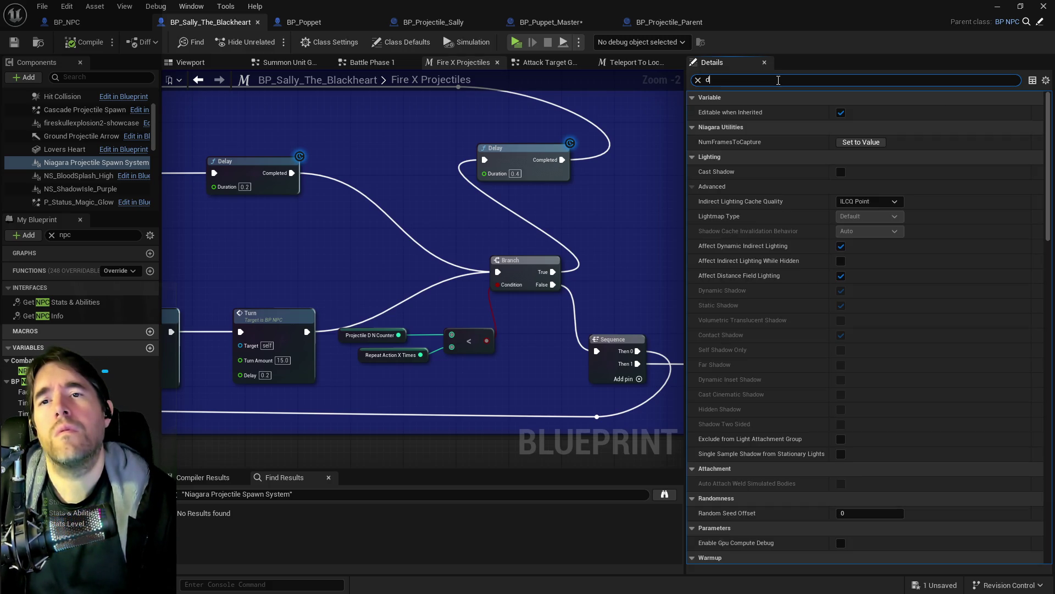
type("auto")
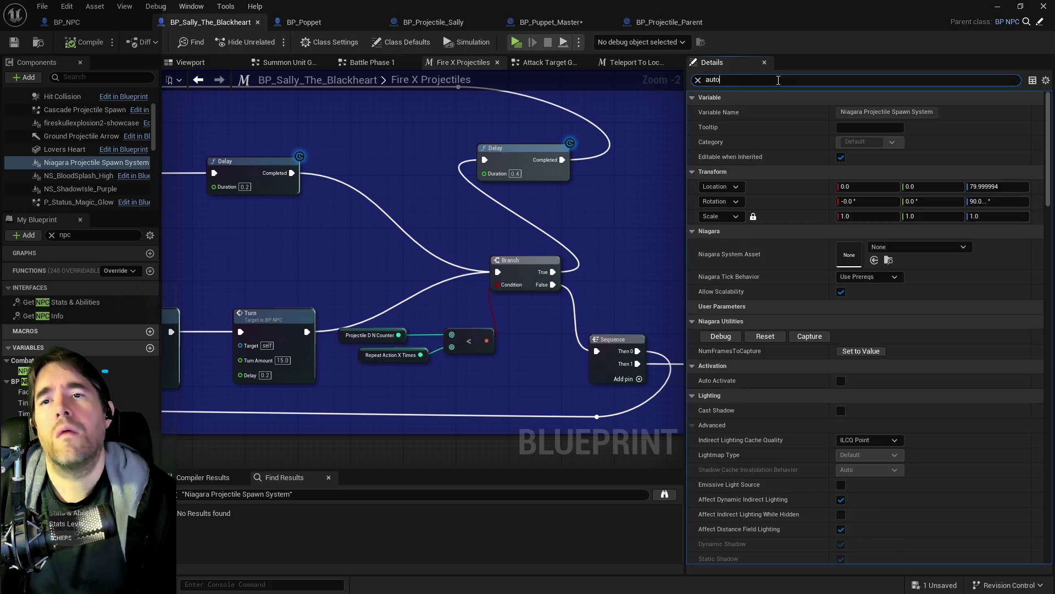
left_click(699, 81)
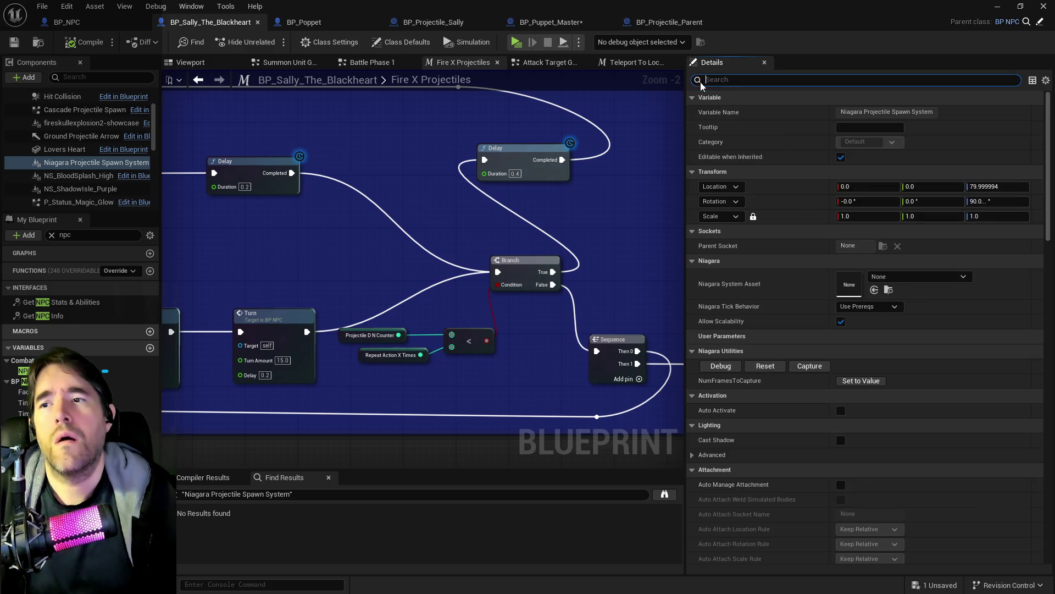
scroll(521, 269, "down", 2)
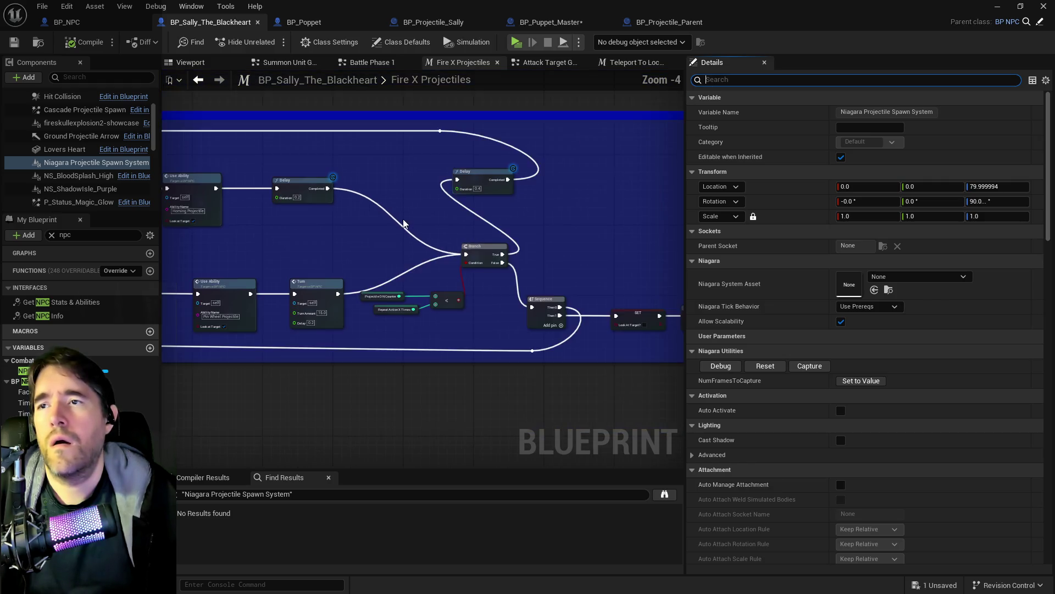
left_click_drag(521, 269, 409, 264)
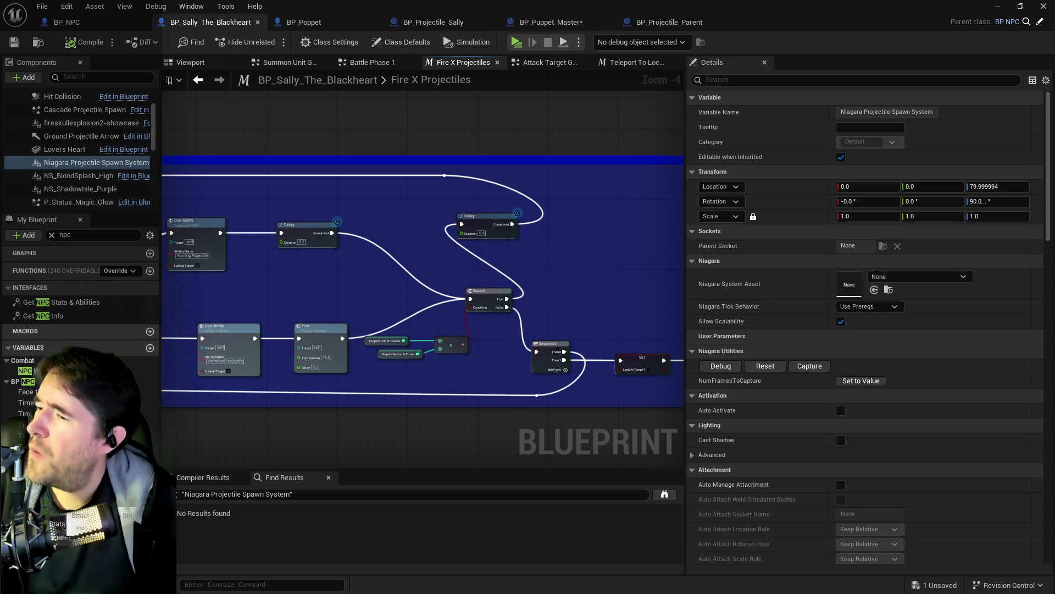
Filter My Blueprint for 'nia', inspect the Niagara variables, then show Cascade Projectile Spawn's settings
left_click(52, 236)
type("niag")
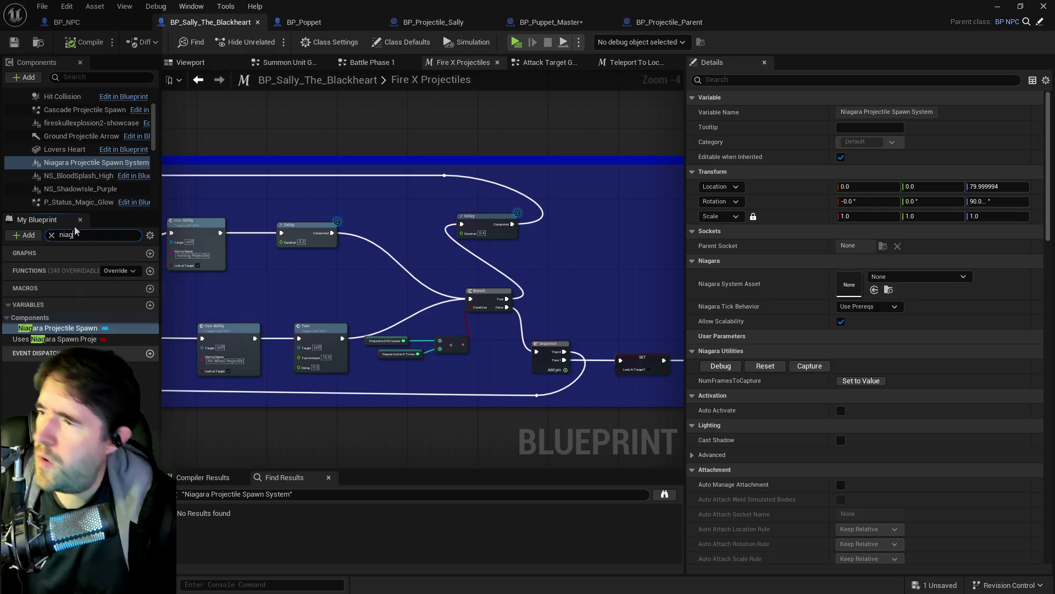
left_click(61, 339)
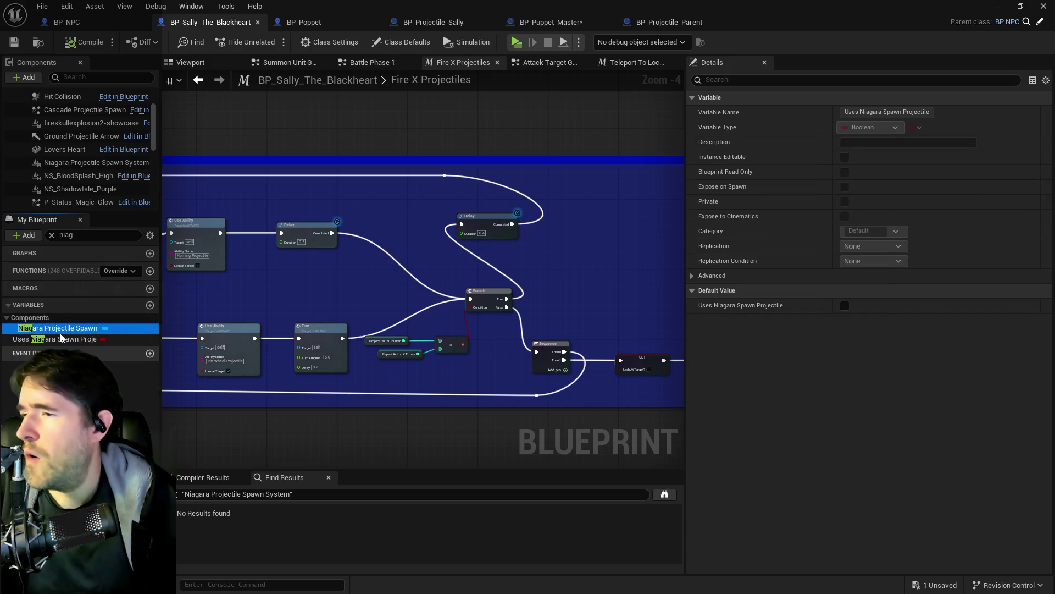
left_click(61, 332)
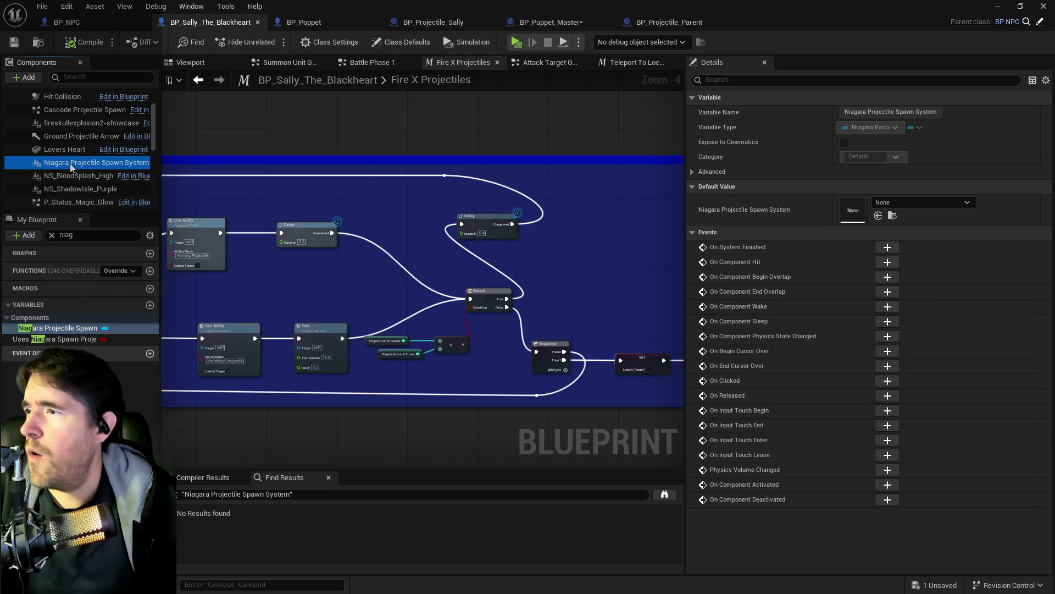
left_click(71, 163)
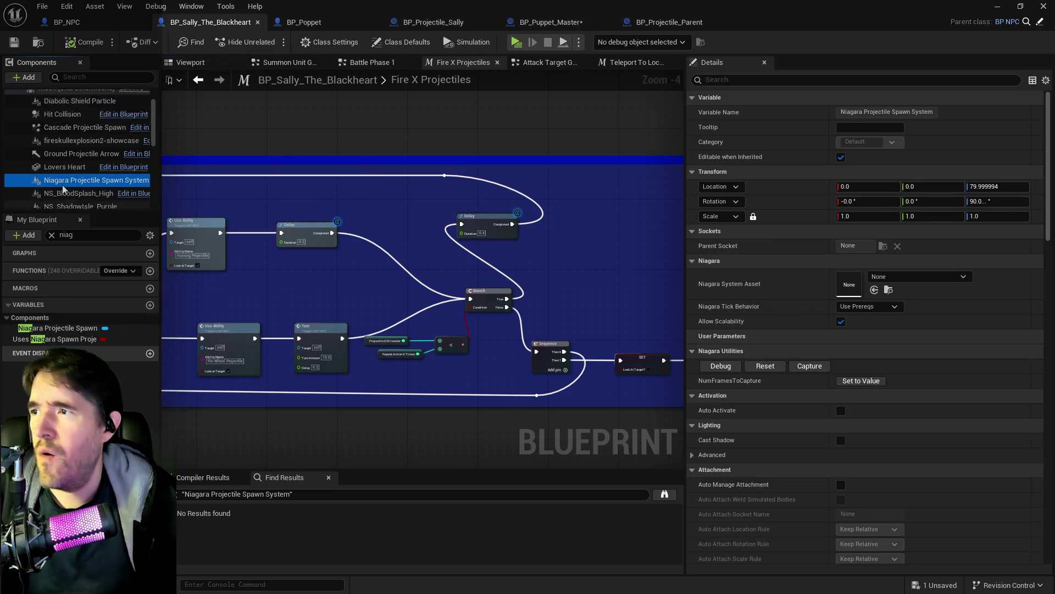
scroll(62, 184, "up", 3)
left_click(75, 148)
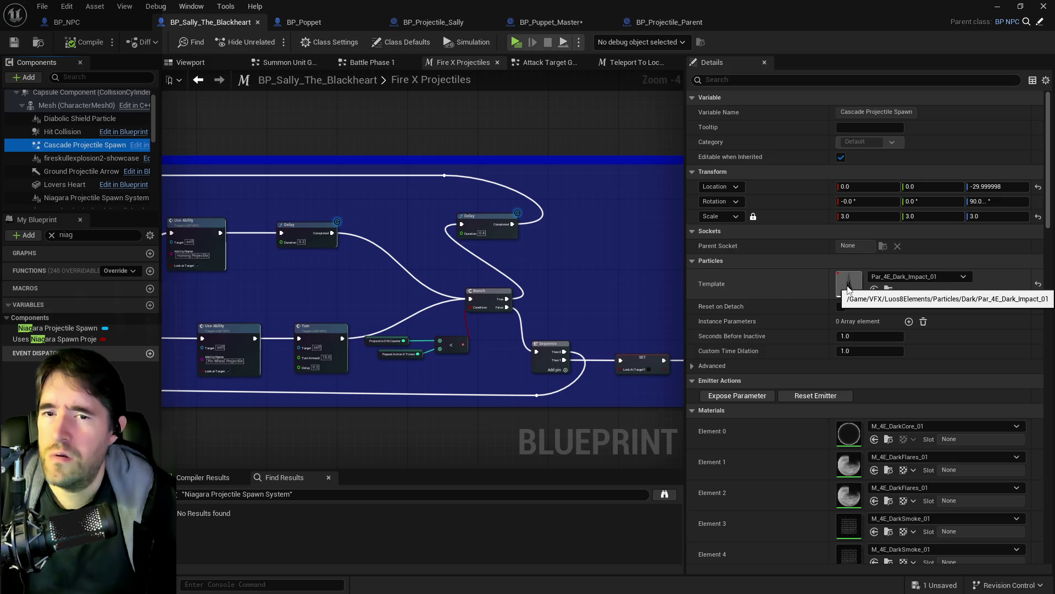
Set the Cascade Projectile Spawn template to None, compile, and save BP_Puppet_Master
left_click(915, 276)
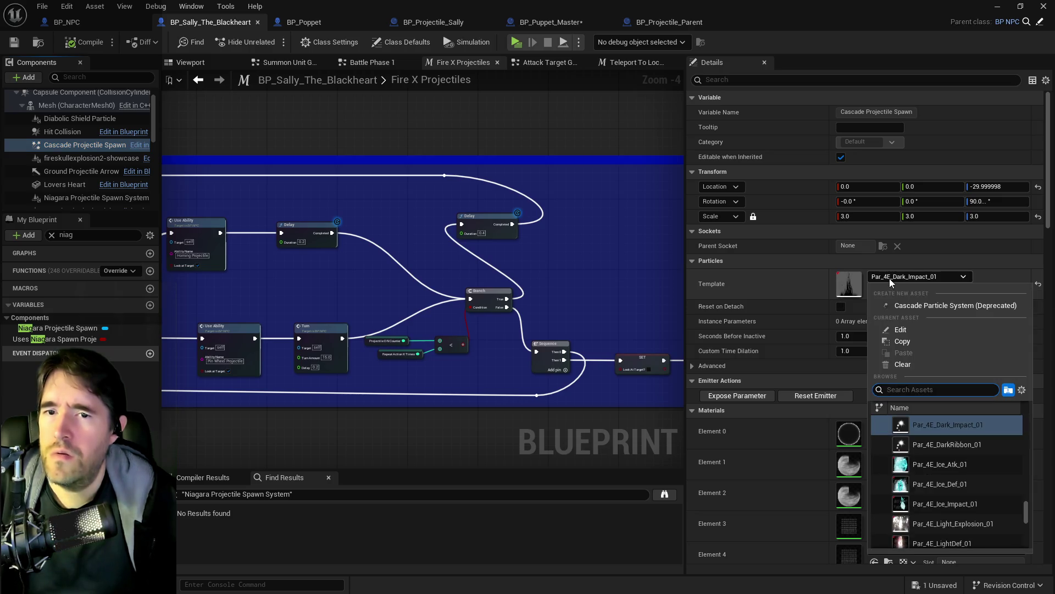
left_click(899, 365)
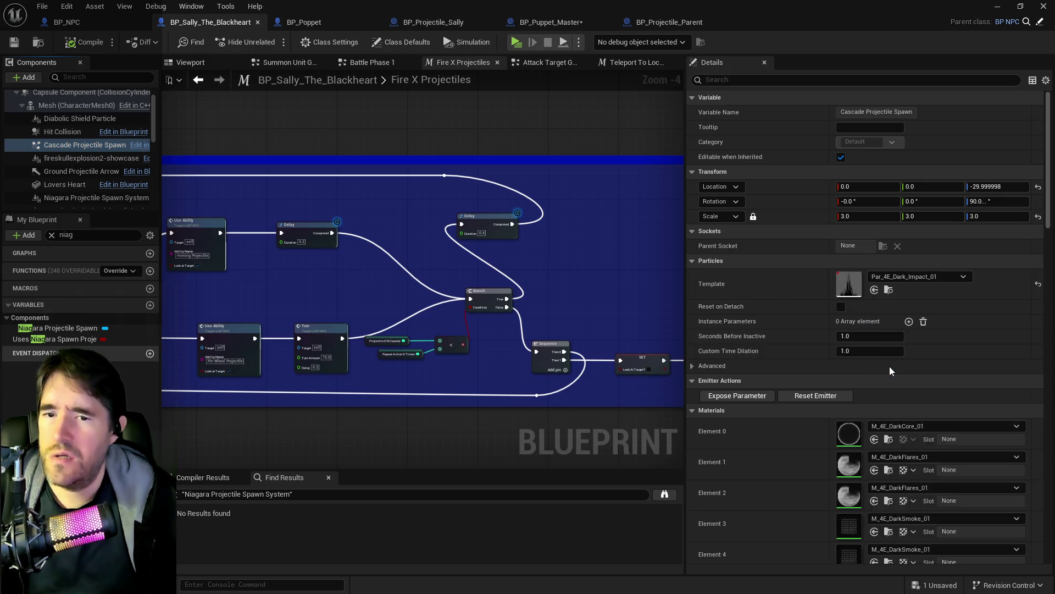
left_click(83, 43)
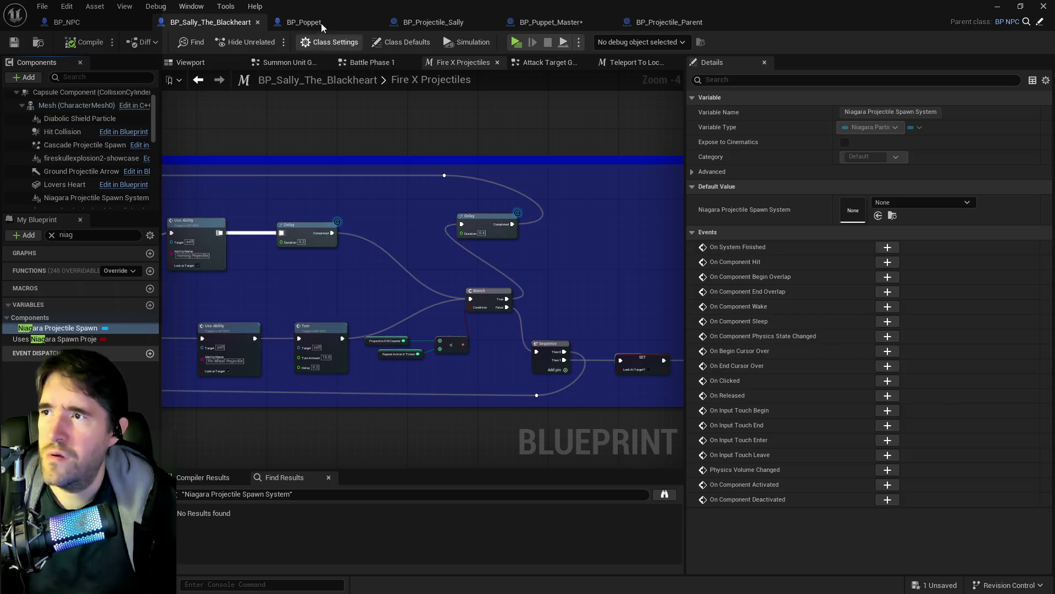
left_click(551, 22)
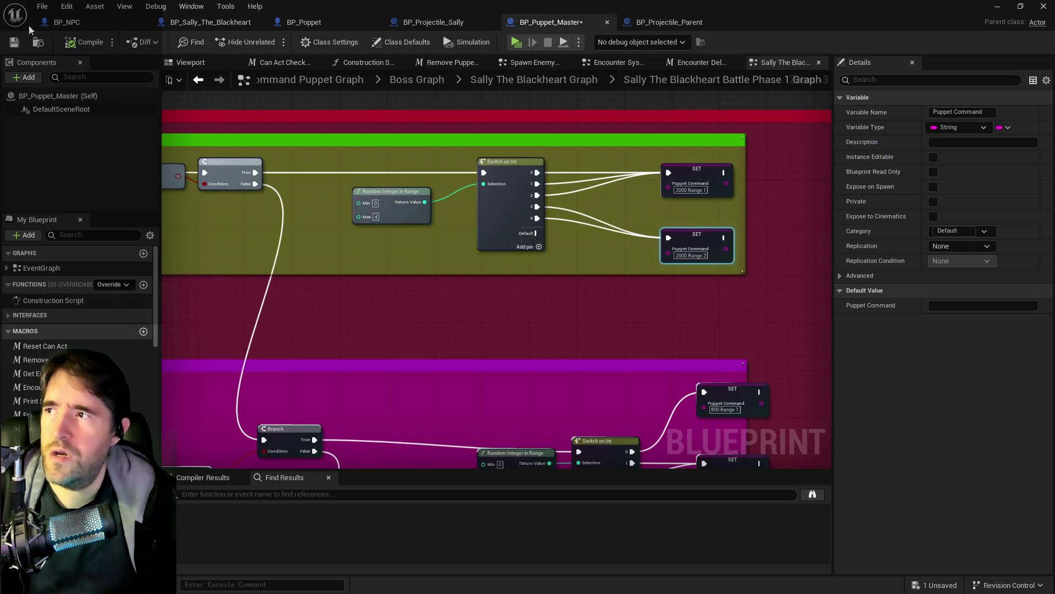
left_click(15, 42)
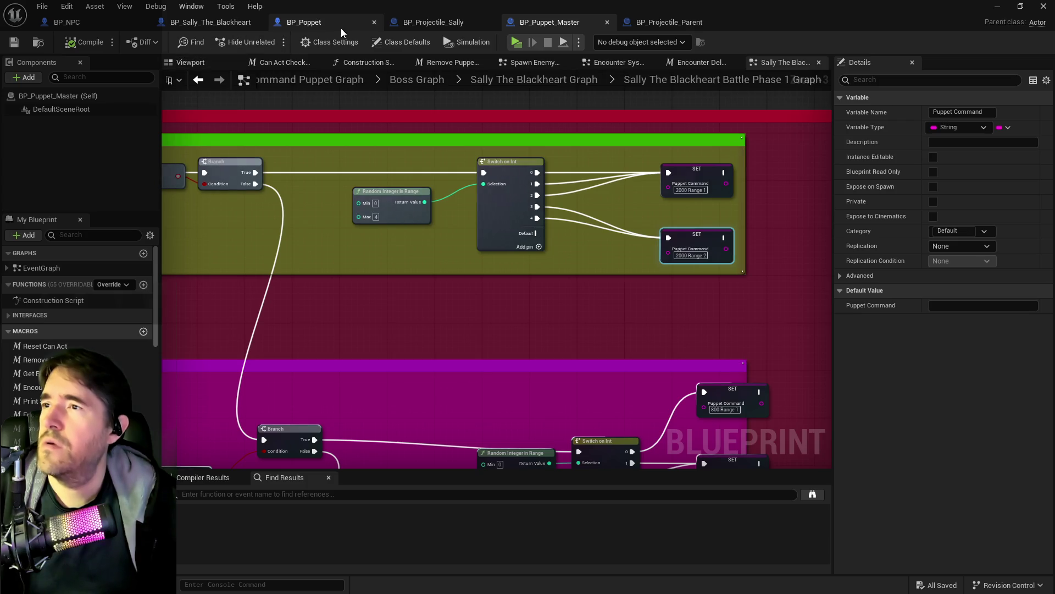
In BP_NPC, wire Play Montage's On Completed and On Interrupted to the lower Branch and save
left_click(66, 22)
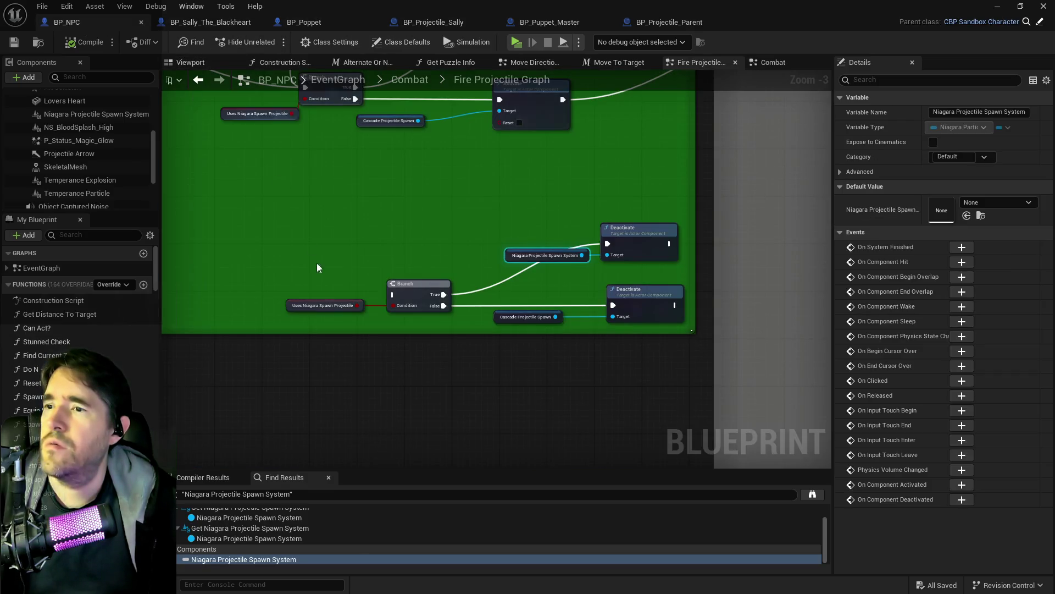
scroll(313, 242, "up", 2)
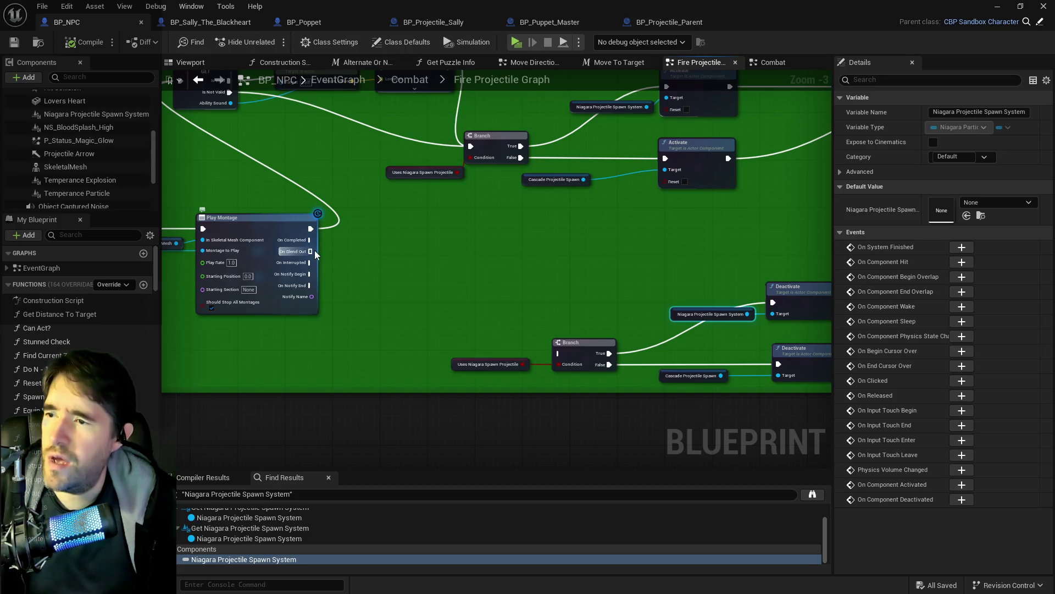
mouse_move(314, 236)
left_mouse_down()
mouse_move(494, 353)
mouse_move(631, 374)
mouse_move(633, 384)
left_mouse_up()
mouse_move(313, 267)
left_mouse_down()
mouse_move(642, 372)
mouse_move(638, 384)
left_mouse_up()
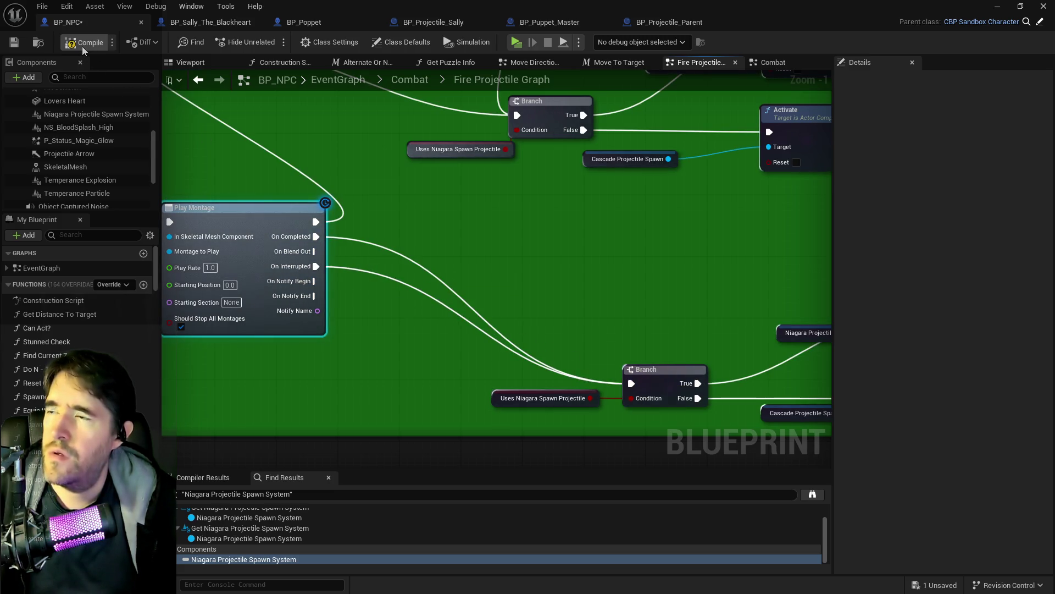
left_click(14, 43)
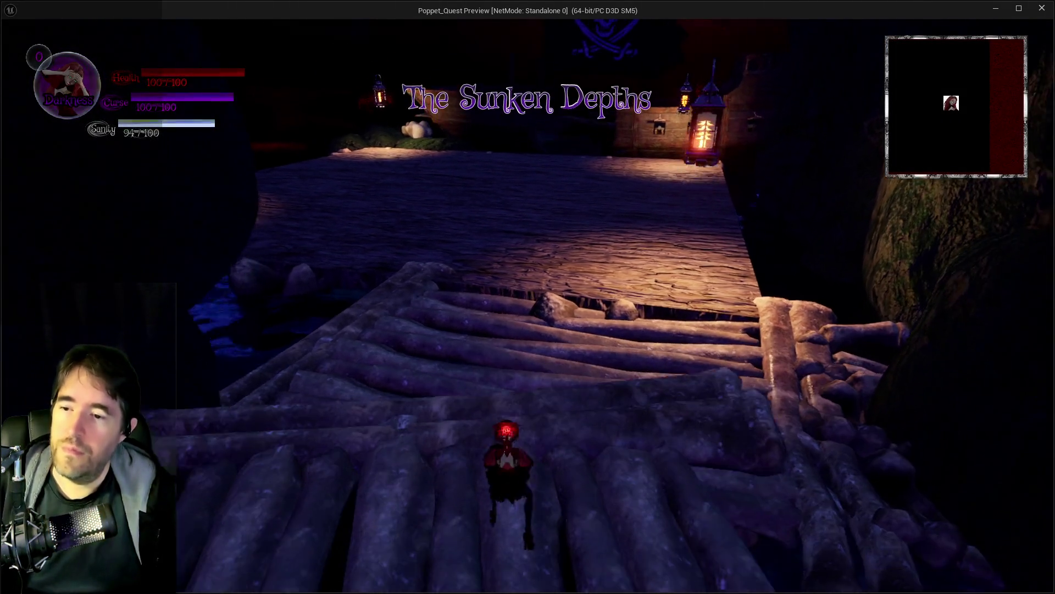
Run the character along the deck toward Sally the Blackheart, backing off to evade her attacks
key("w")
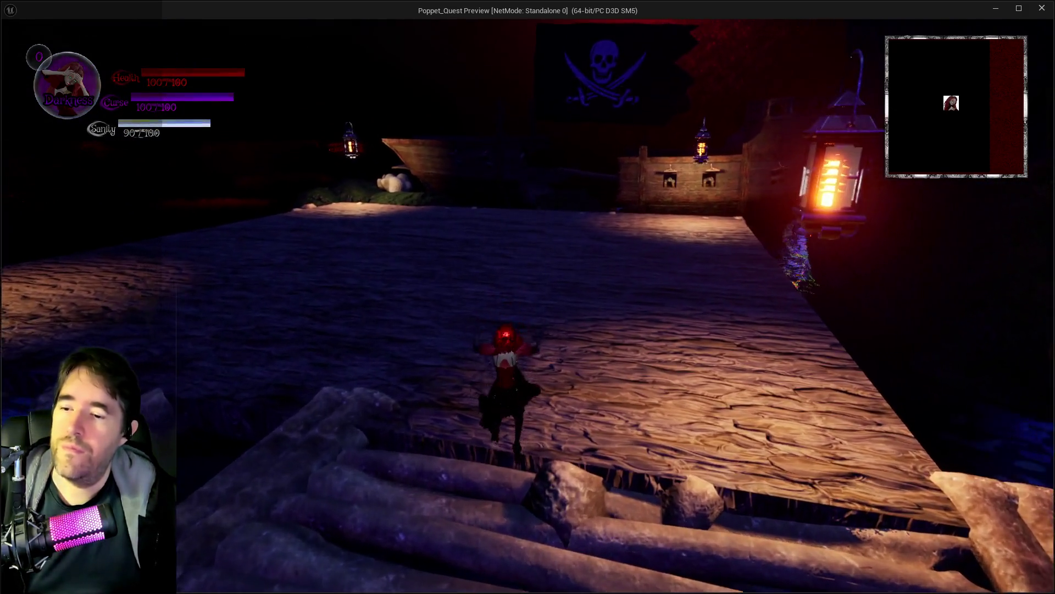
key("w")
key("e")
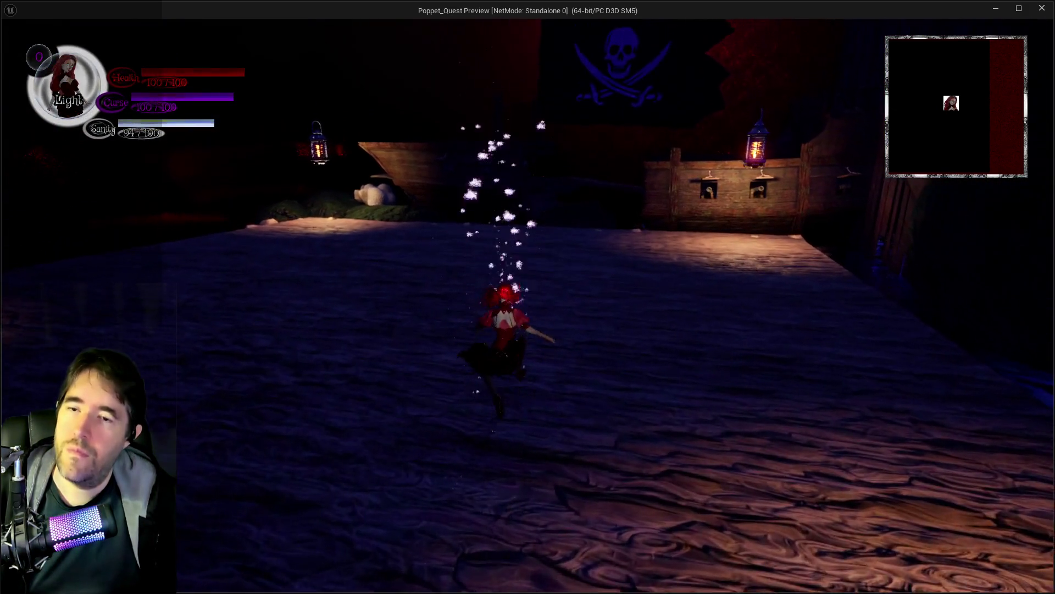
key("w")
key("e")
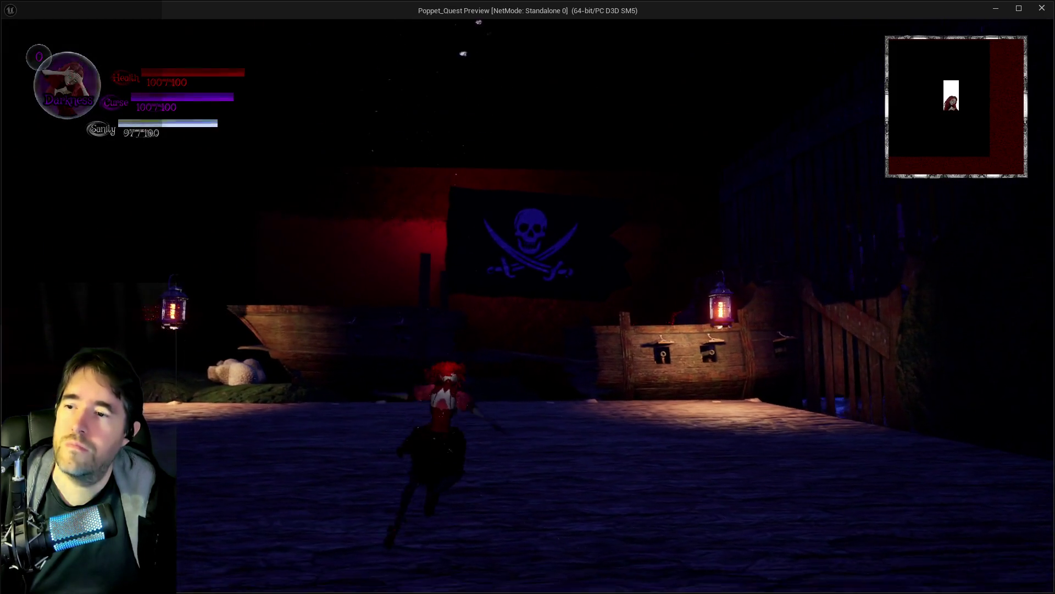
key("w")
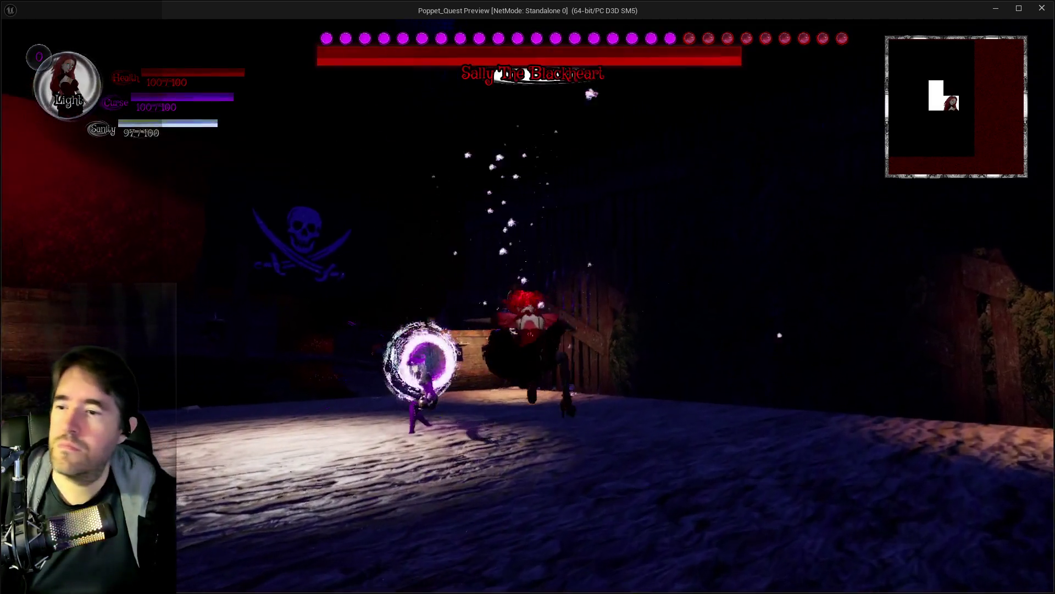
key("w")
key("e")
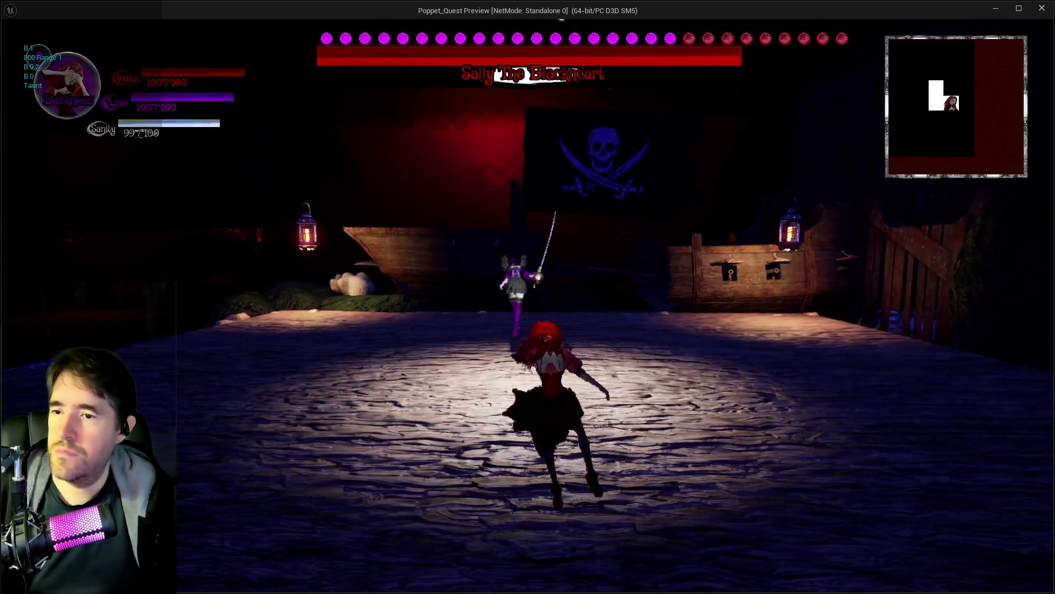
key("s")
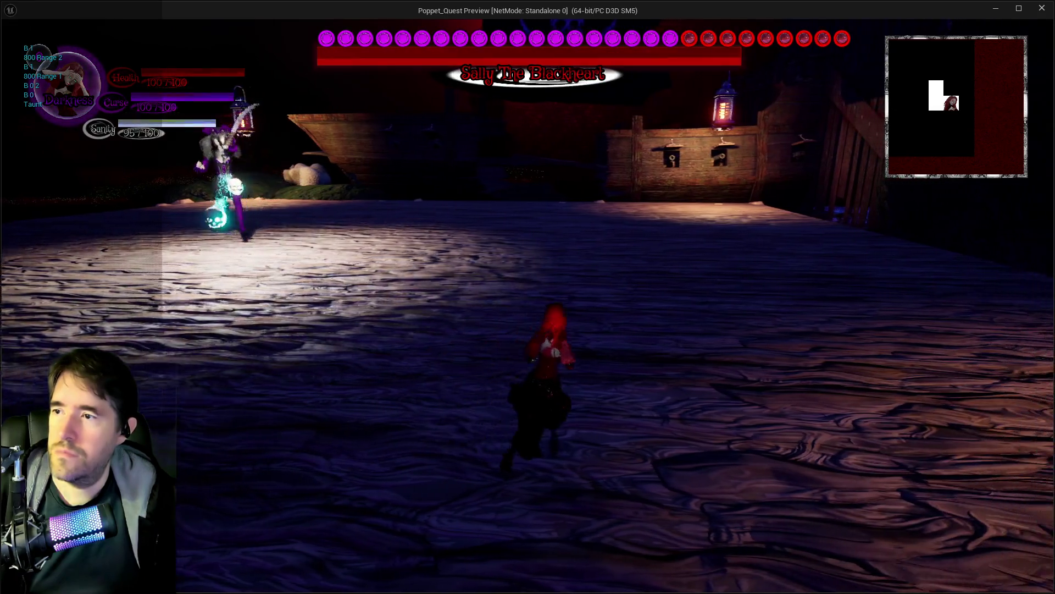
key("e")
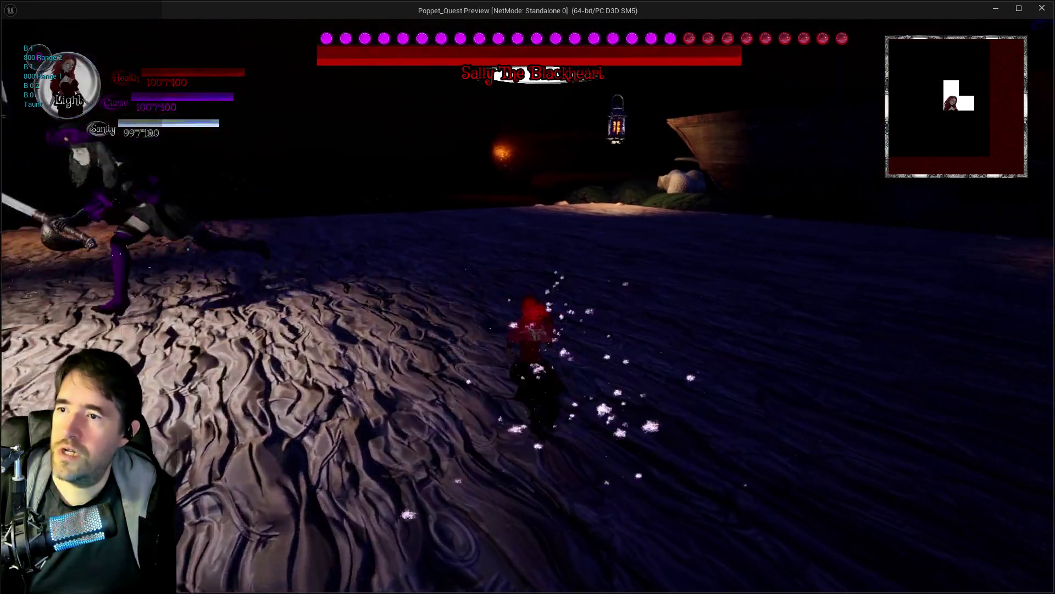
key("e")
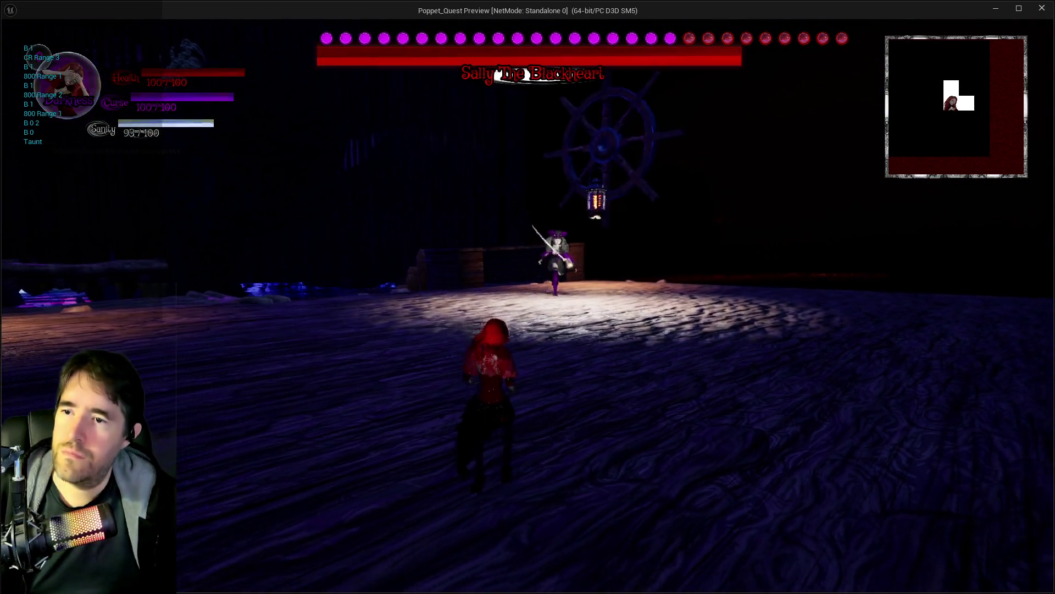
key("w")
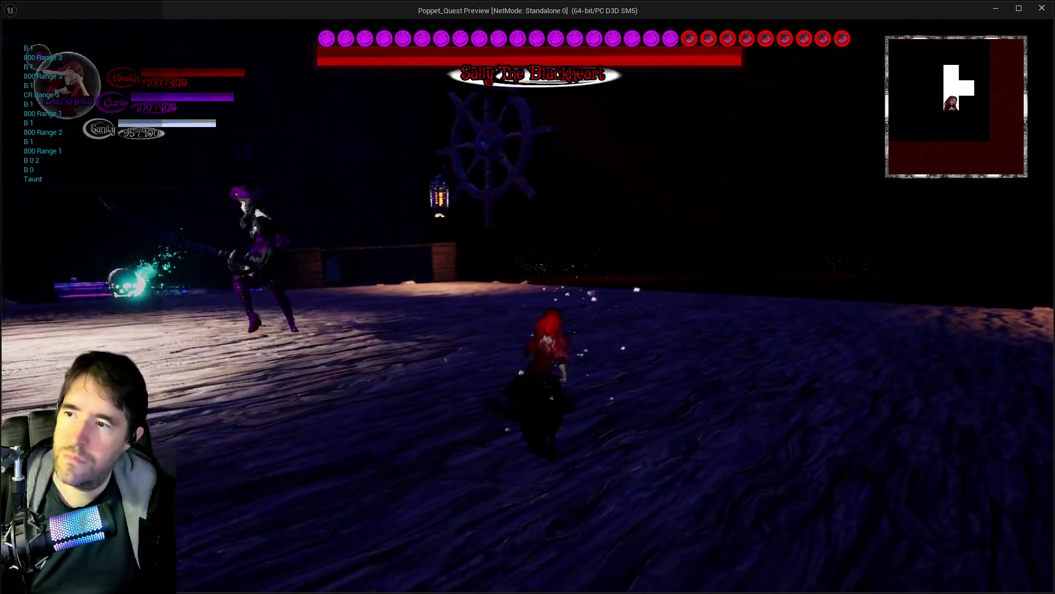
key("w")
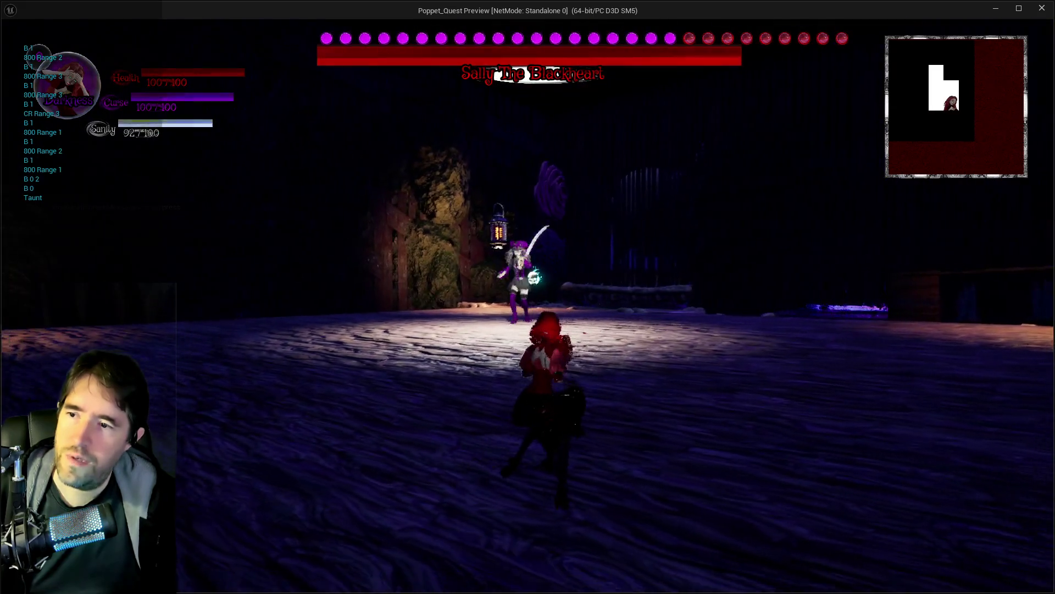
Toggle between Light and Darkness modes while closing on the boss, then exit the preview
key("q")
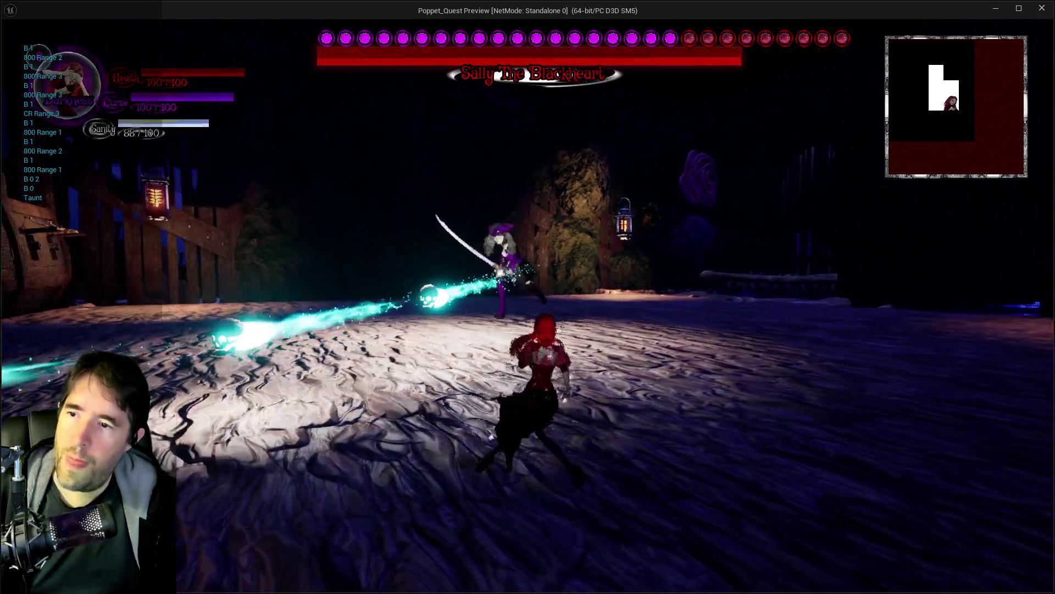
key("q")
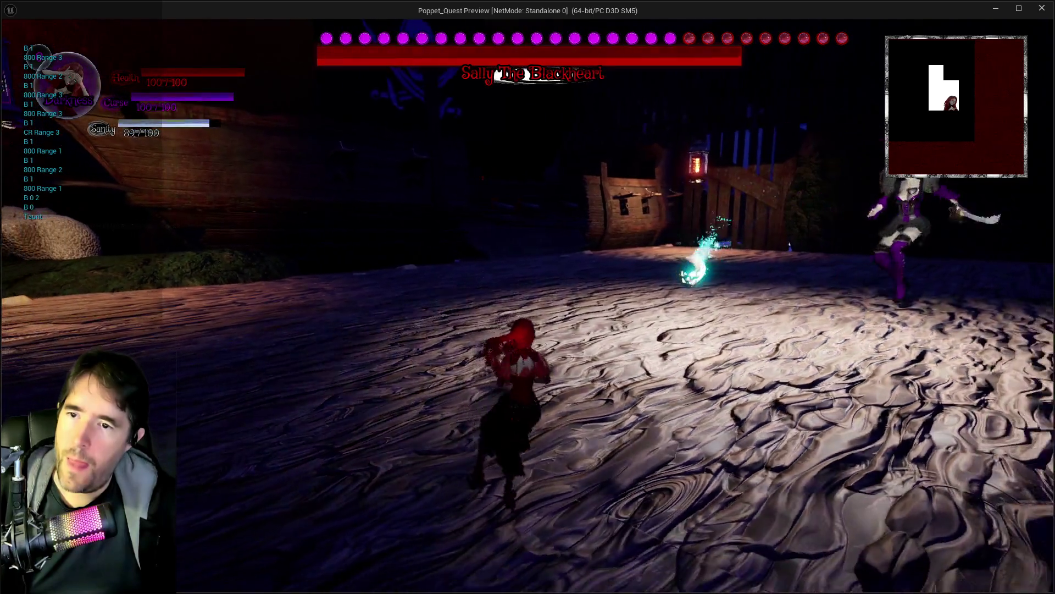
key("w")
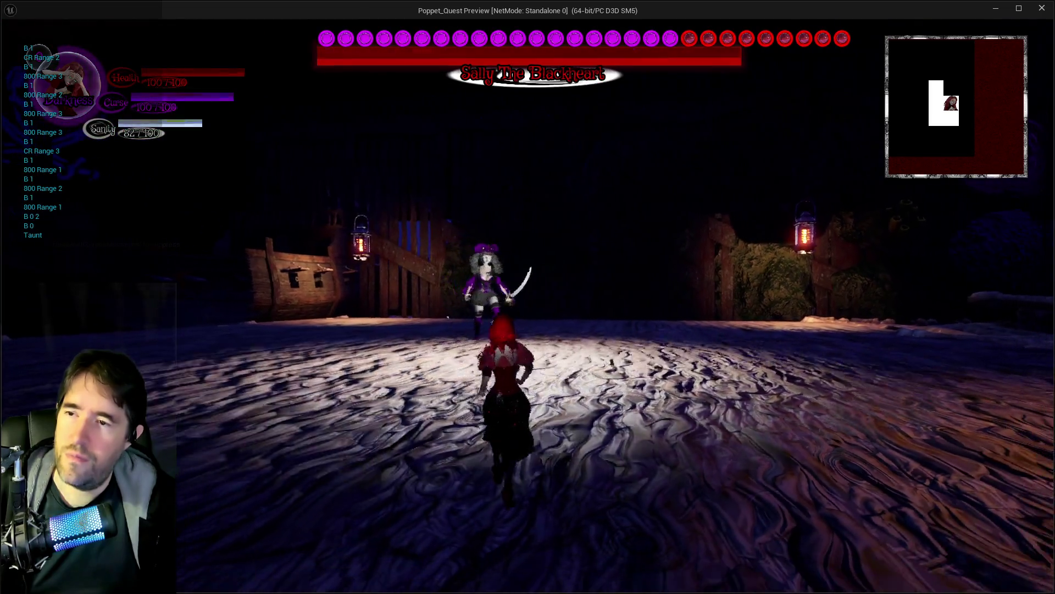
key("q")
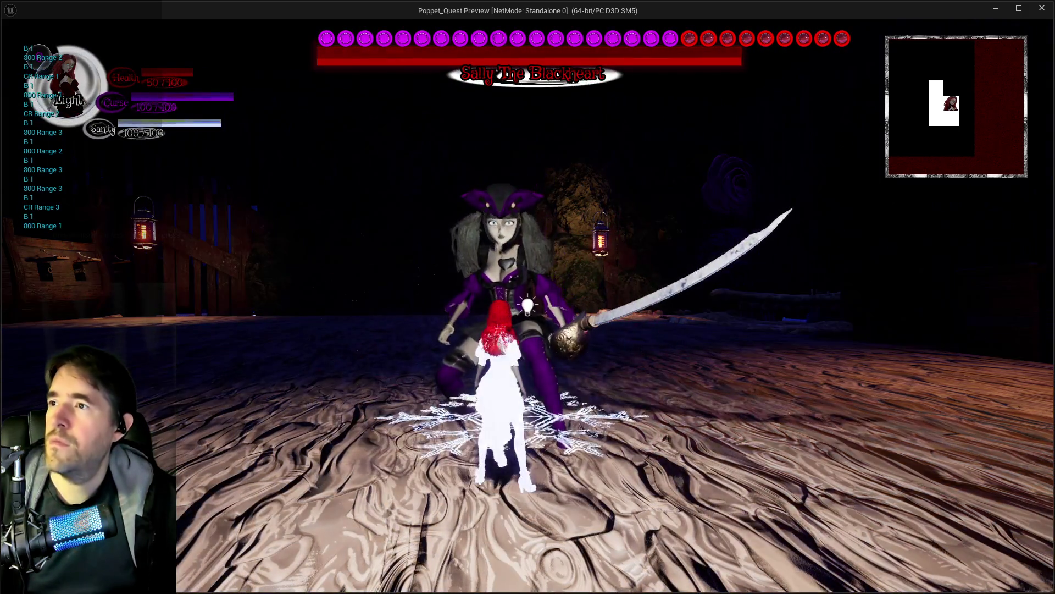
key("Escape")
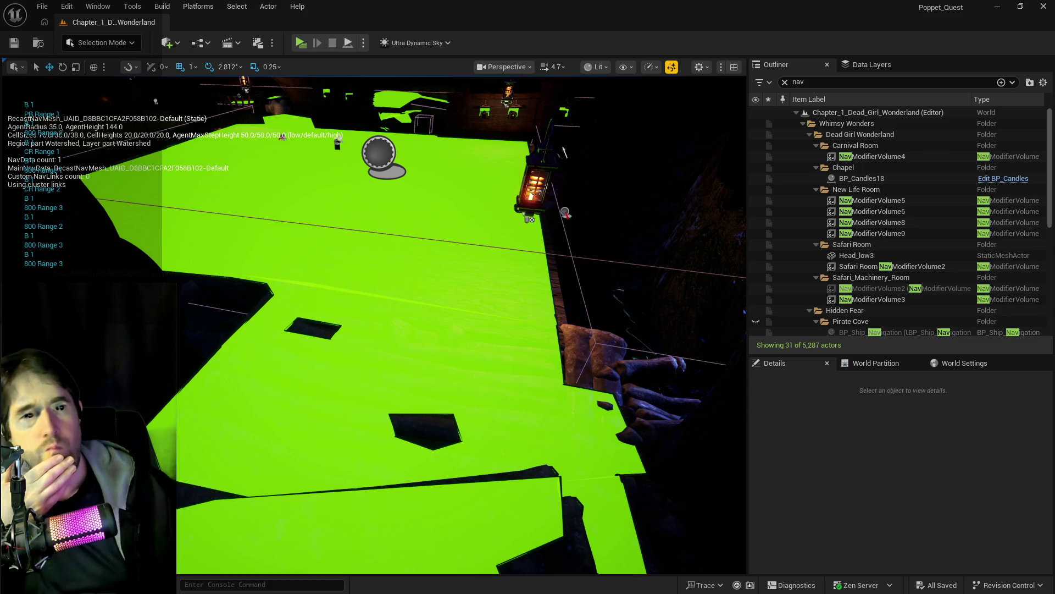
Open BP_Vue_Dew, clear its Cascade Projectile Spawn template to None, and save it
key("alt+Tab")
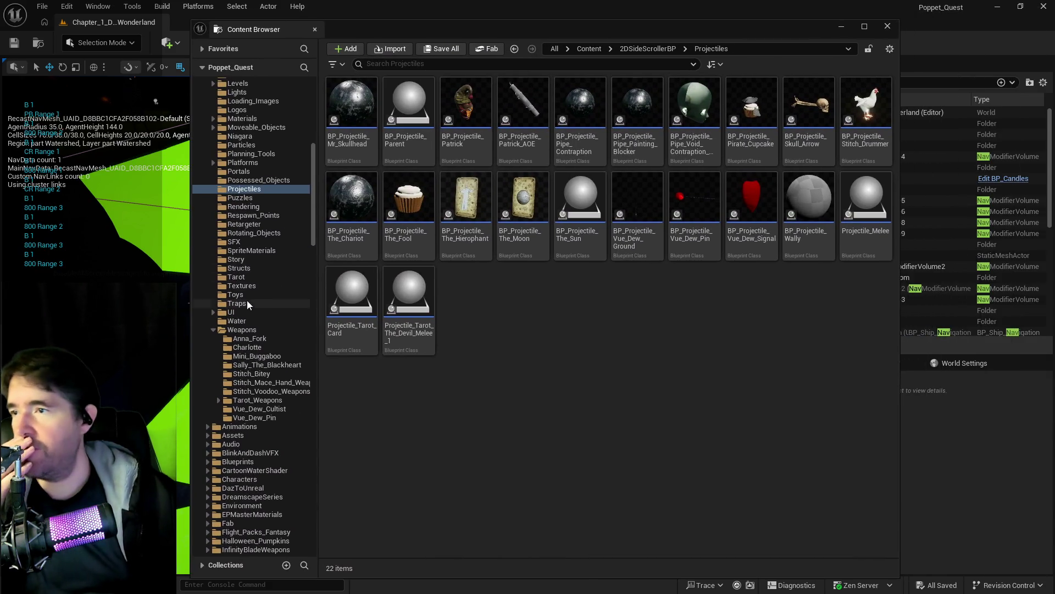
scroll(247, 303, "up", 10)
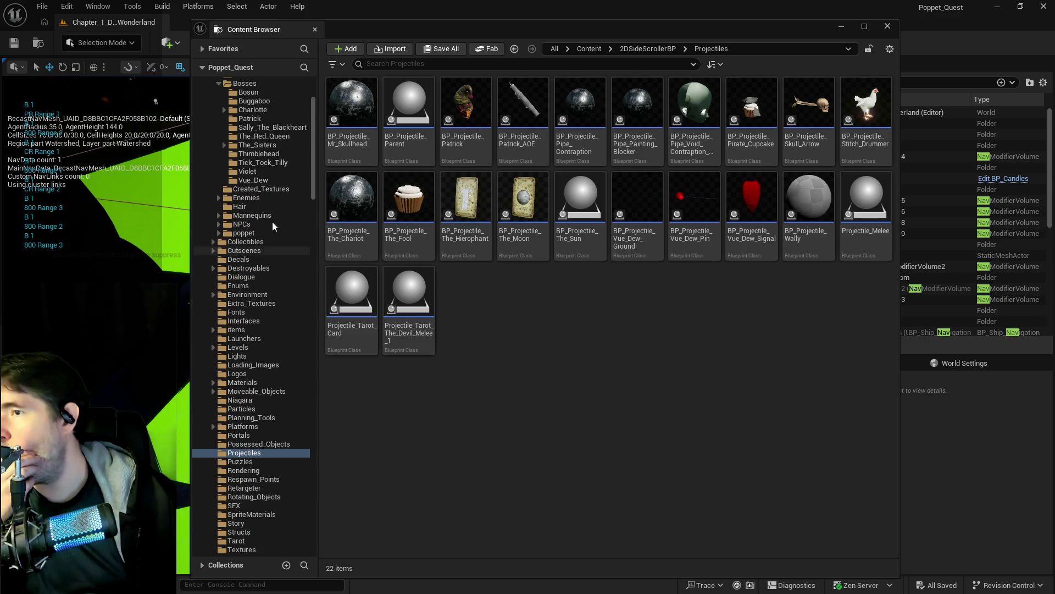
scroll(253, 247, "up", 4)
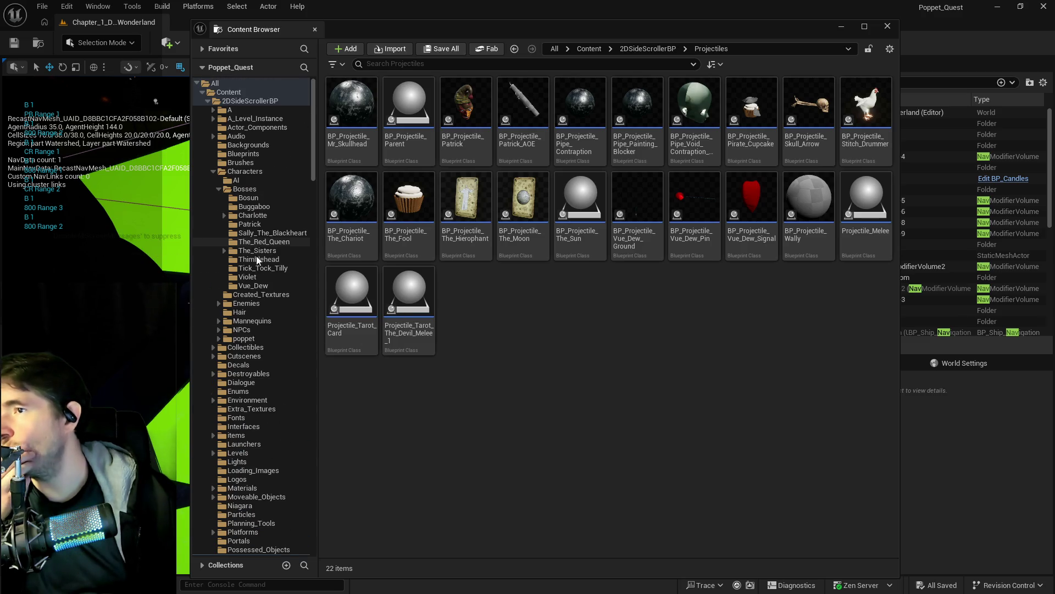
left_click(252, 285)
double_click(354, 122)
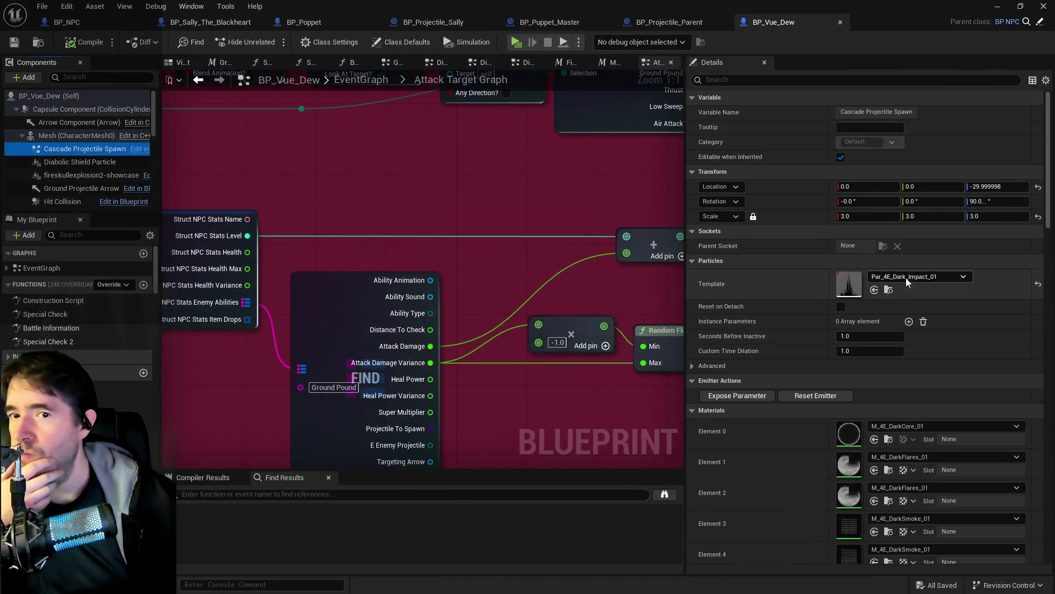
left_click(906, 282)
left_click(902, 366)
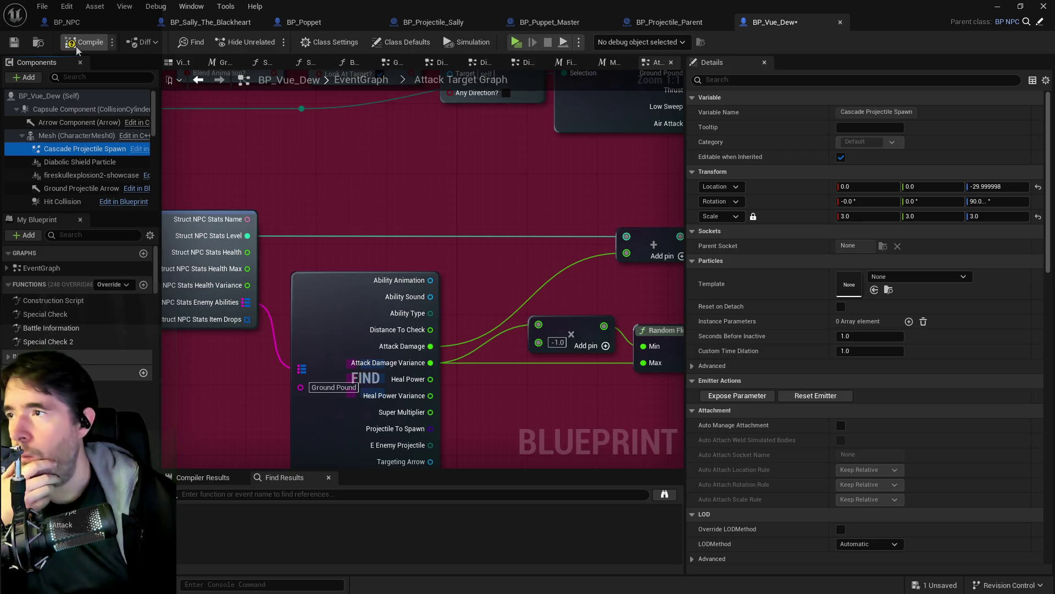
left_click(14, 42)
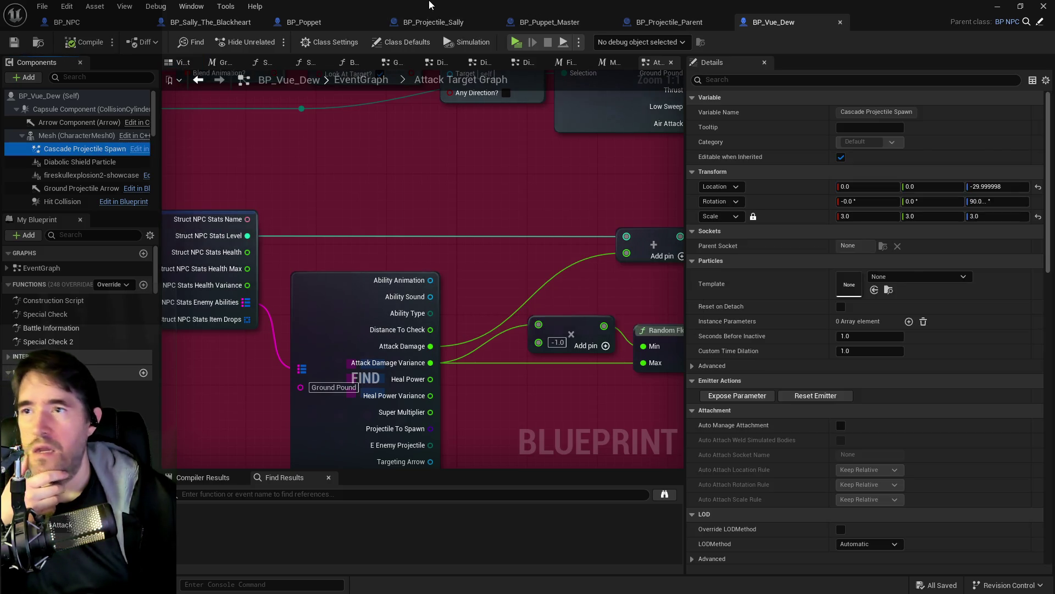
double_click(440, 10)
left_click(861, 163)
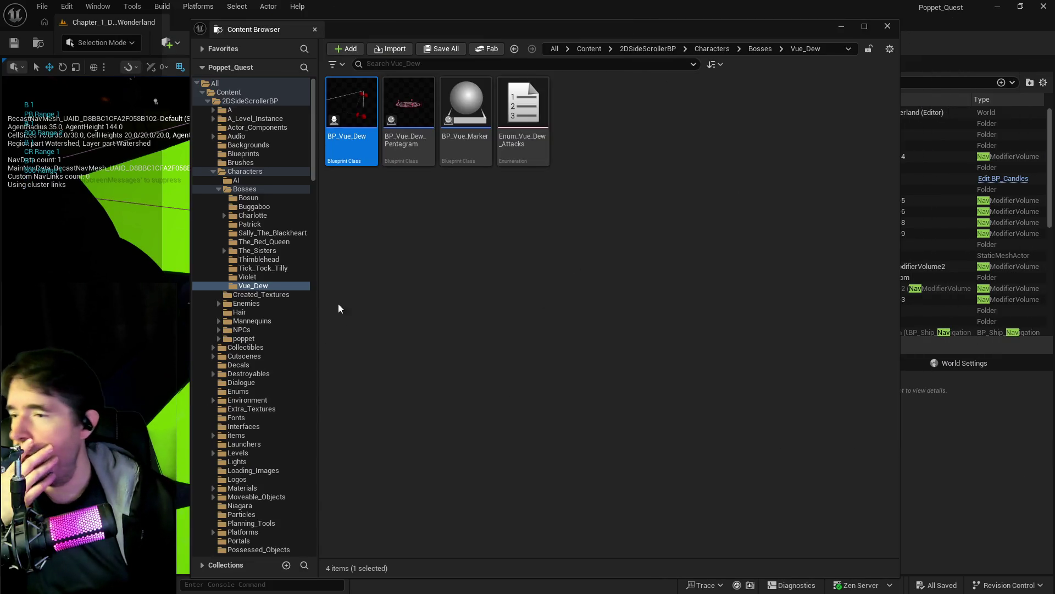
Browse the Explosions and Fire effect folders under Niagara_FX in the Content Browser
mouse_move(313, 166)
left_mouse_down()
mouse_move(327, 312)
mouse_move(322, 412)
left_mouse_up()
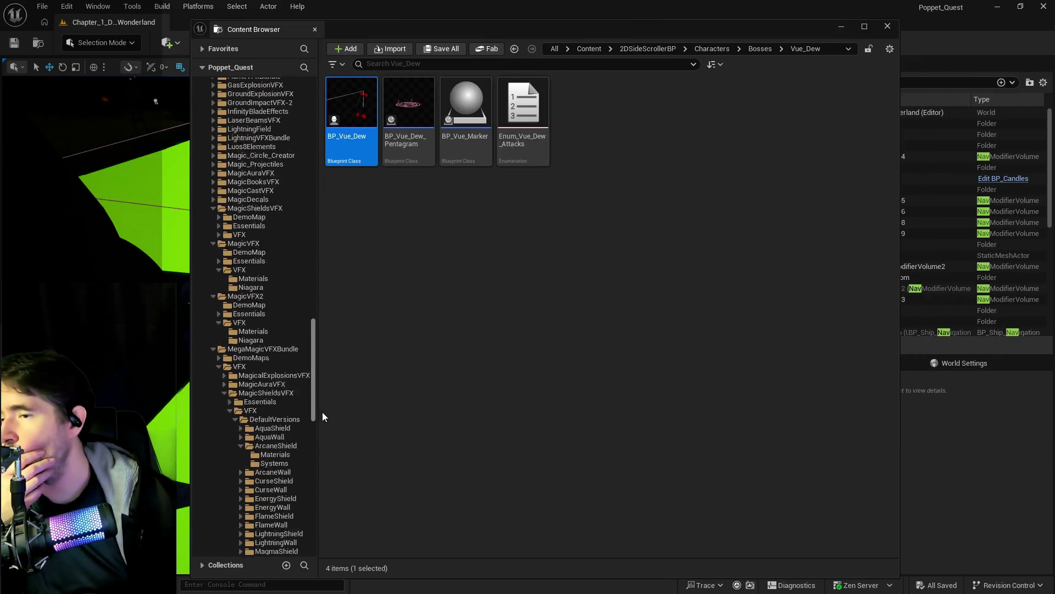
scroll(311, 401, "down", 3)
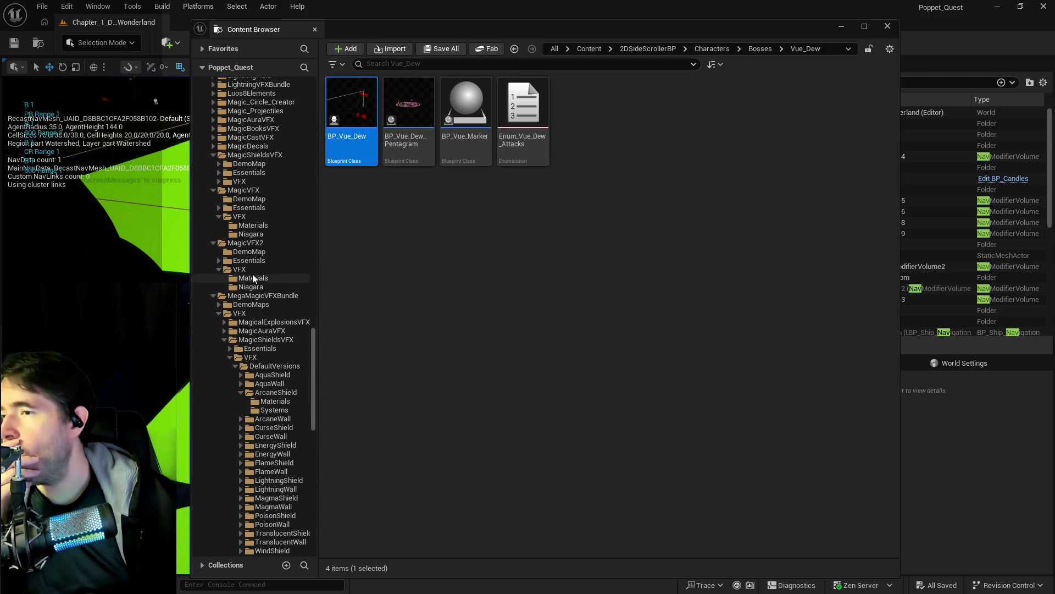
scroll(263, 314, "down", 15)
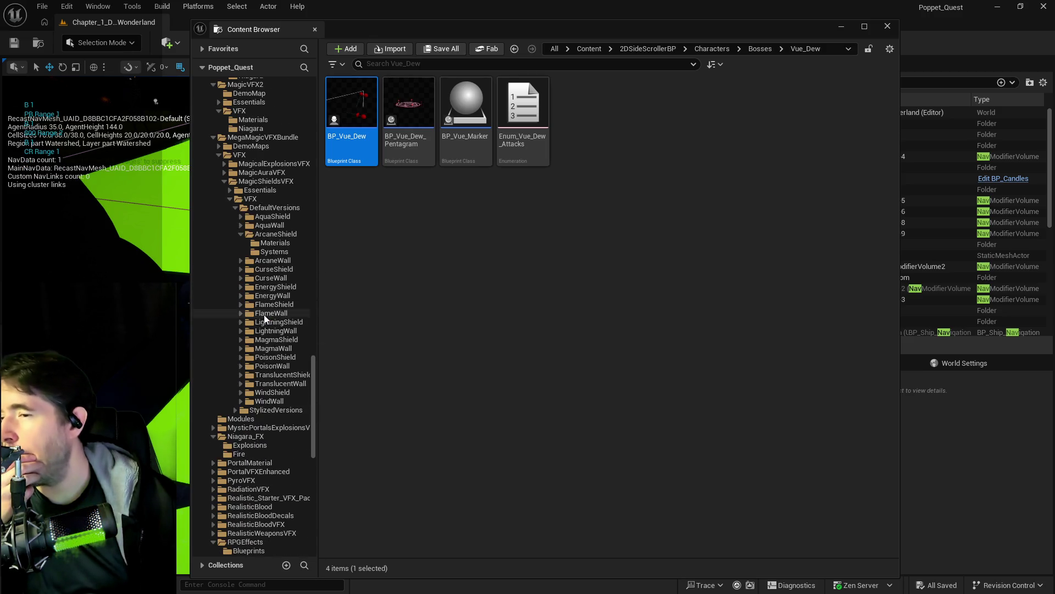
left_click(254, 322)
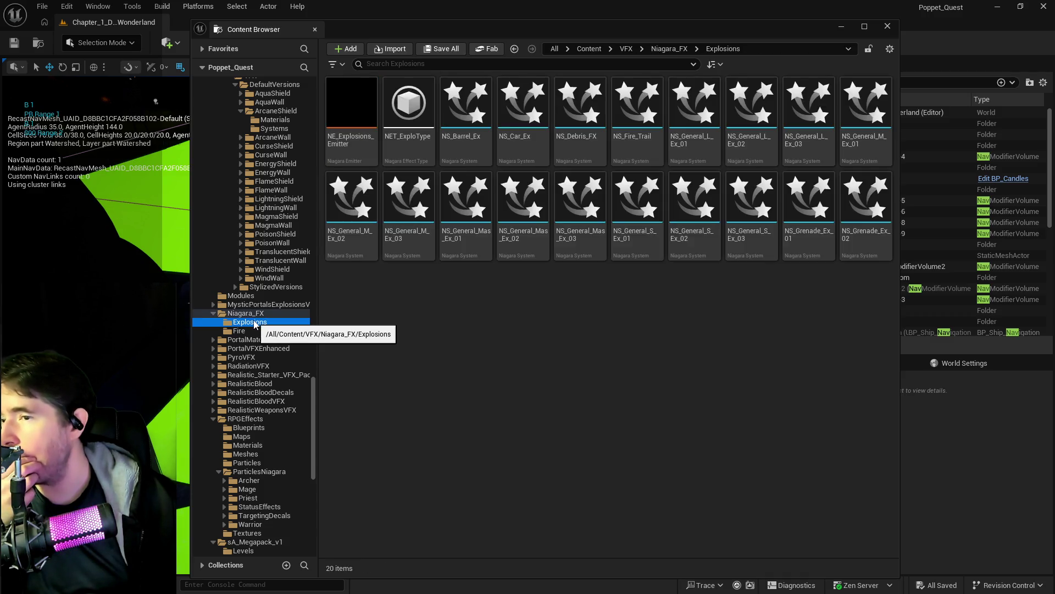
left_click(247, 331)
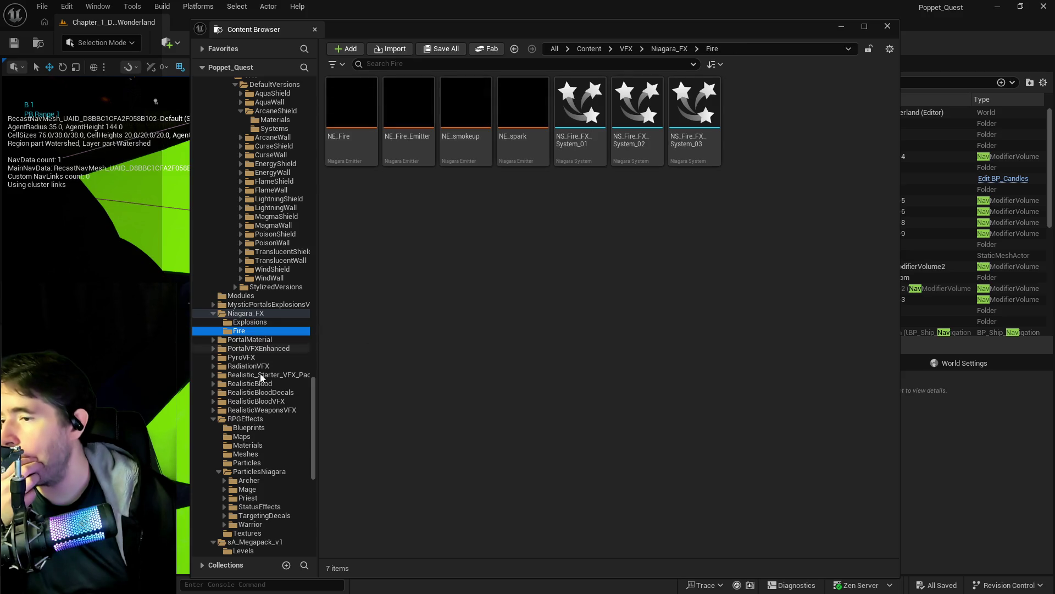
scroll(268, 396, "down", 2)
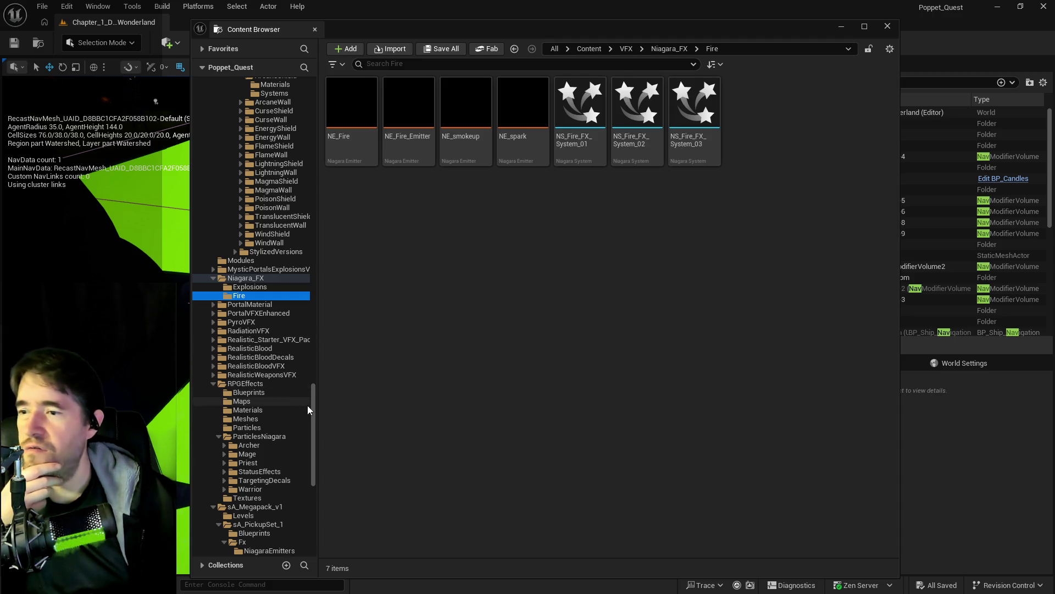
scroll(308, 409, "down", 15)
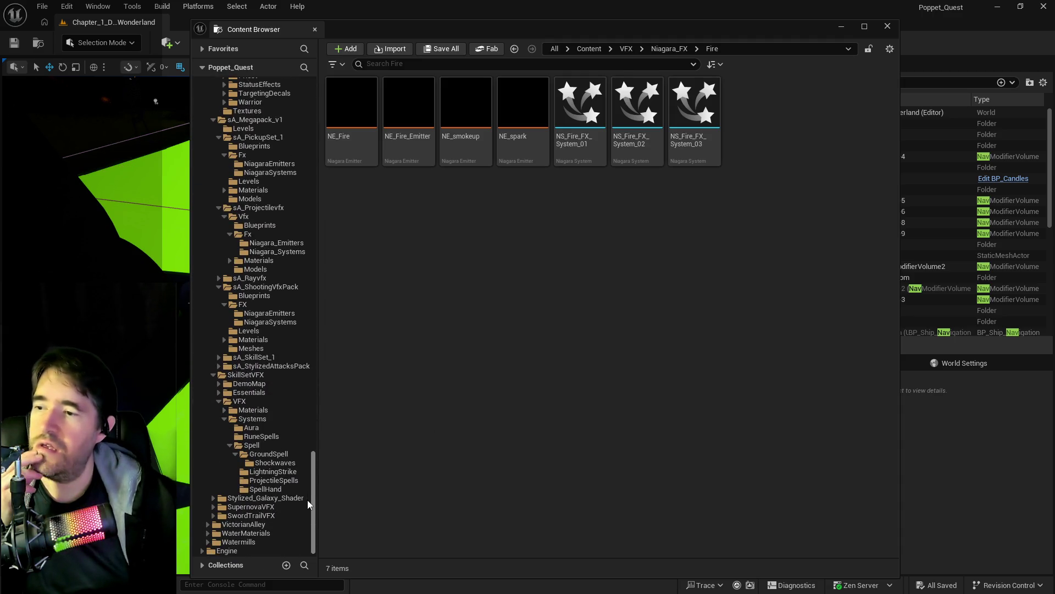
scroll(306, 497, "up", 15)
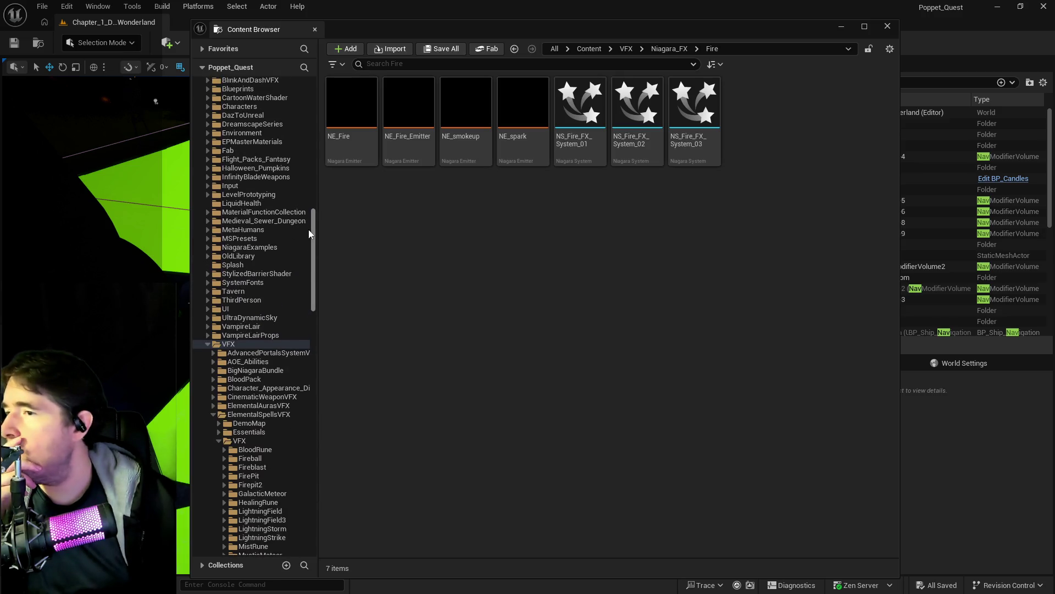
scroll(309, 234, "up", 7)
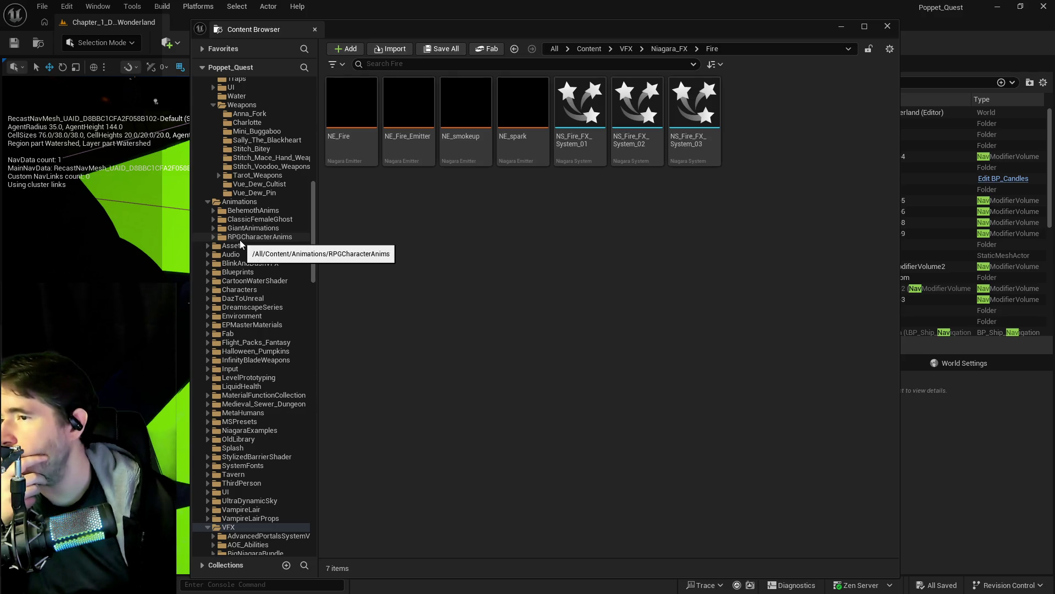
scroll(219, 264, "down", 5)
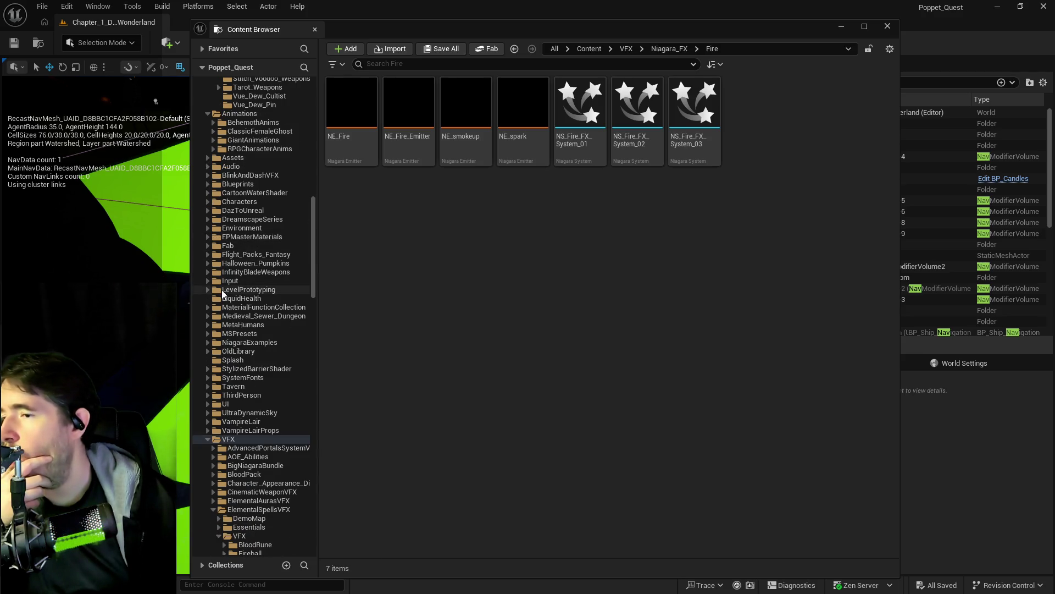
scroll(223, 297, "down", 5)
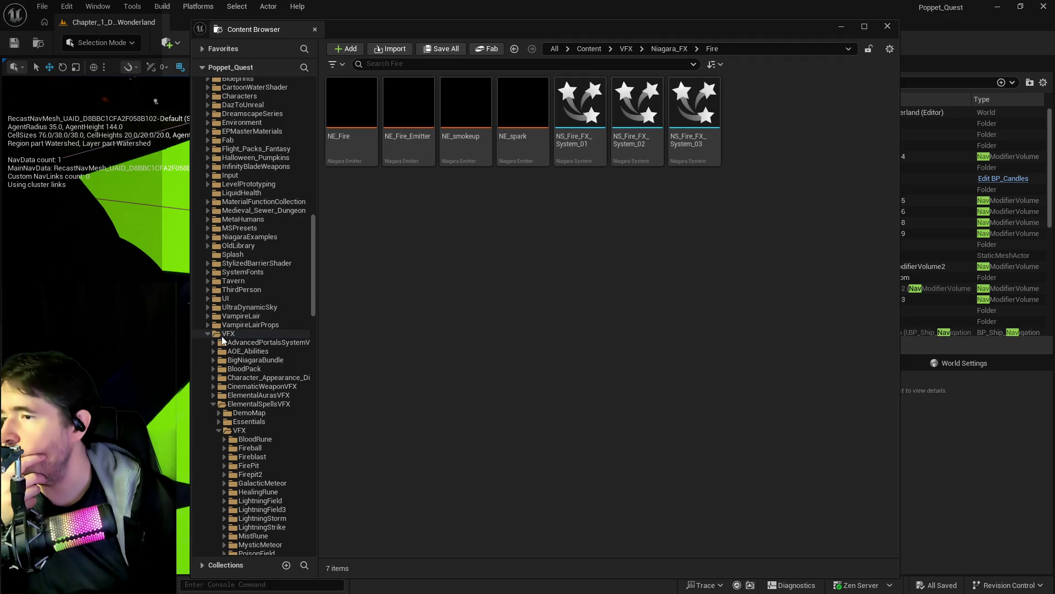
scroll(223, 340, "up", 7)
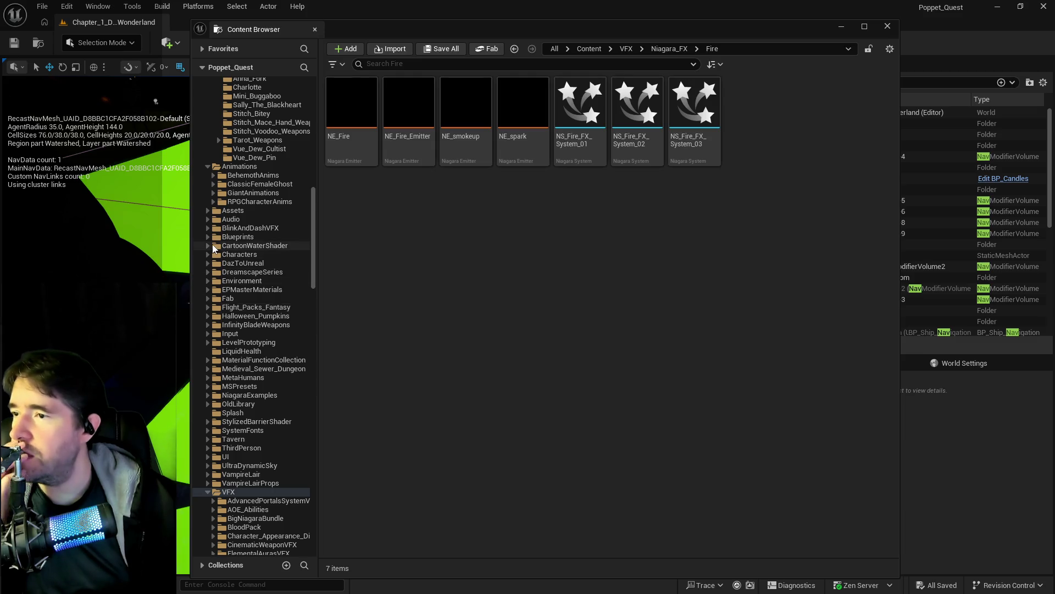
scroll(209, 235, "down", 4)
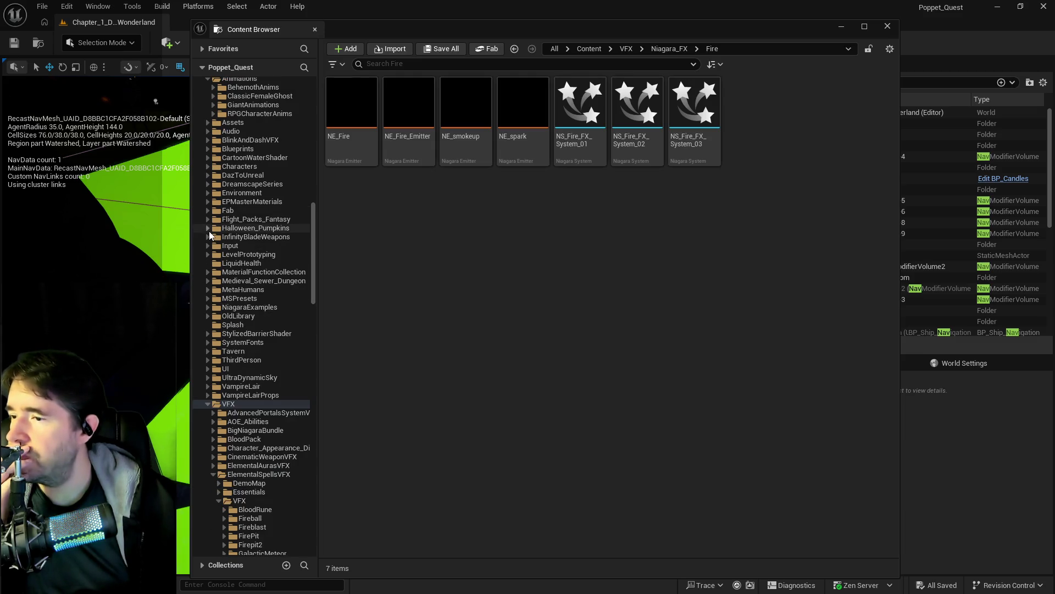
Expand the folder tree through Characters, UEFN_Mannequin and Animations down to UE5_Manny
left_click(208, 167)
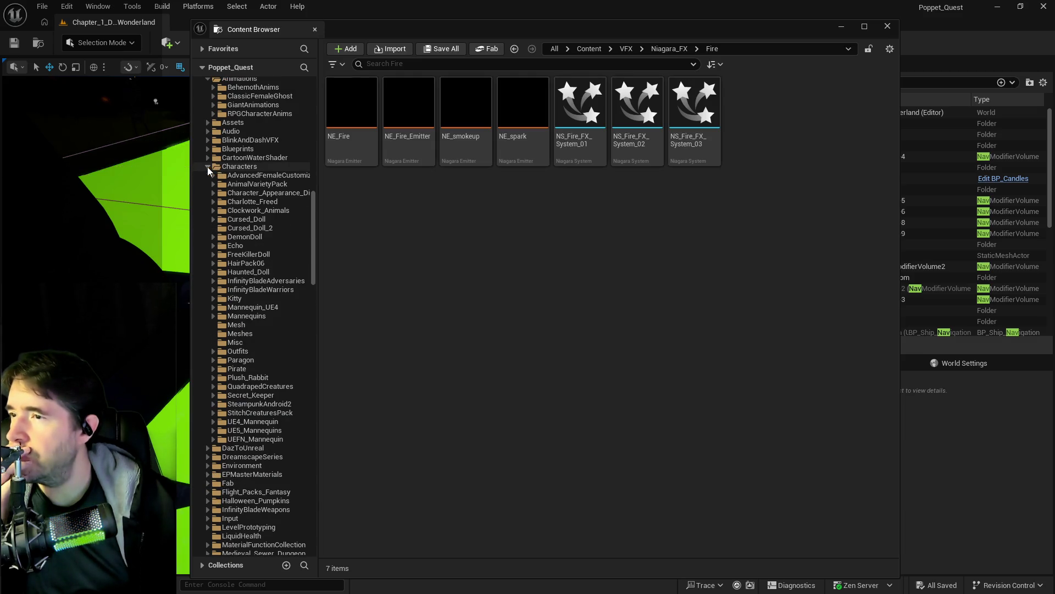
left_click(217, 439)
scroll(218, 437, "down", 4)
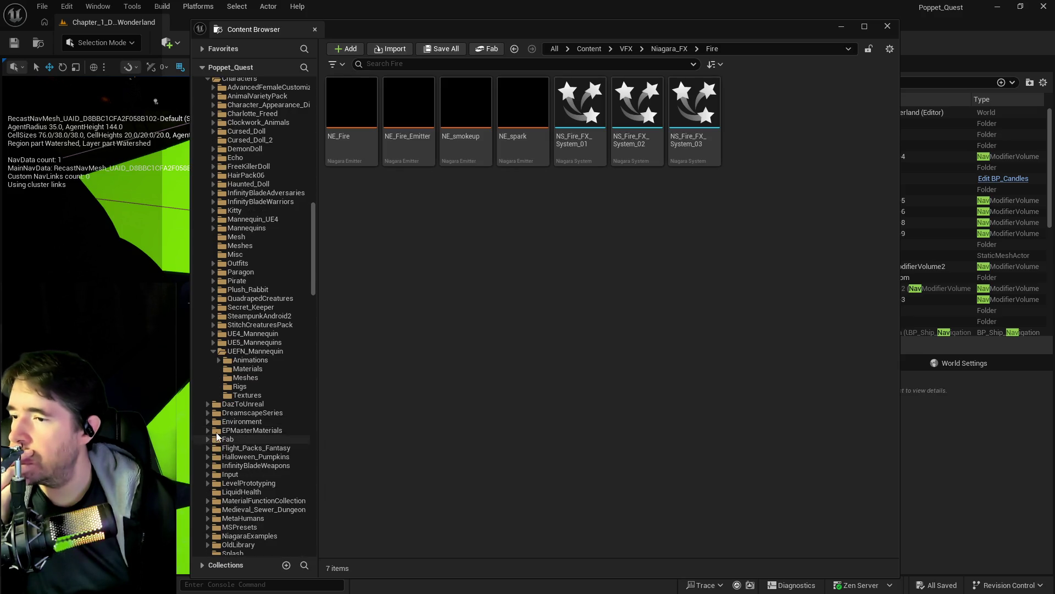
left_click(219, 360)
scroll(273, 446, "down", 2)
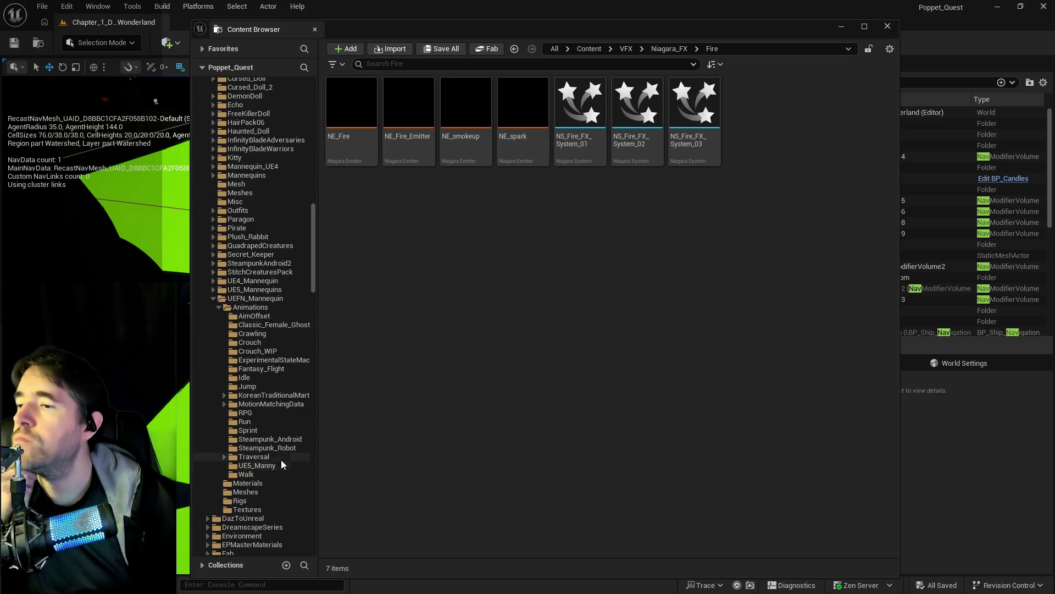
left_click(247, 466)
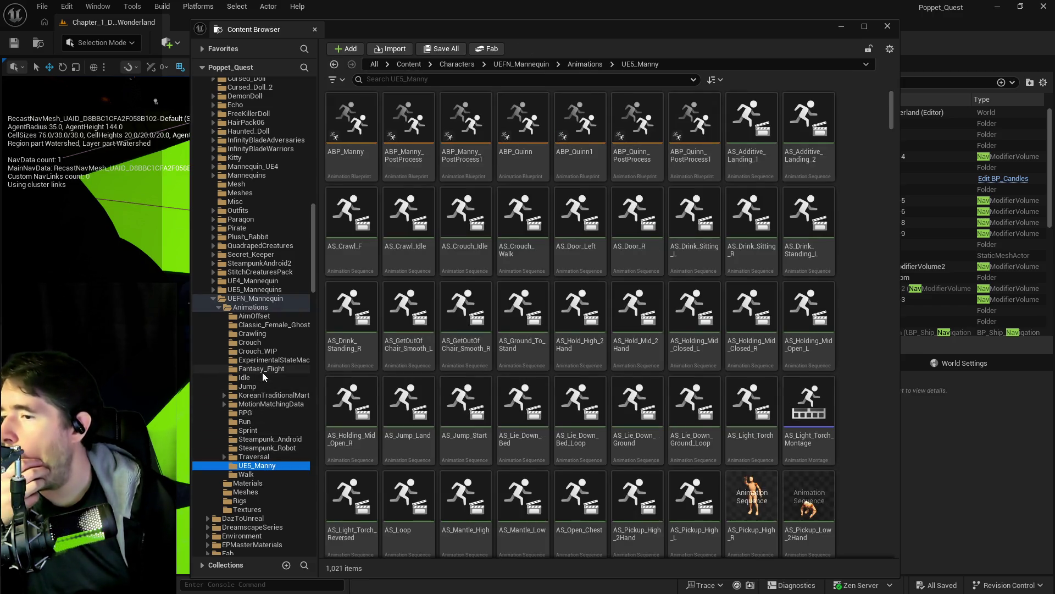
Open the Animations subfolder inside Animations/BehemothAnims in the Content Browser
scroll(258, 385, "up", 9)
scroll(262, 372, "up", 10)
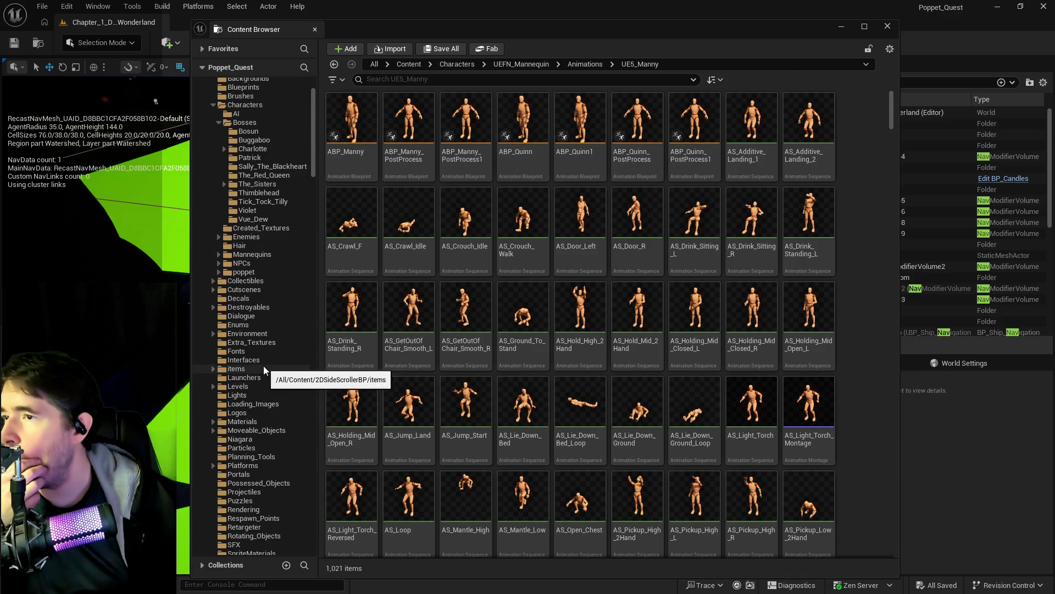
scroll(263, 365, "up", 3)
scroll(267, 318, "down", 13)
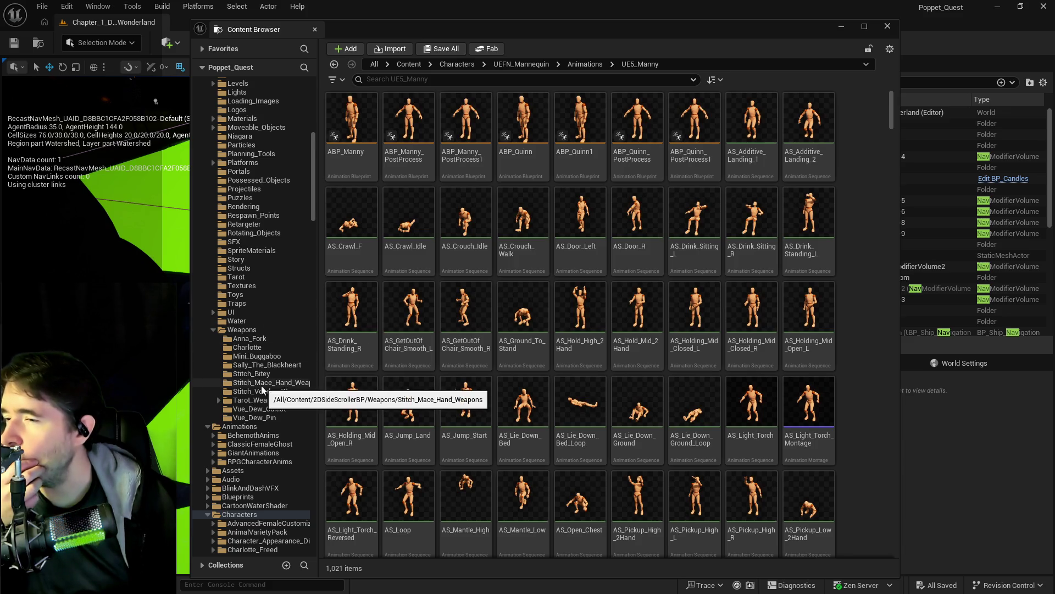
scroll(261, 385, "down", 3)
left_click(236, 348)
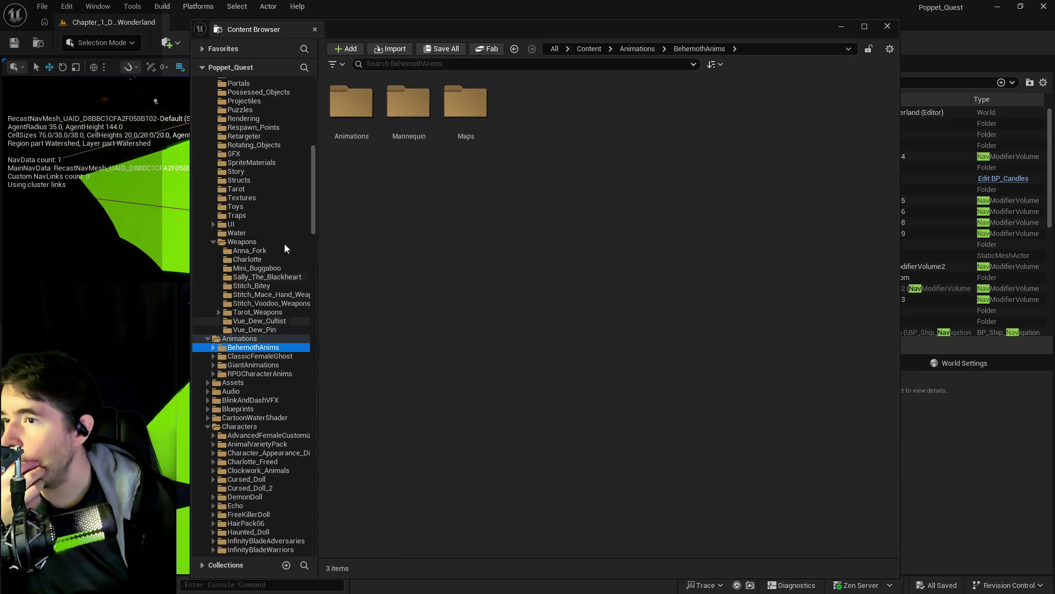
double_click(364, 116)
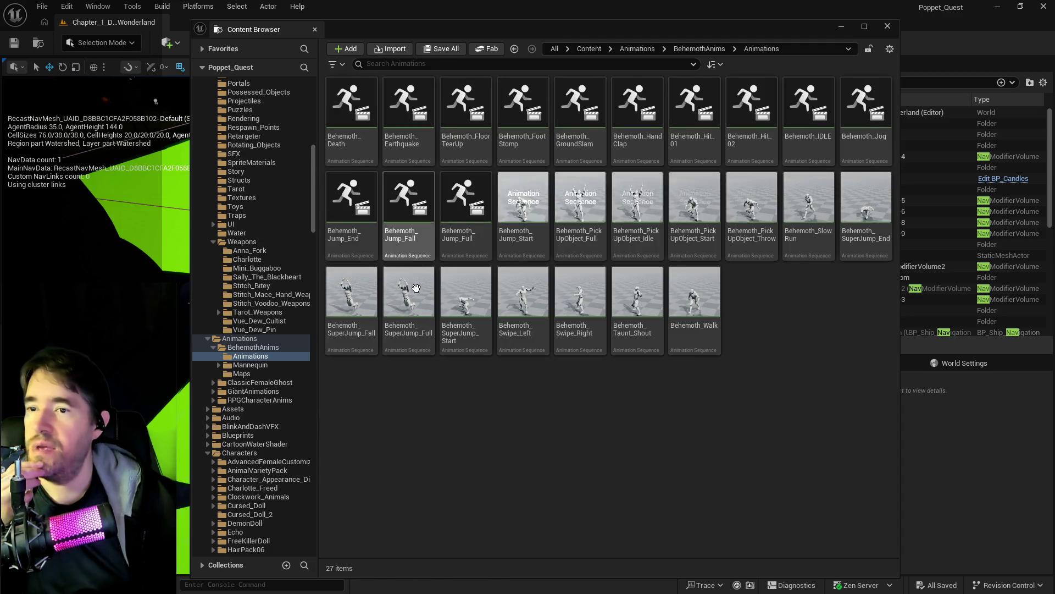
Select all 27 animations from Behemoth_Death to Behemoth_Walk and open their context menu
left_click(354, 124)
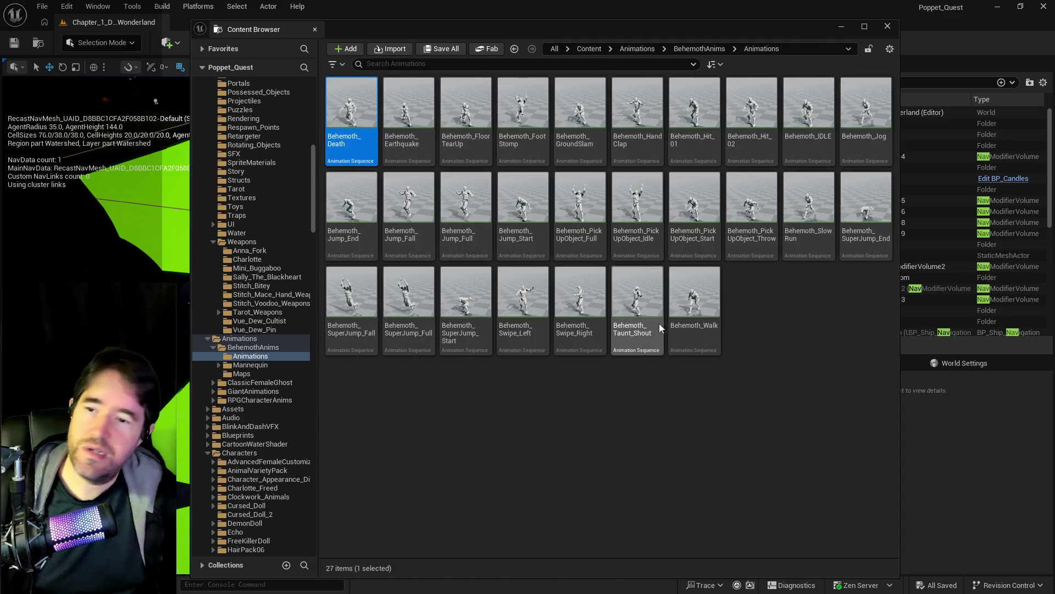
left_click(695, 327, "shift")
right_click(695, 327)
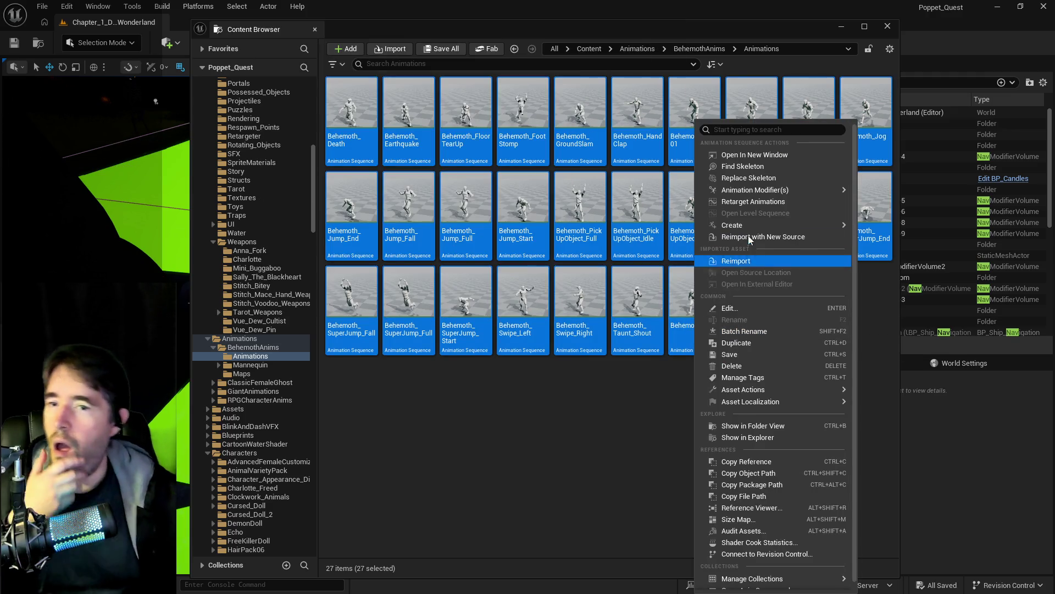
Start Retarget Animations with SKM_UEFN_Mannequin as the target skeletal mesh
left_click(773, 200)
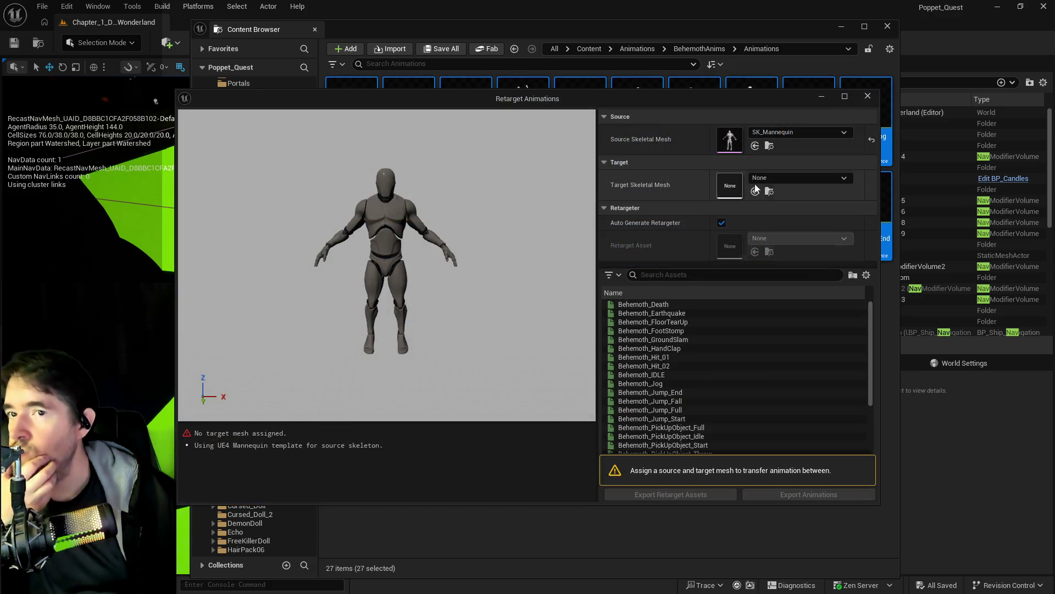
left_click(799, 179)
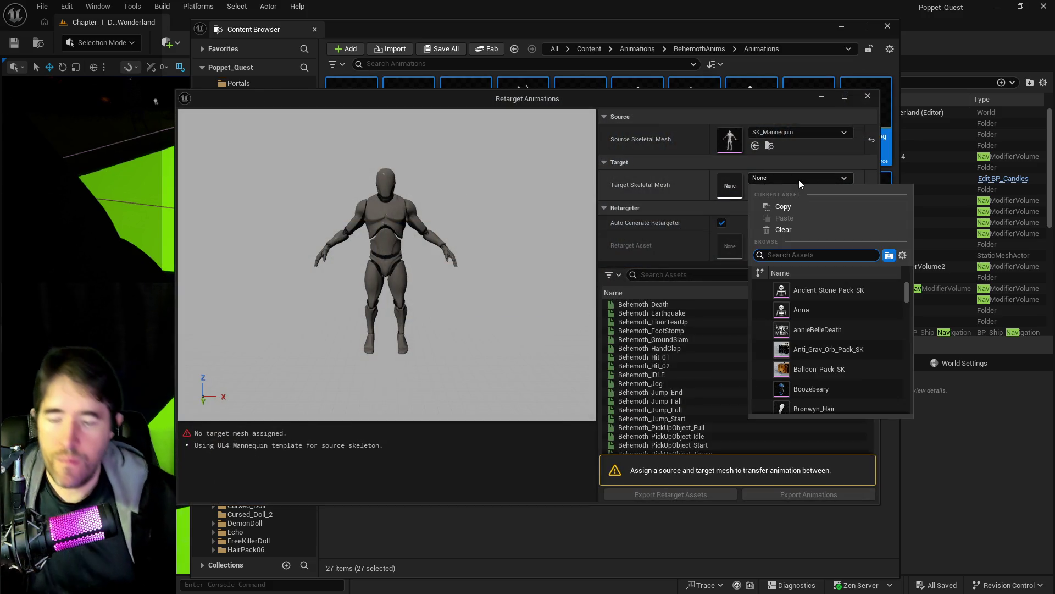
type("uefn")
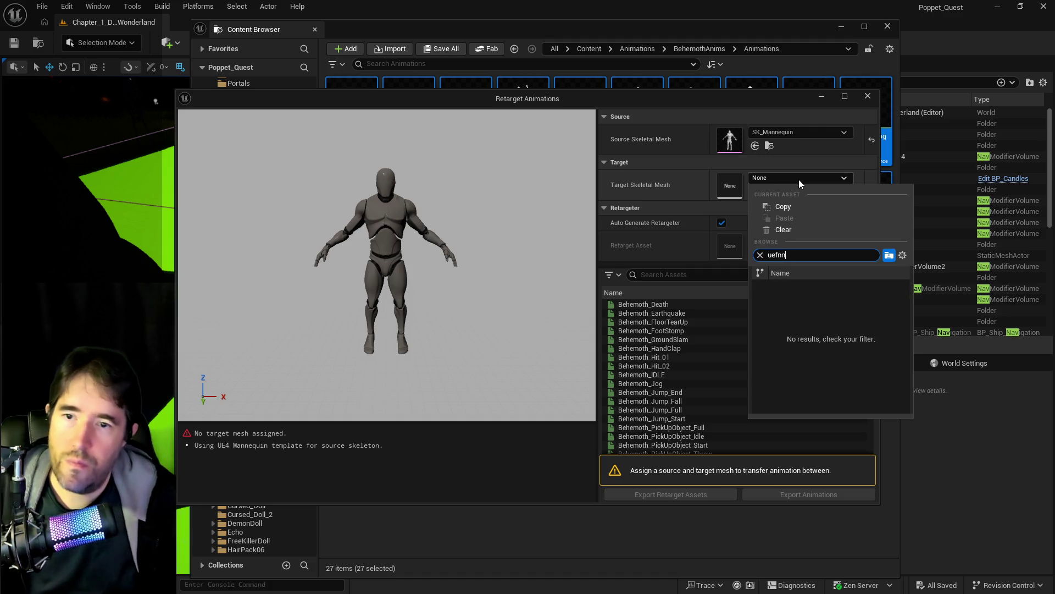
left_click(803, 290)
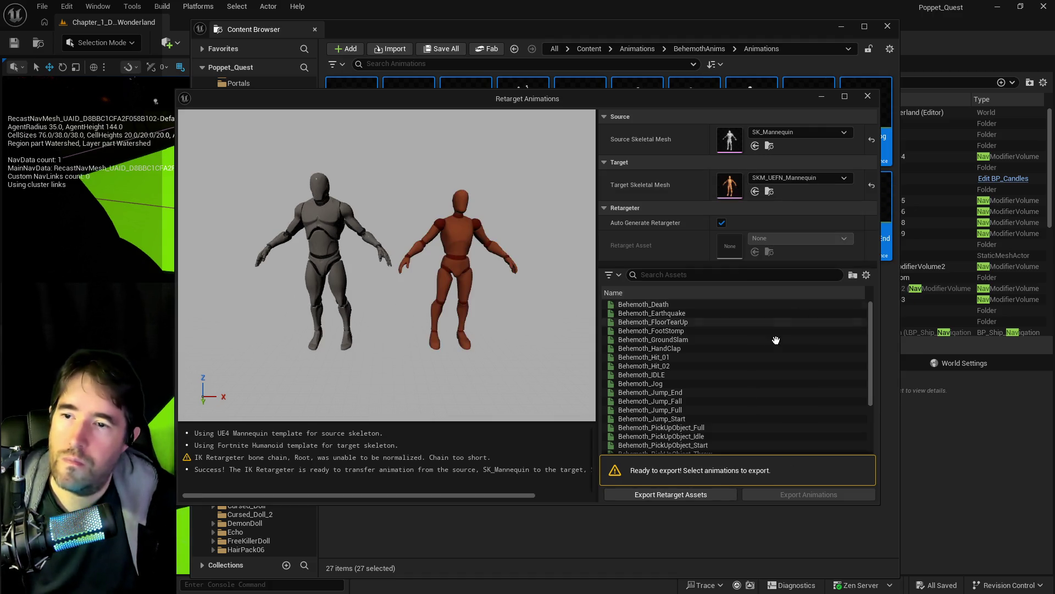
Preview Behemoth_Earthquake and Behemoth_Death on both mannequins, then select every animation in the list
left_click(657, 313)
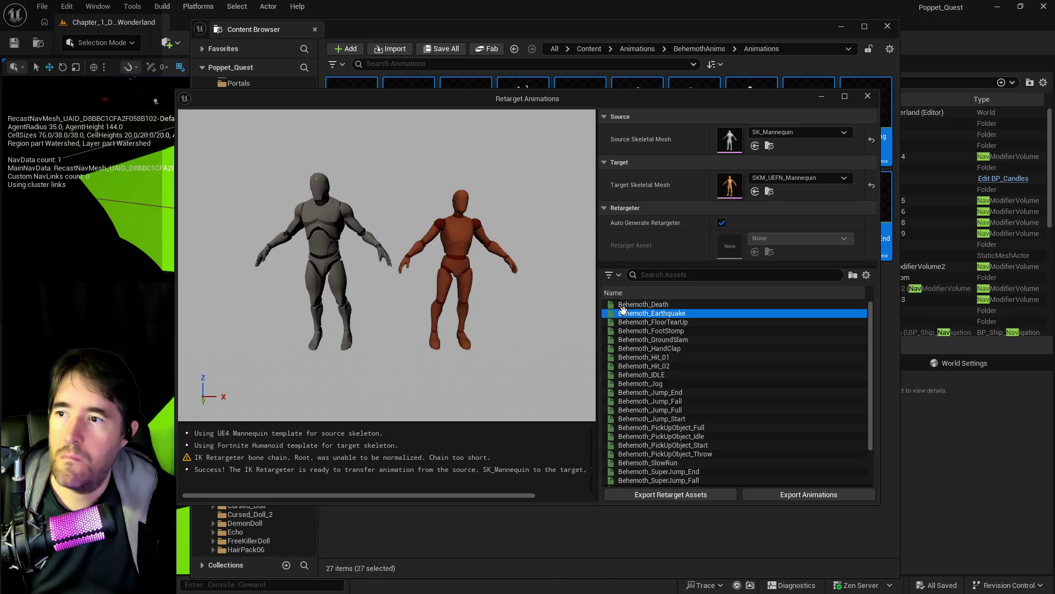
left_click(652, 305)
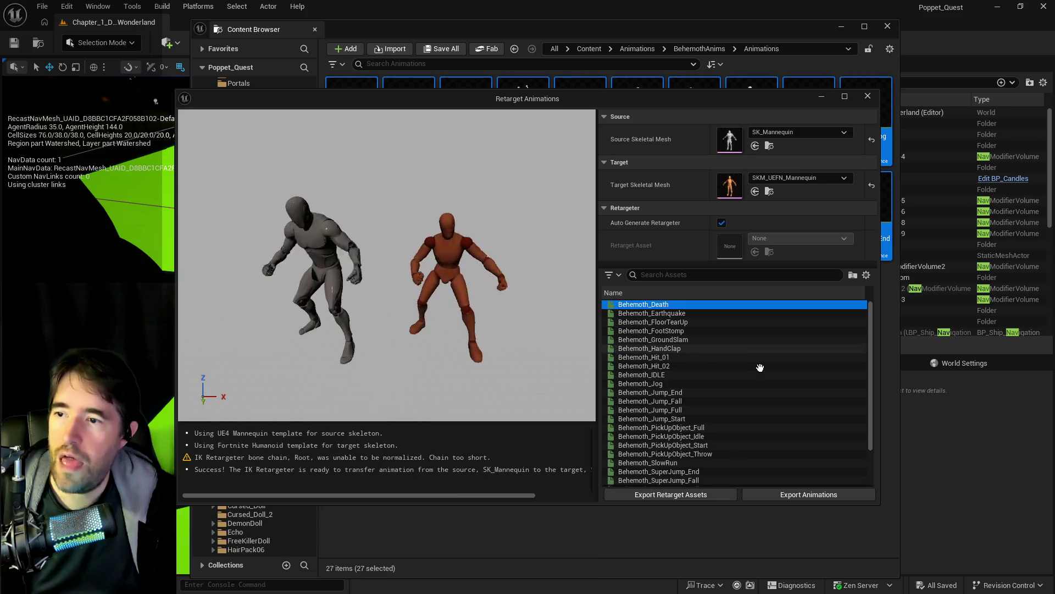
left_click_drag(869, 354, 879, 459)
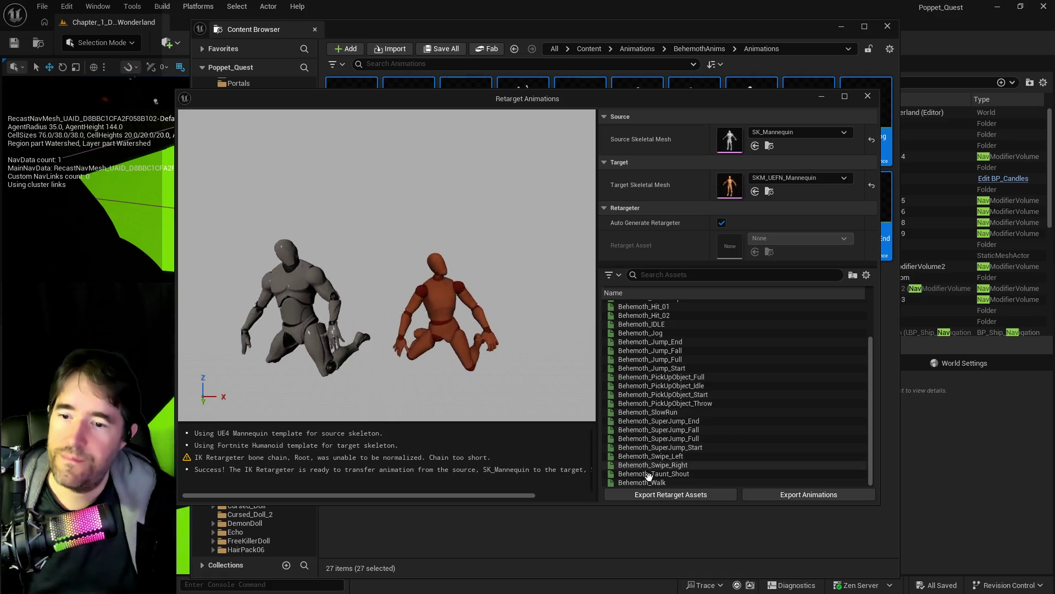
key("ctrl+a")
Begin exporting and browse to the Characters/UEFN_Mannequin/Animations folder
left_click(790, 496)
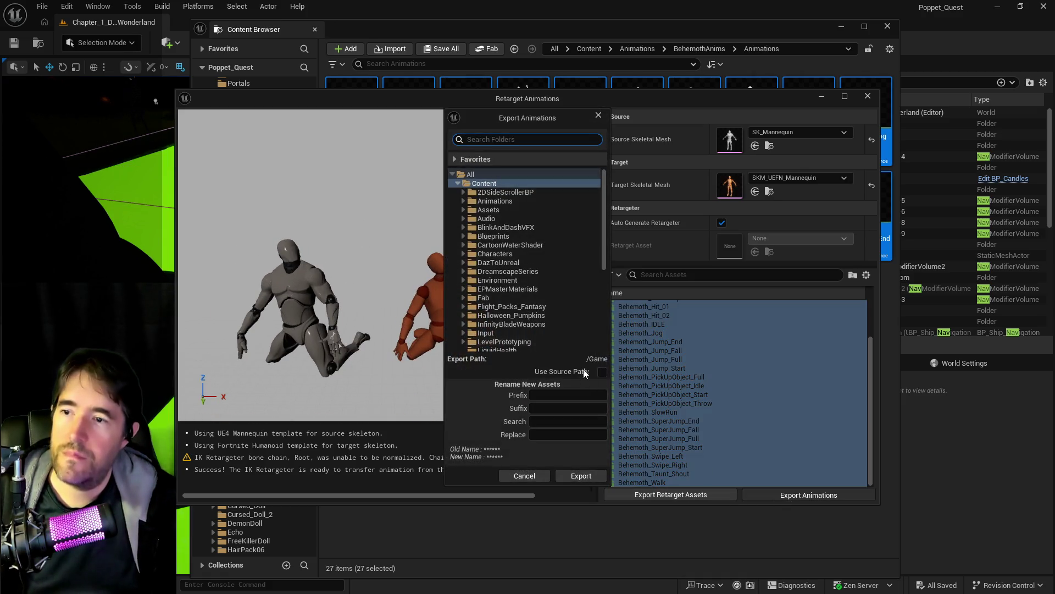
left_click(464, 193)
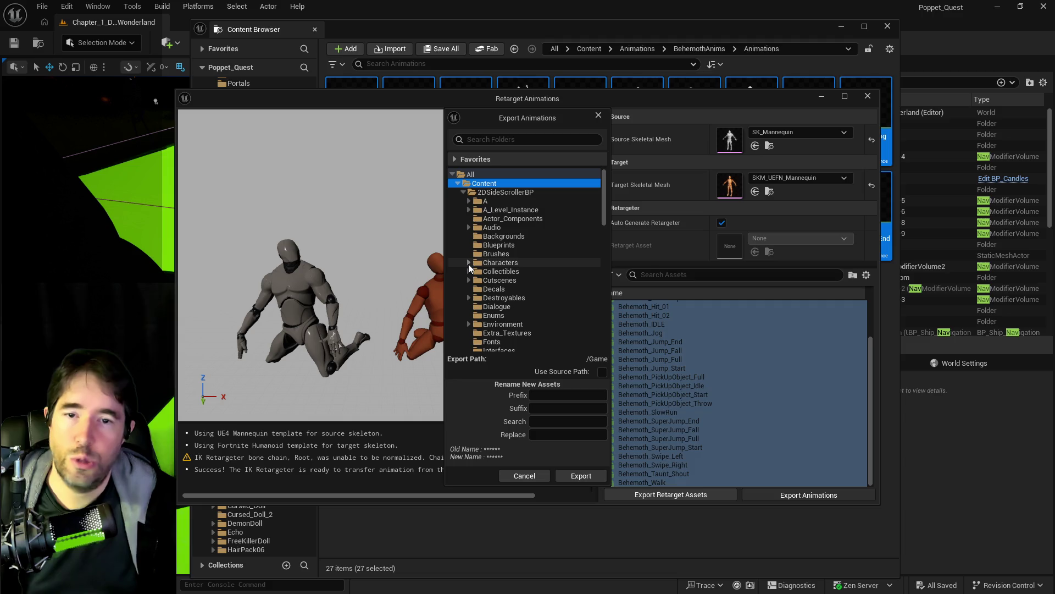
left_click(464, 192)
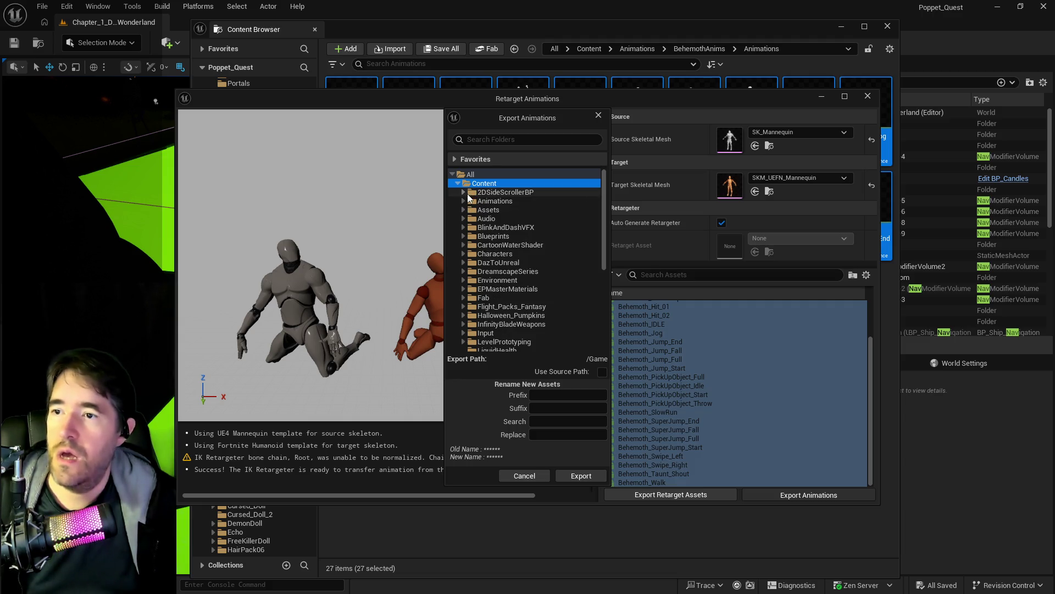
left_click(463, 254)
scroll(464, 271, "down", 3)
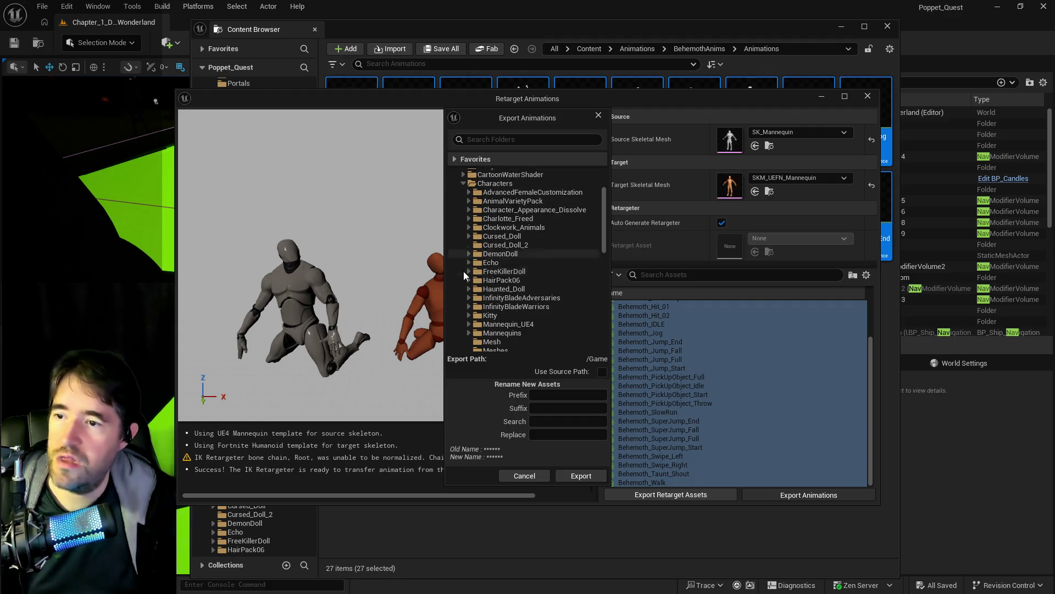
scroll(465, 275, "down", 2)
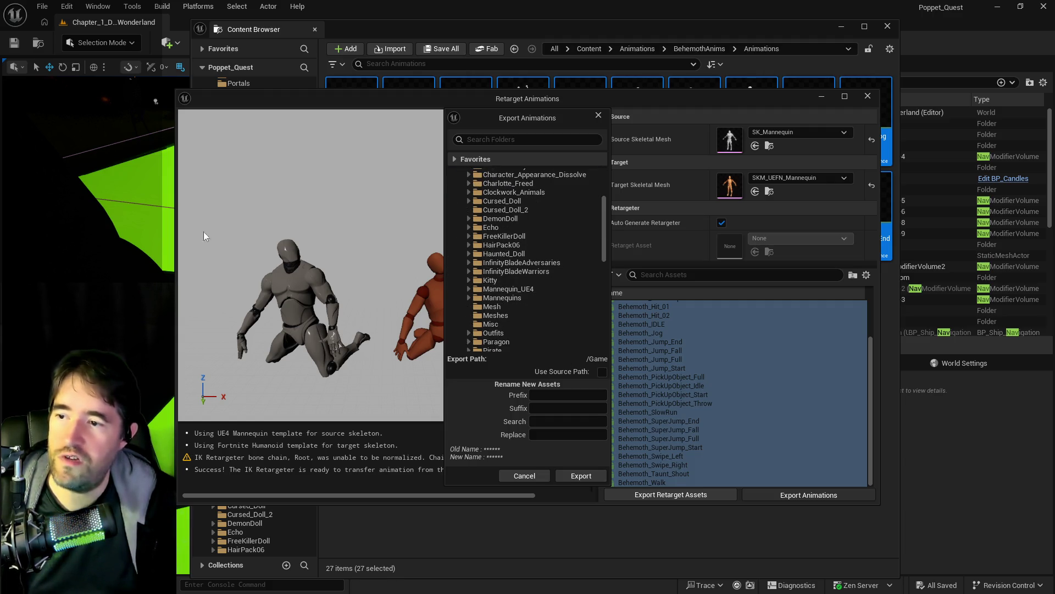
scroll(469, 319, "down", 6)
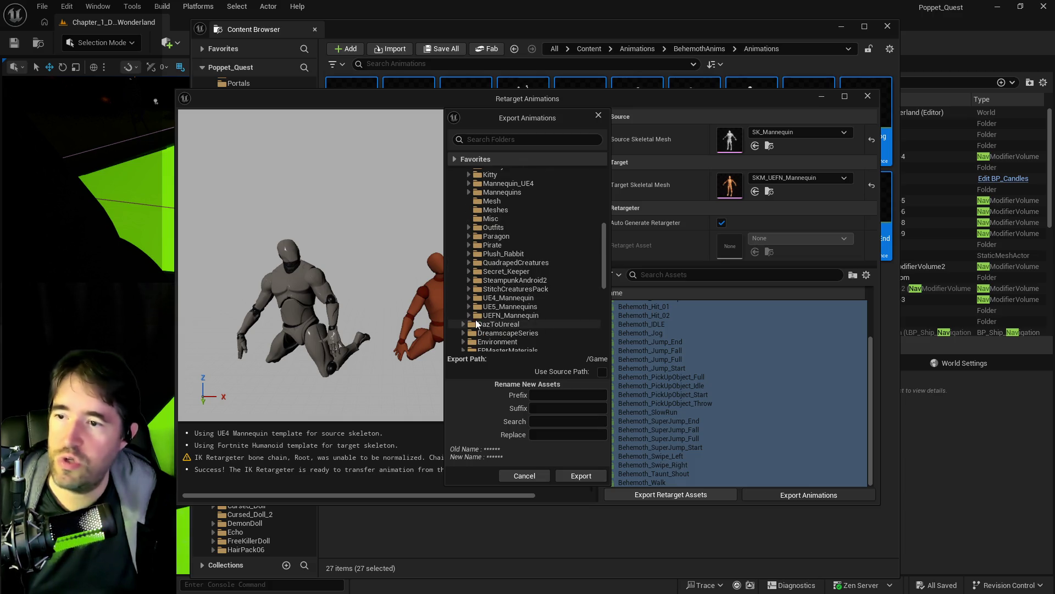
left_click(469, 315)
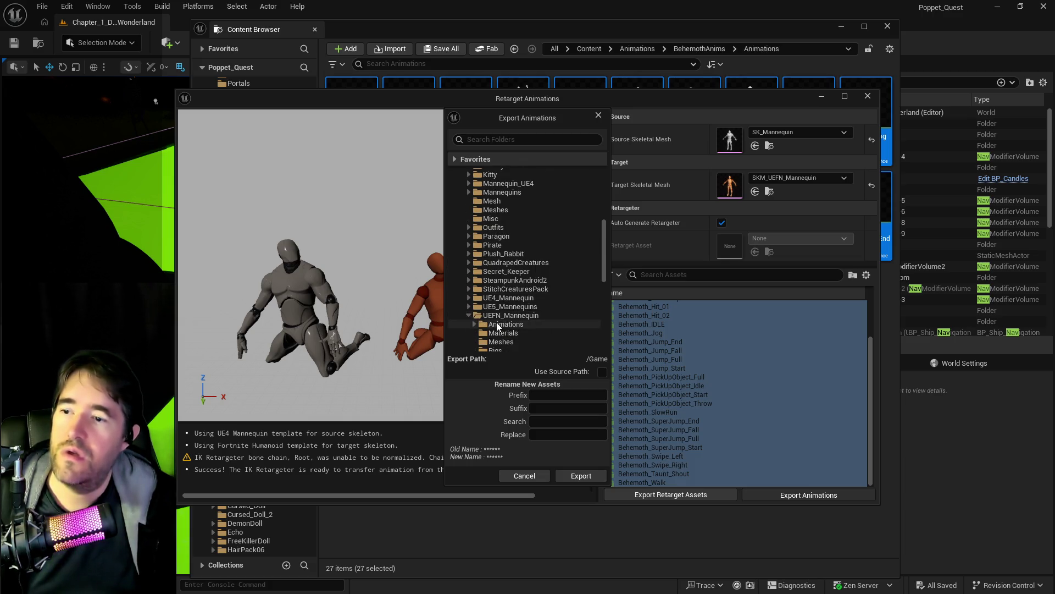
scroll(472, 296, "down", 3)
left_click(474, 271)
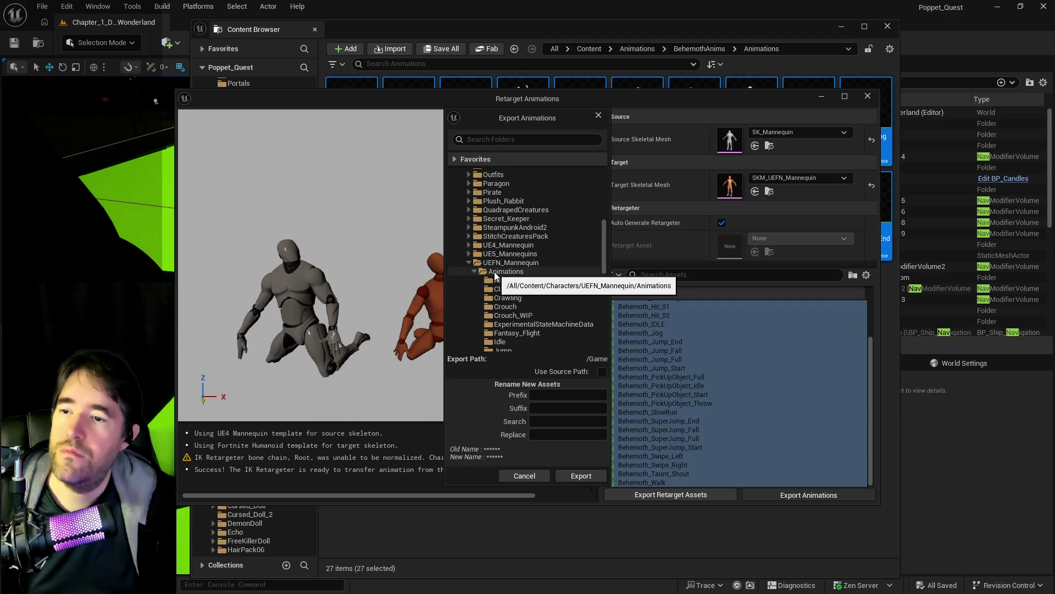
Create a new Behemoth folder under UEFN_Mannequin/Animations and batch export the animations into it
left_click(495, 275)
right_click(496, 275)
left_click(519, 286)
type("Behem")
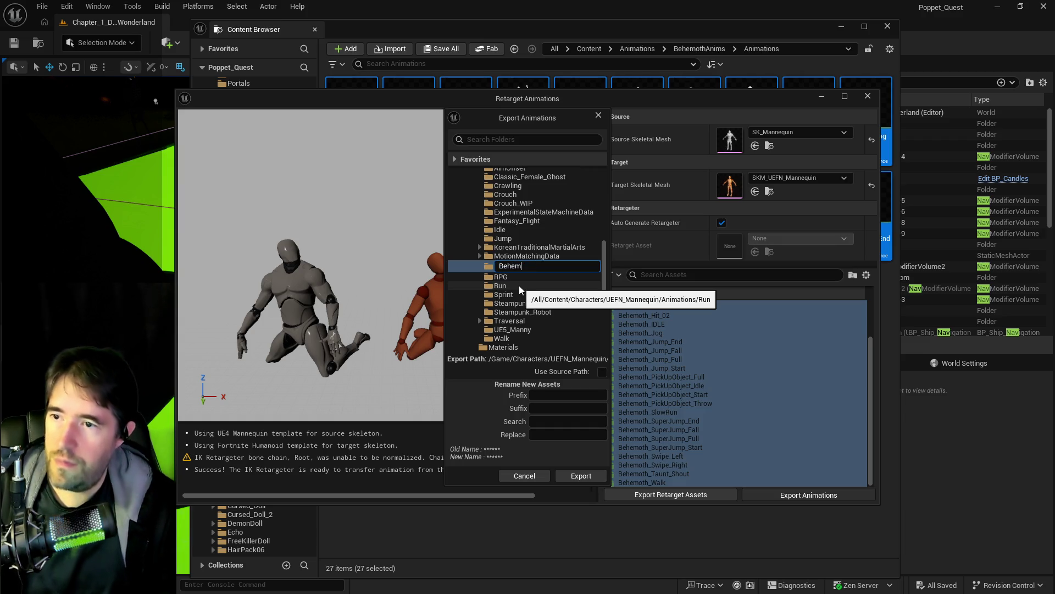
type("oth_A")
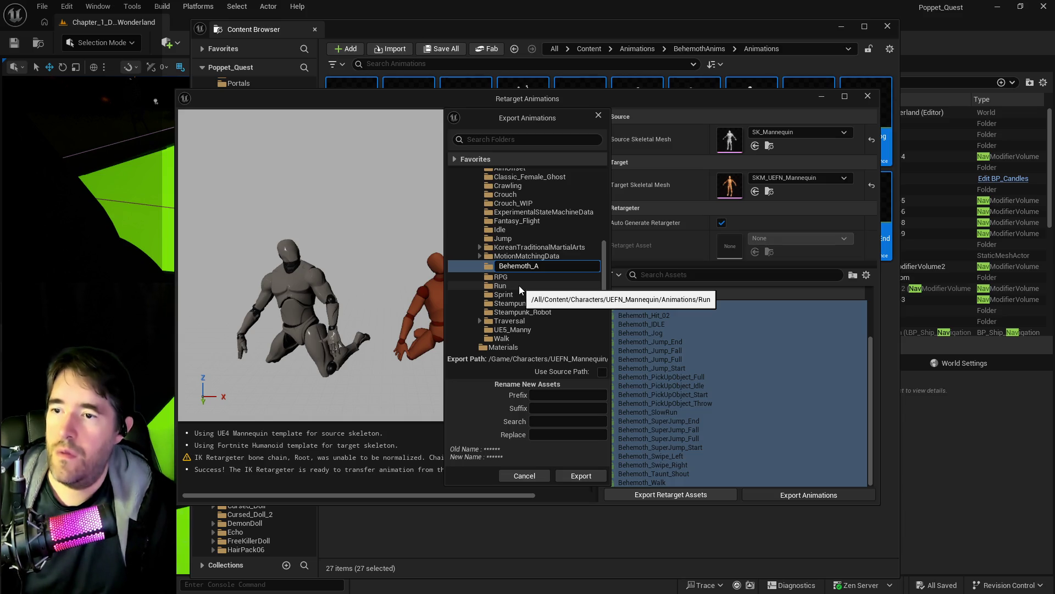
key("BackSpace")
key("BackSpace")
key("Return")
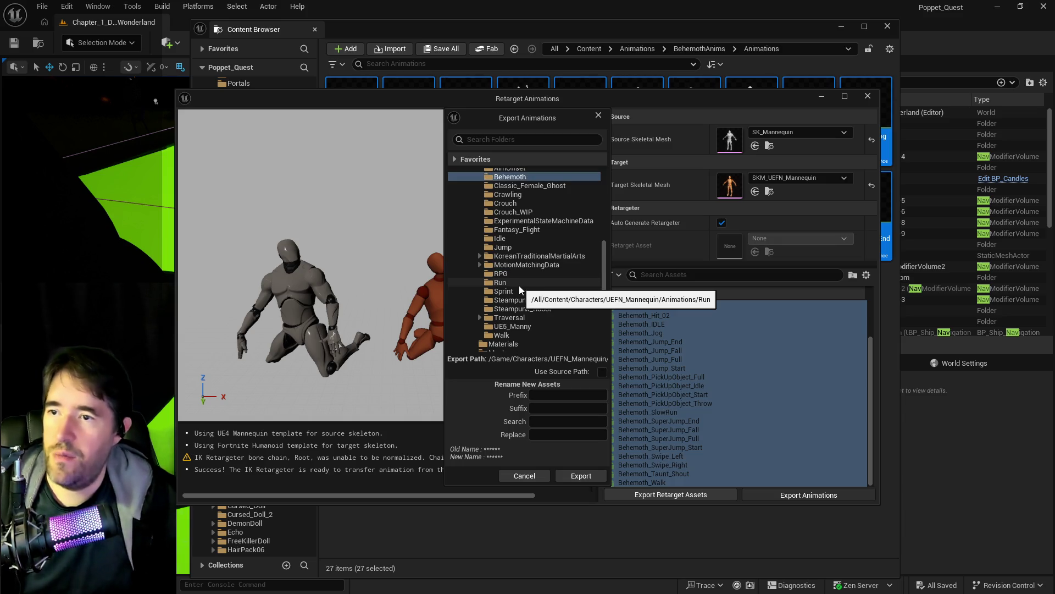
left_click(585, 476)
left_click(608, 354)
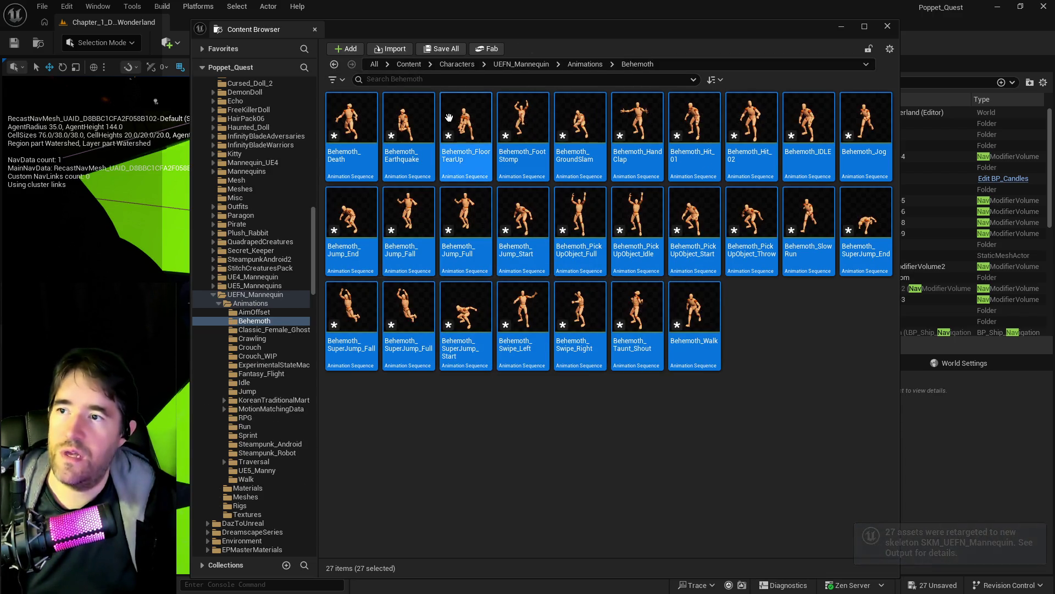
Save all 27 retargeted Behemoth animation assets with Save Selected
left_click(440, 49)
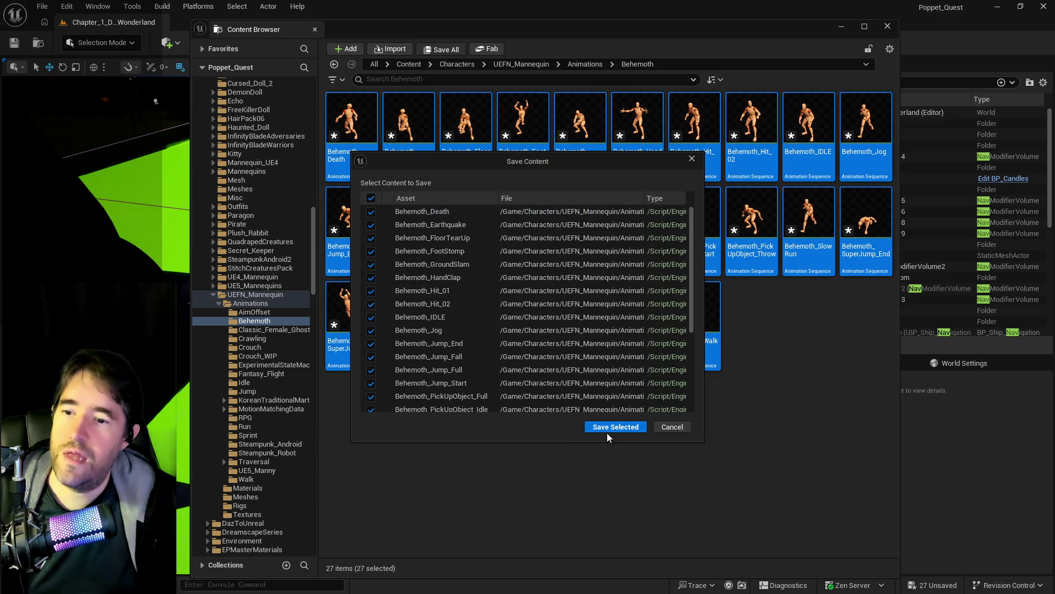
left_click(608, 430)
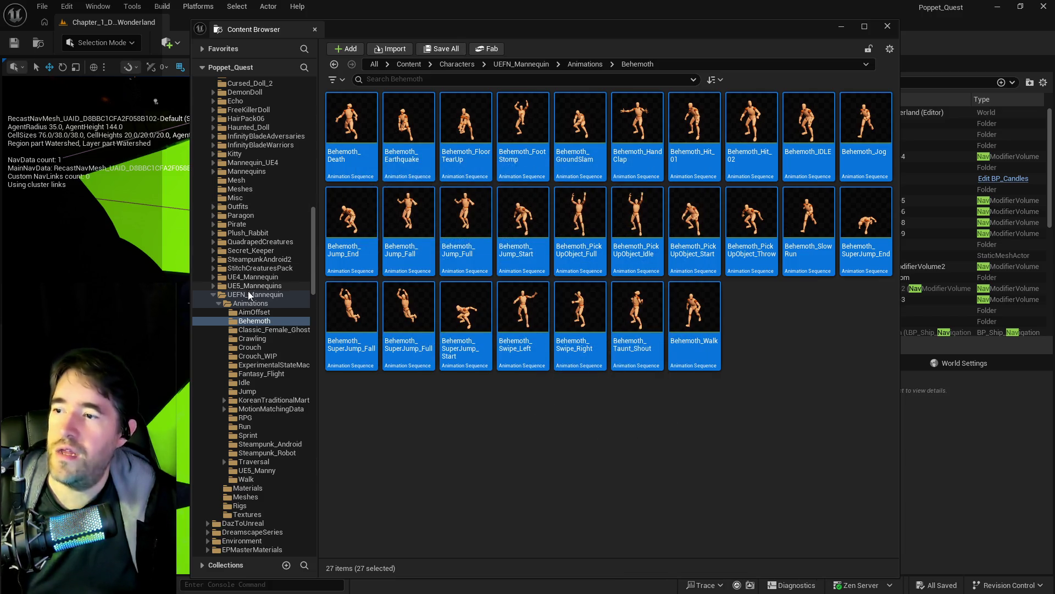
scroll(247, 294, "up", 5)
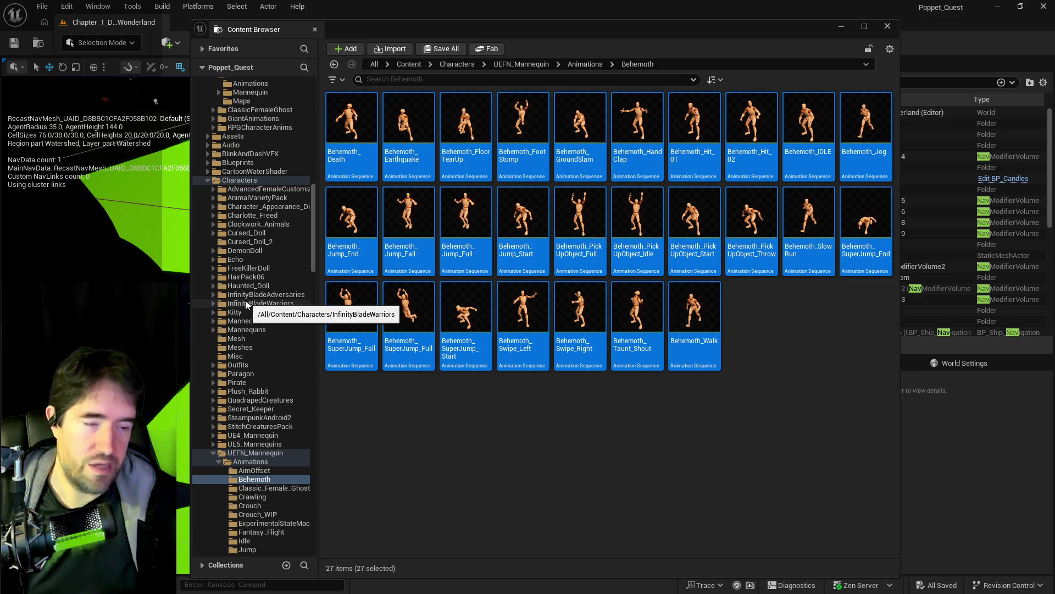
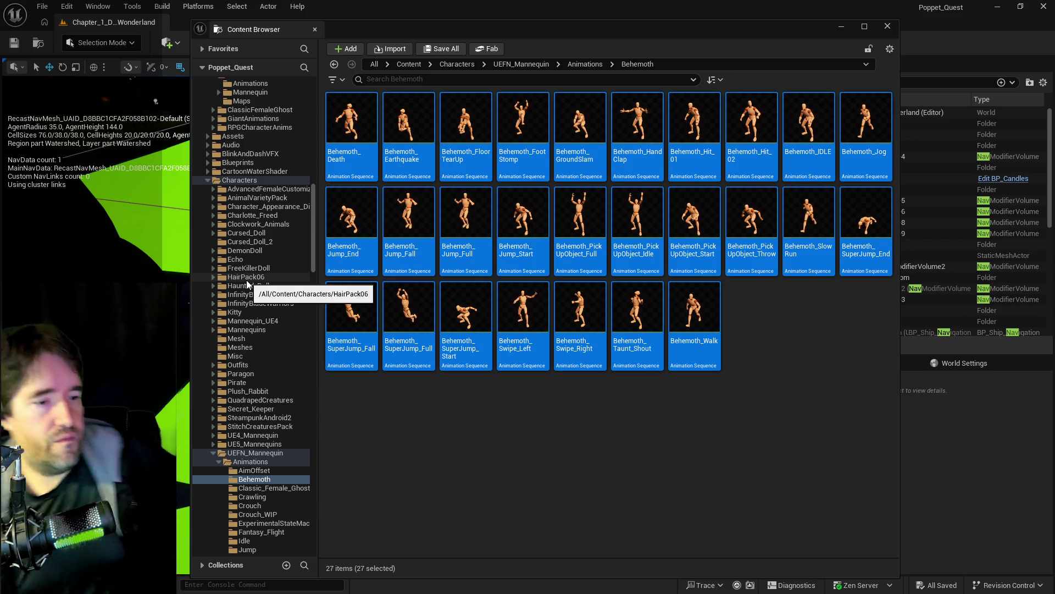
Open the Animations folder inside GiantAnimations in the Content Browser
scroll(251, 296, "up", 6)
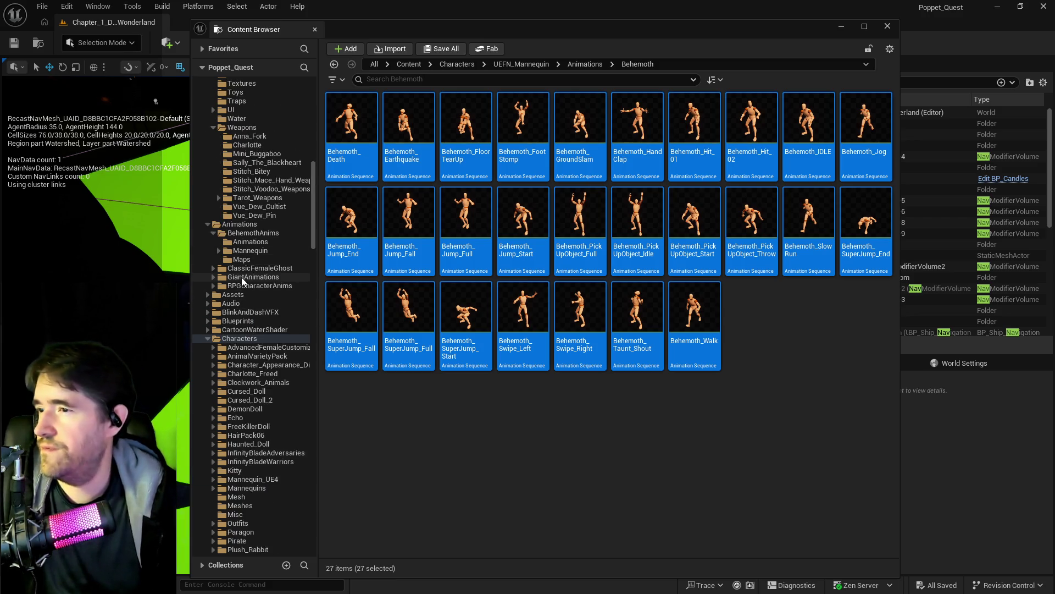
scroll(232, 332, "down", 3)
scroll(232, 332, "down", 5)
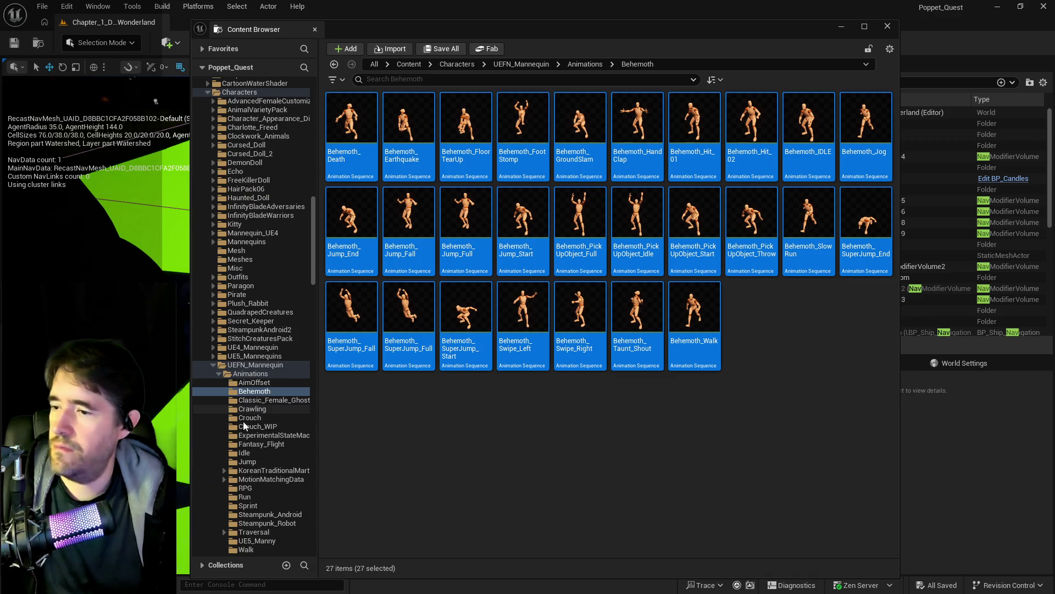
scroll(262, 400, "up", 4)
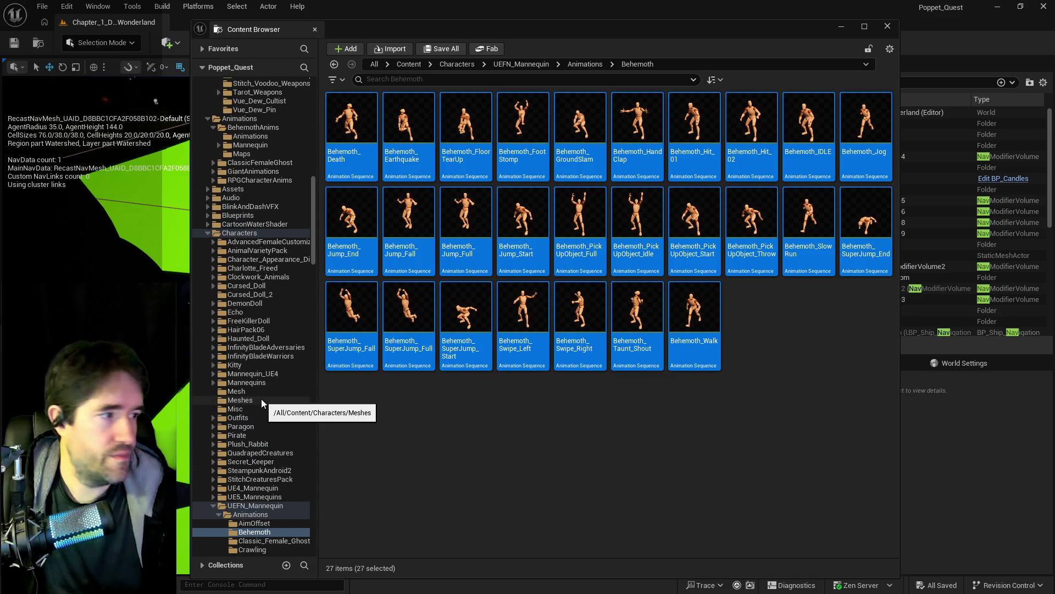
left_click(265, 172)
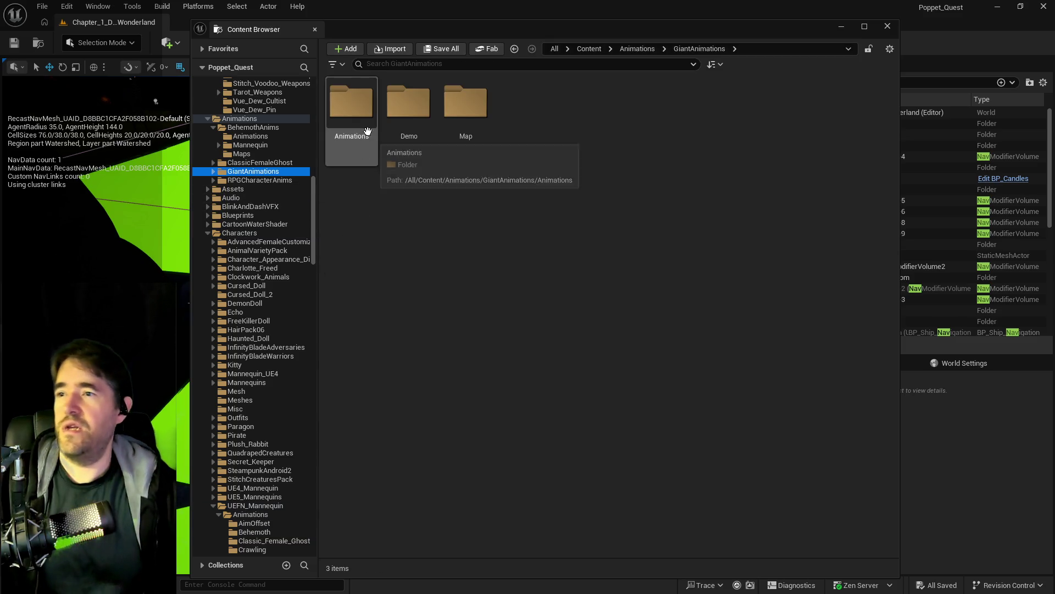
double_click(367, 138)
Select all 26 animation sequences, AS_ApproachesAndObserves through AS_TryCatch
left_click(390, 120)
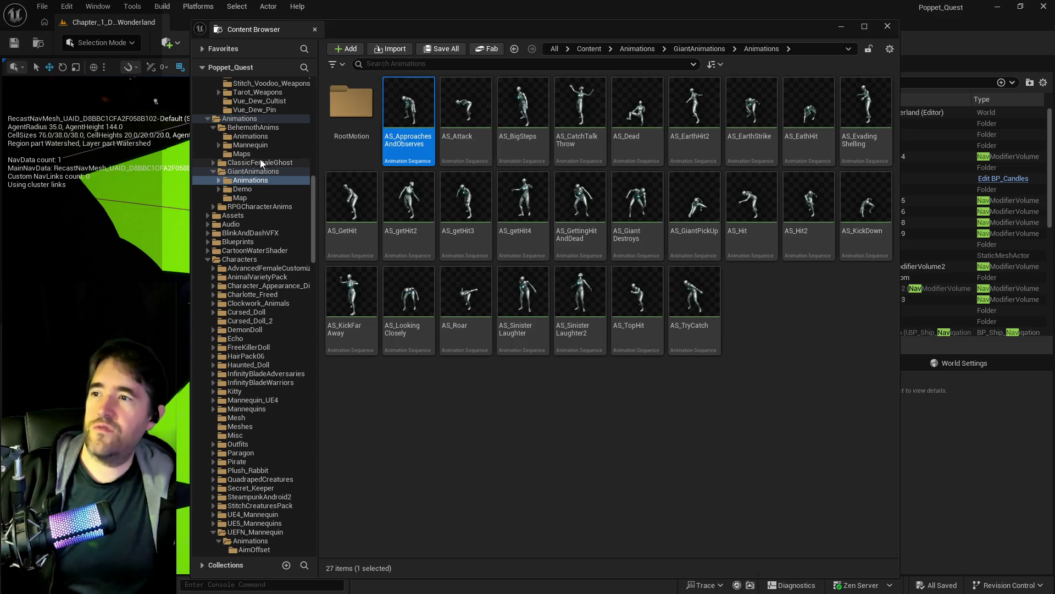
left_click(250, 137)
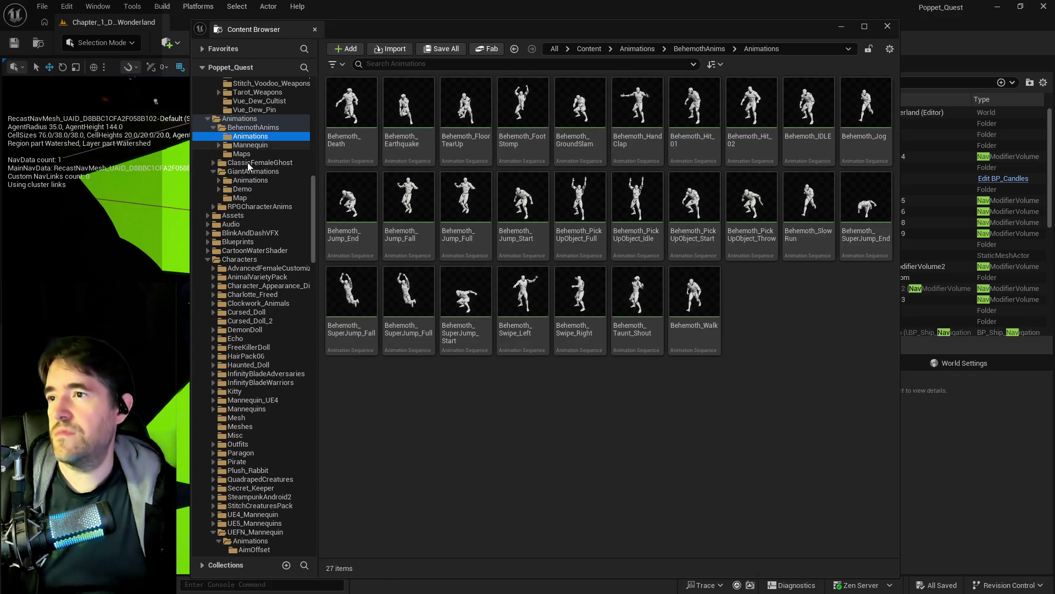
left_click(266, 191)
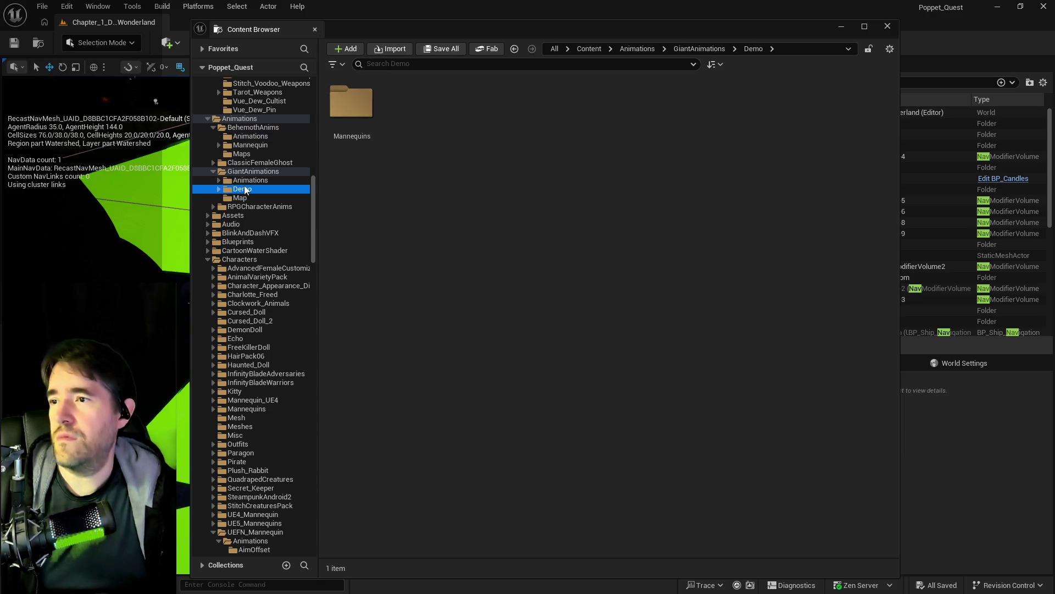
left_click(250, 180)
left_click(420, 120)
left_click(696, 292, "shift")
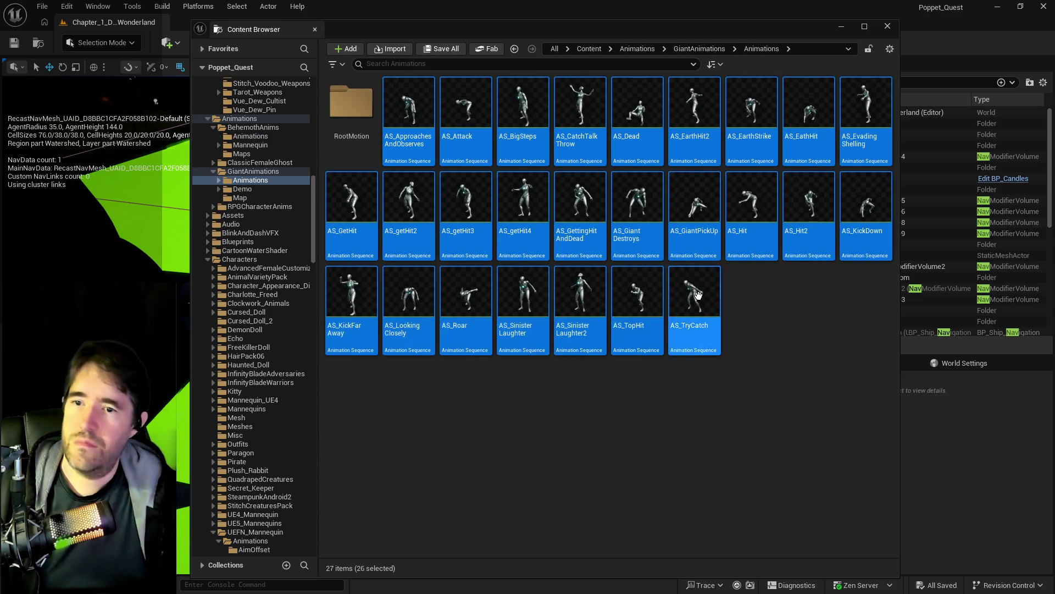
Retarget the selected animations with SKM_UEFN_Mannequin as the target skeletal mesh
right_click(700, 297)
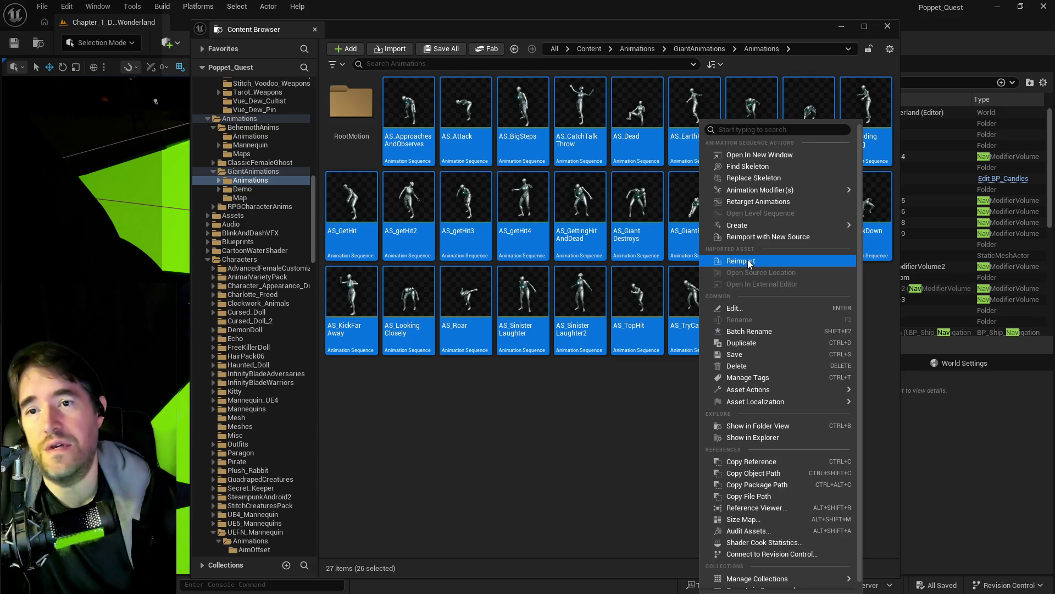
left_click(774, 204)
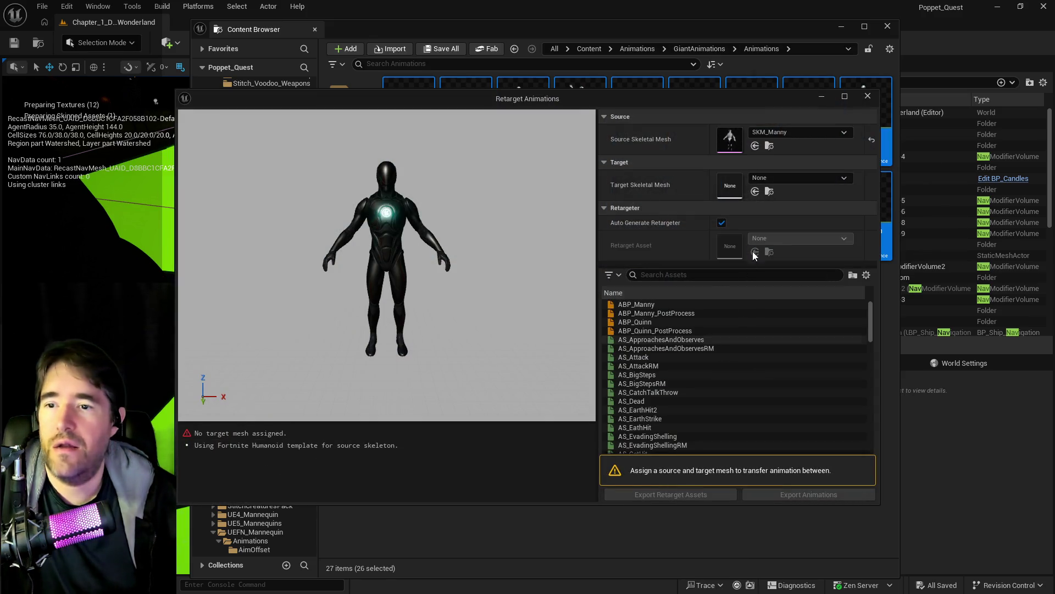
left_click(774, 178)
type("uefn")
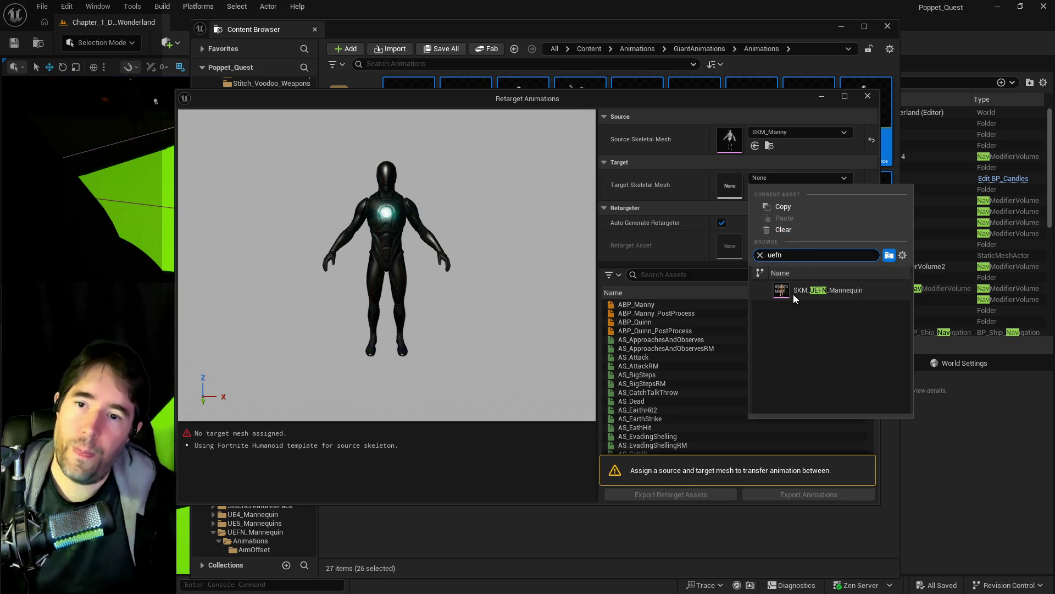
left_click(793, 292)
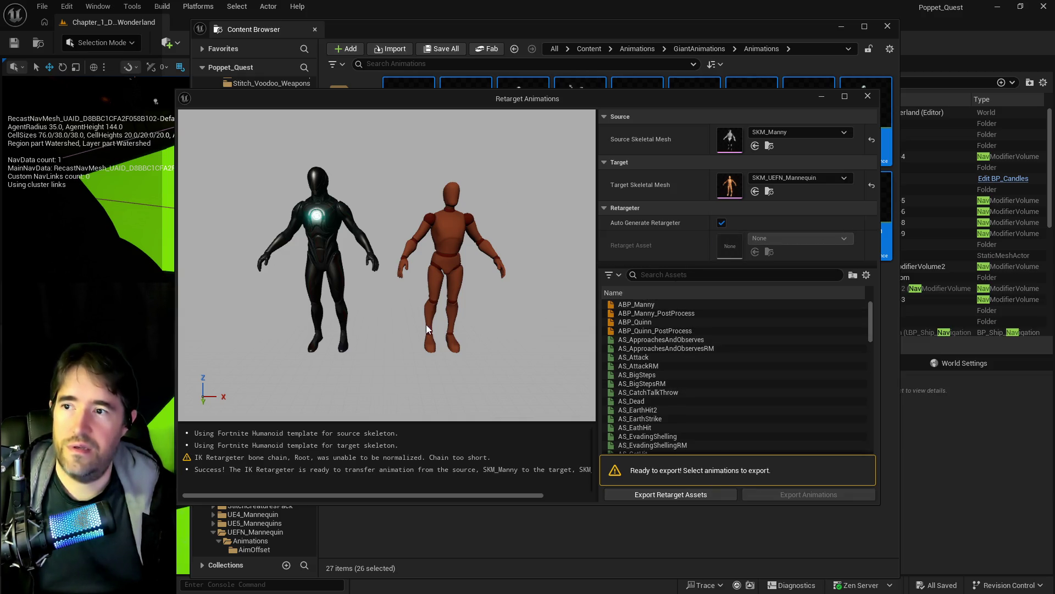
Select the retarget list range from AS_ApproachesAndObserves down to AS_TryCatchRM
left_click(640, 339)
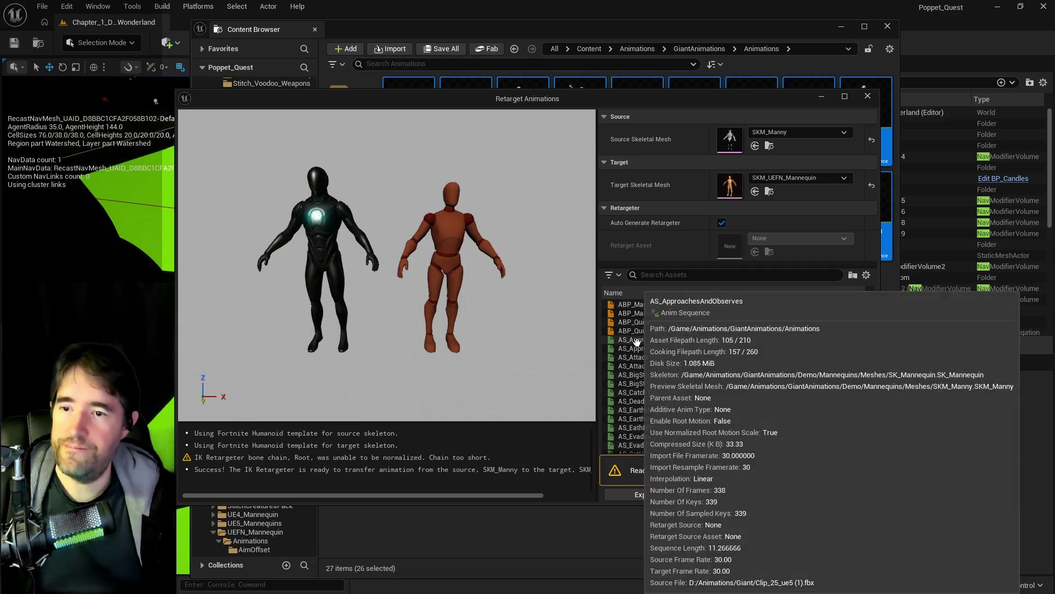
scroll(689, 418, "down", 5)
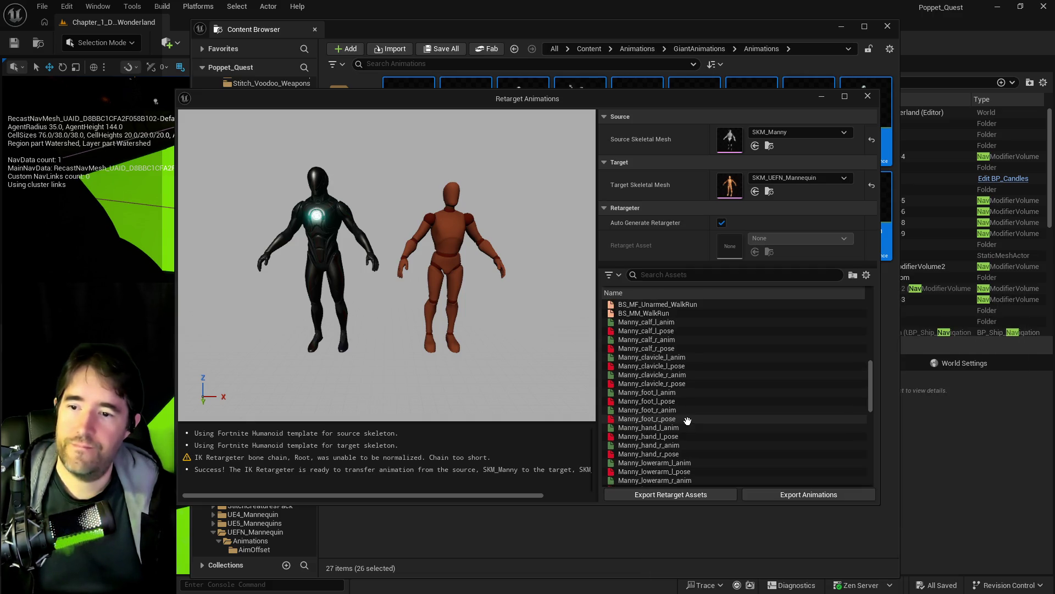
left_click(704, 366, "shift")
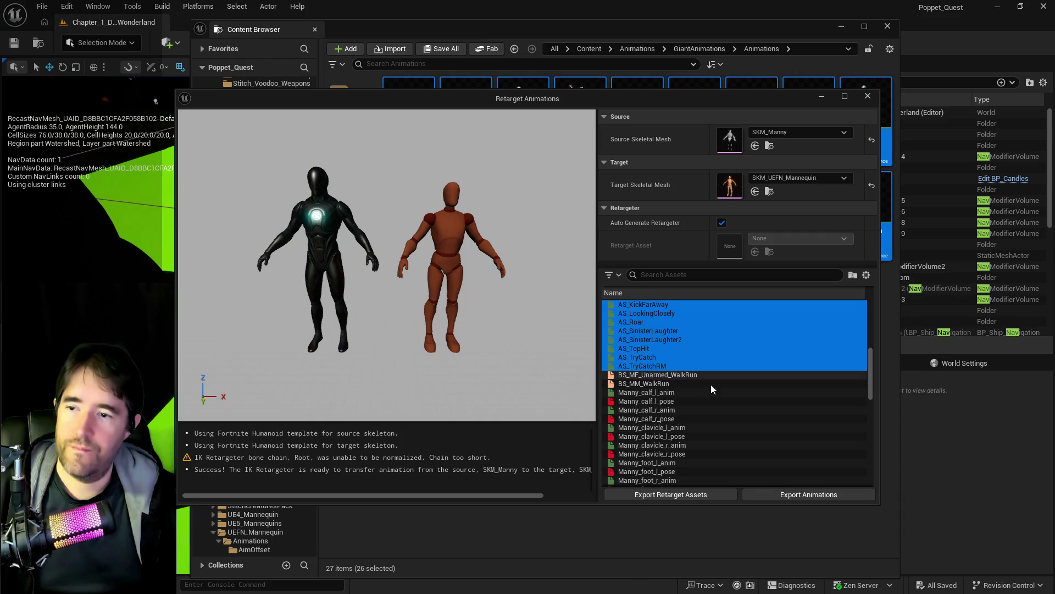
scroll(711, 383, "up", 5)
scroll(712, 383, "down", 2)
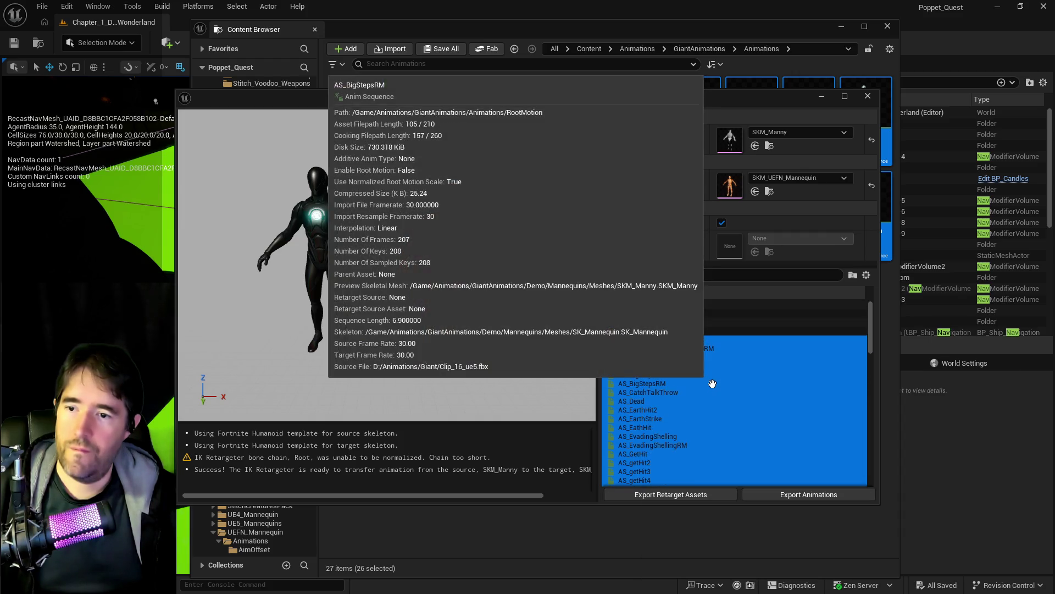
scroll(712, 383, "down", 2)
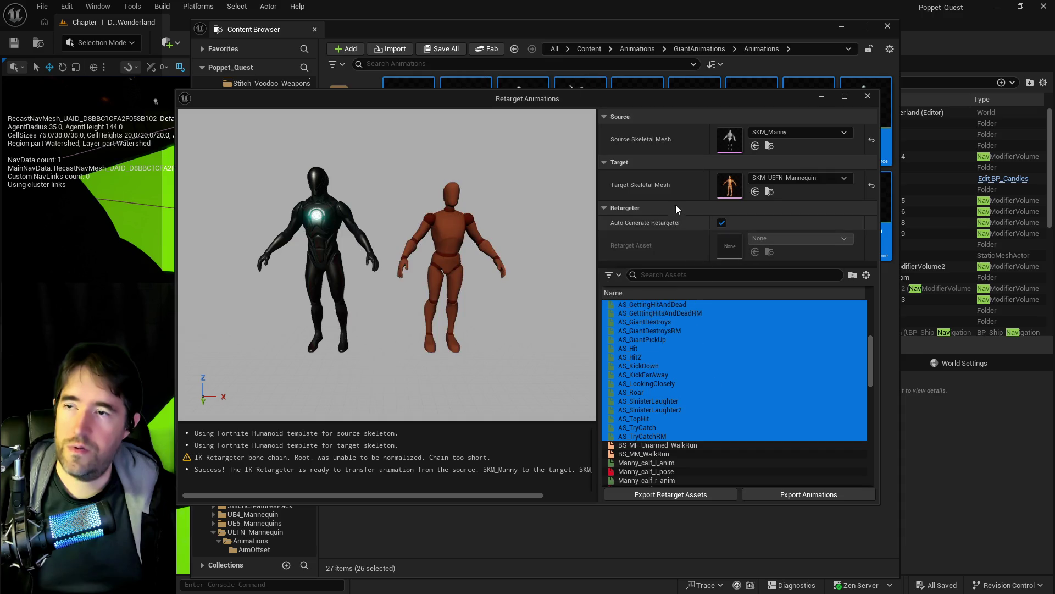
scroll(653, 407, "down", 10)
scroll(652, 409, "down", 10)
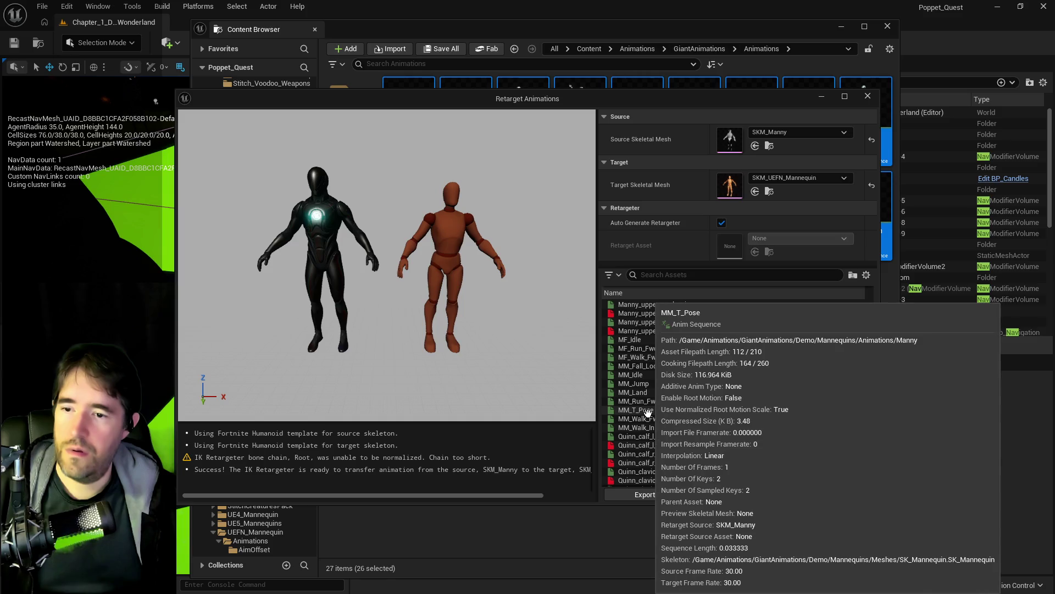
scroll(649, 412, "up", 20)
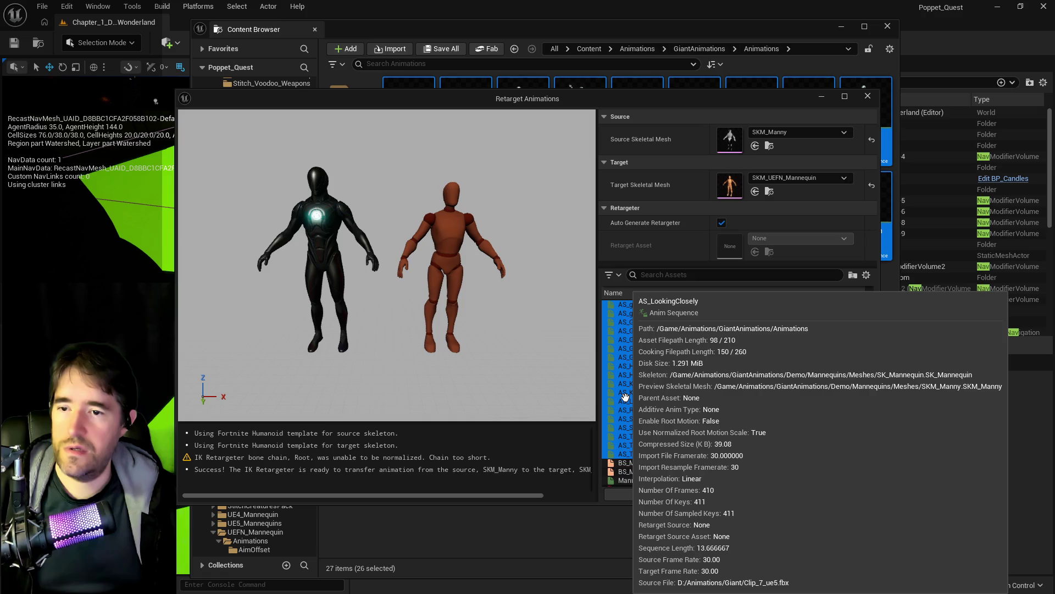
scroll(638, 398, "up", 8)
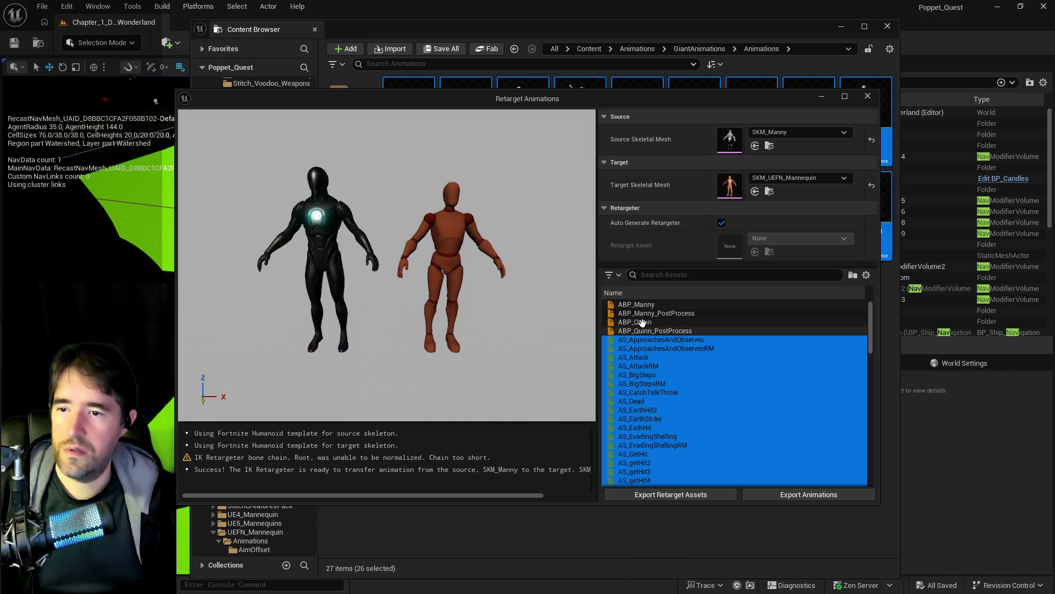
scroll(643, 329, "down", 15)
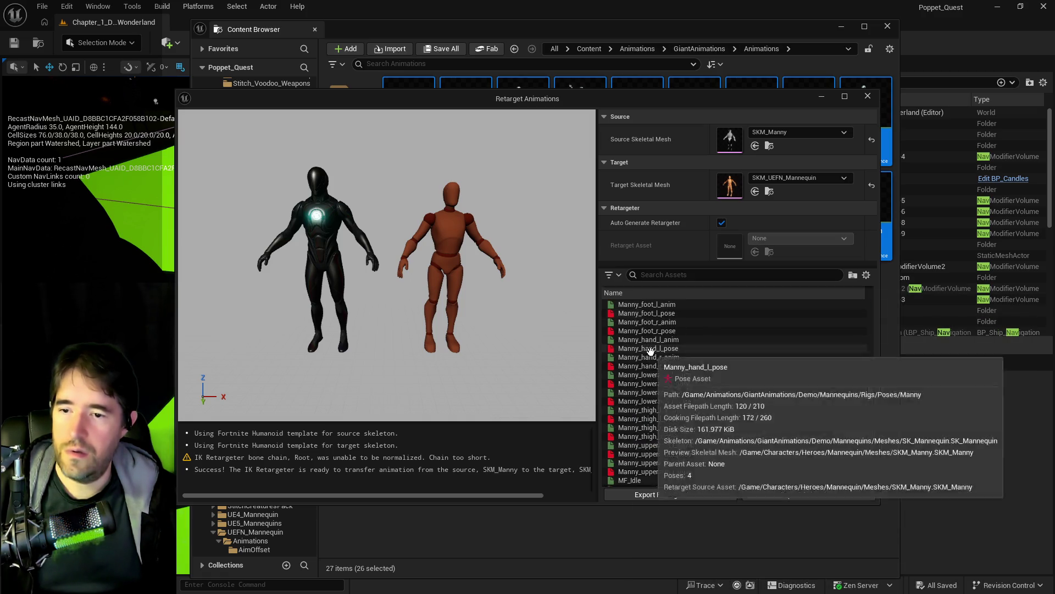
scroll(650, 352, "down", 10)
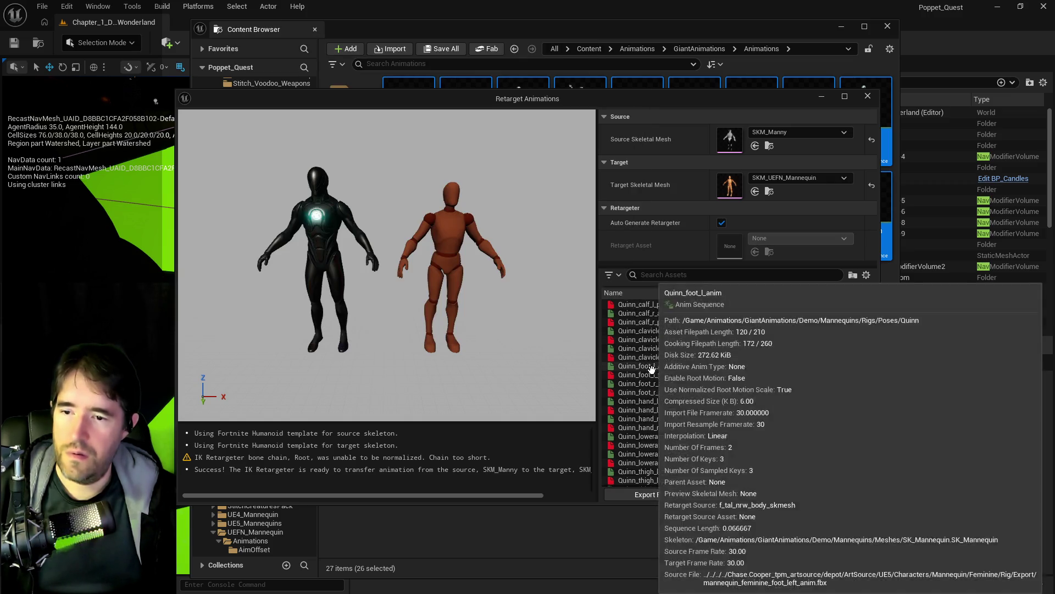
scroll(652, 370, "down", 3)
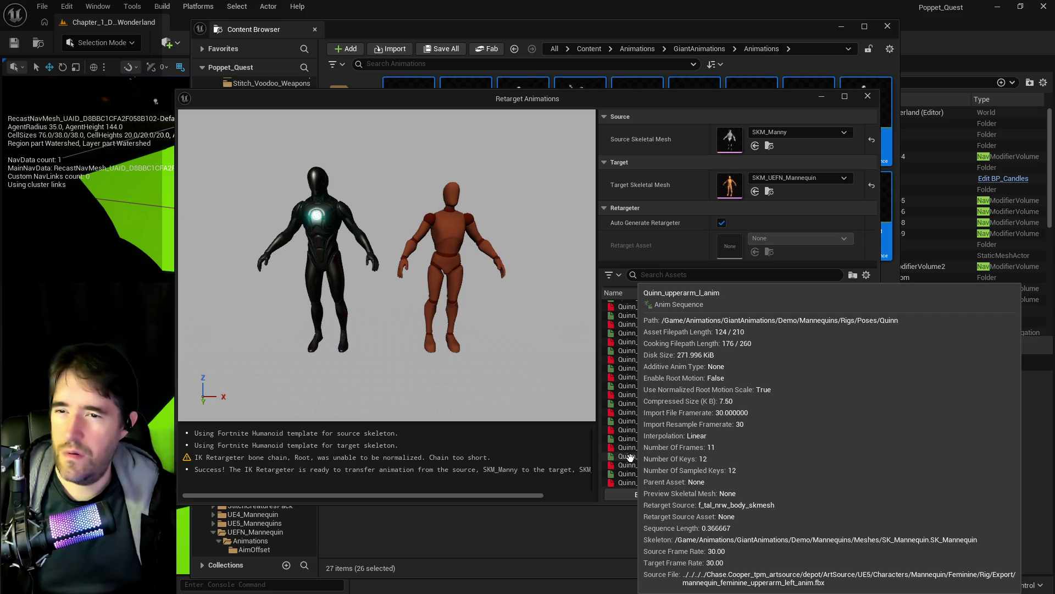
Select every asset except ABP_Manny, ABP_Manny_PostProcess, ABP_Quinn and ABP_Quinn_PostProcess, then export retarget assets
key("ctrl+a")
scroll(728, 420, "up", 5)
left_click_drag(871, 413, 871, 305)
left_click(652, 331, "ctrl")
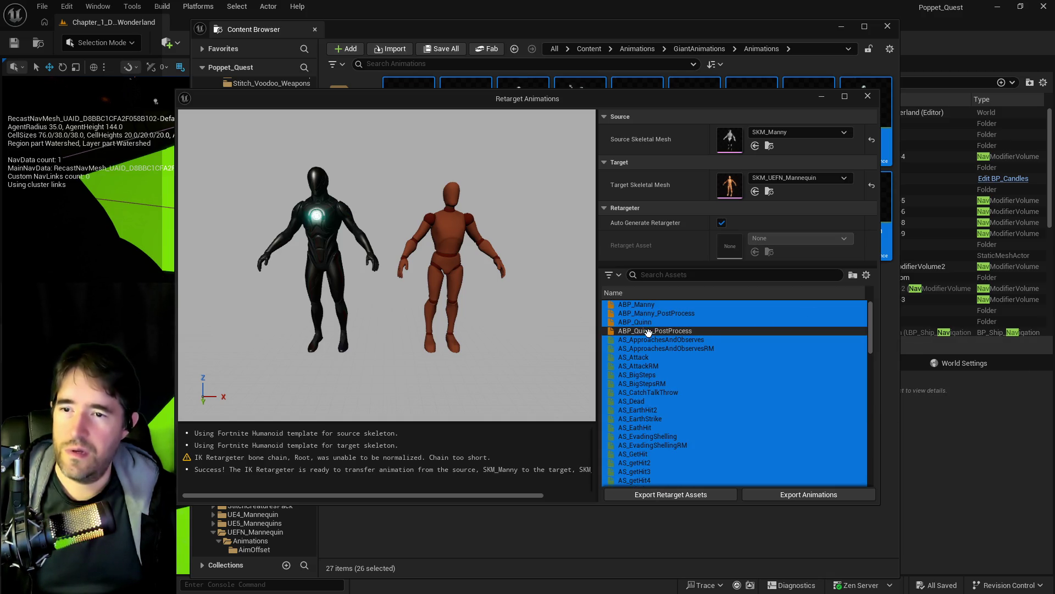
left_click(643, 321, "ctrl")
left_click(640, 312, "ctrl")
left_click(636, 304, "ctrl")
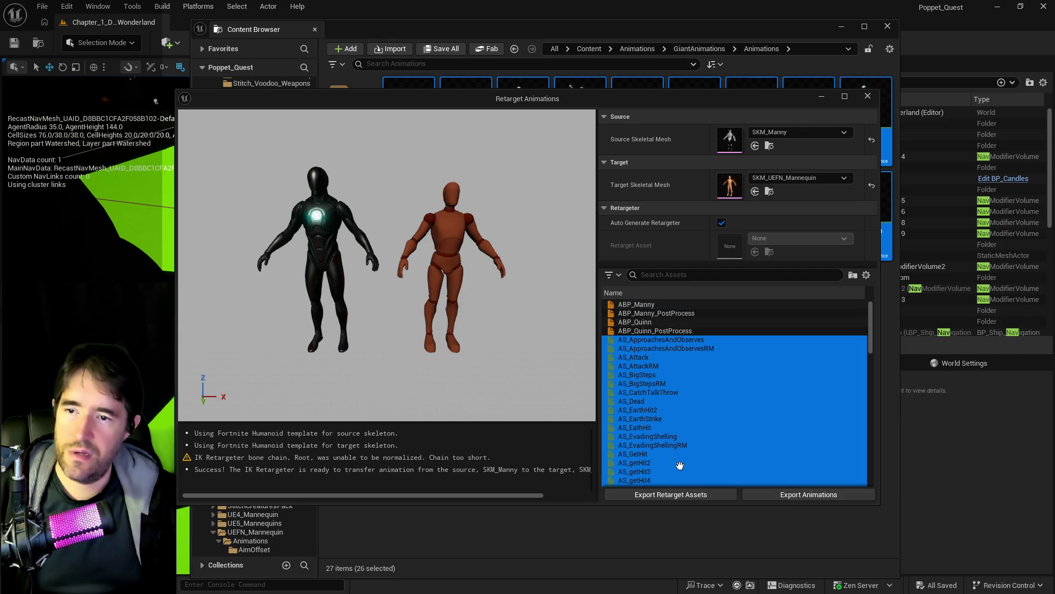
left_click(674, 496)
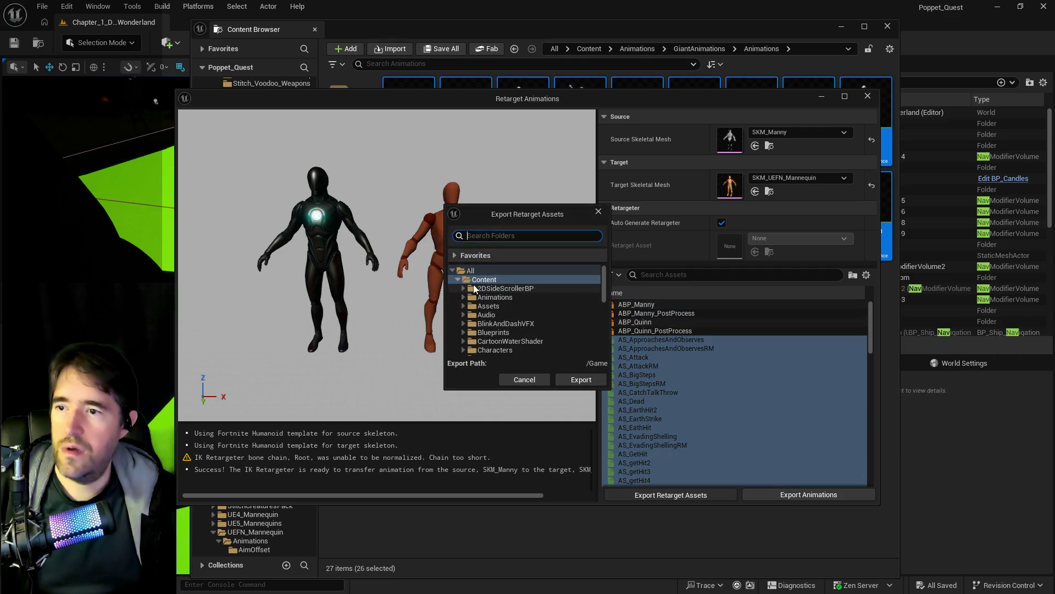
Create a Giant folder under UEFN_Mannequin/Animations and export the retarget assets into it
scroll(472, 303, "down", 5)
scroll(474, 303, "up", 4)
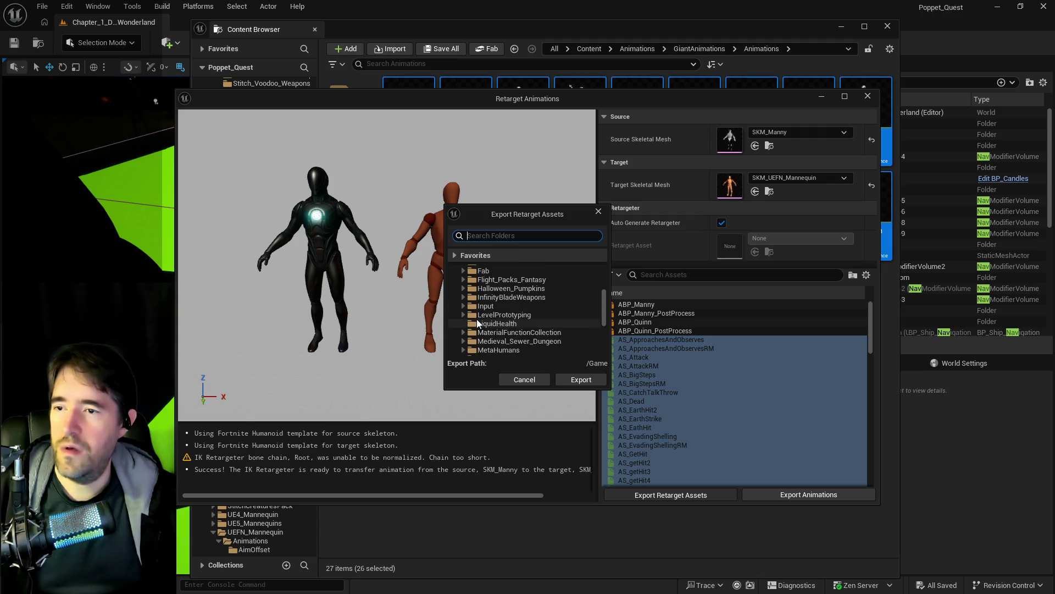
scroll(463, 299, "down", 3)
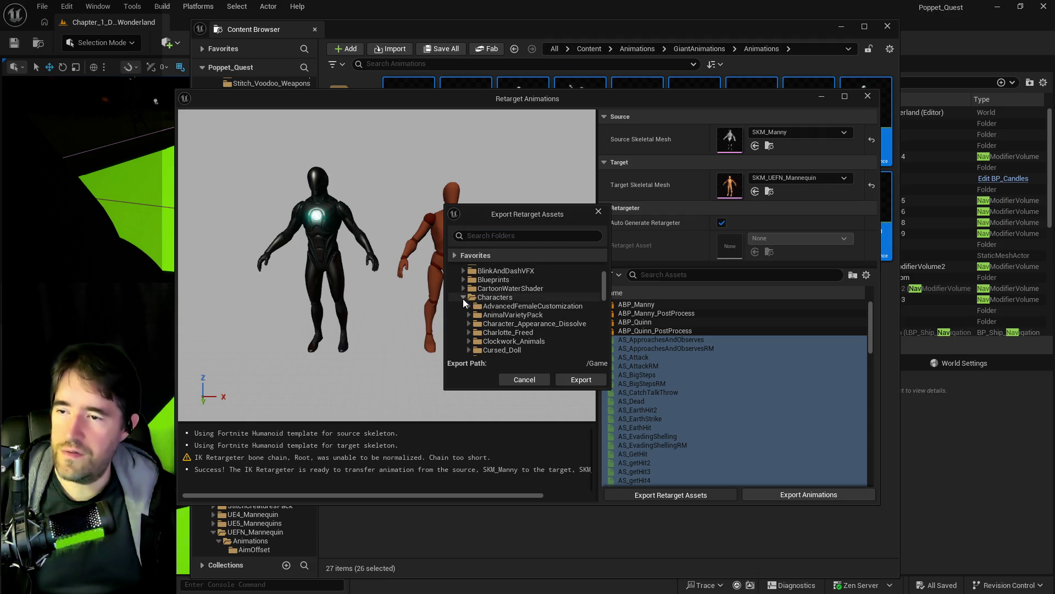
scroll(477, 323, "down", 5)
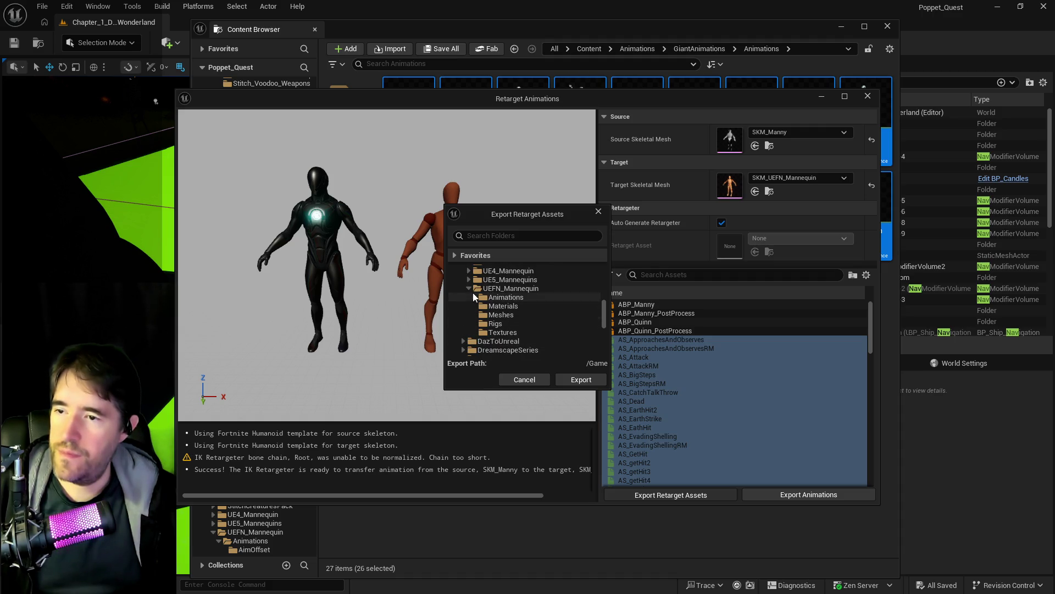
left_click(474, 297)
left_click(501, 297)
right_click(502, 300)
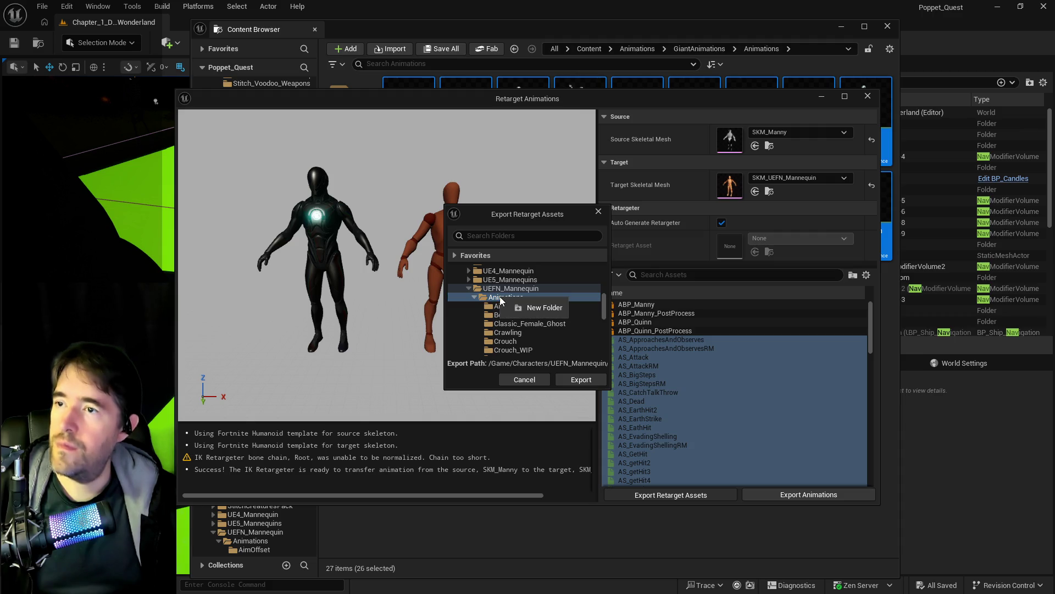
left_click(528, 306)
type("Giant")
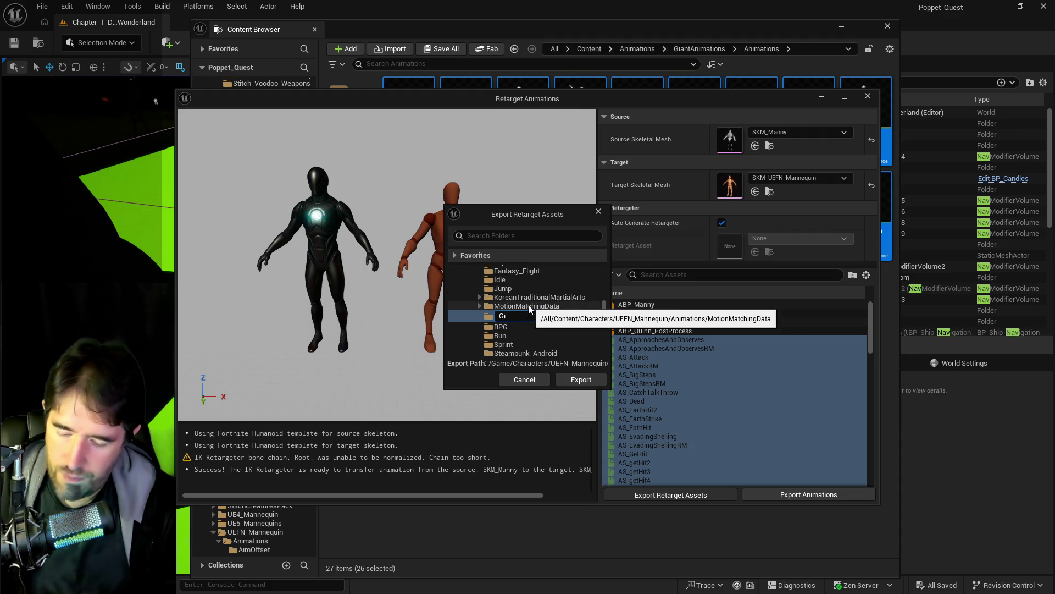
key("Return")
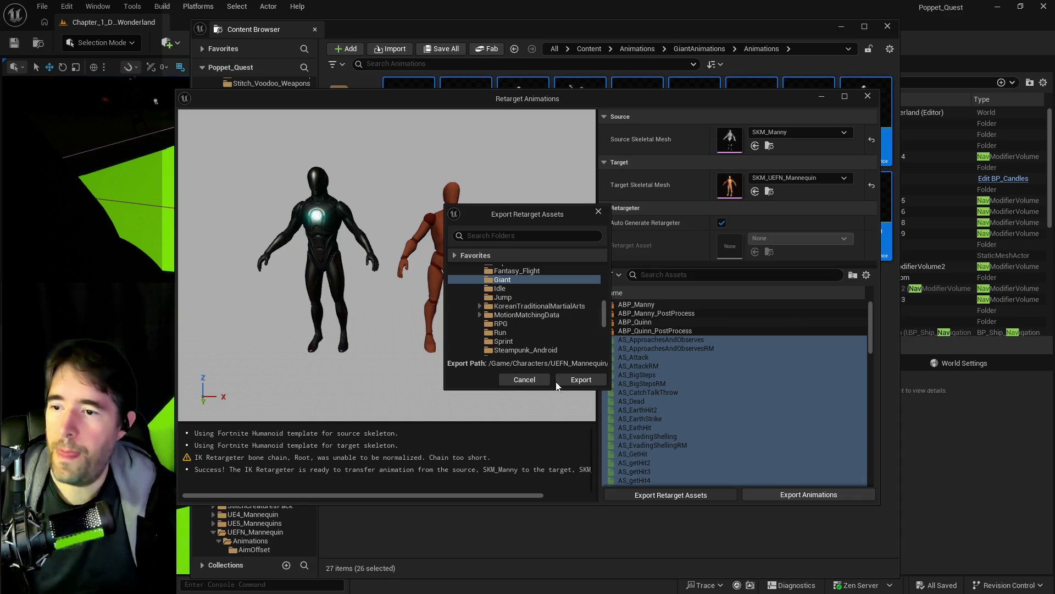
left_click(575, 380)
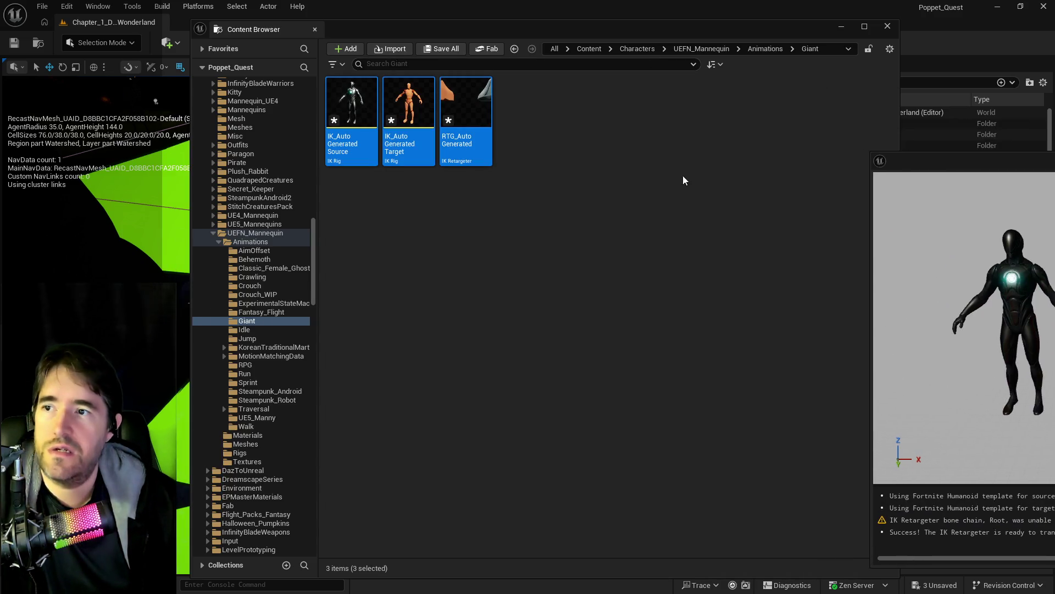
left_click(554, 172)
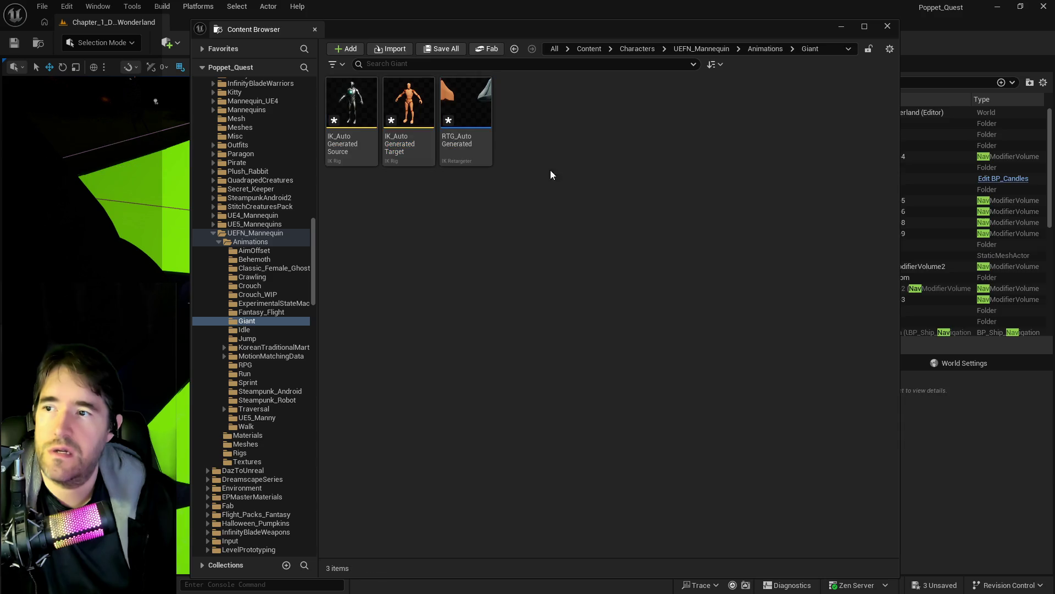
left_click(353, 93)
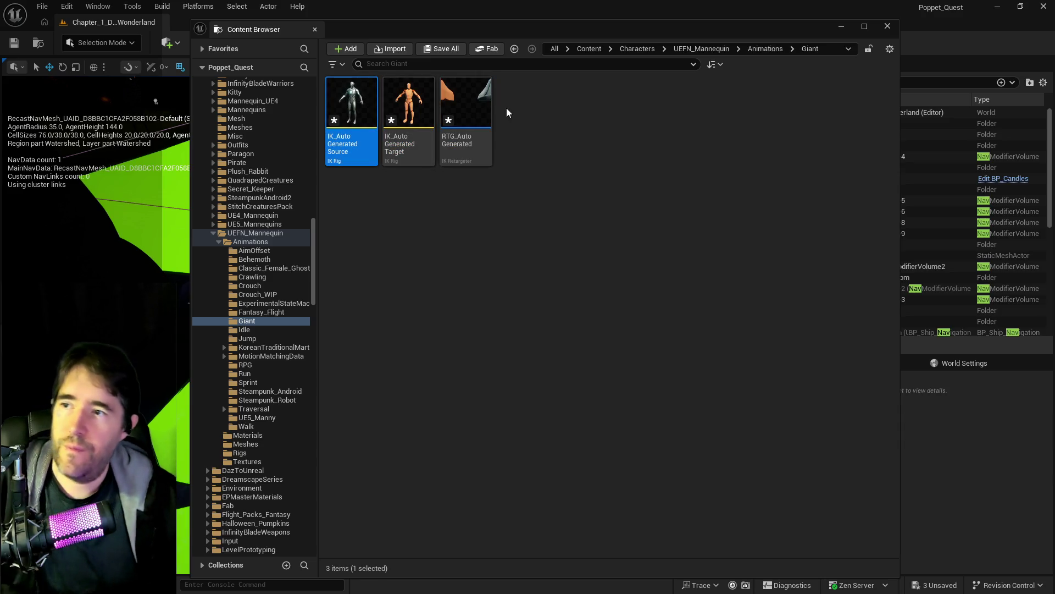
left_click(469, 95, "shift")
key("Delete")
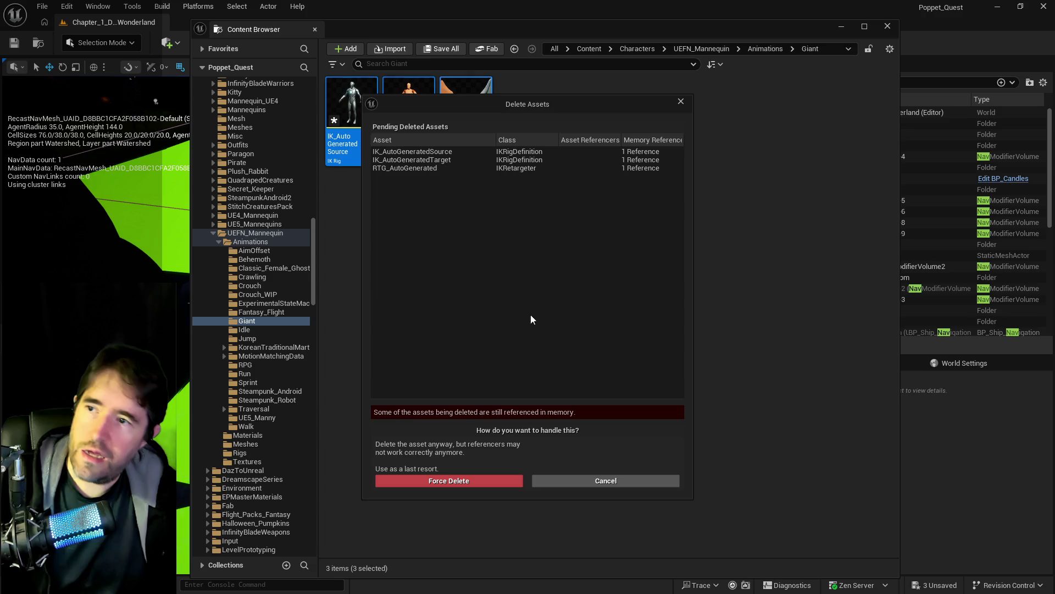
left_click(582, 478)
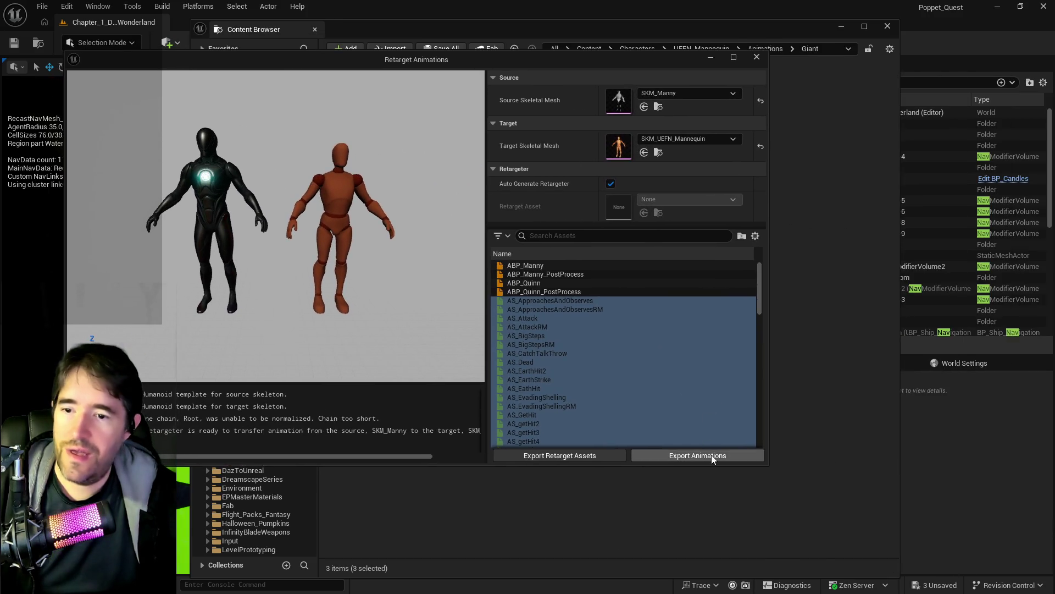
Export the retargeted animations into the Giant folder and confirm the batch export
left_click(711, 457)
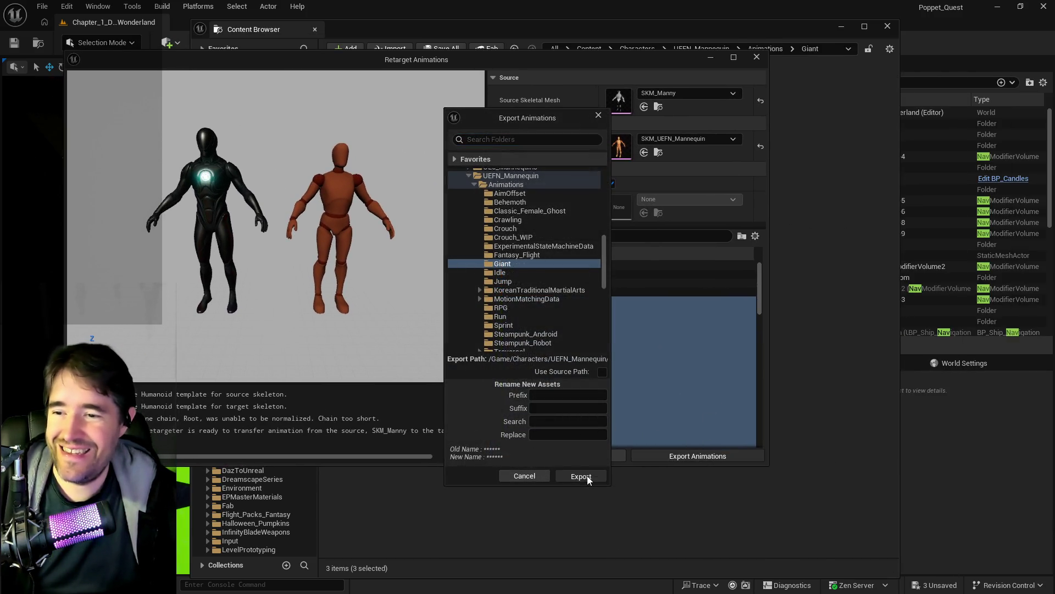
left_click(578, 476)
left_click(625, 355)
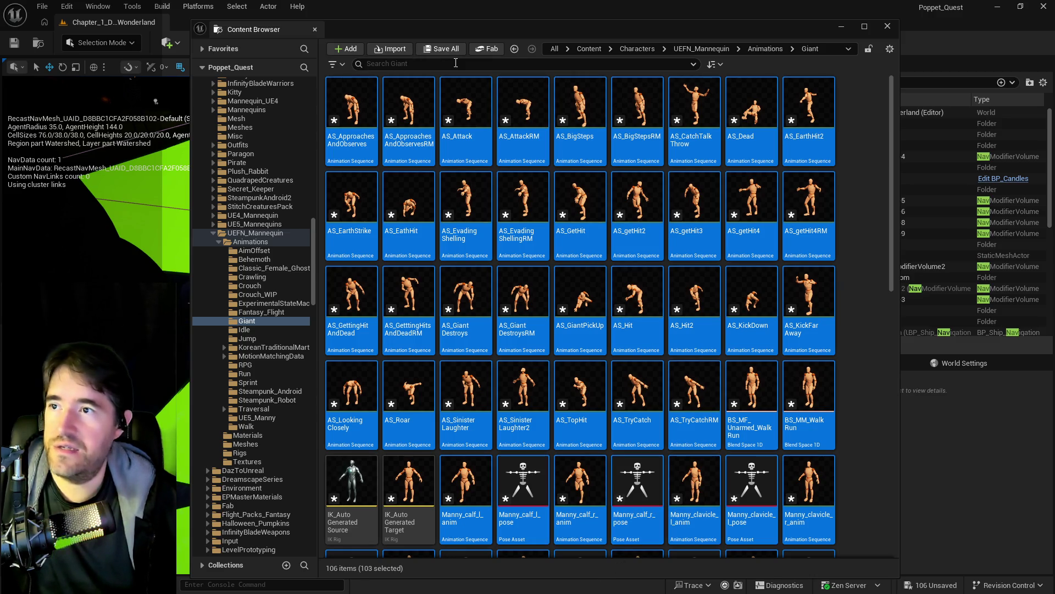
Save the new retargeted Giant assets with Save Selected, then close the Content Browser
left_click(441, 48)
left_click(618, 428)
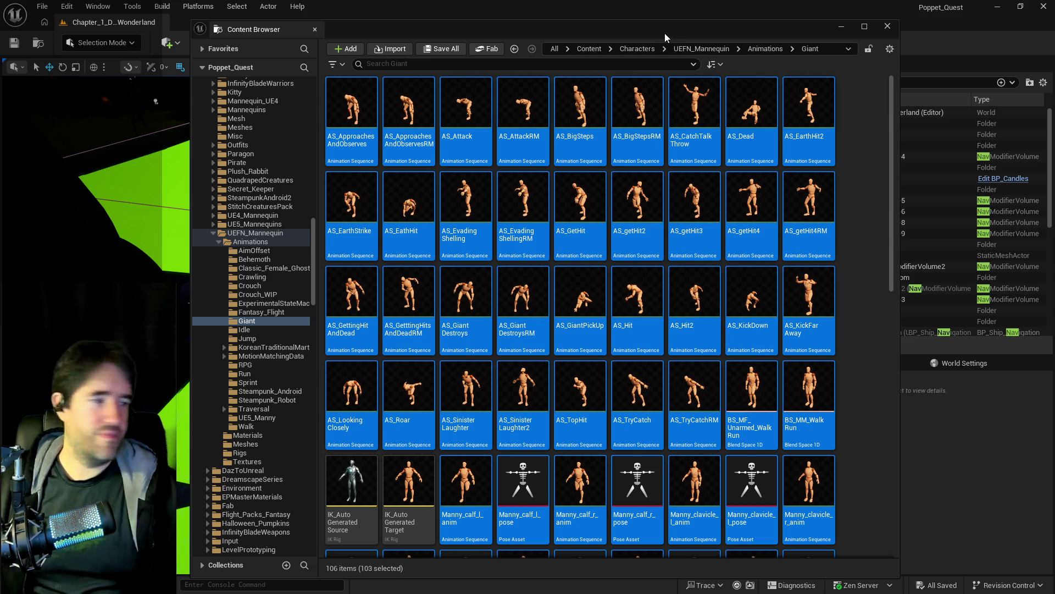
key("ctrl+space")
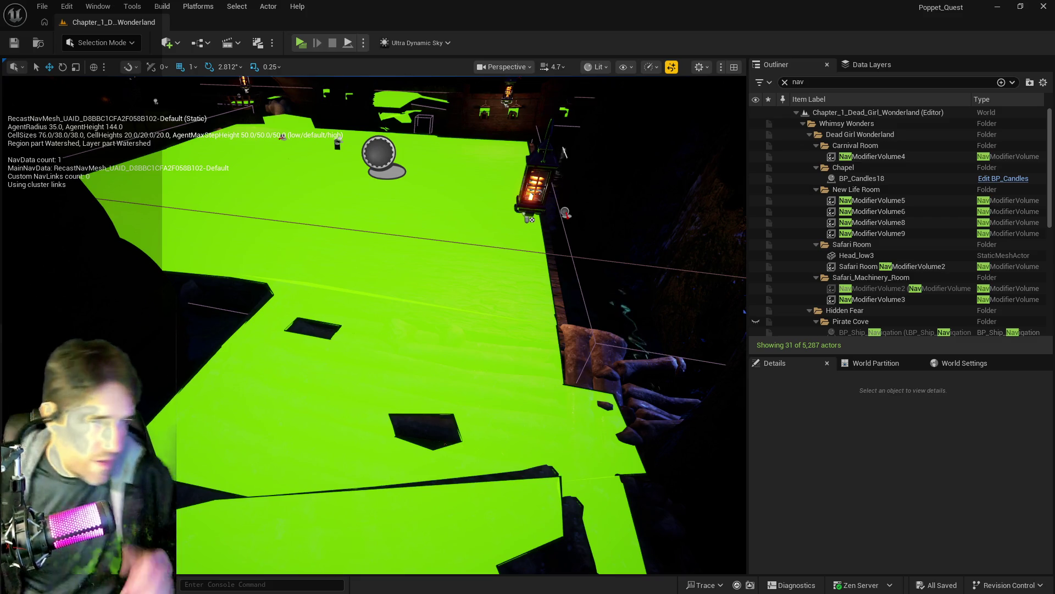
mouse_move(564, 151)
left_mouse_down()
mouse_move(539, 181)
mouse_move(506, 357)
left_mouse_up()
Hide the navmesh overlay with P and reopen the Content Browser maximized
key("p")
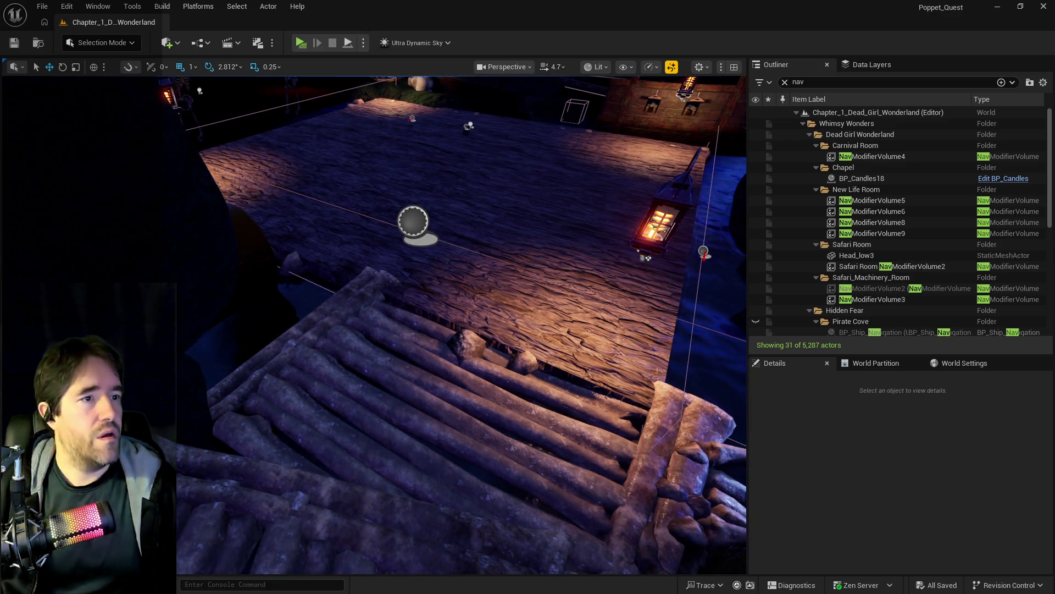
key("ctrl+space")
double_click(839, 107)
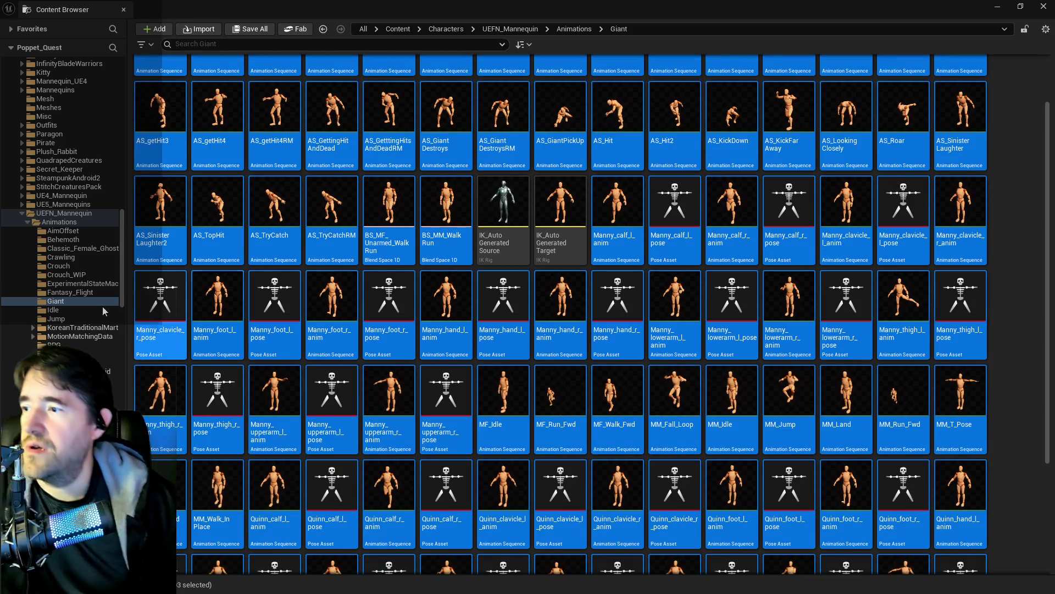
scroll(101, 306, "up", 15)
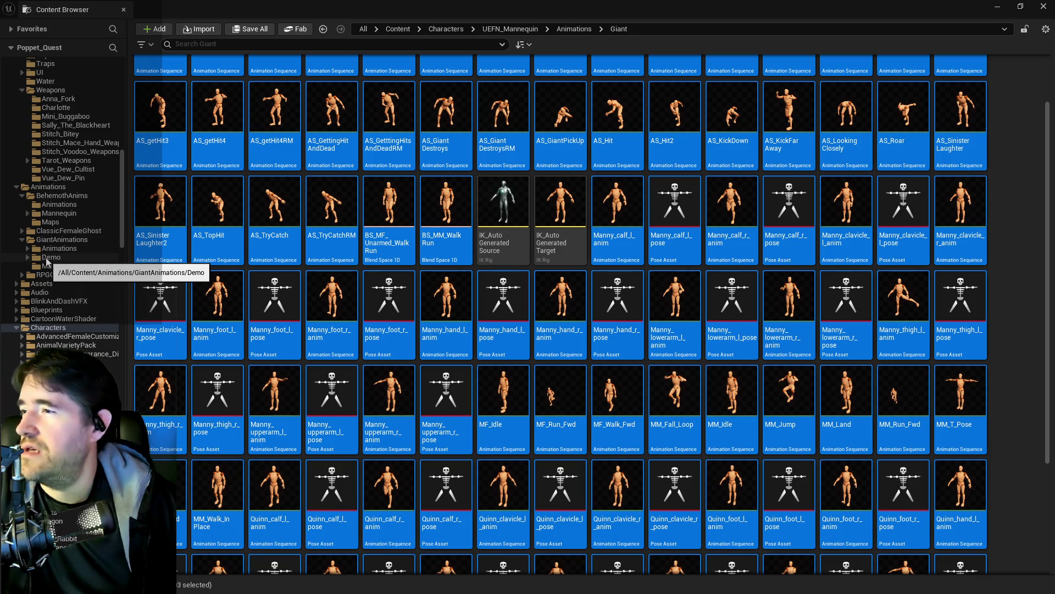
left_click(47, 250)
double_click(168, 89)
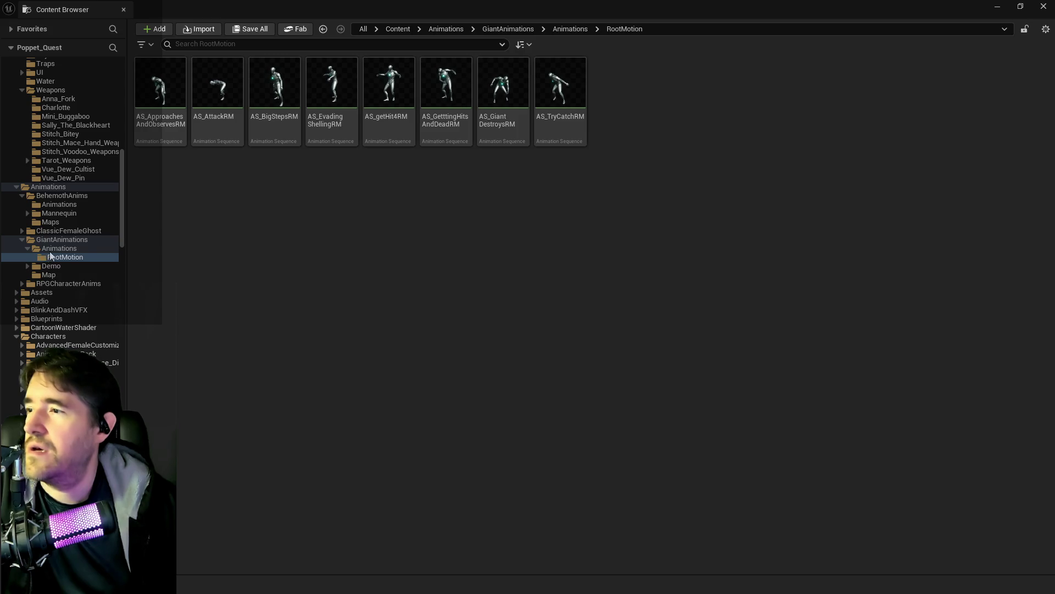
left_click(50, 249)
left_click(50, 257)
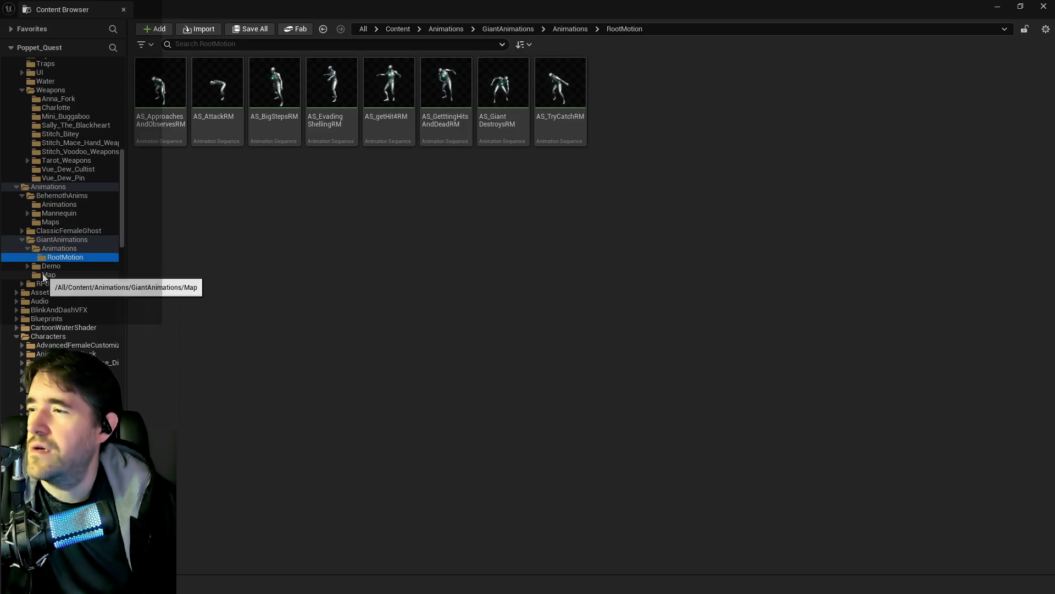
left_click(47, 275)
left_click(47, 266)
left_click(44, 259)
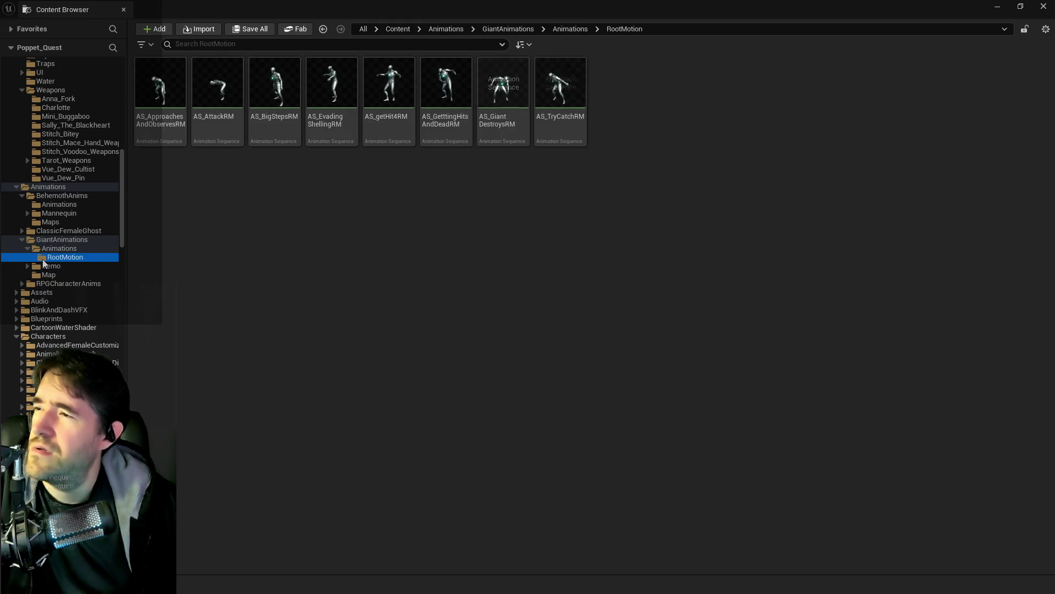
left_click(46, 249)
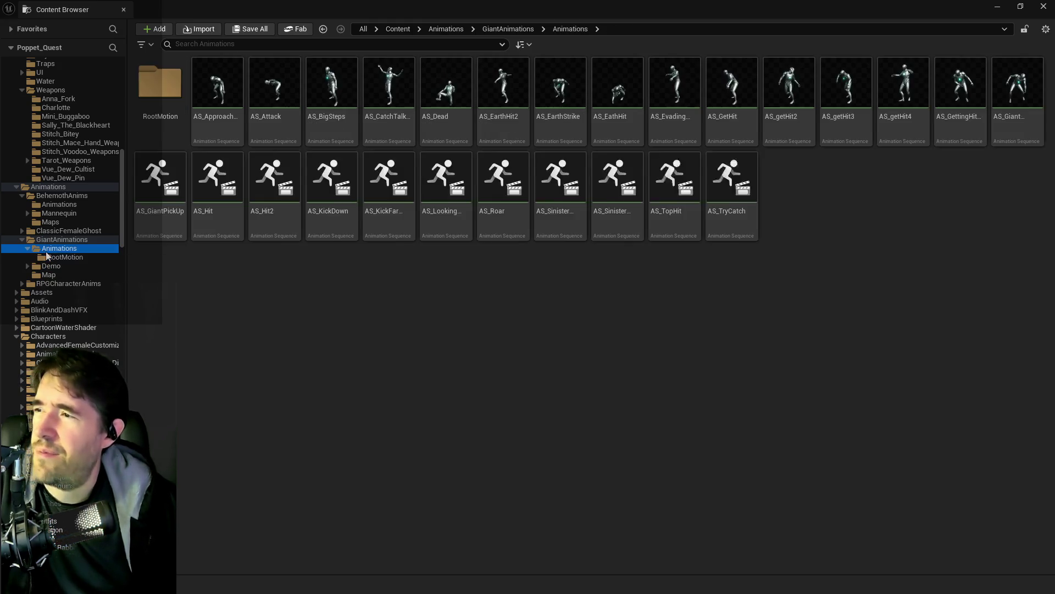
scroll(56, 298, "down", 10)
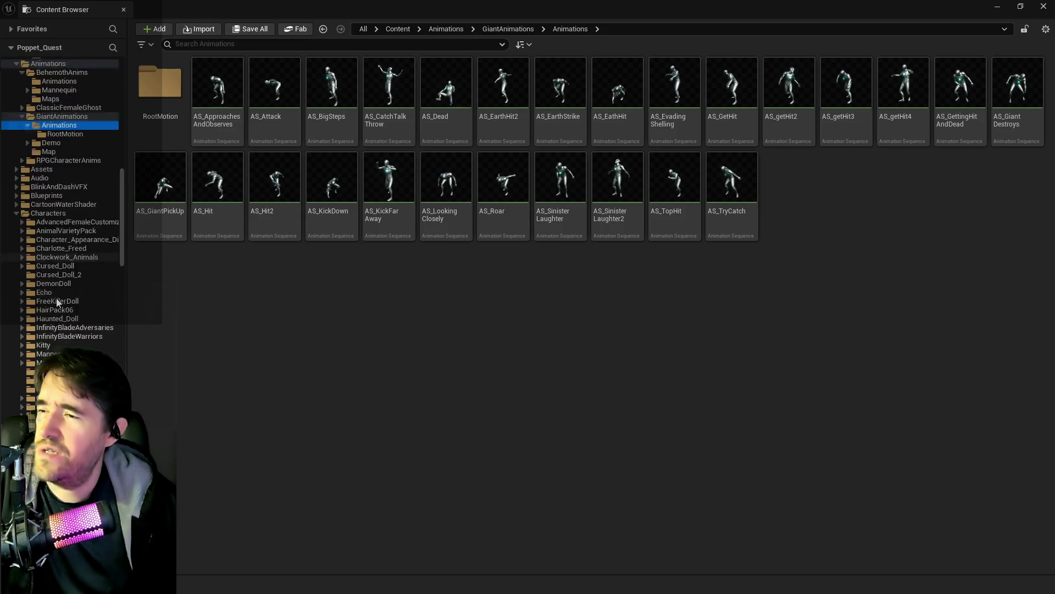
scroll(60, 275, "down", 3)
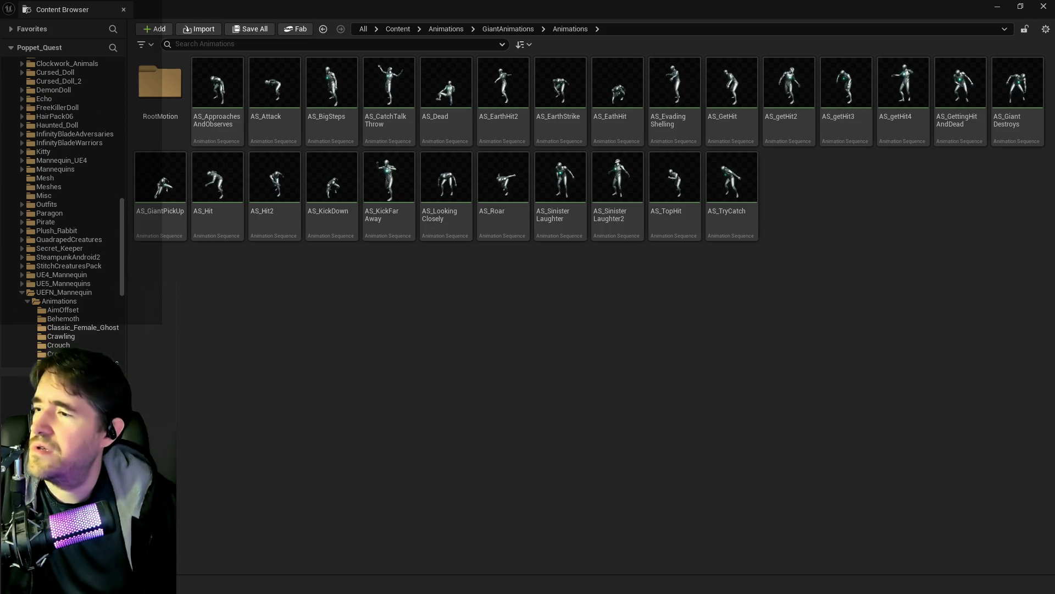
left_click(55, 380)
mouse_move(564, 421)
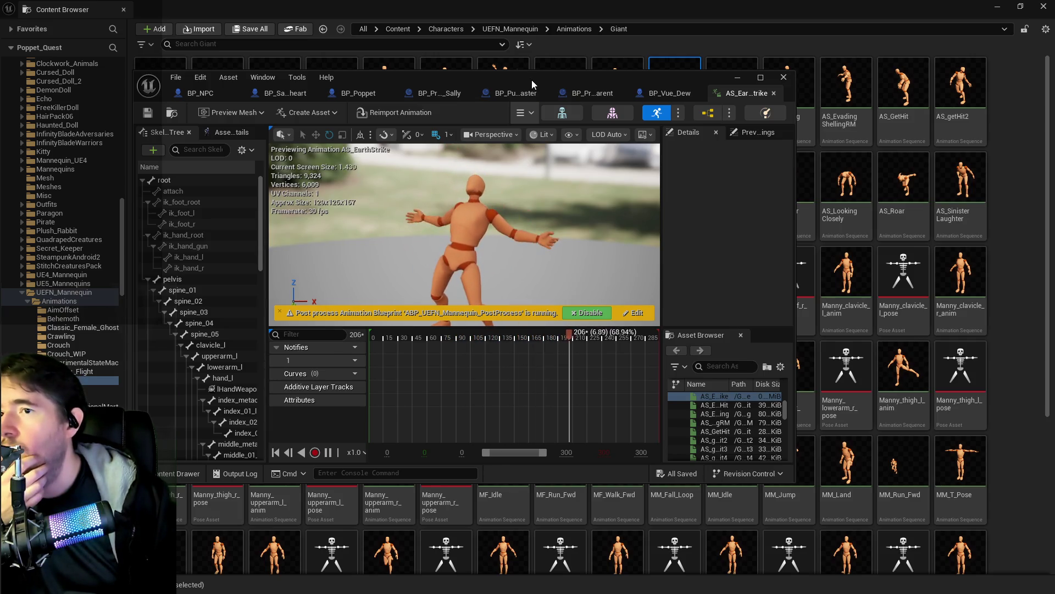
Open AS_EarthHit2, rewind it to frame 0 and play the preview on the UEFN mannequin
left_click_drag(536, 78, 1054, 148)
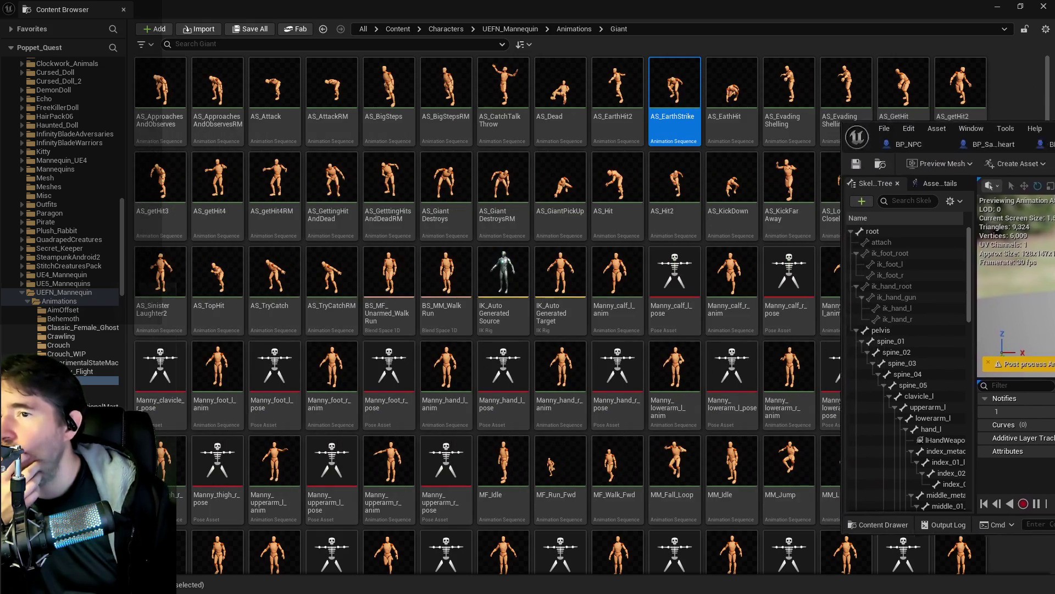
left_click(639, 85)
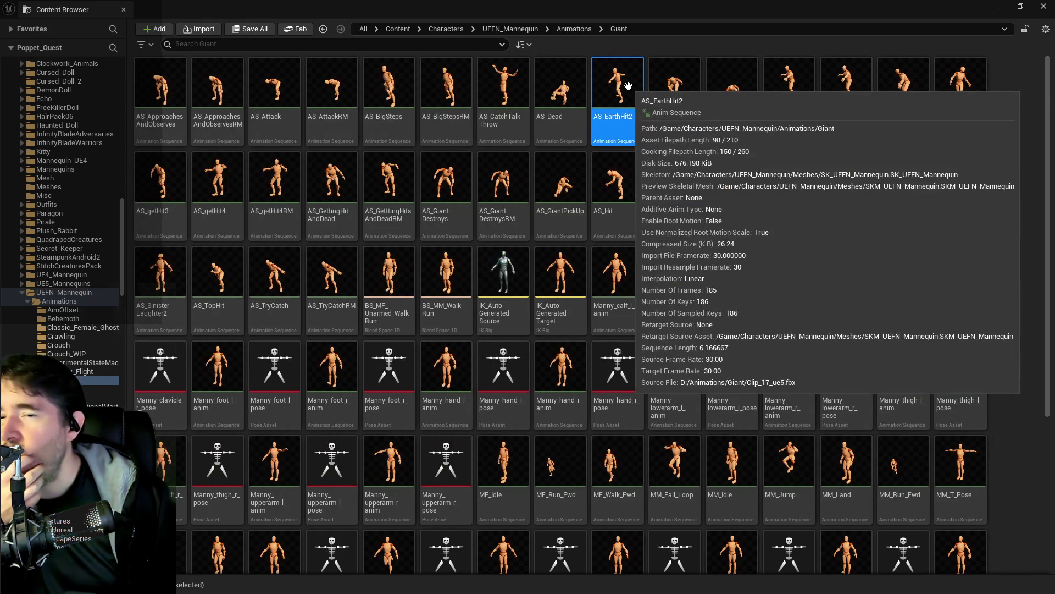
double_click(637, 85)
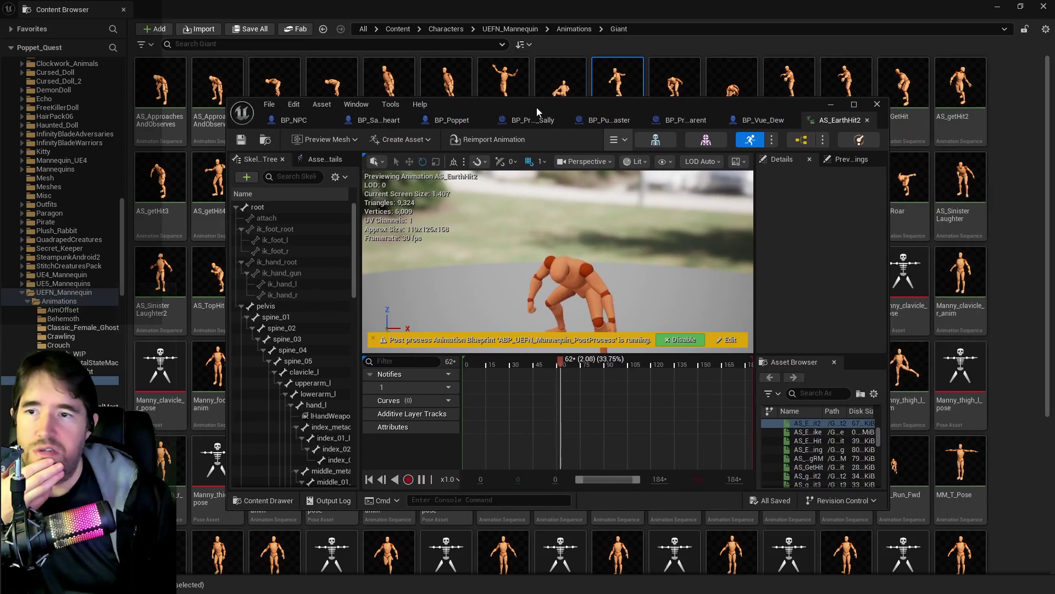
left_click_drag(645, 364, 385, 341)
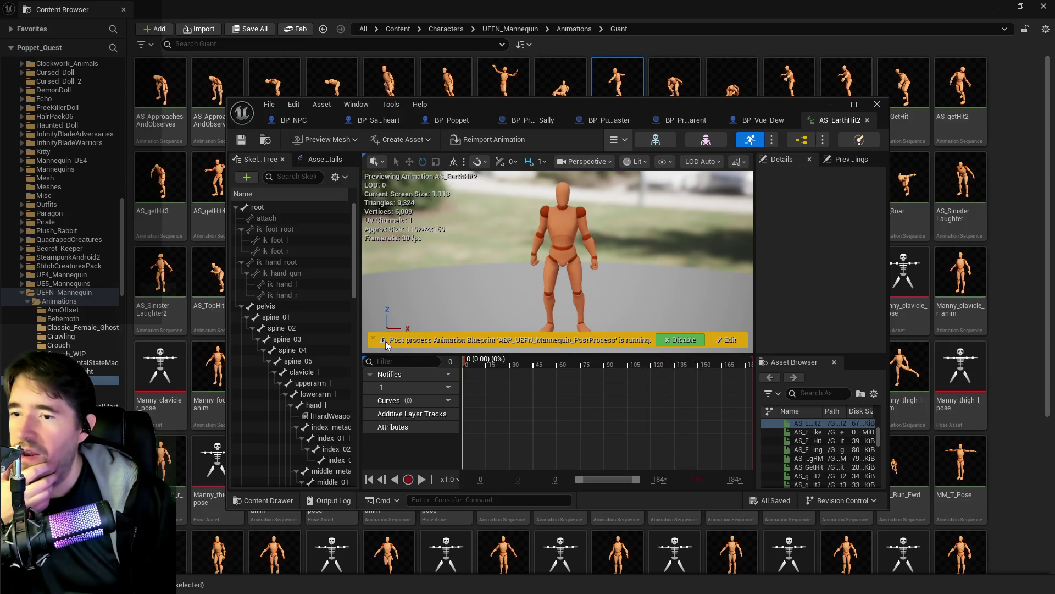
left_click(422, 480)
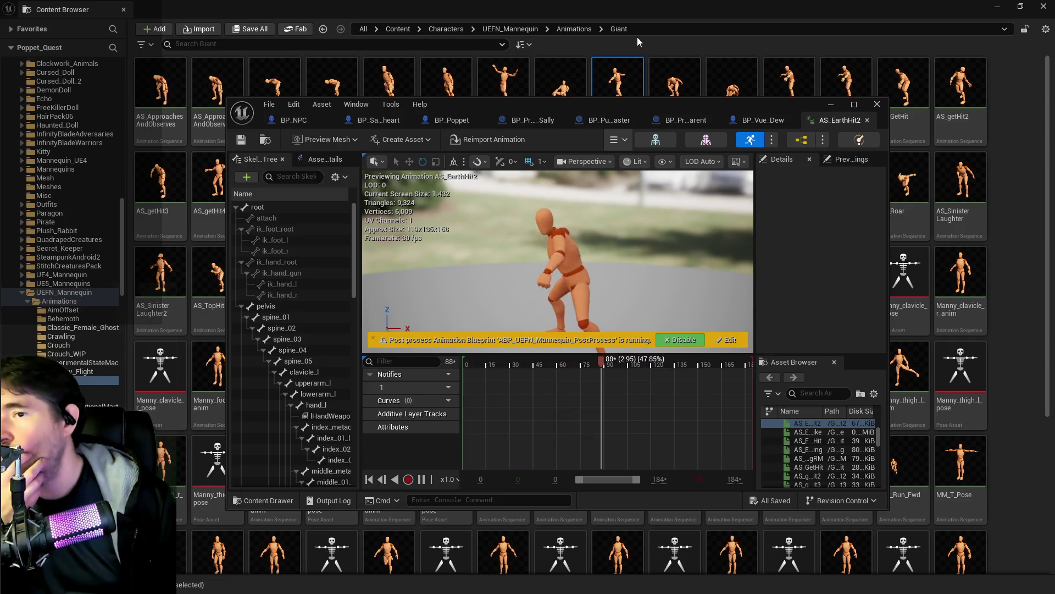
left_click_drag(607, 118, 1054, 232)
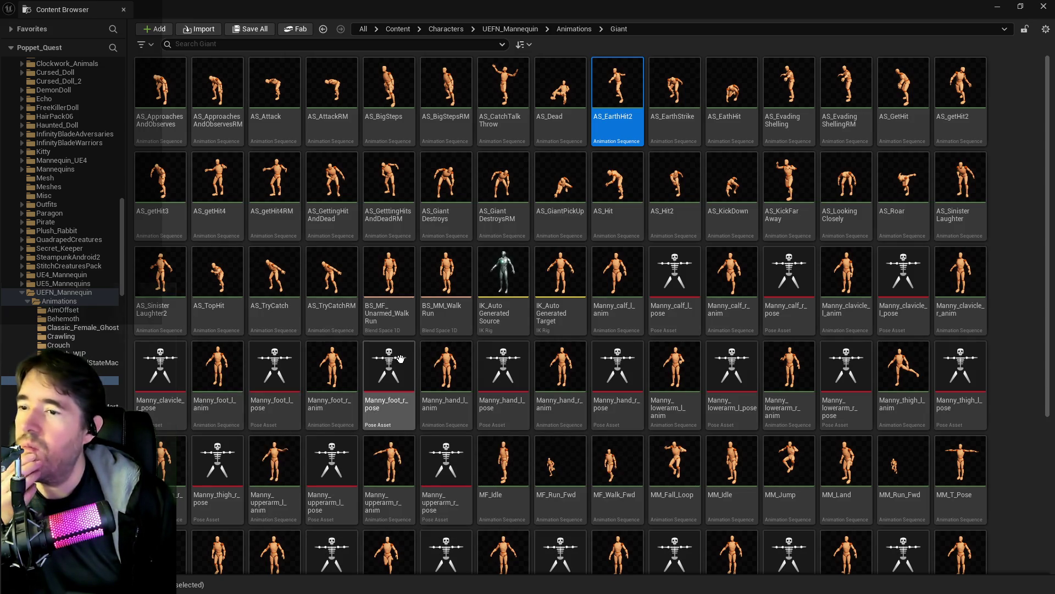
mouse_move(264, 265)
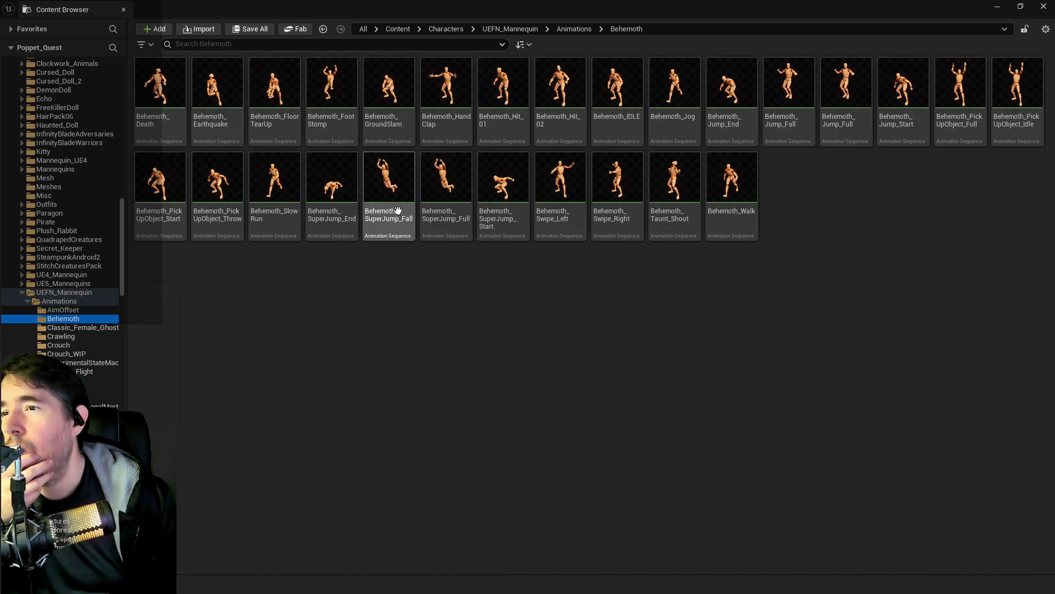
Preview Behemoth_Jump_Full, Behemoth_PickUpObject_Full and Behemoth_FootStomp in the animation editor
left_click(450, 203)
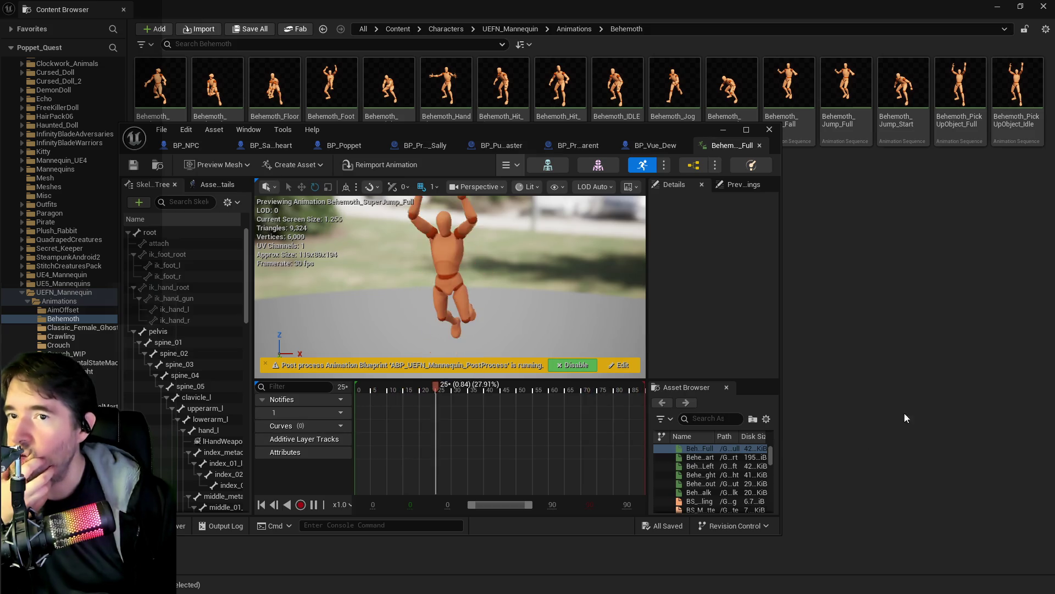
left_click(920, 373)
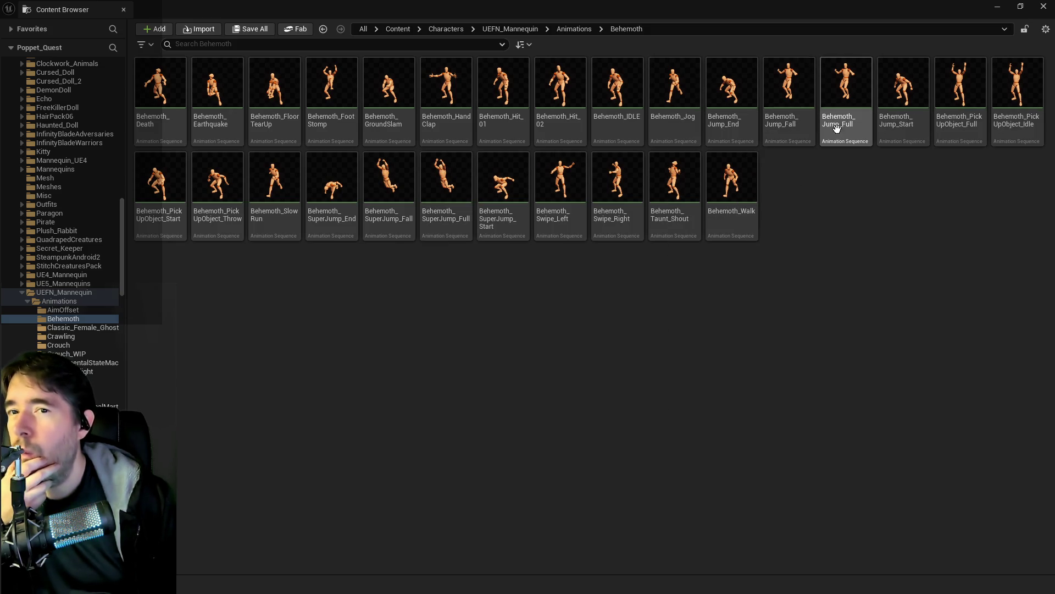
double_click(840, 127)
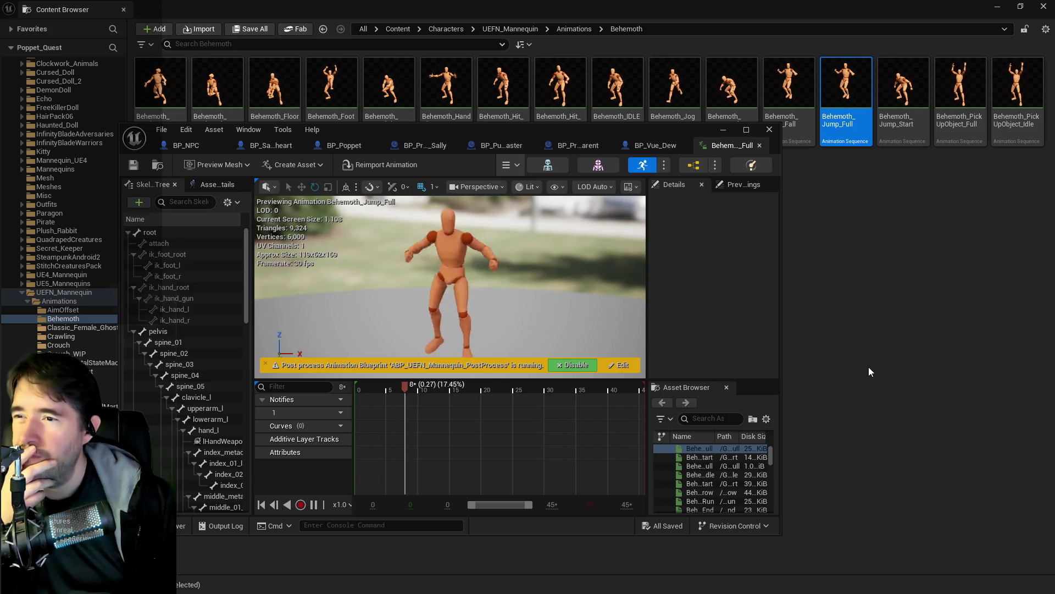
left_click(868, 368)
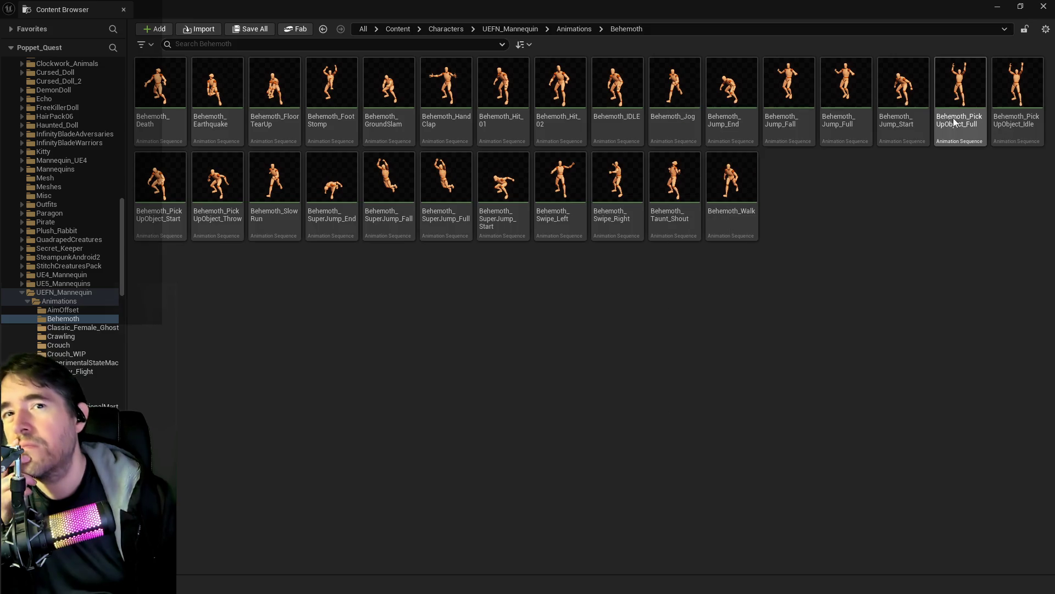
double_click(958, 93)
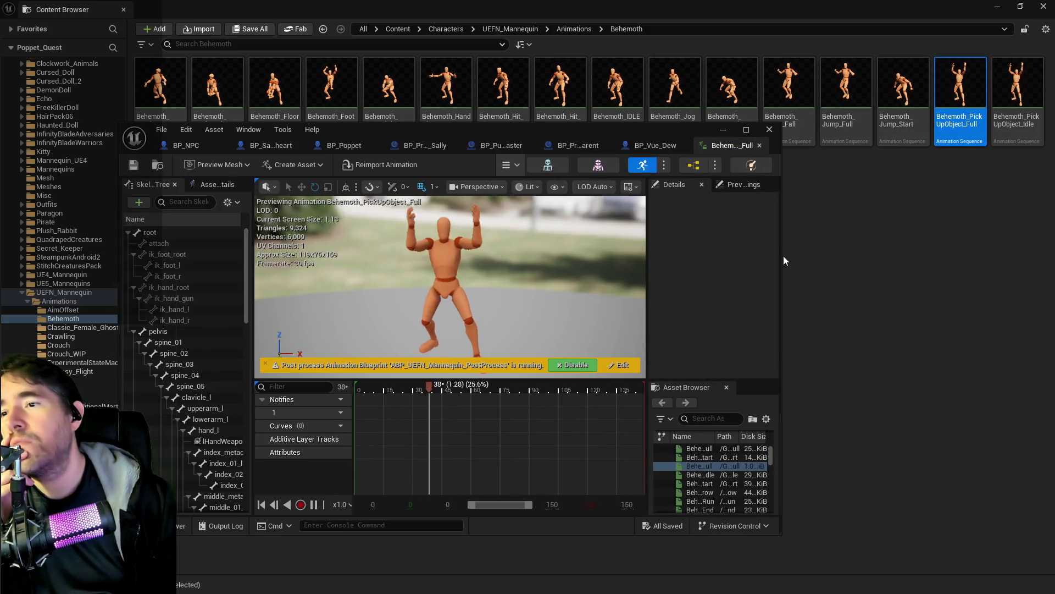
left_click(865, 282)
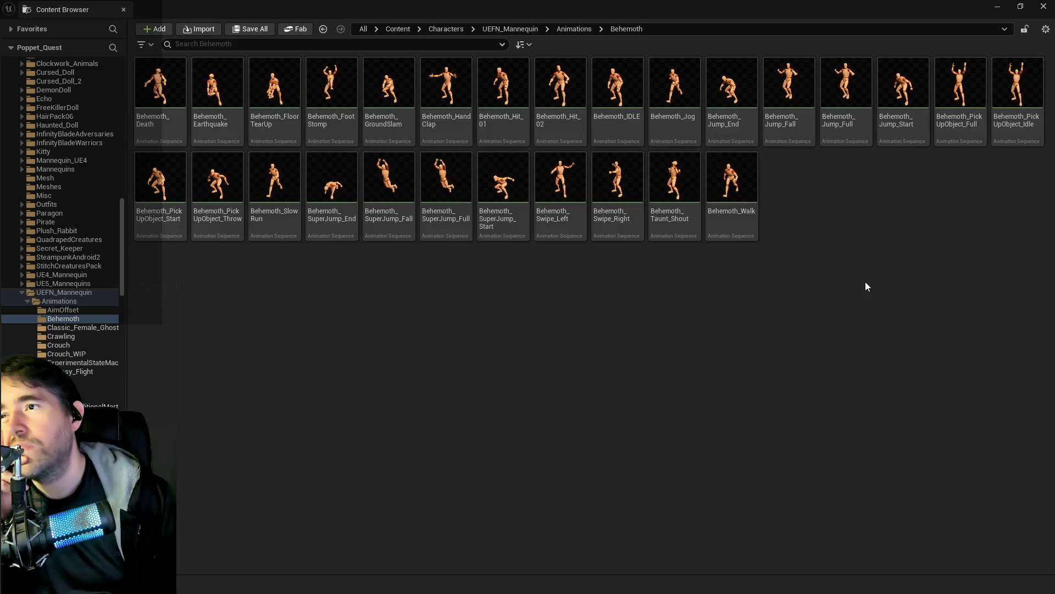
double_click(331, 88)
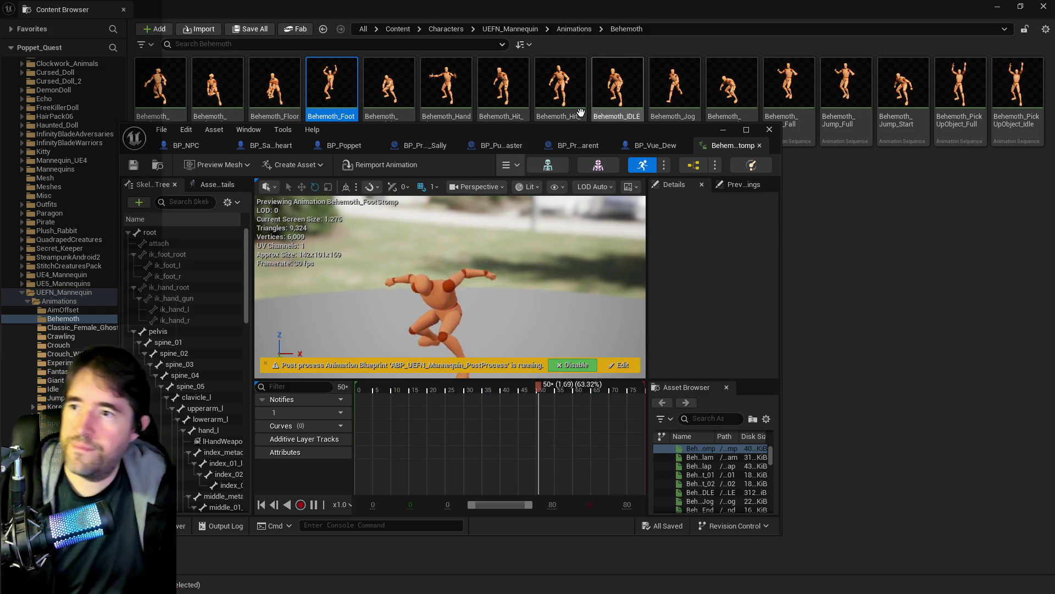
Move the animation editor aside to watch the Behemoth_FootStomp preview
left_click_drag(540, 131, 1054, 165)
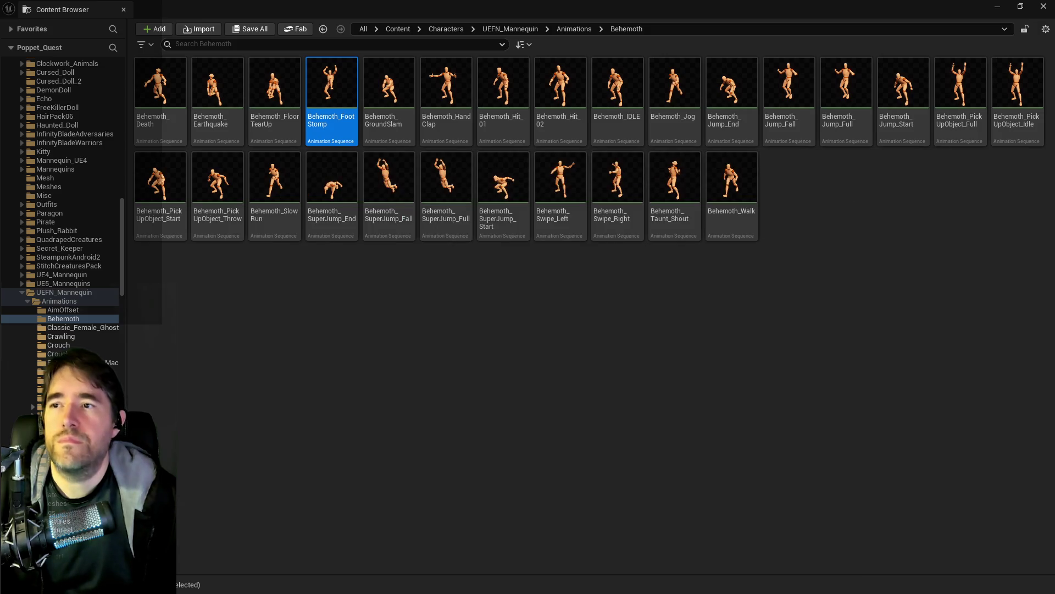
scroll(63, 195, "down", 20)
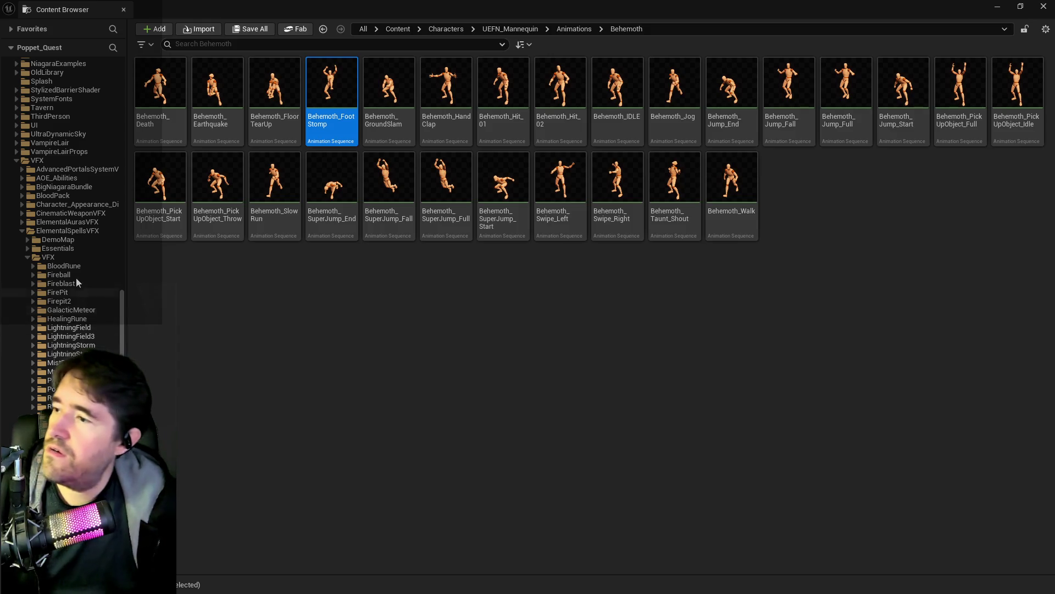
Preview the N_BloodRune effect from BloodRune's Systems folder
left_click(59, 265)
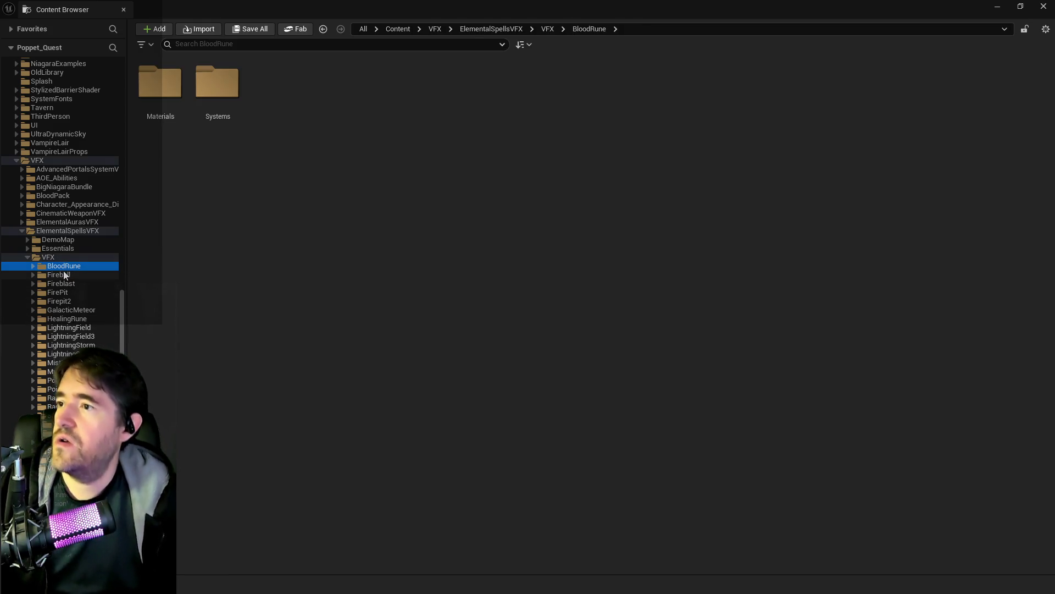
double_click(217, 82)
double_click(166, 90)
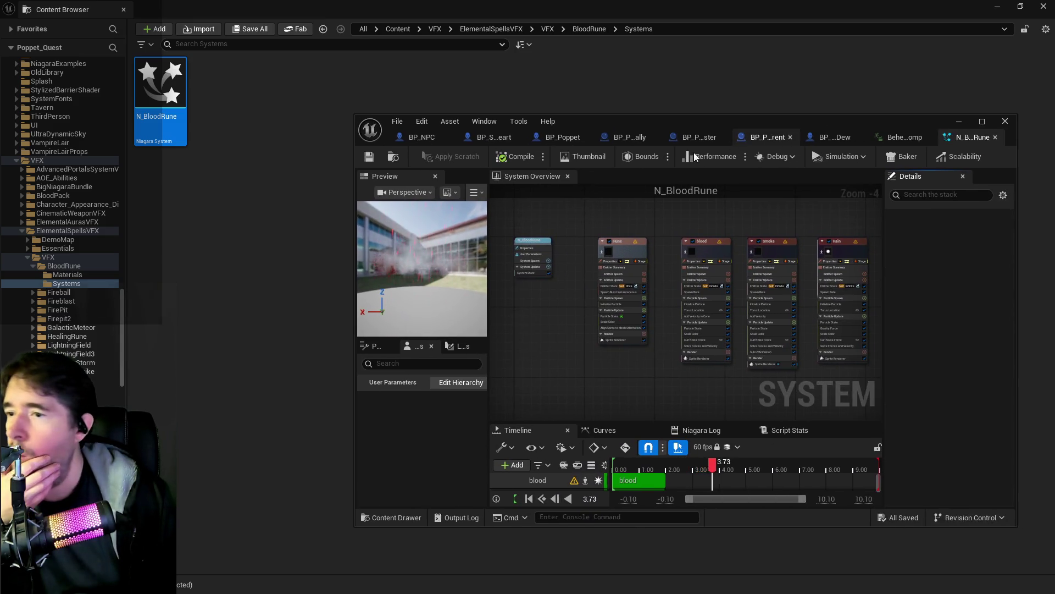
left_click_drag(658, 131, 1054, 132)
Browse the Fireball and Fireblast folders, then preview N_RainStorm from RainStorm's Systems folder
left_click(55, 292)
left_click(51, 301)
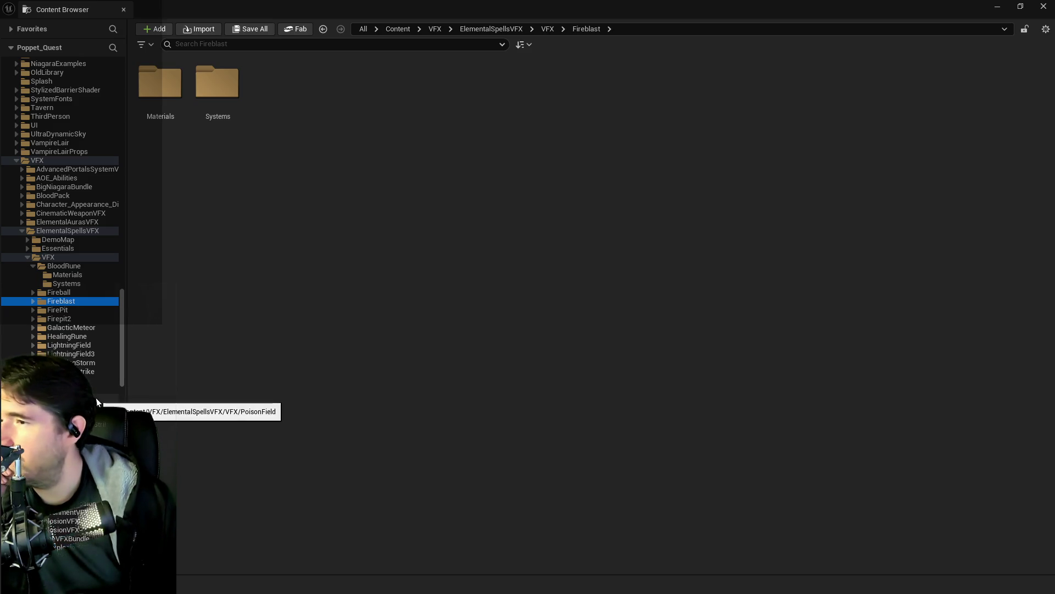
scroll(97, 400, "down", 2)
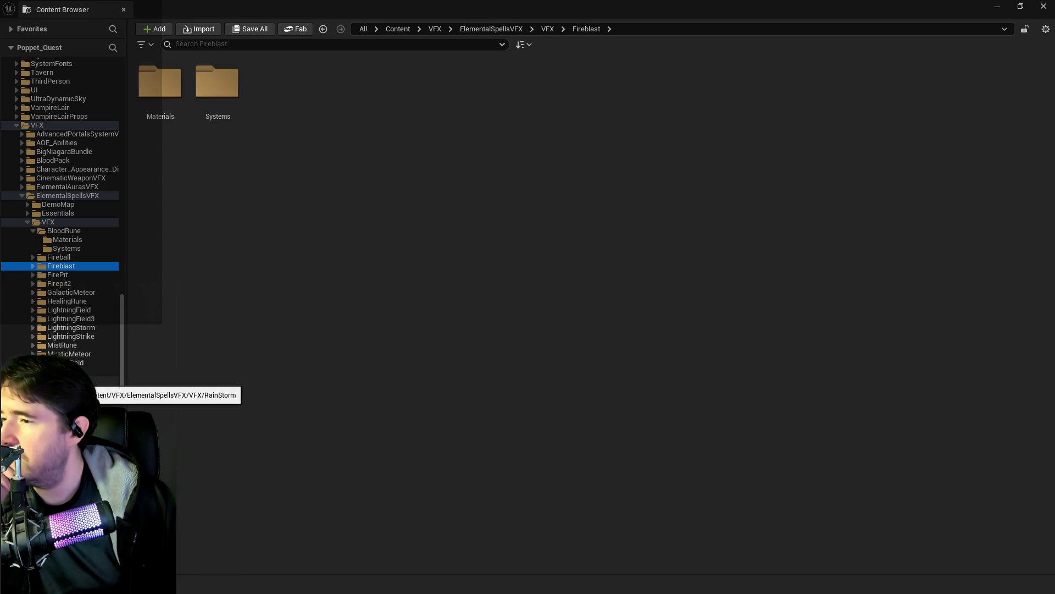
left_click(99, 380)
double_click(206, 104)
double_click(161, 104)
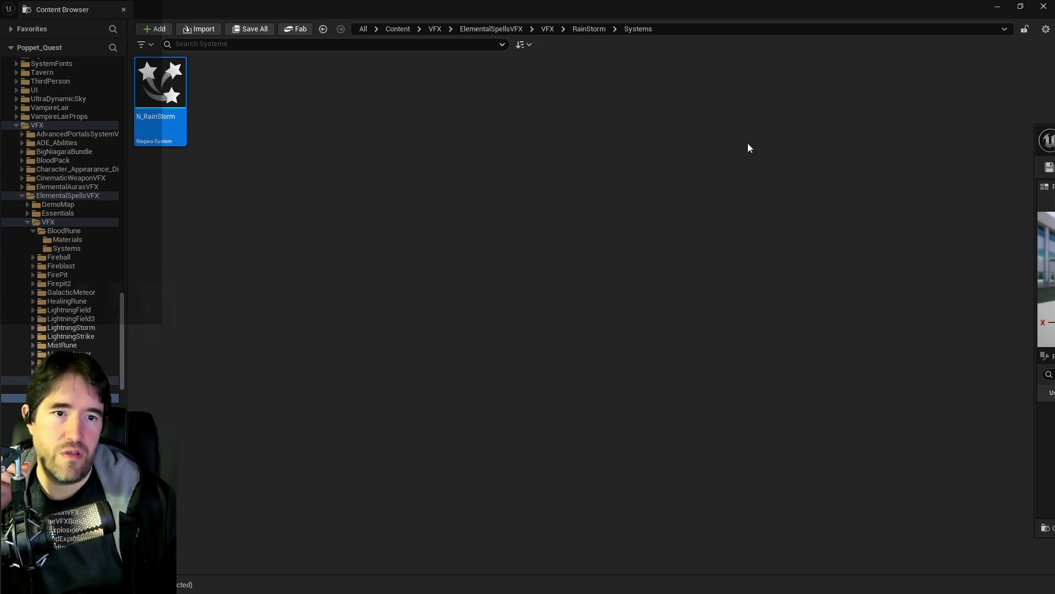
Load the vfxshowcase demo level from ElementalAurasVFX > VFXDemo
left_click(22, 195)
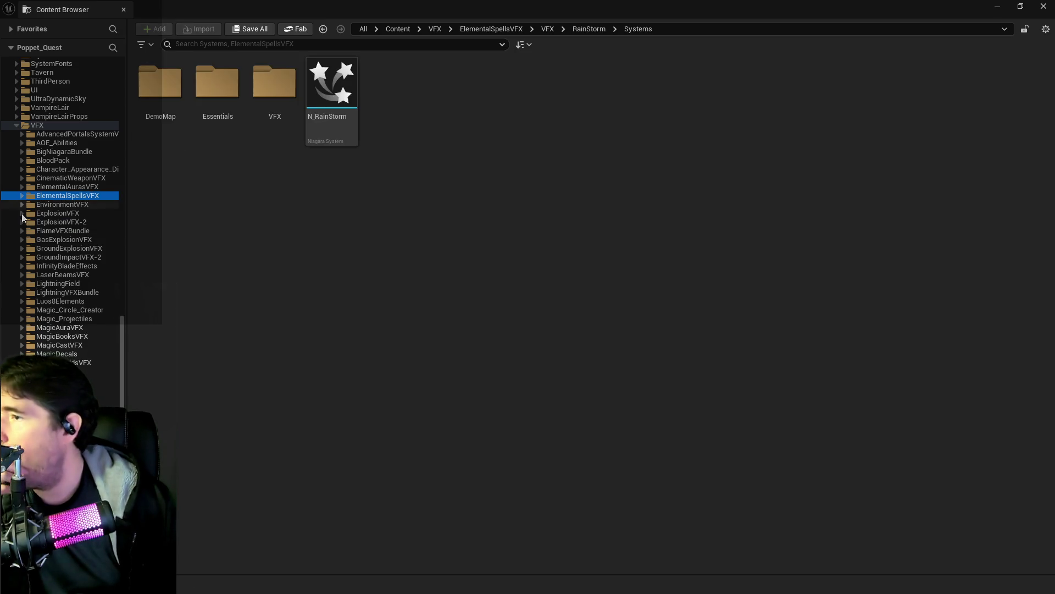
left_click(53, 206)
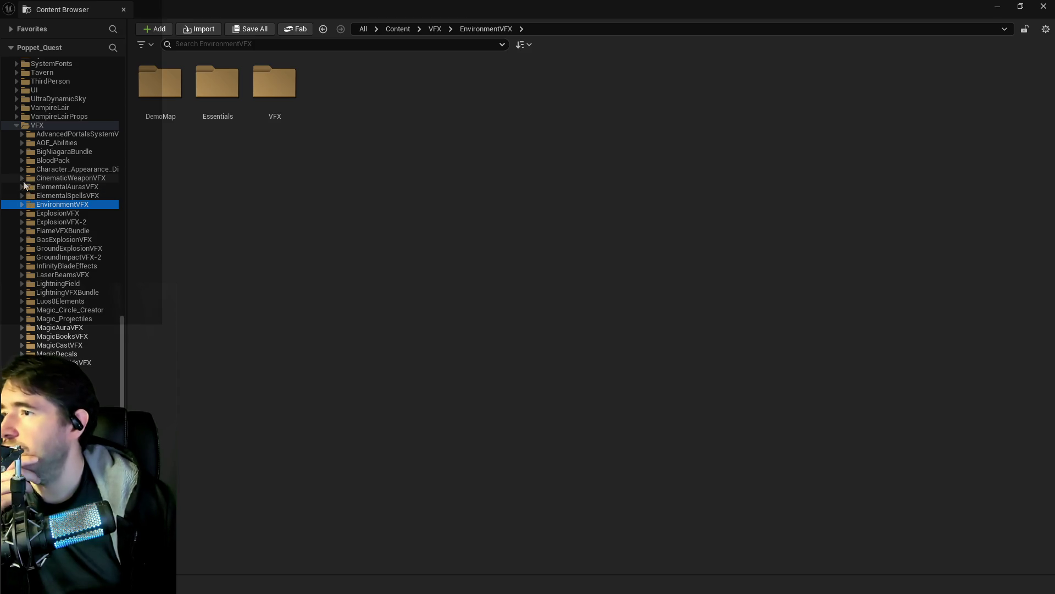
left_click(33, 187)
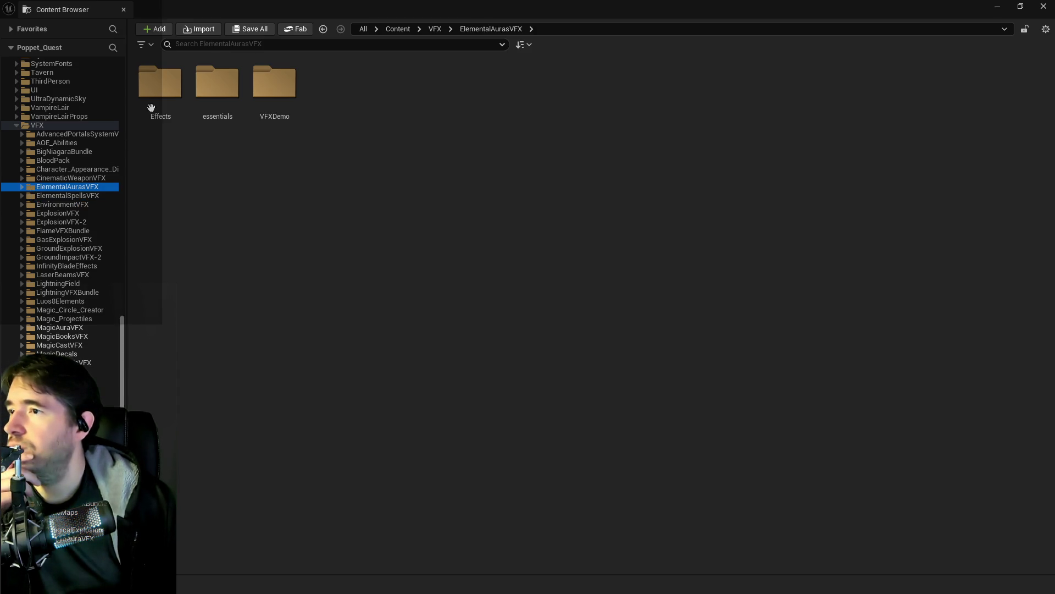
left_click(266, 91)
double_click(266, 91)
double_click(219, 94)
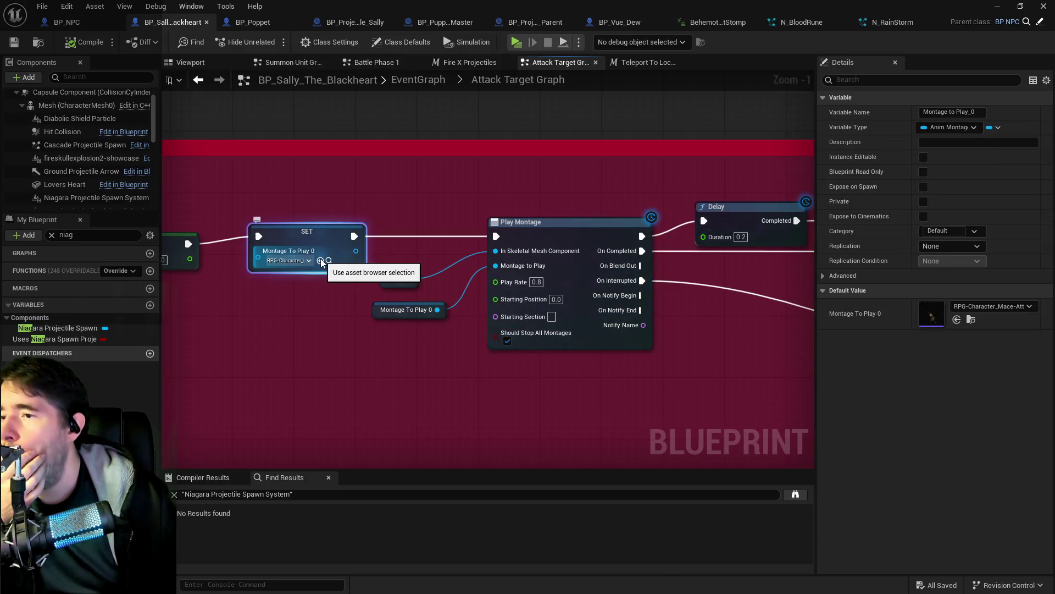
Look over the Attack Target Graph's sound, Branch, Has Tag, Launch and Delay nodes
mouse_move(322, 261)
left_mouse_down()
mouse_move(237, 299)
mouse_move(282, 207)
left_mouse_up()
mouse_move(397, 202)
left_mouse_down()
mouse_move(319, 287)
mouse_move(476, 310)
mouse_move(341, 299)
left_mouse_up()
scroll(385, 297, "down", 3)
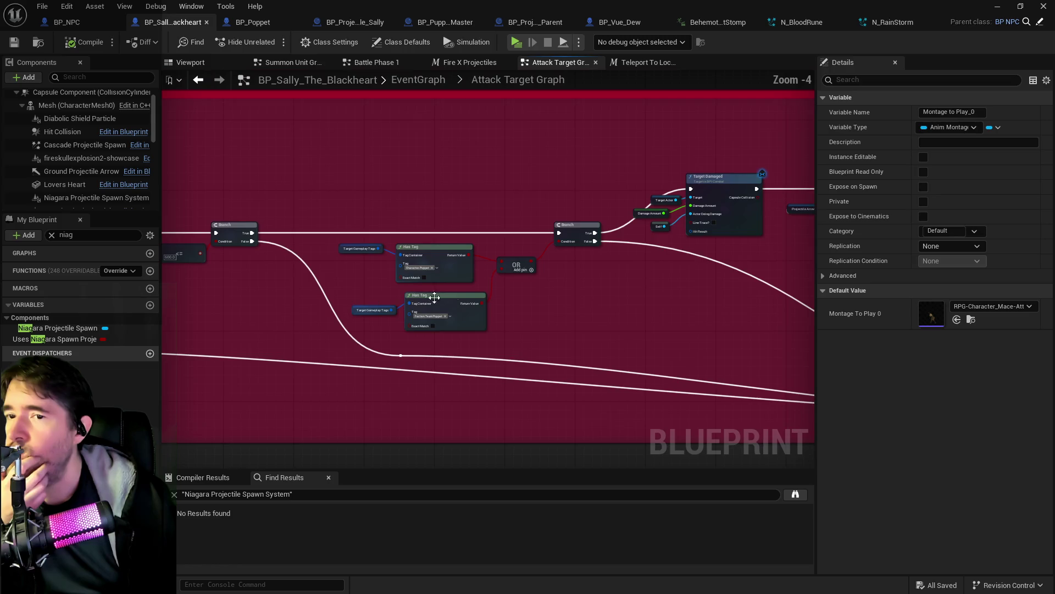
left_click_drag(431, 297, 273, 286)
mouse_move(447, 262)
left_mouse_down()
mouse_move(196, 263)
mouse_move(207, 242)
mouse_move(157, 189)
mouse_move(429, 255)
mouse_move(633, 269)
left_mouse_up()
scroll(43, 184, "down", 4)
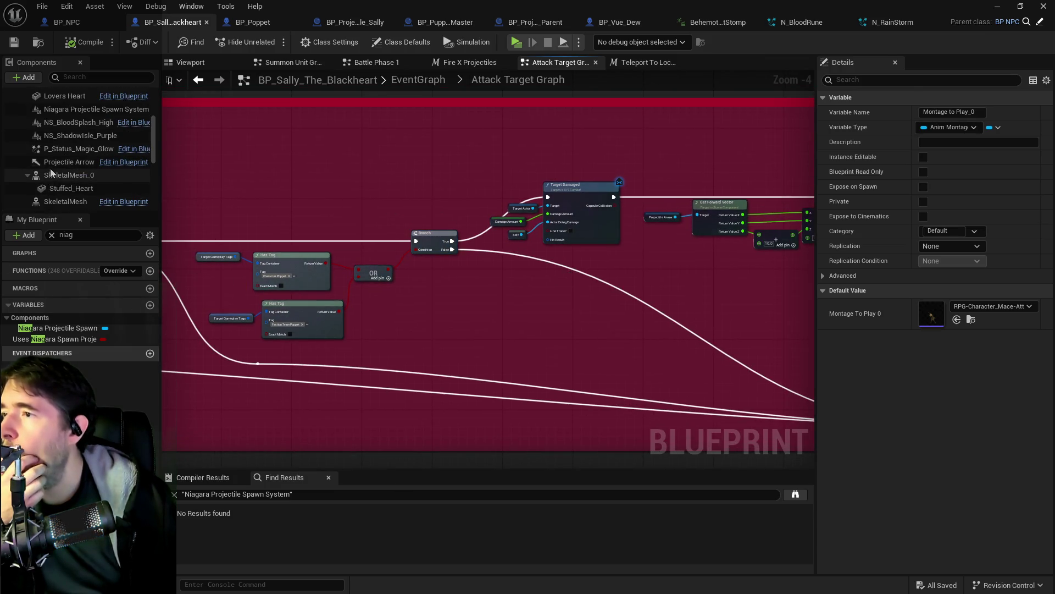
Rename the NS_ShadowIsle_Purple component to Niagara Stomp Particle
left_click(55, 136)
left_click(56, 136)
type("Niagara Stomp Particle")
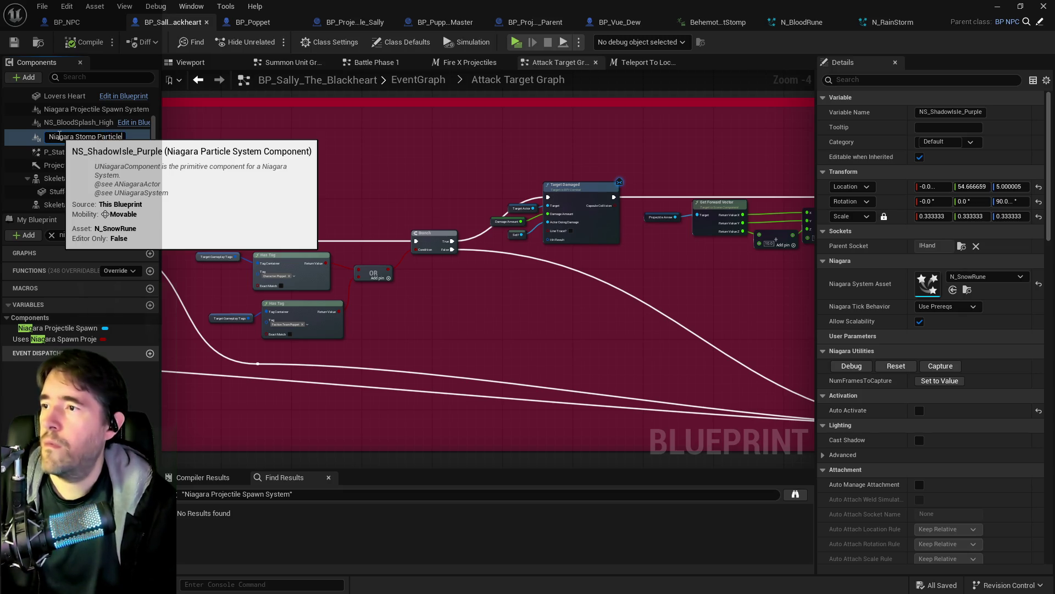
key("Return")
Set the component's Niagara System Asset to FireAura2 and compile the blueprint
left_click(953, 290)
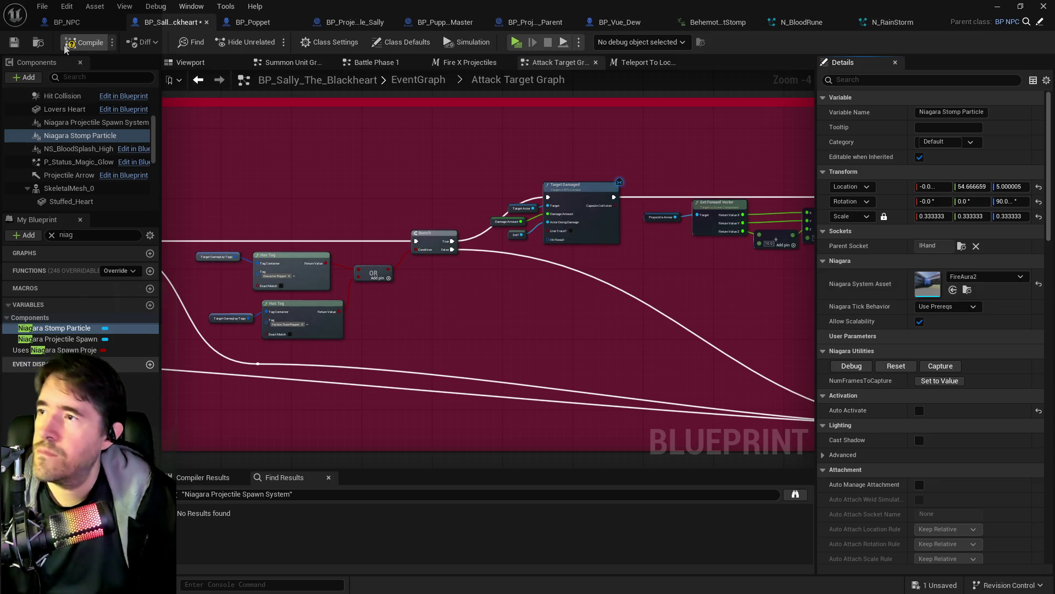
left_click(15, 43)
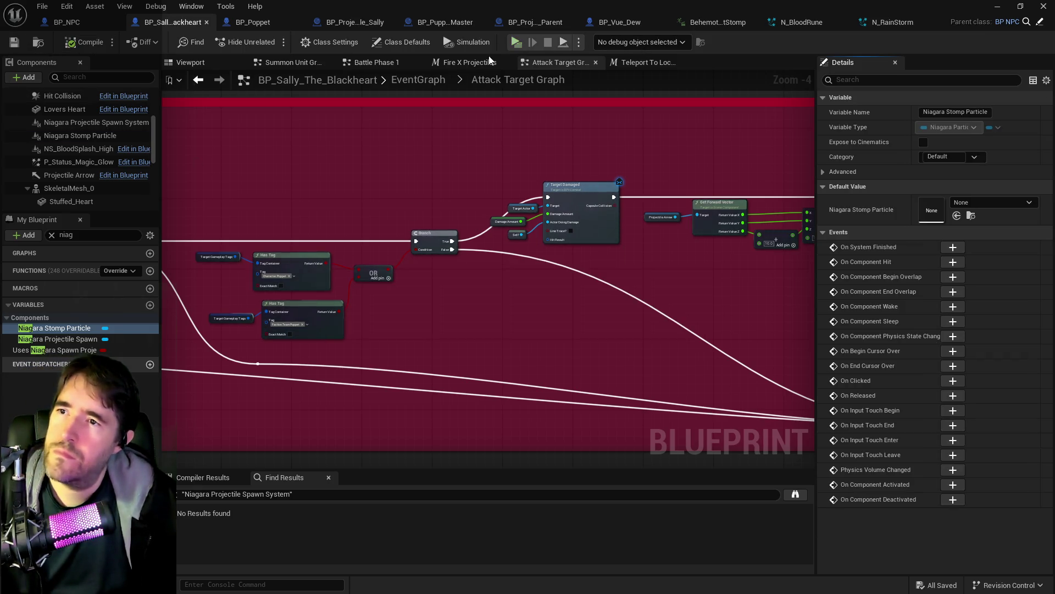
key("alt+Tab")
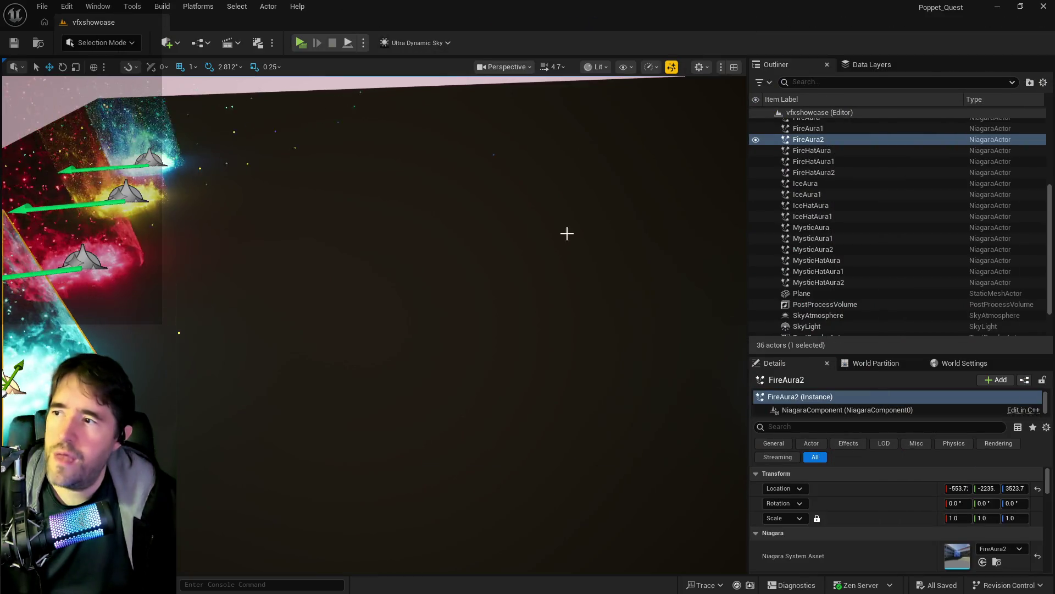
Reload the vfxshowcase level from File > Recent Levels
left_click(47, 5)
mouse_move(83, 84)
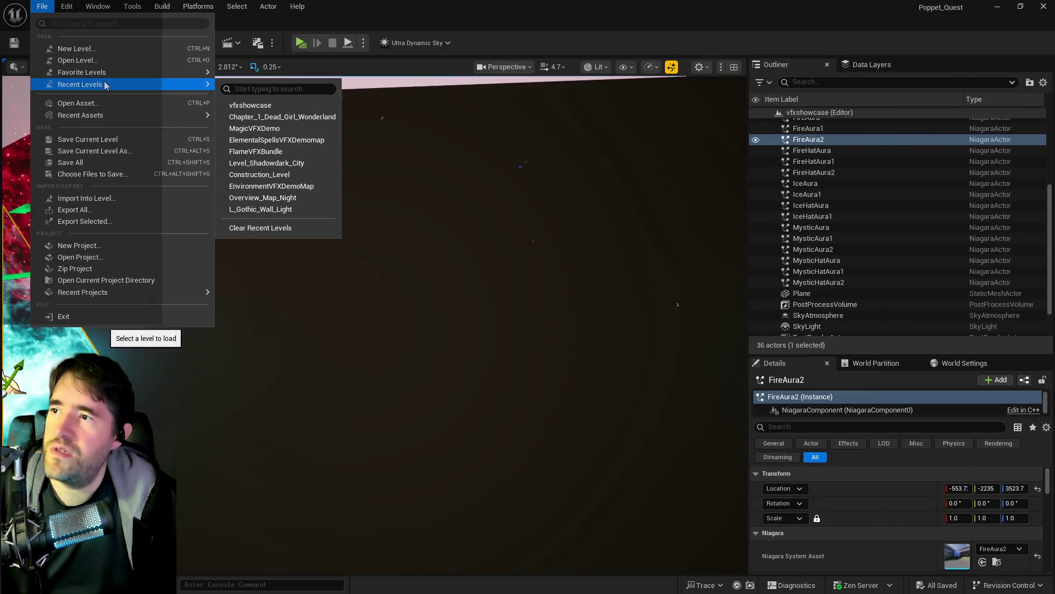
left_click(268, 104)
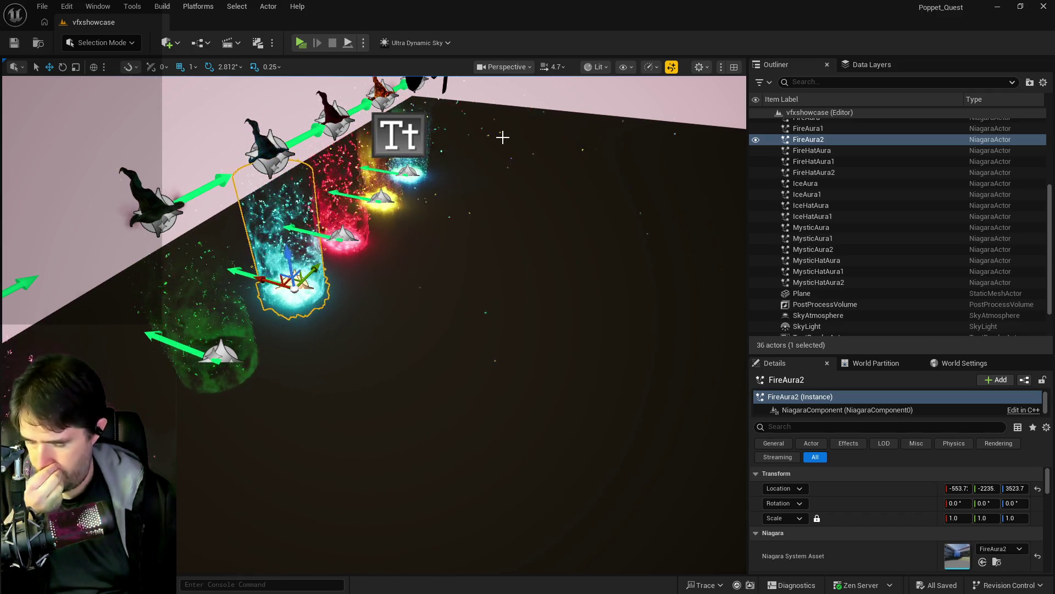
Reopen the recent levels list and close it without picking a level
left_click(43, 6)
mouse_move(165, 84)
left_click(260, 114)
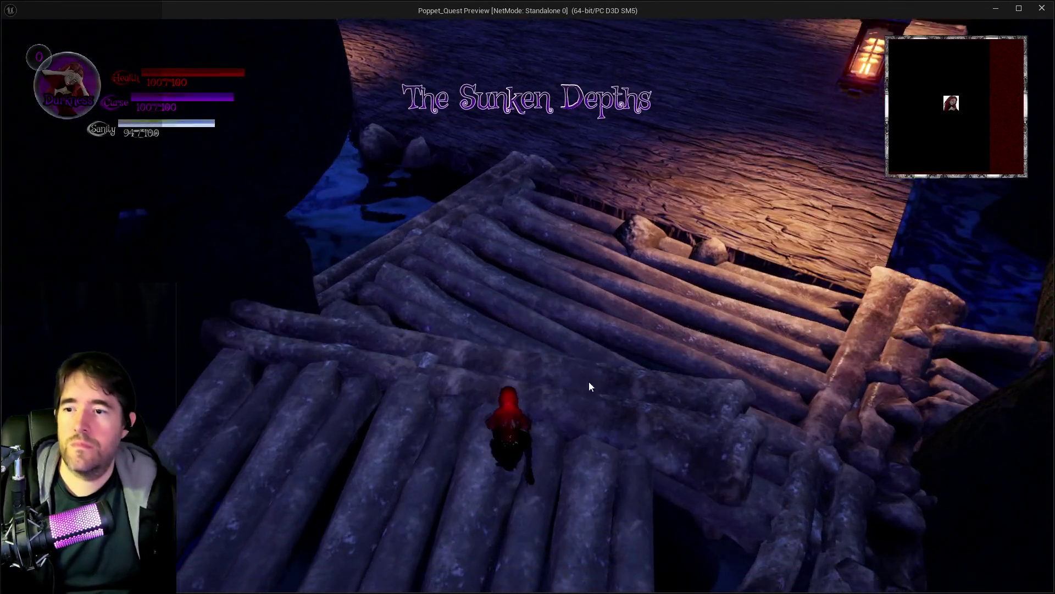
Switch to Light form and run past the pirate ship toward the wooden gate
left_click(590, 386)
key("s")
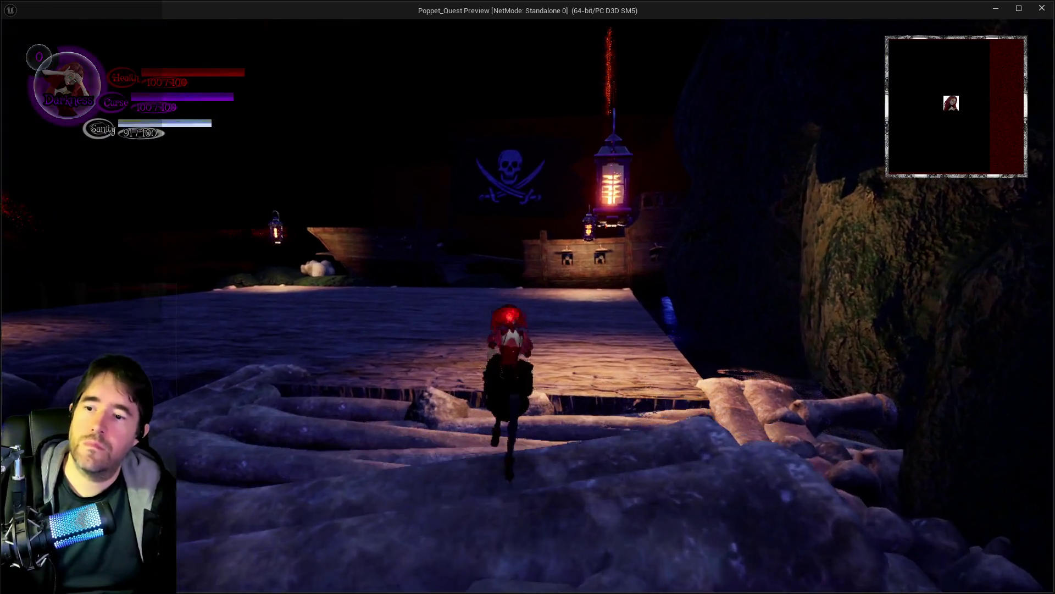
key("w")
key("q")
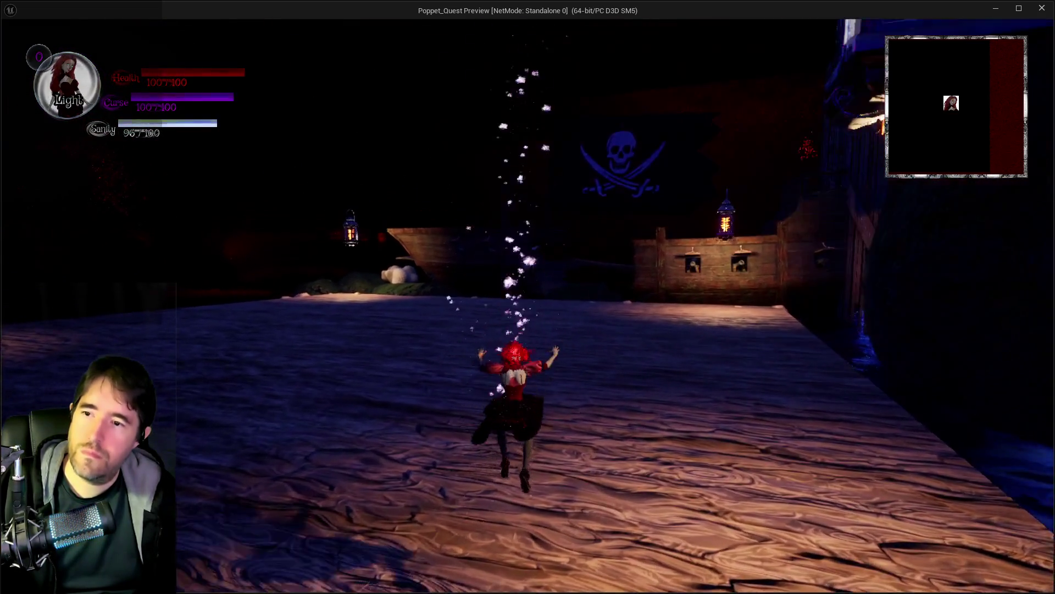
key("w")
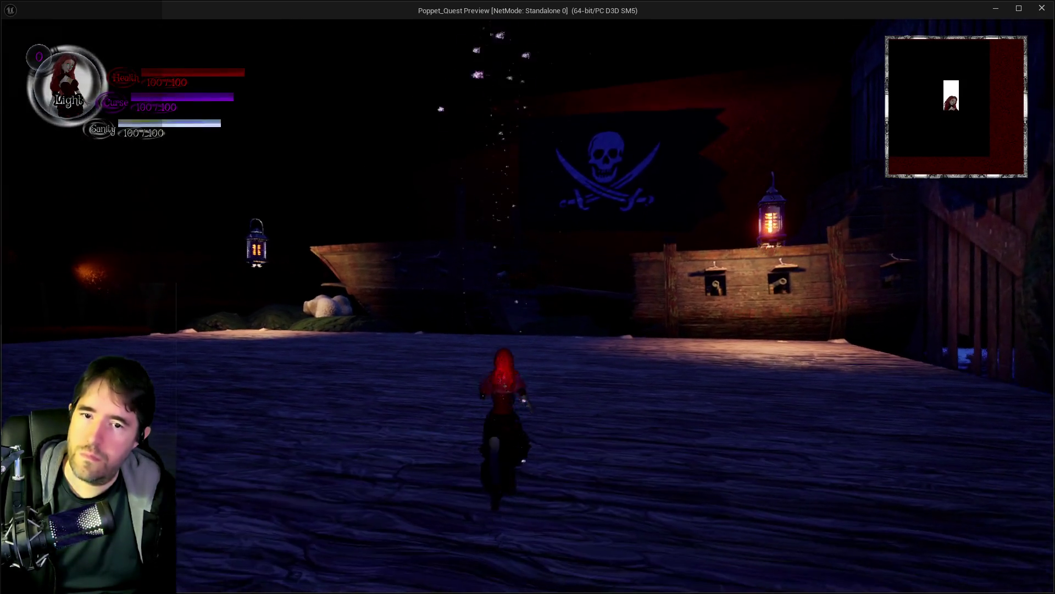
key("q")
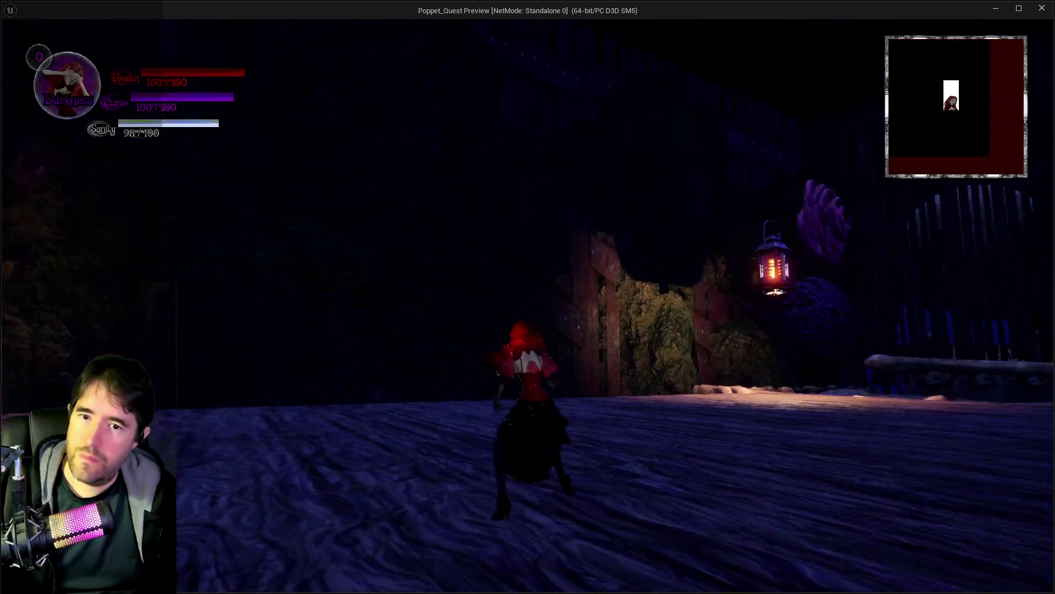
key("w")
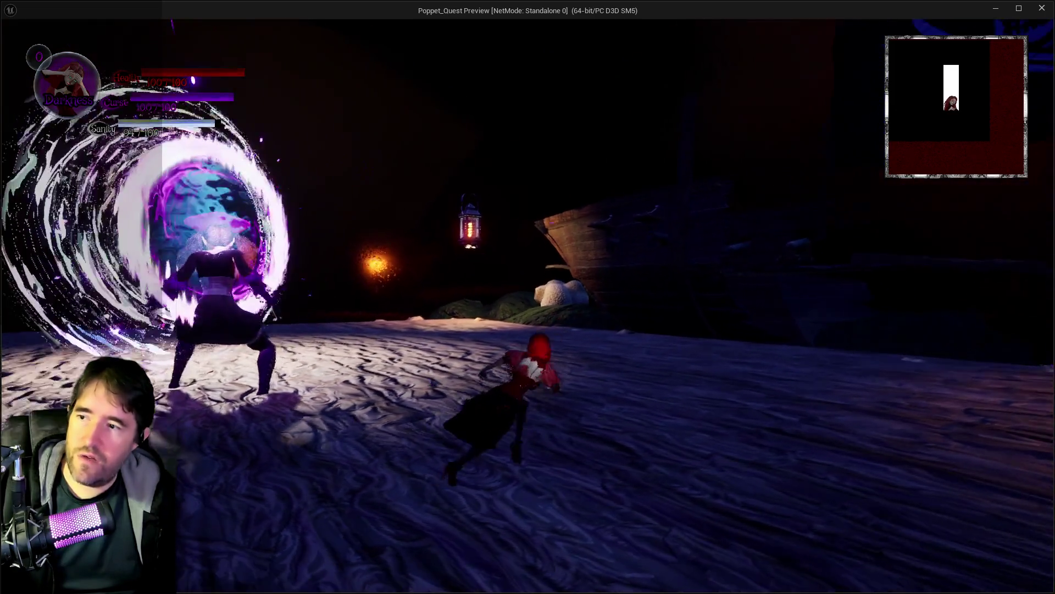
Fight Sally The Blackheart up close, dodging her slash and charge
key("w")
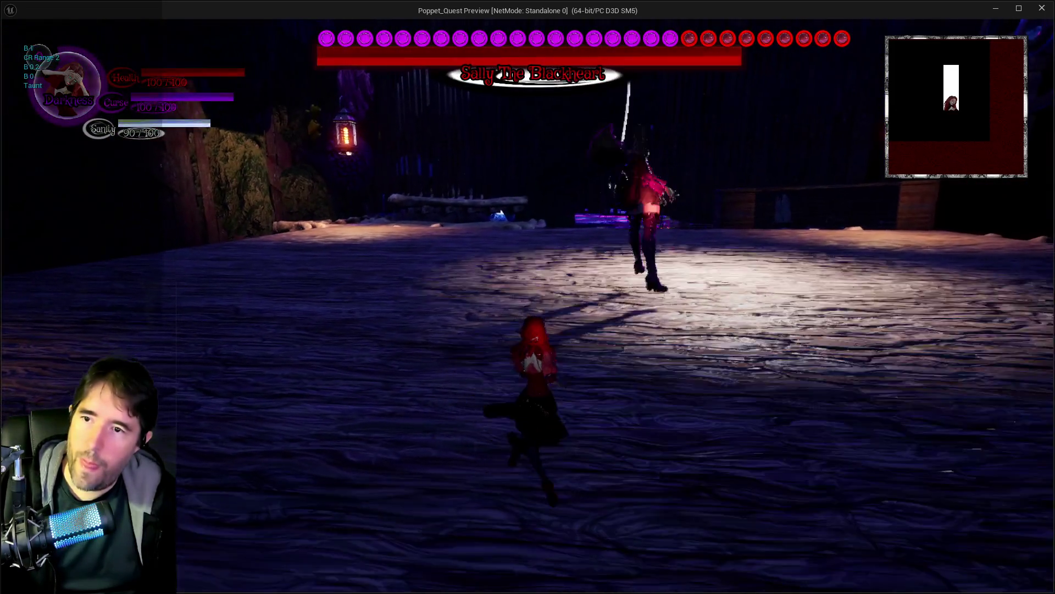
key("w")
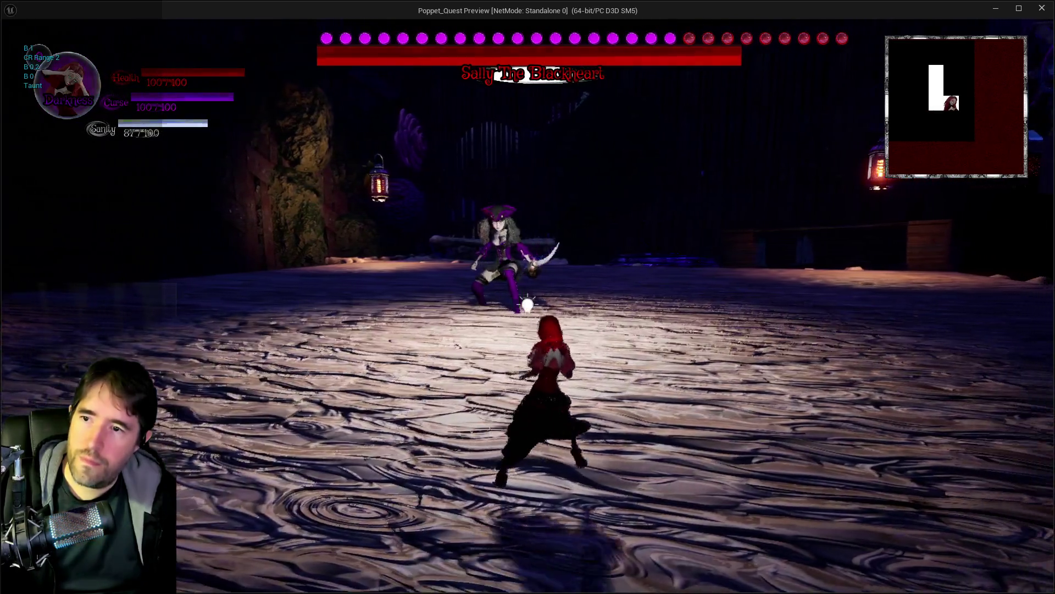
key("w")
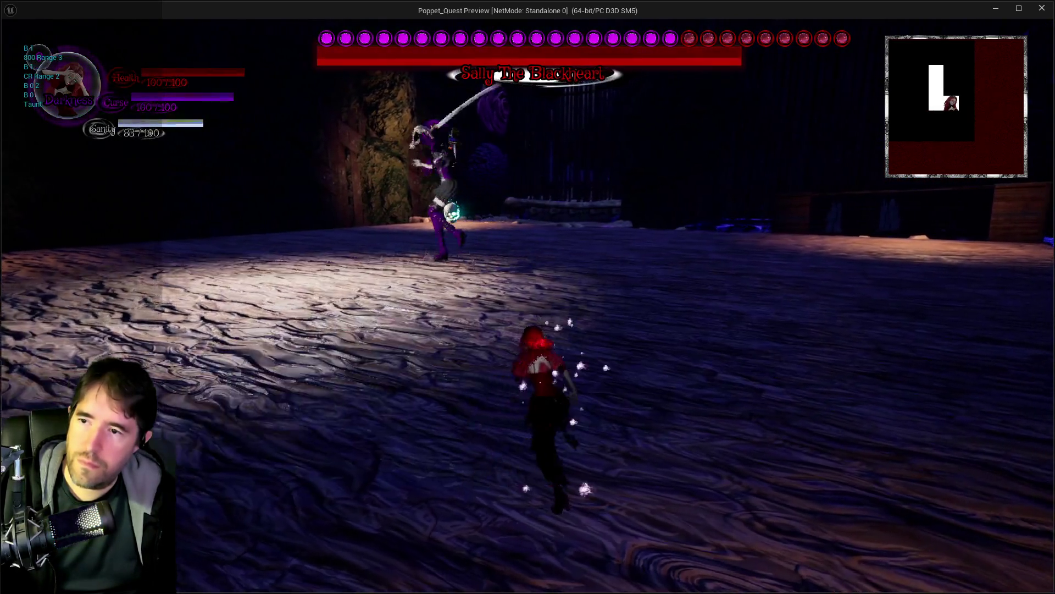
key("w")
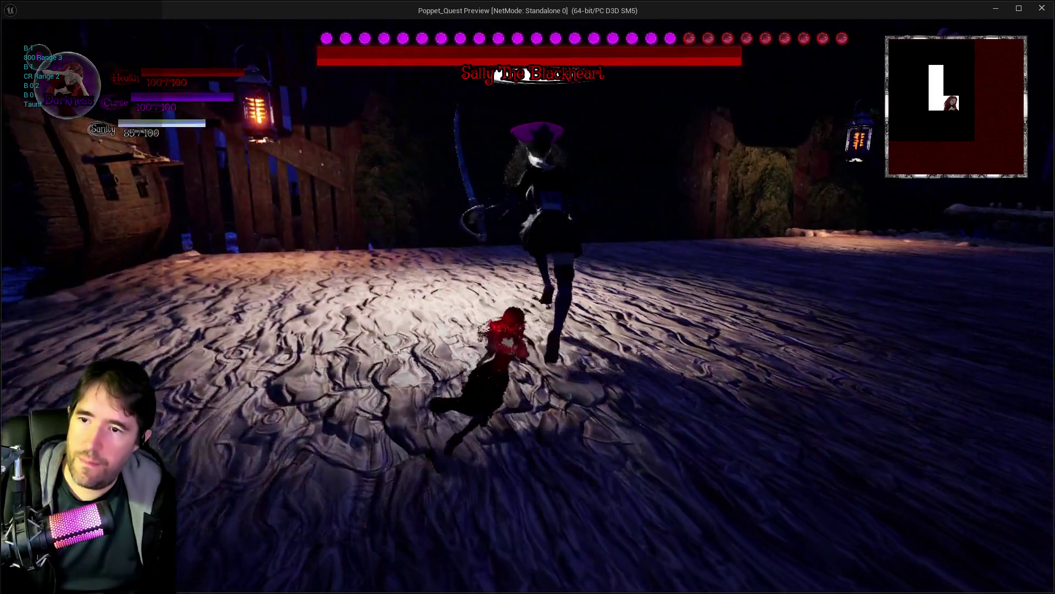
key("w")
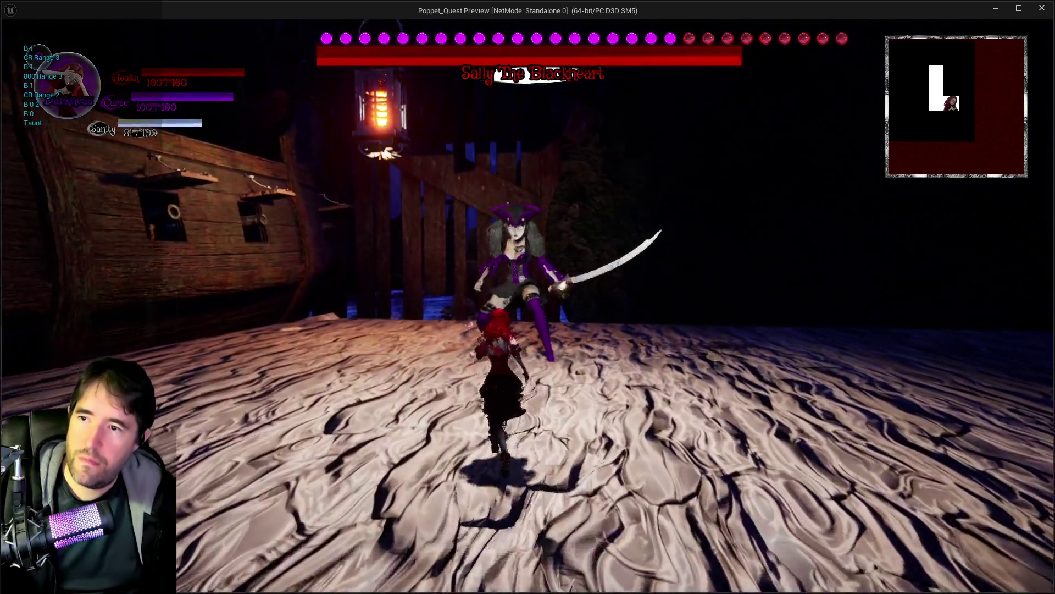
key("w")
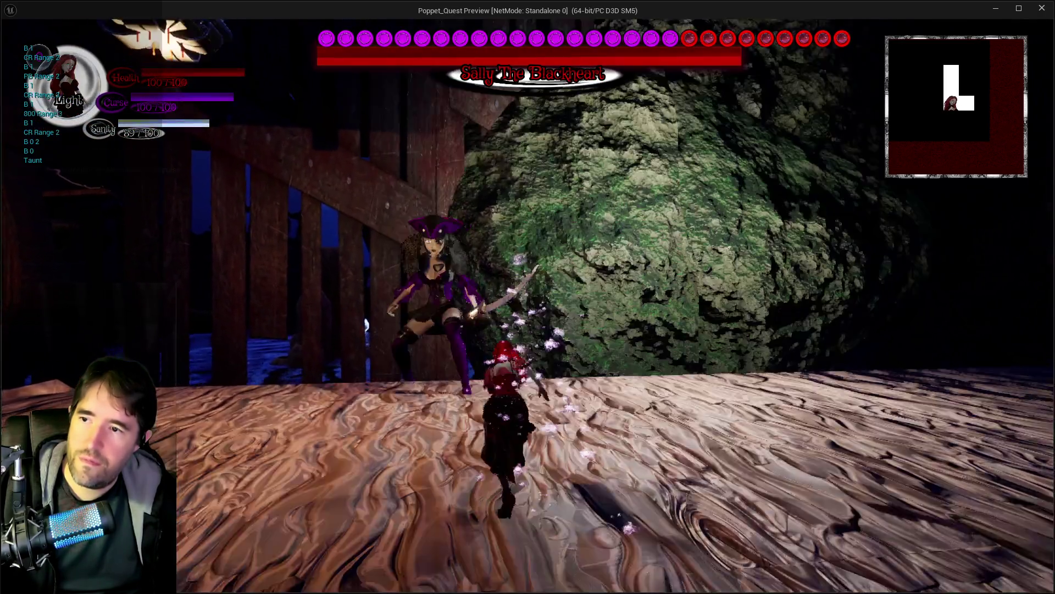
key("w")
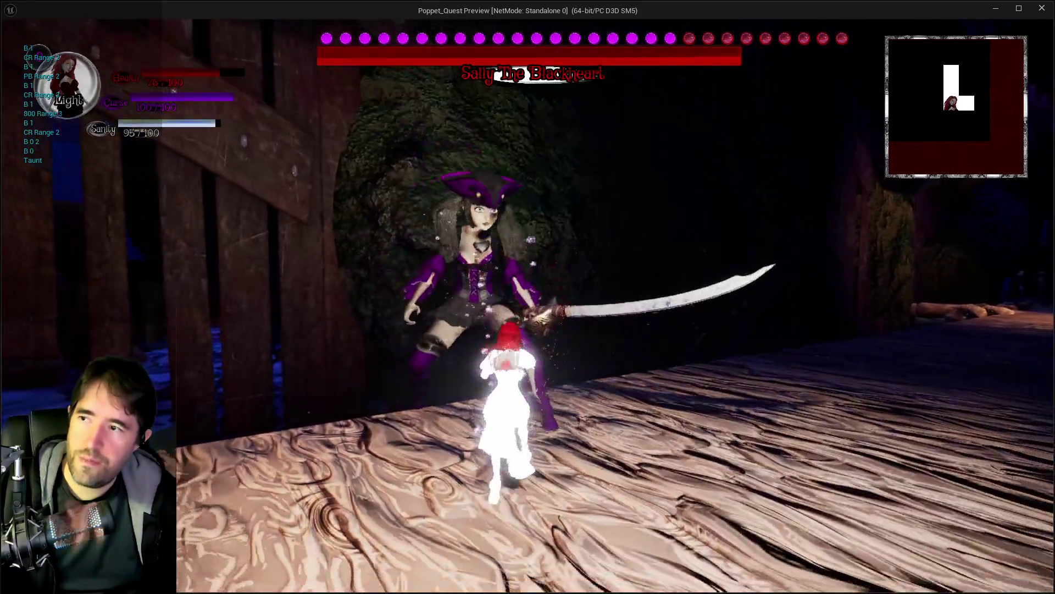
Pick a card from the mid-fight card menu, then end the standalone preview
key("Escape")
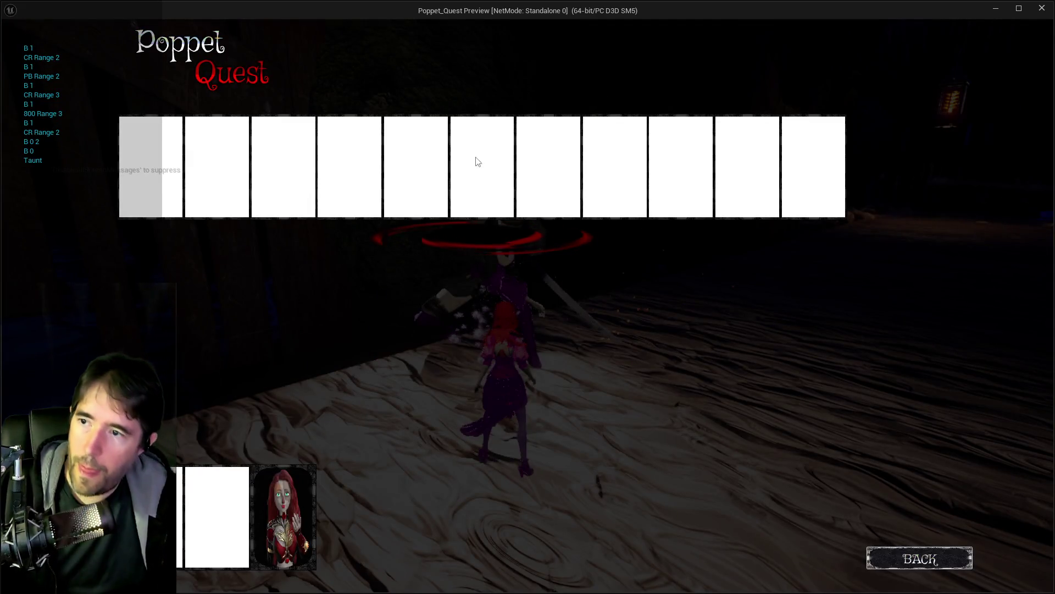
left_click(457, 127)
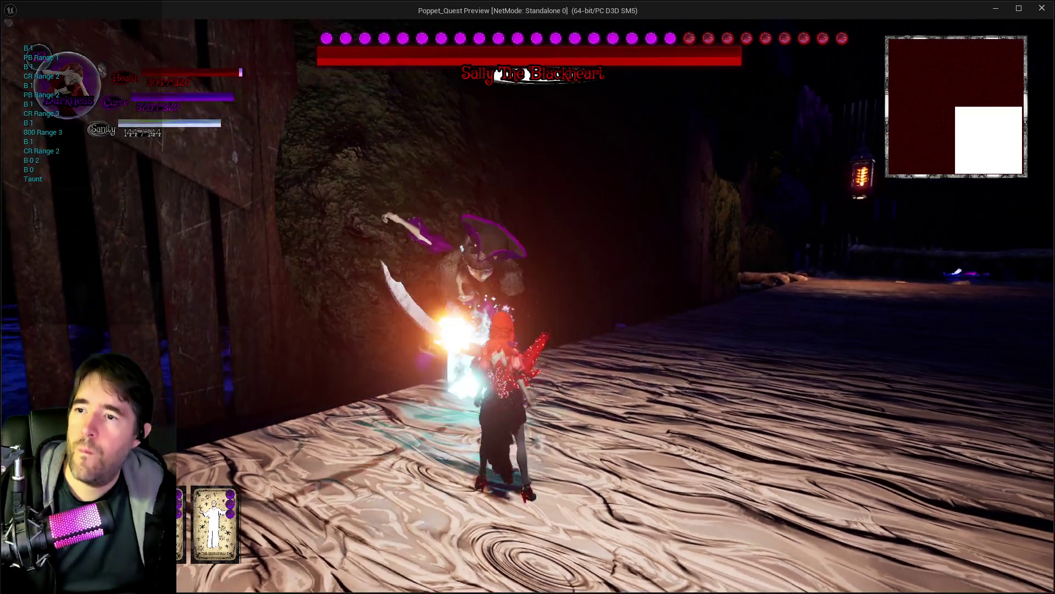
key("w")
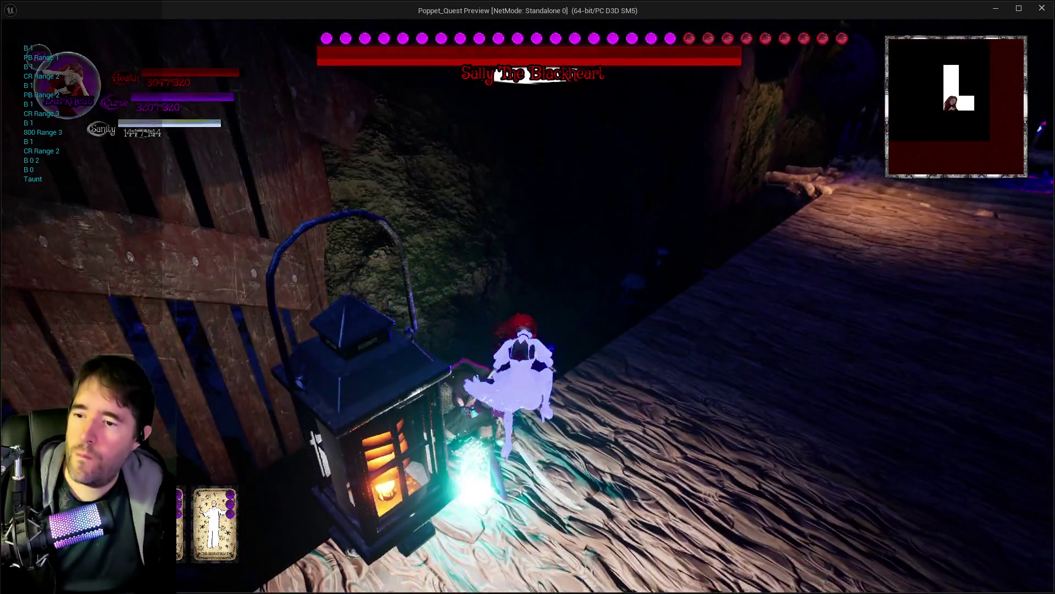
key("w")
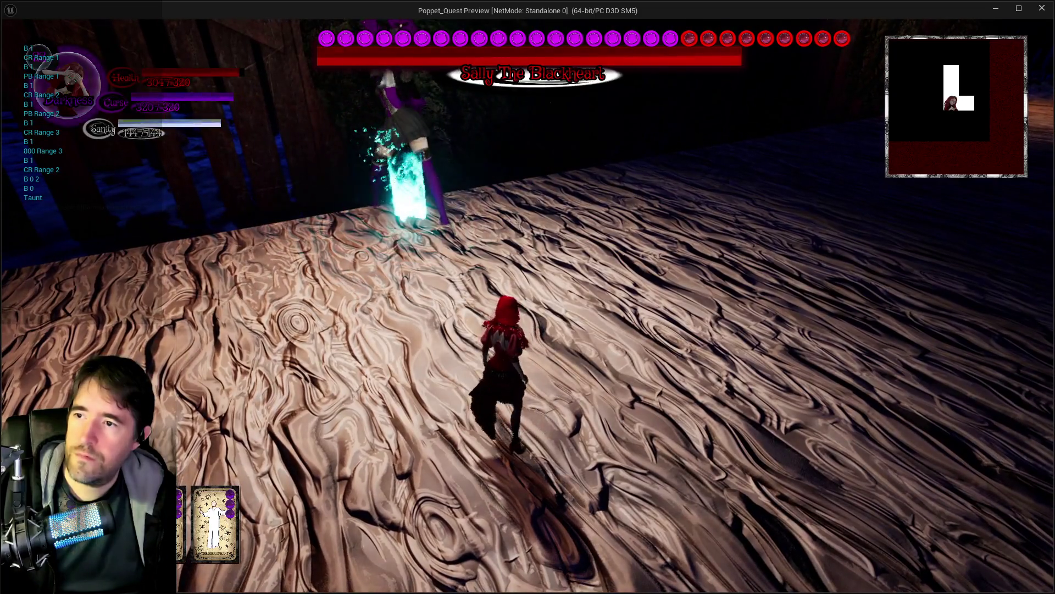
key("Escape")
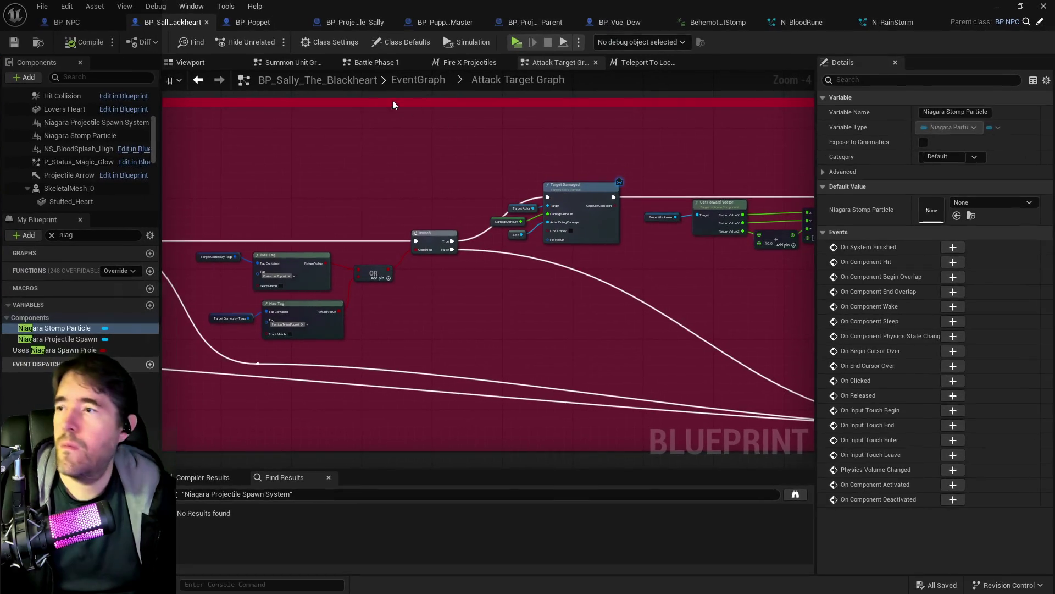
Select the Niagara Stomp Particle effect in the viewport and set its scale to 3
left_click(79, 136)
left_click(190, 62)
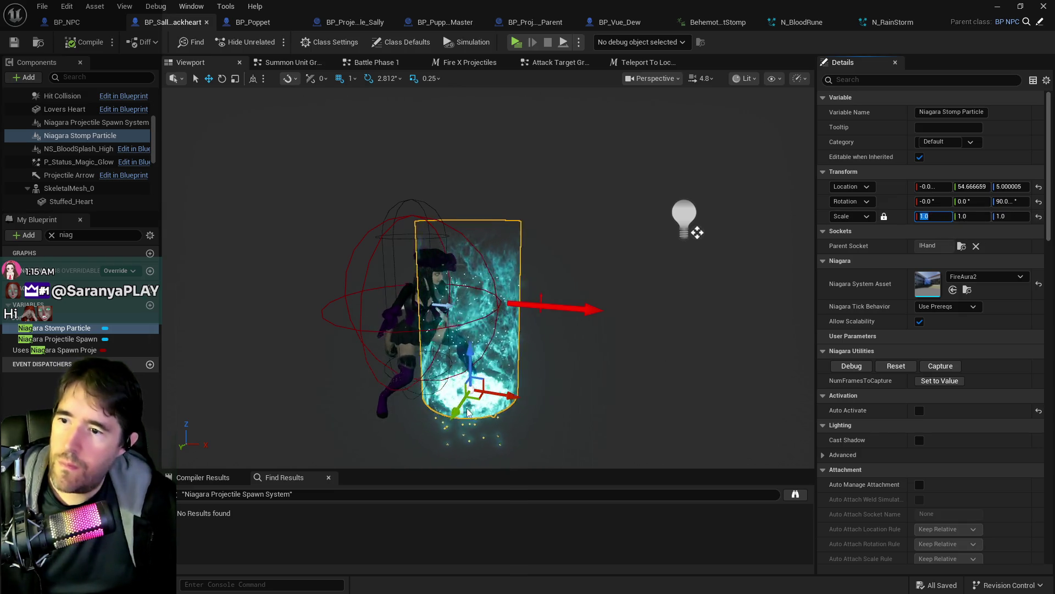
left_click(444, 387)
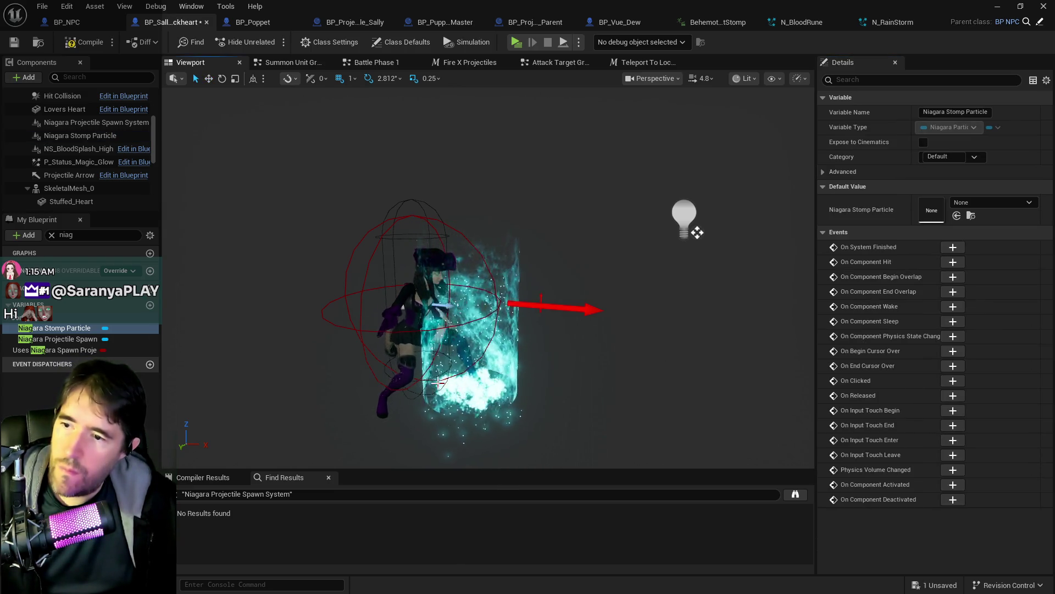
left_click(465, 379)
type("3")
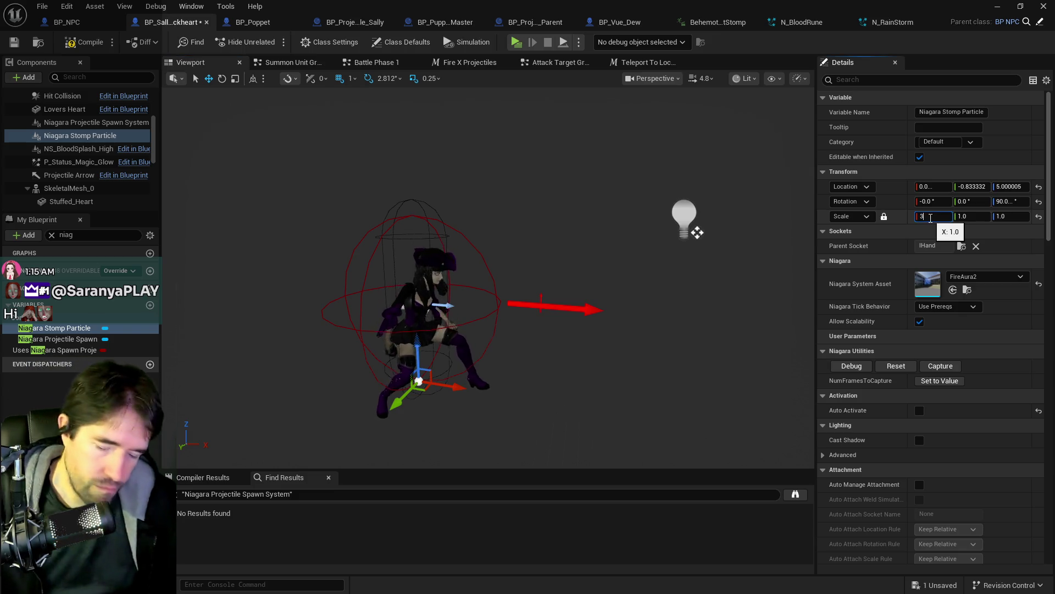
key("Return")
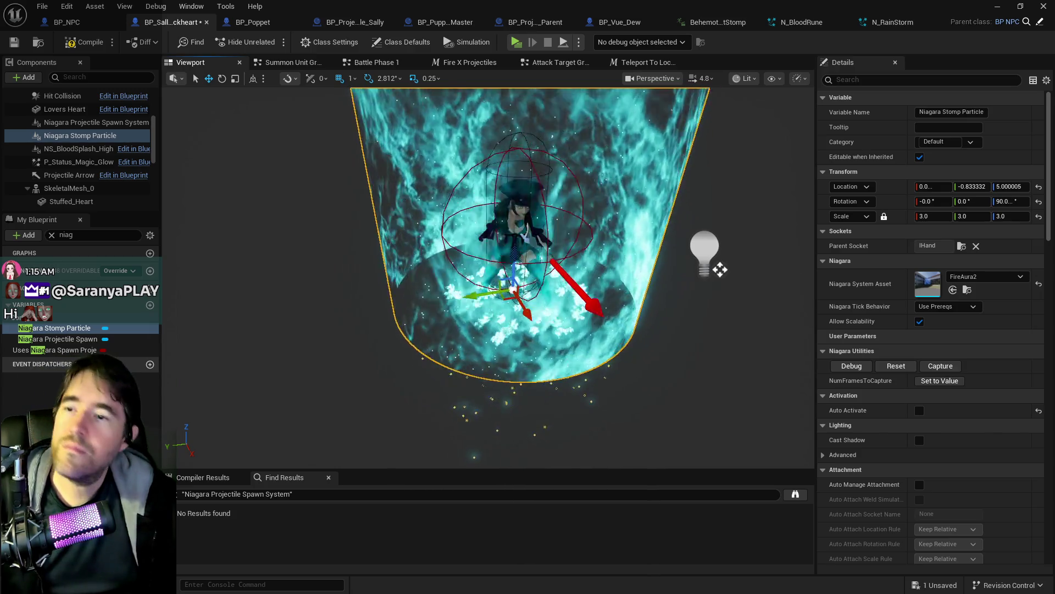
Raise the stomp particle's uniform scale to 4.0 and locate its FireAura2 asset
mouse_move(720, 270)
left_mouse_down()
mouse_move(686, 279)
mouse_move(786, 234)
mouse_move(819, 238)
left_mouse_up()
left_click(952, 216)
type("4")
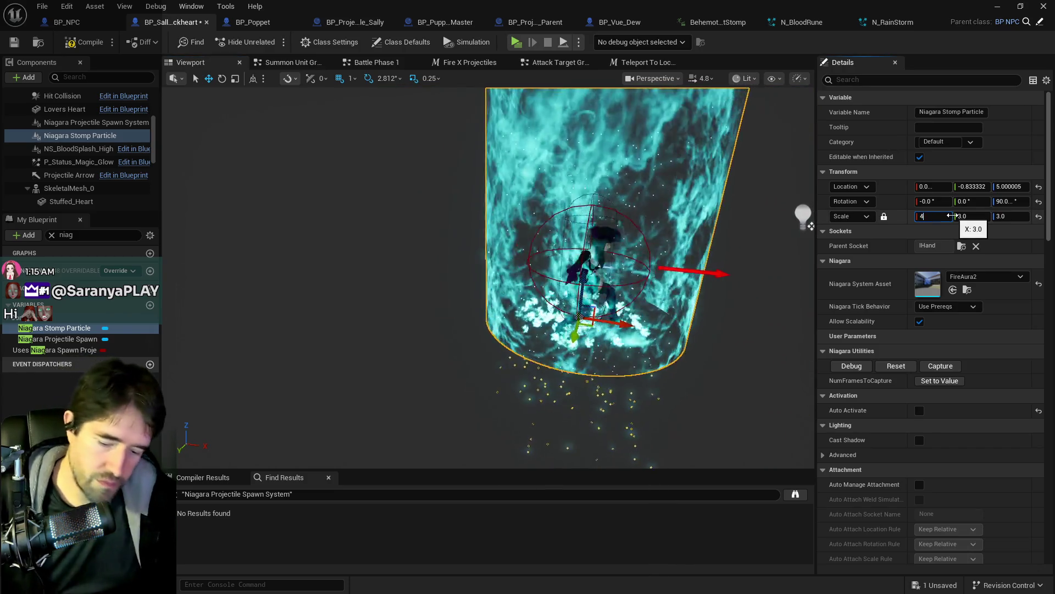
key("Return")
mouse_move(811, 226)
left_mouse_down()
mouse_move(813, 238)
mouse_move(638, 250)
mouse_move(639, 259)
left_mouse_up()
left_click(967, 289)
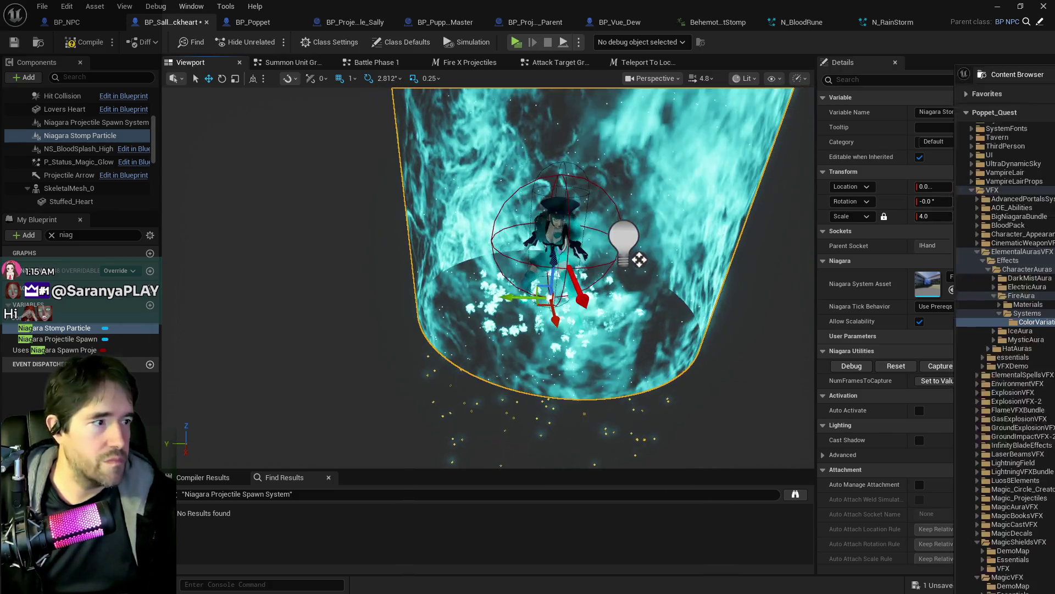
Filter the RPG animations folder by 'cast', scroll the results, then return to the Blueprint editor
scroll(500, 308, "up", 15)
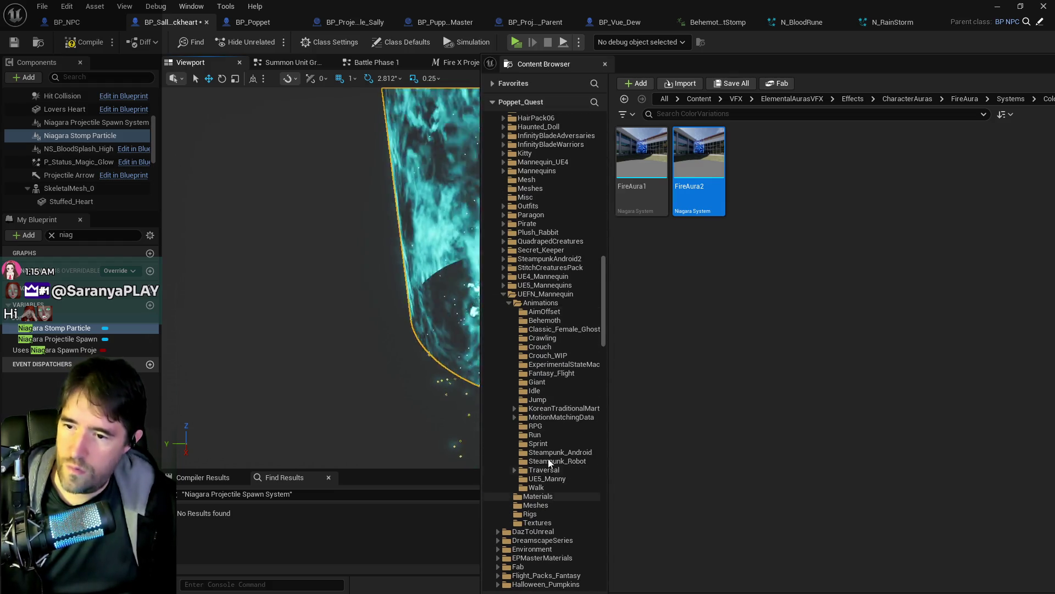
left_click(535, 425)
left_click(738, 100)
type("cast")
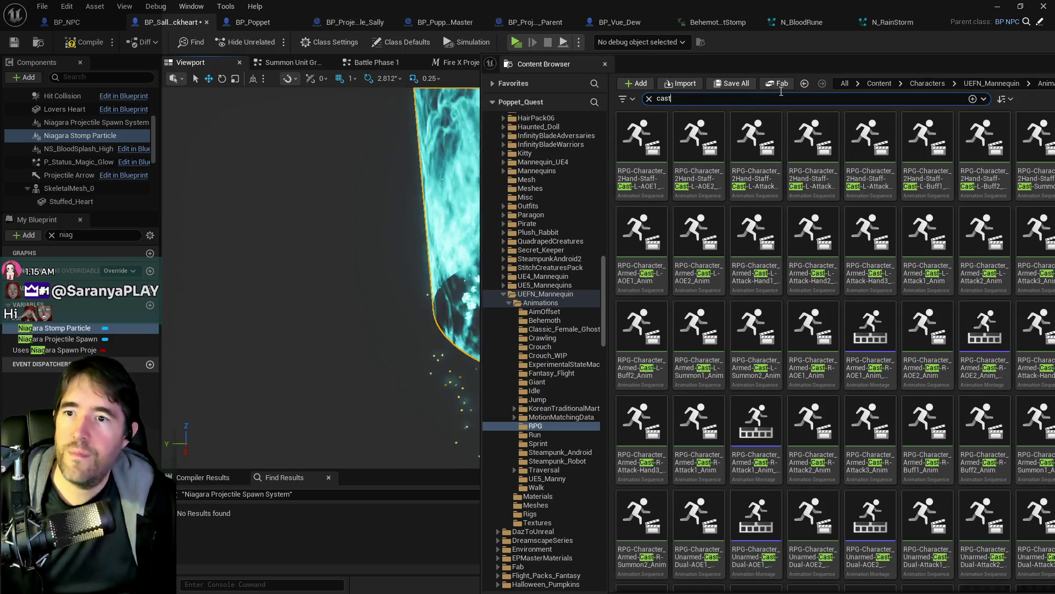
left_click_drag(813, 69, 610, 29)
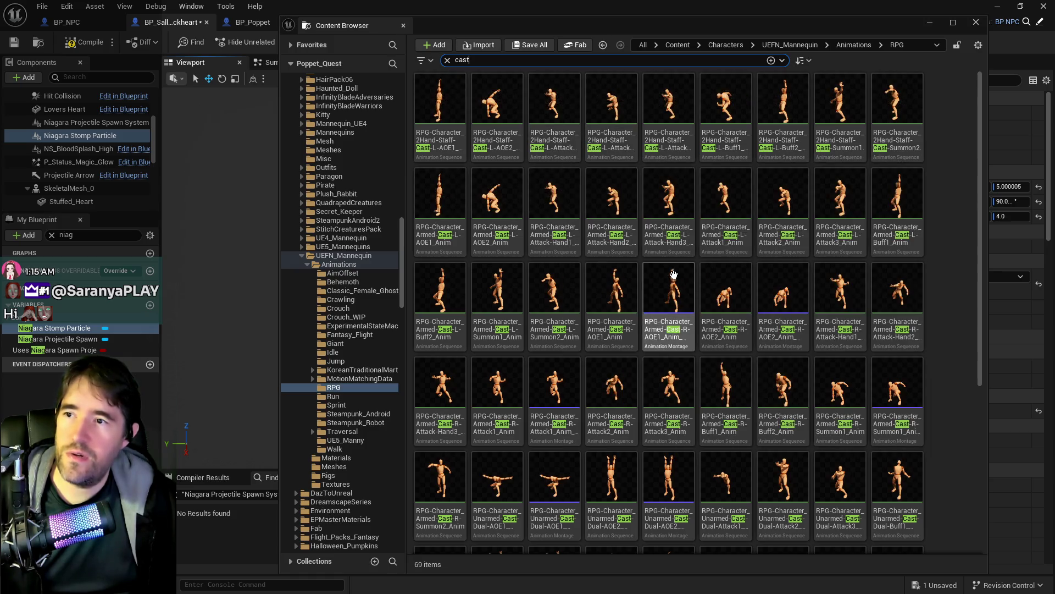
scroll(708, 428, "down", 2)
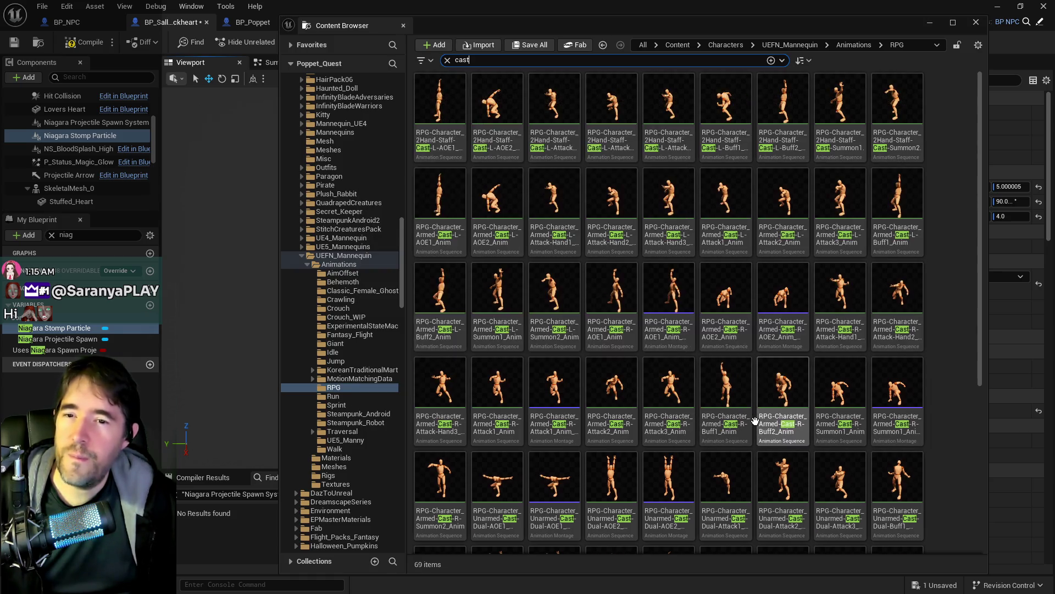
scroll(708, 432, "down", 2)
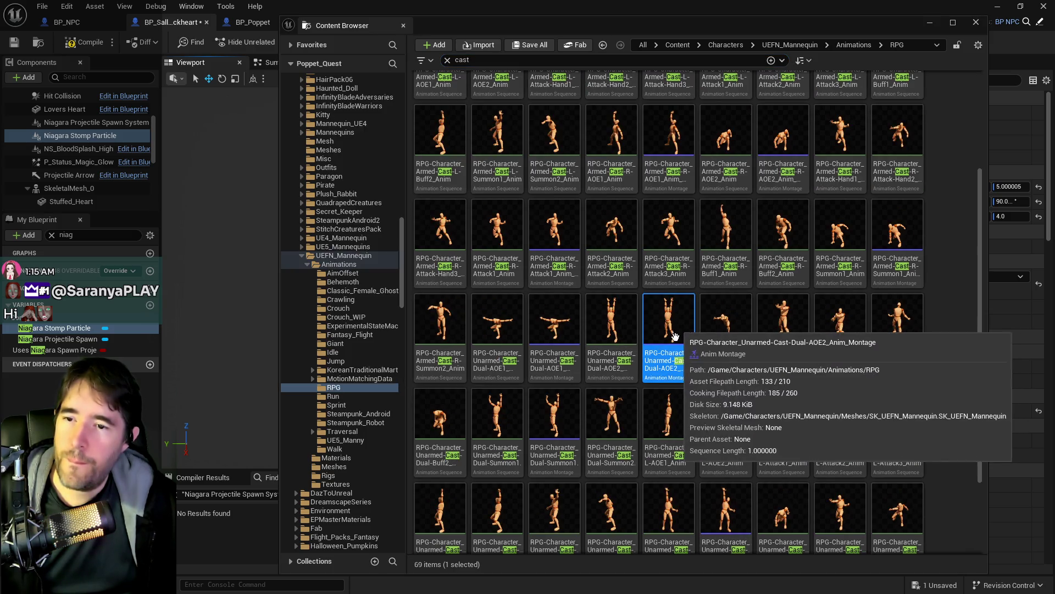
left_click(918, 492)
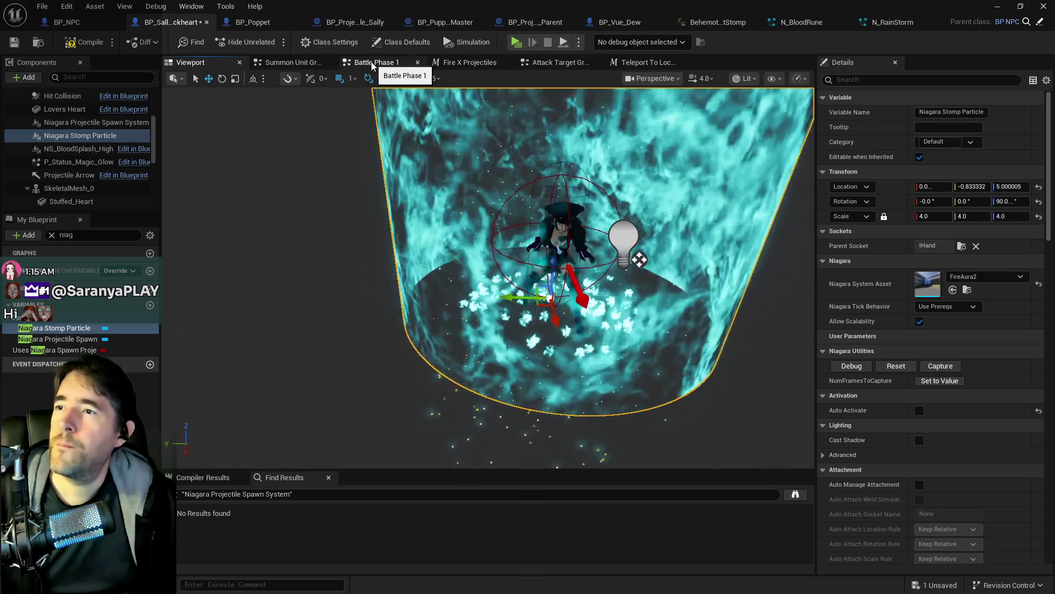
Inspect the SET Montage To Play and Play Montage nodes, then reopen the 'cast' animations browser
left_click(531, 64)
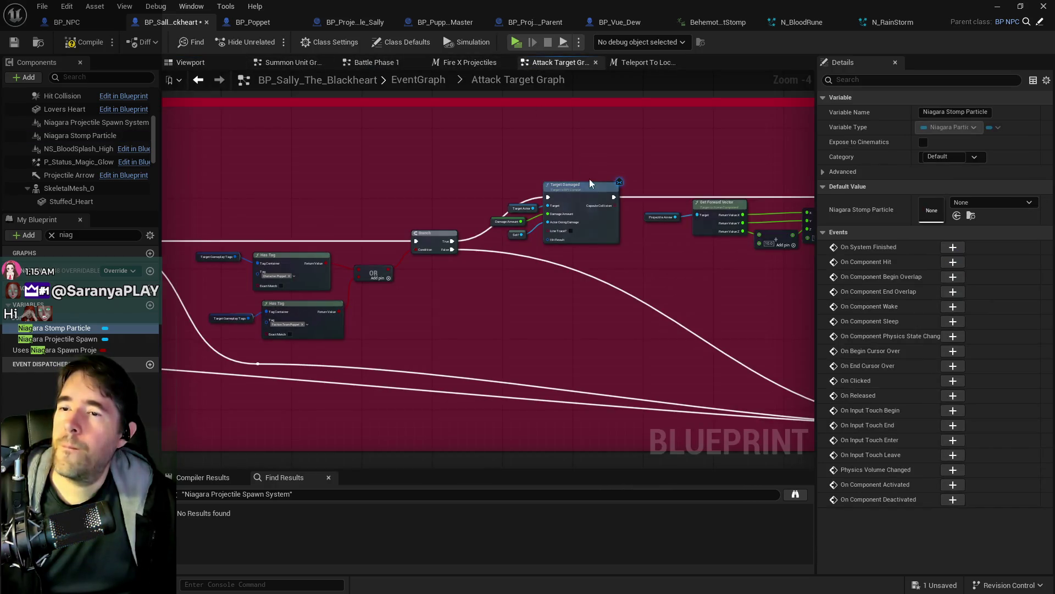
left_click_drag(226, 272, 727, 279)
scroll(448, 278, "up", 5)
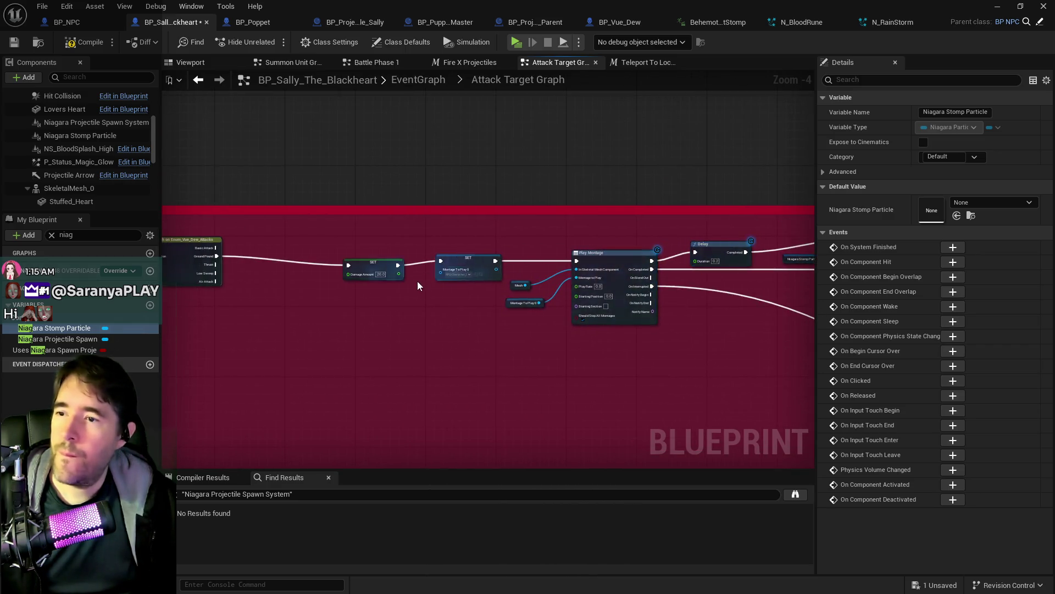
left_click(525, 266)
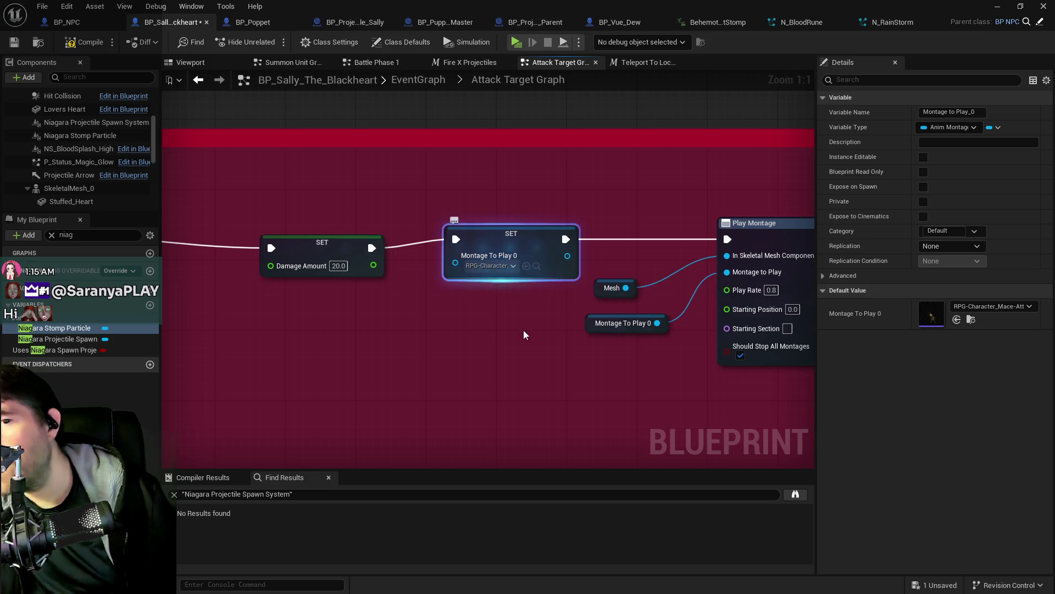
left_click_drag(523, 332, 243, 342)
left_click_drag(459, 344, 294, 344)
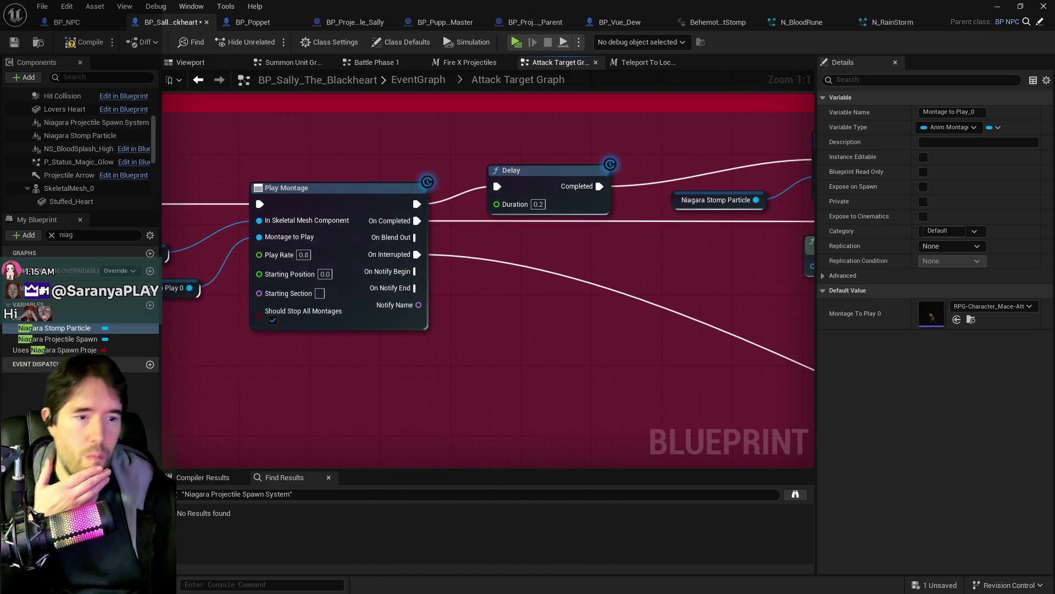
key("ctrl+space")
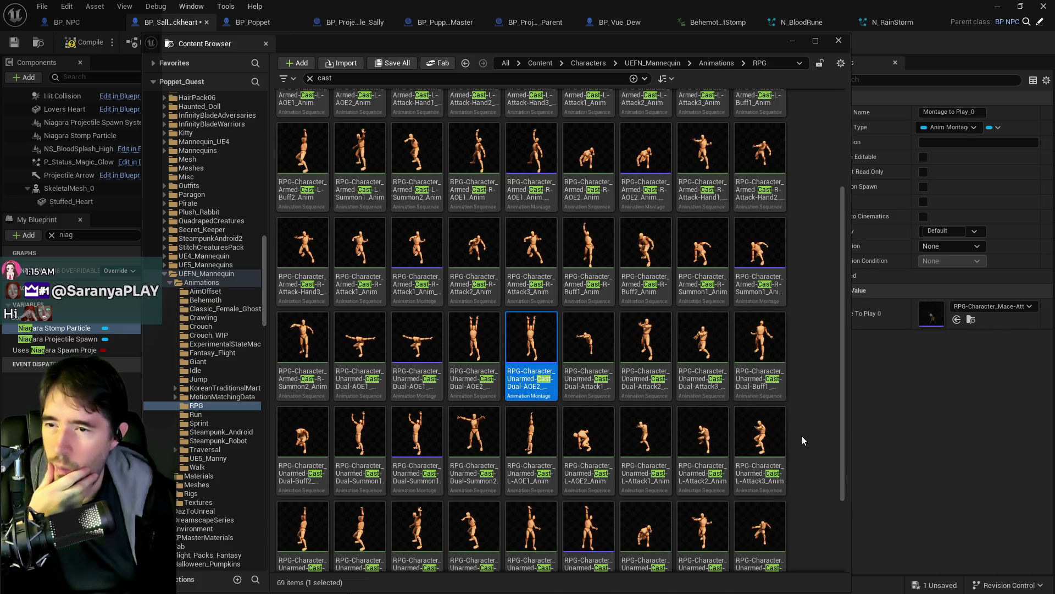
Select the Unarmed Cast R-Attack1 animation among the 'cast' results
scroll(802, 447, "down", 2)
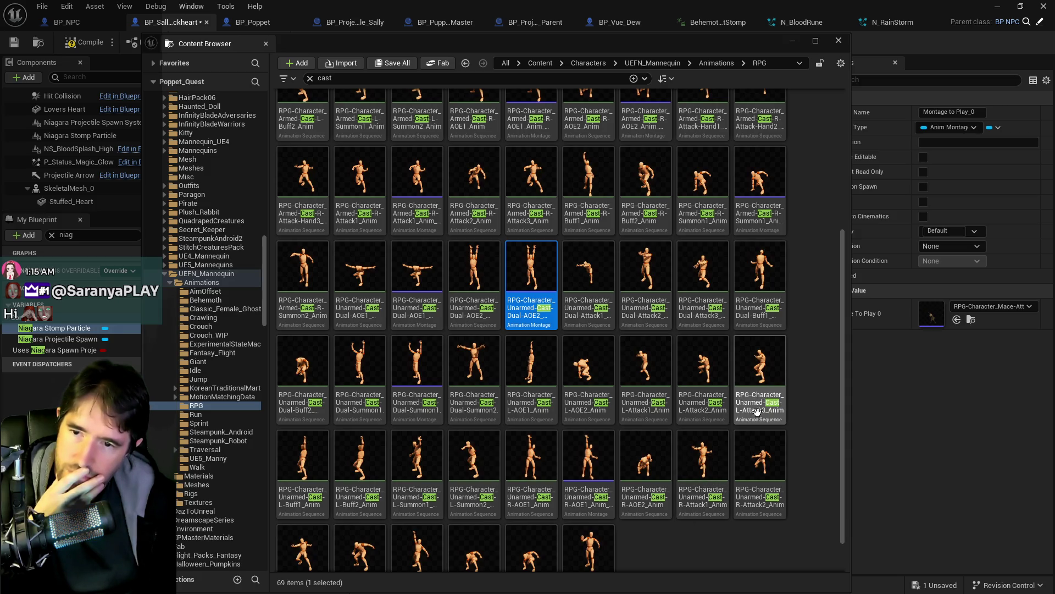
scroll(619, 466, "down", 1)
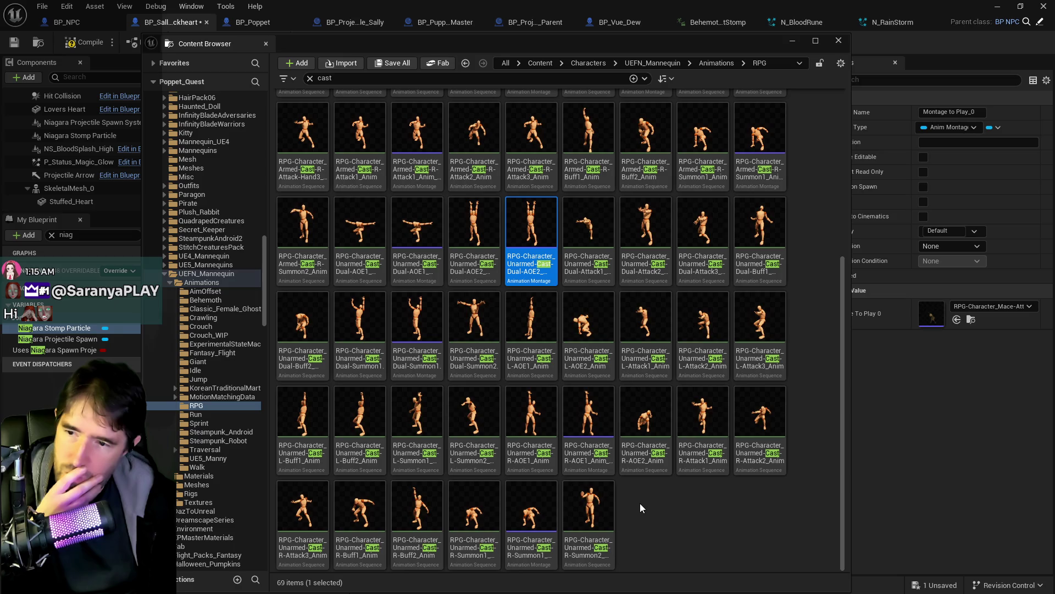
left_click(761, 423)
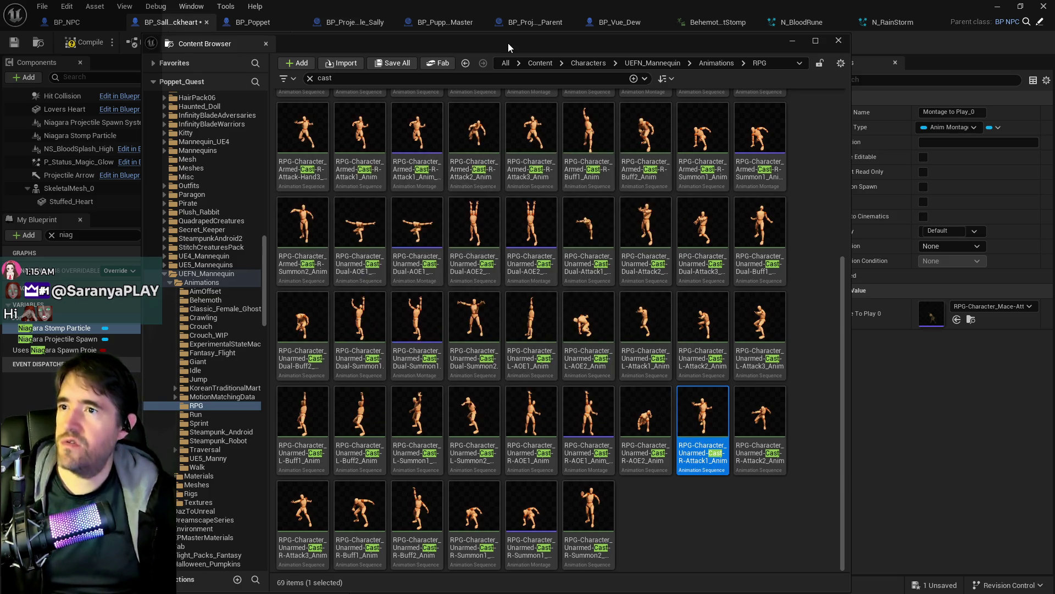
left_click(511, 25)
left_click(189, 62)
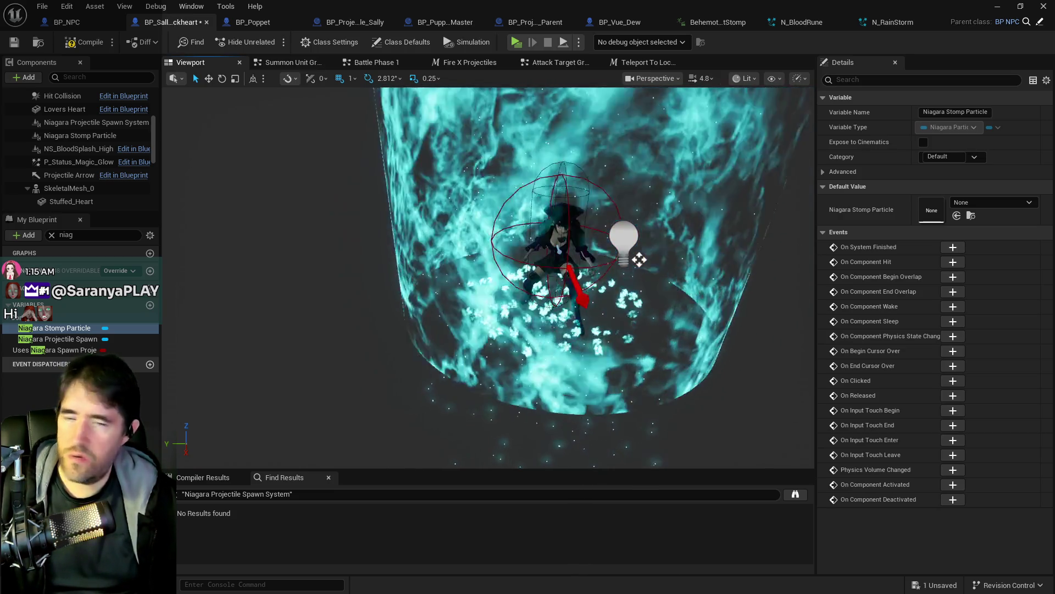
key("ctrl+space")
mouse_move(832, 119)
left_mouse_down()
mouse_move(203, 83)
mouse_move(252, 75)
left_mouse_up()
Create an AnimMontage from Unarmed Cast R-Attack1 and save it with the blueprint
mouse_move(592, 493)
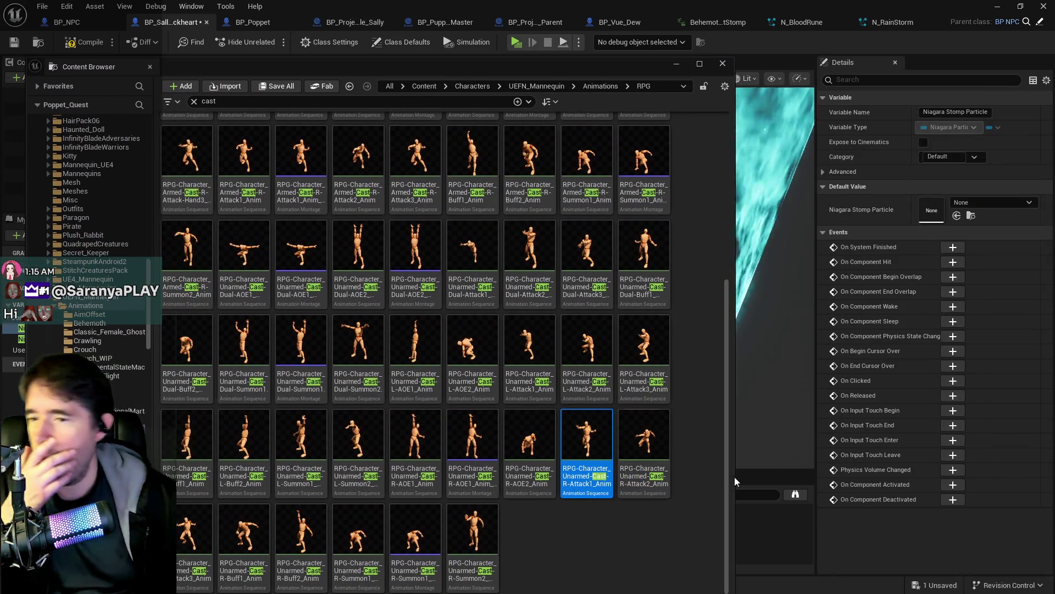
right_click(597, 438)
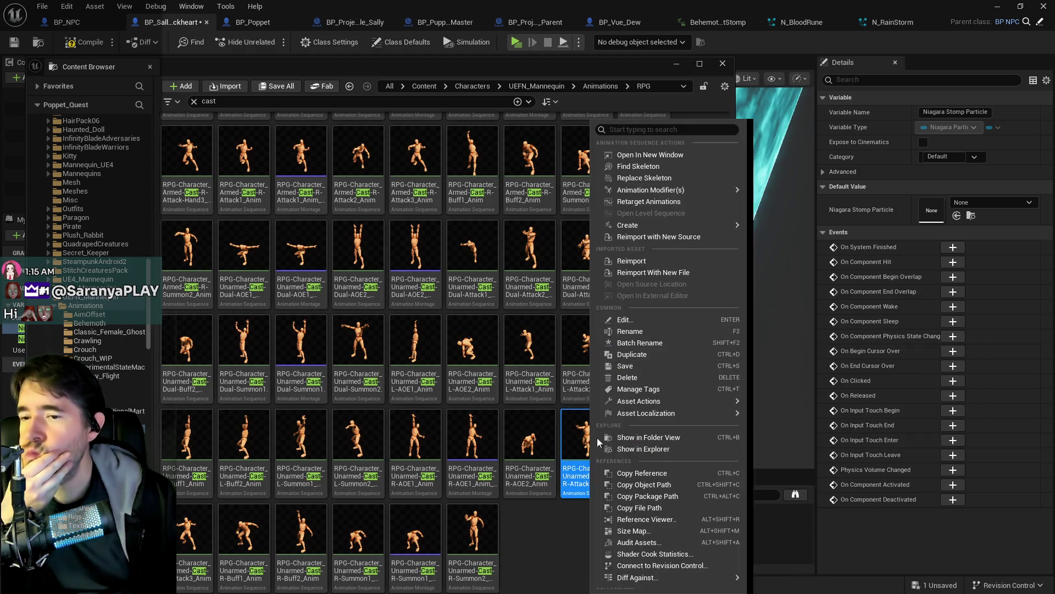
mouse_move(672, 222)
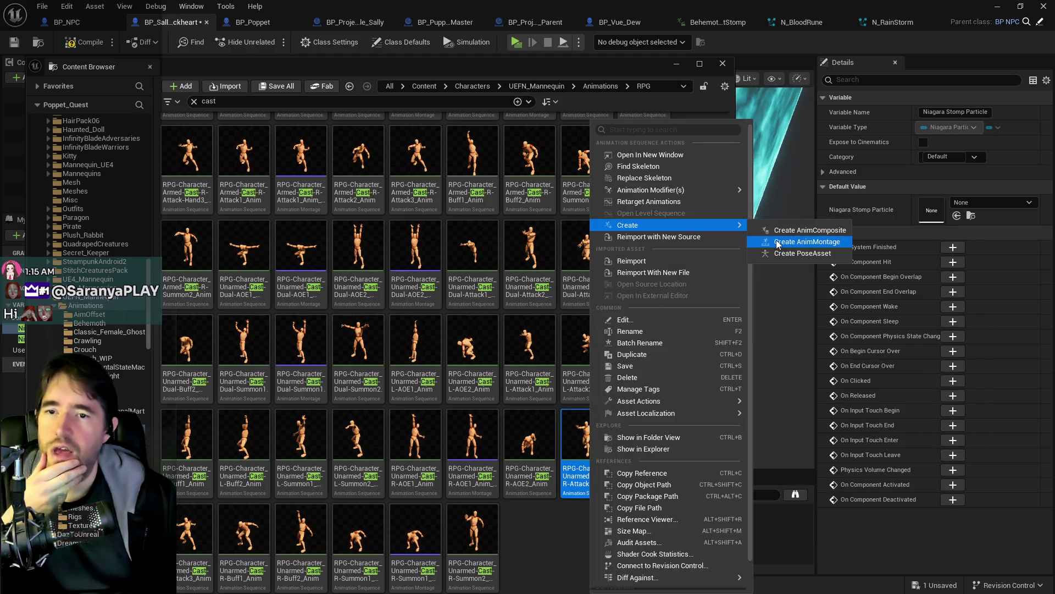
left_click(779, 243)
left_click(258, 88)
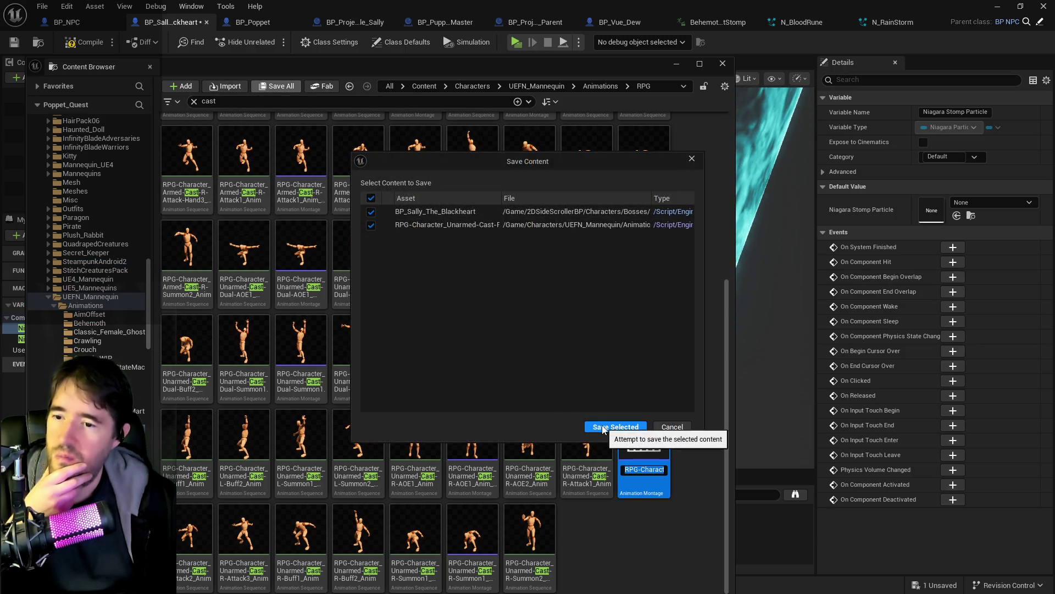
left_click(603, 427)
left_click_drag(420, 58, 1054, 60)
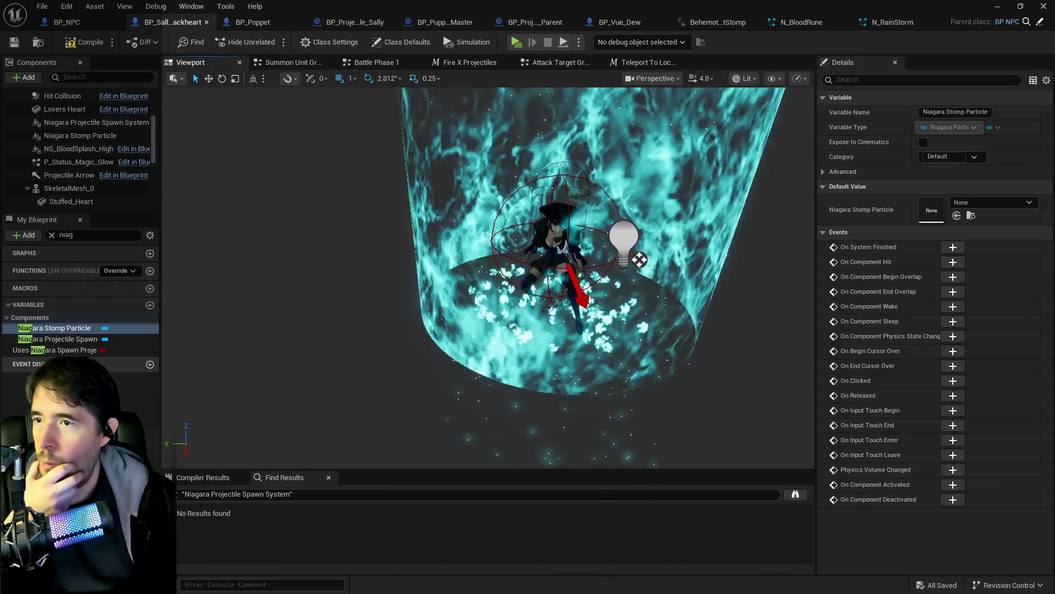
Filter variables by 'npc' and expand Struct NPC Stats' Enemy Abilities > Homing Projectile
left_click_drag(88, 234, 25, 233)
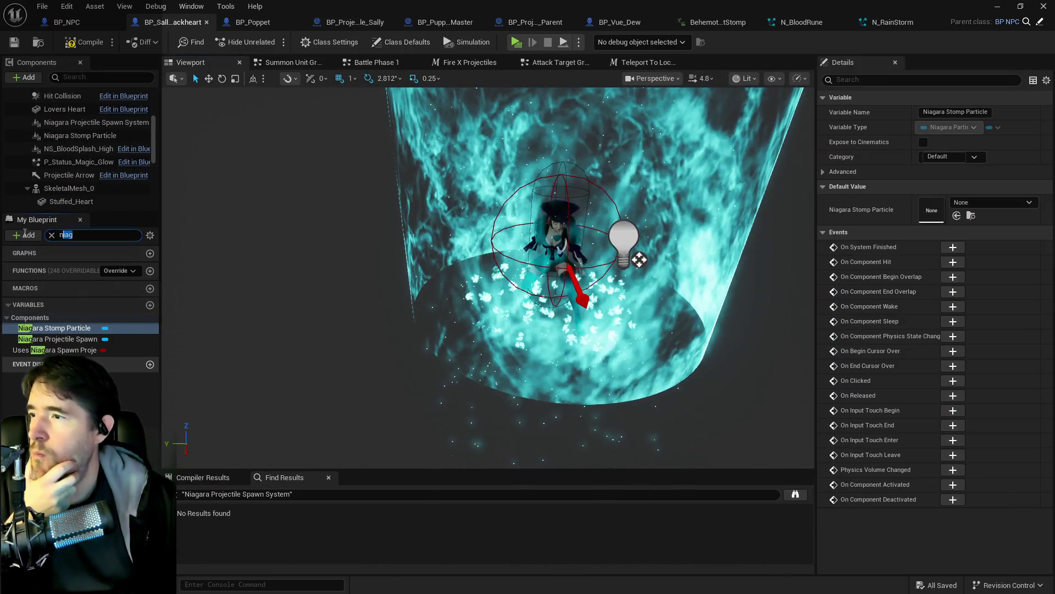
type("npc")
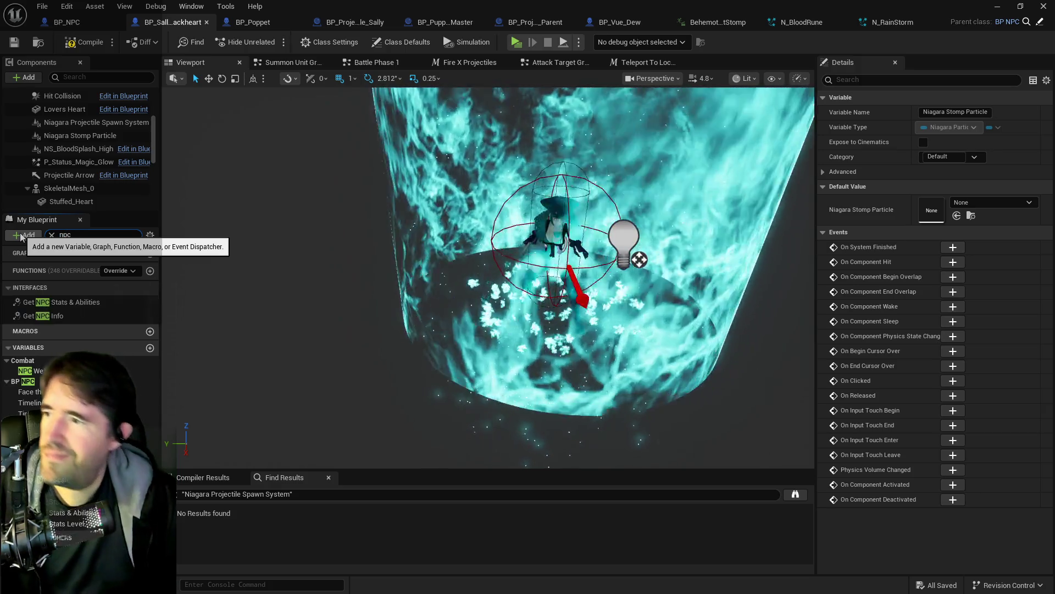
left_click(33, 423)
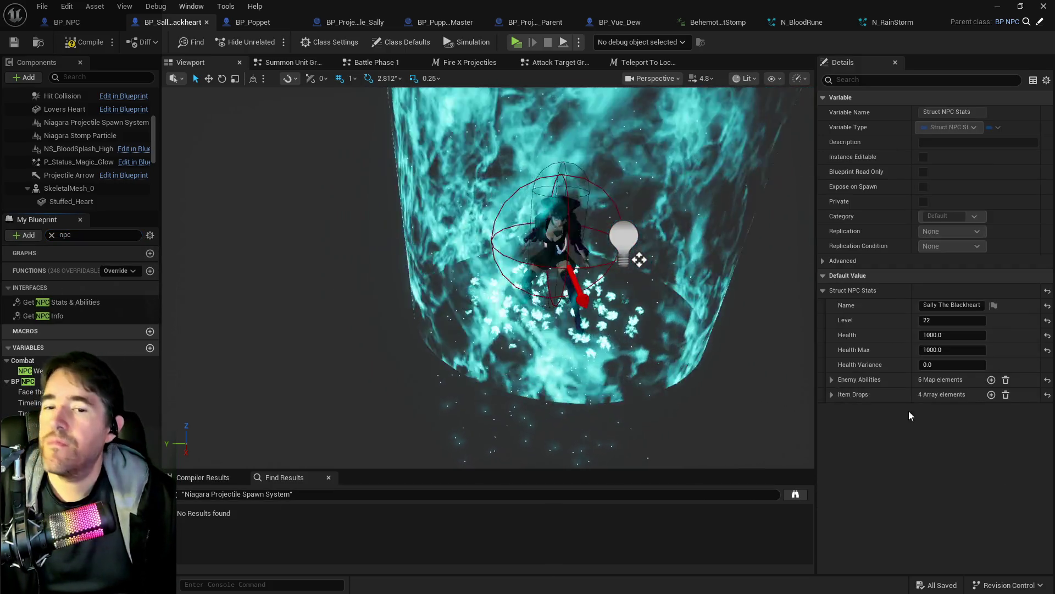
left_click(830, 380)
left_click(840, 459)
scroll(866, 470, "down", 3)
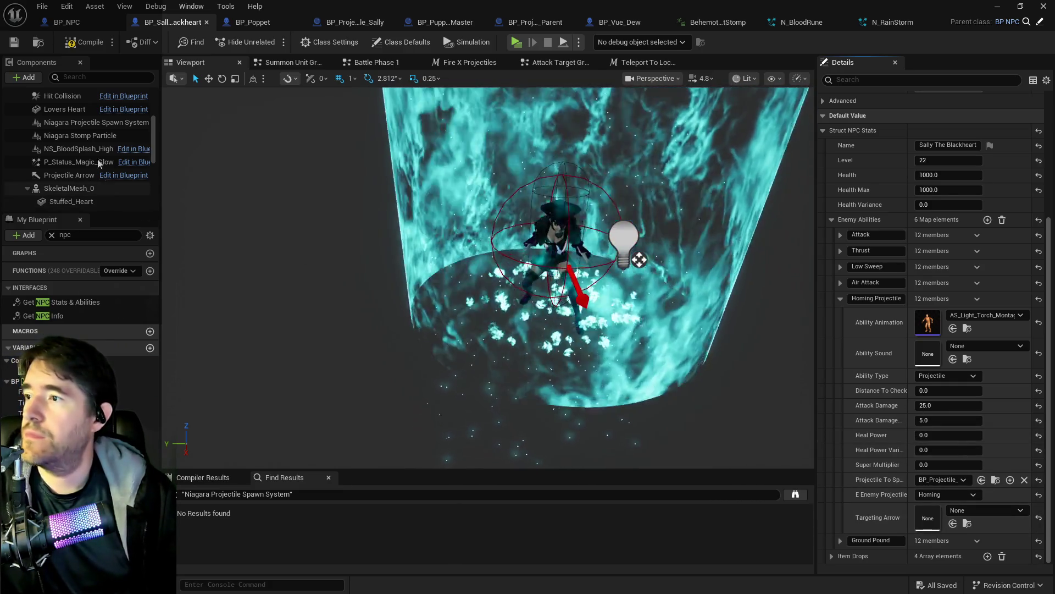
scroll(82, 171, "up", 1)
Set Homing Projectile's Ability Animation to the RPG-Character_Unarmed-Cast-R-Attack1 montage
left_click(81, 153)
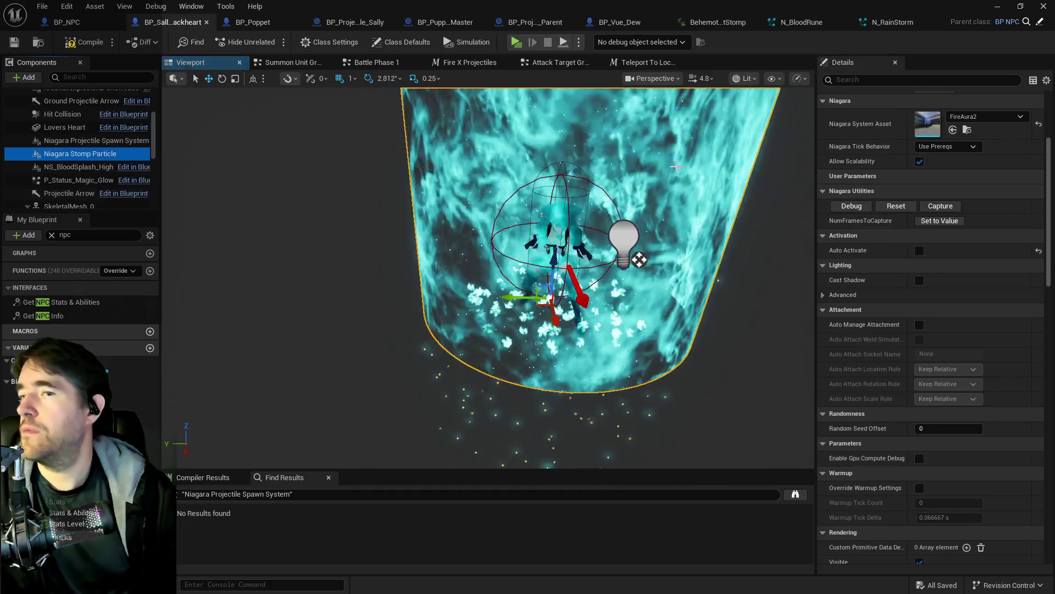
left_click(146, 381)
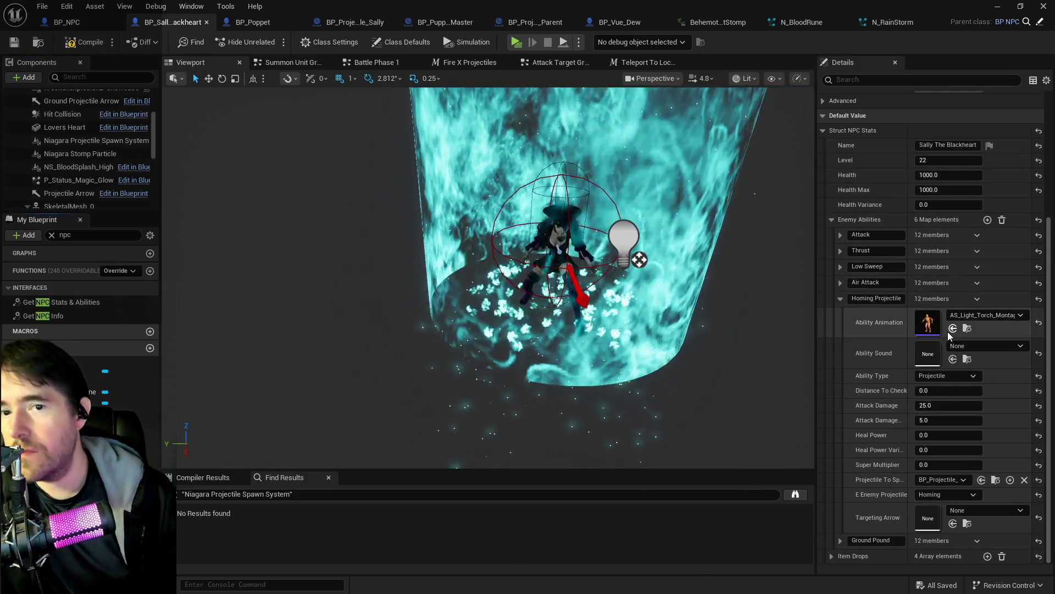
left_click(953, 330)
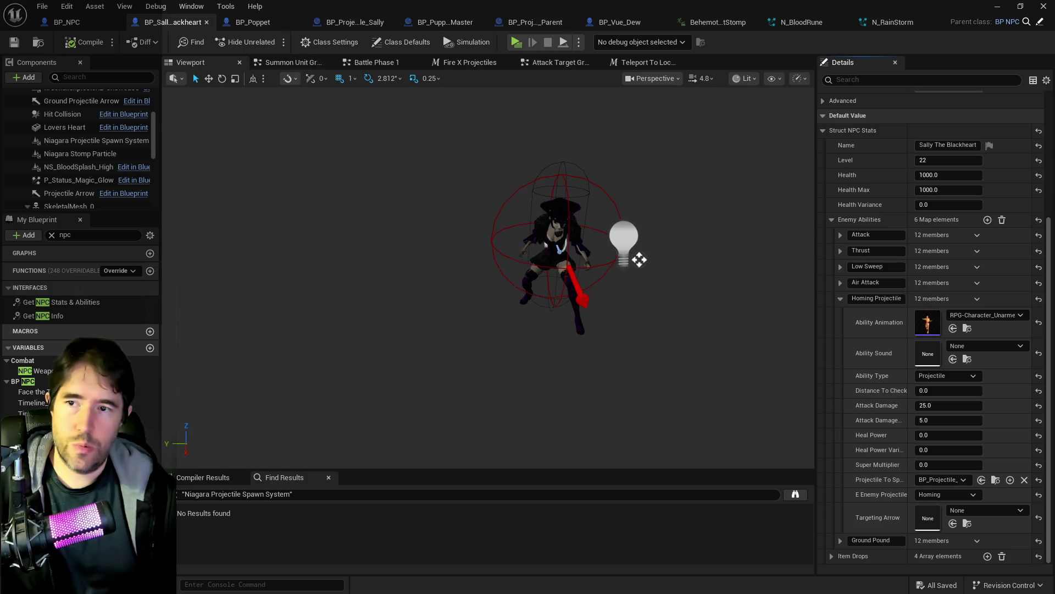
key("ctrl+space")
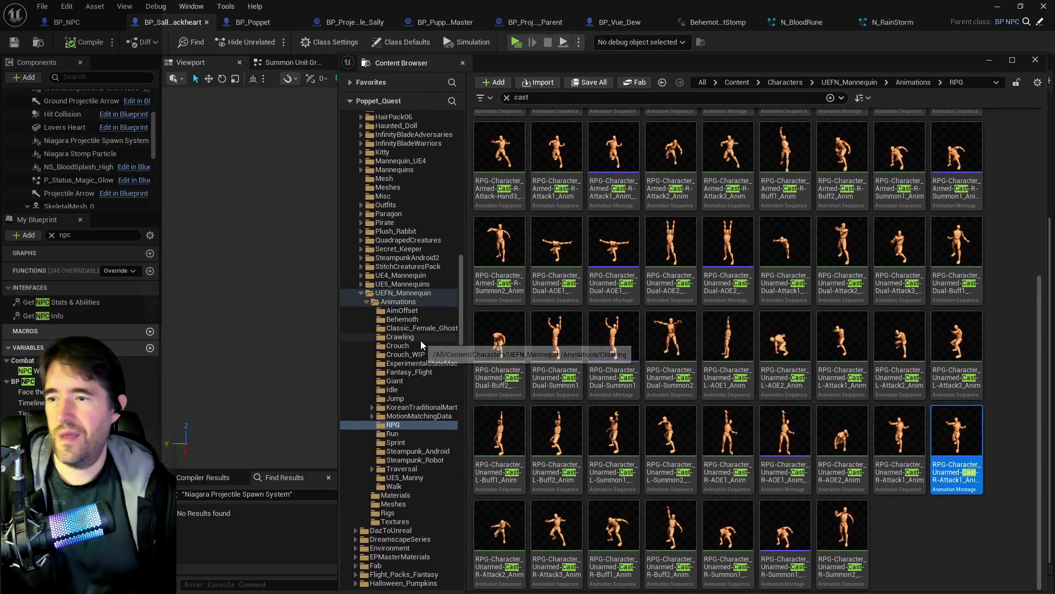
Expand Audio > MMO_Game_Magic > Designed and show the Dark_Evil_Shadow sounds
scroll(420, 341, "up", 15)
scroll(420, 341, "up", 10)
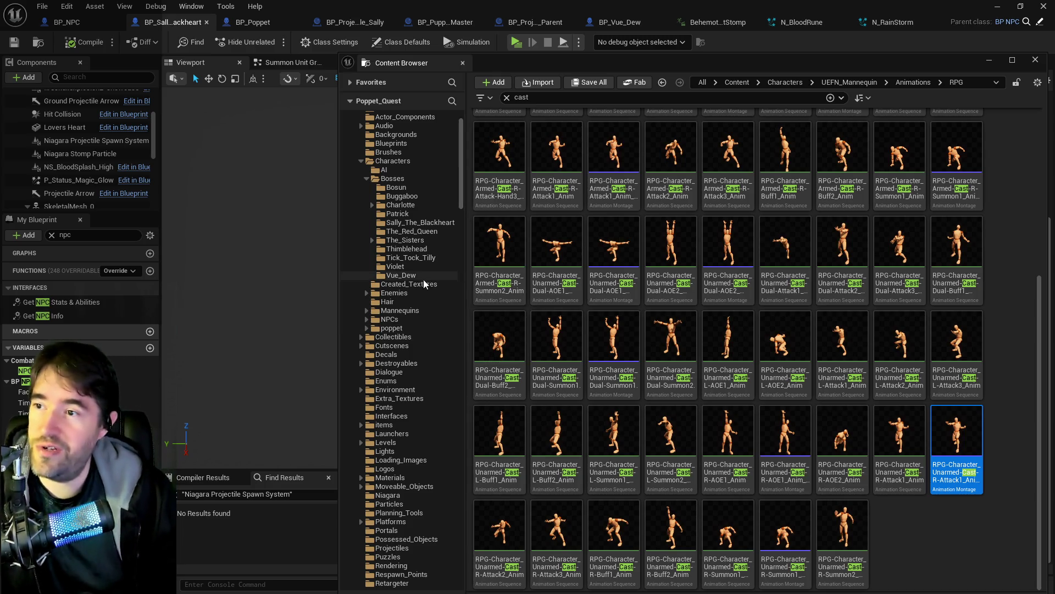
scroll(424, 283, "down", 10)
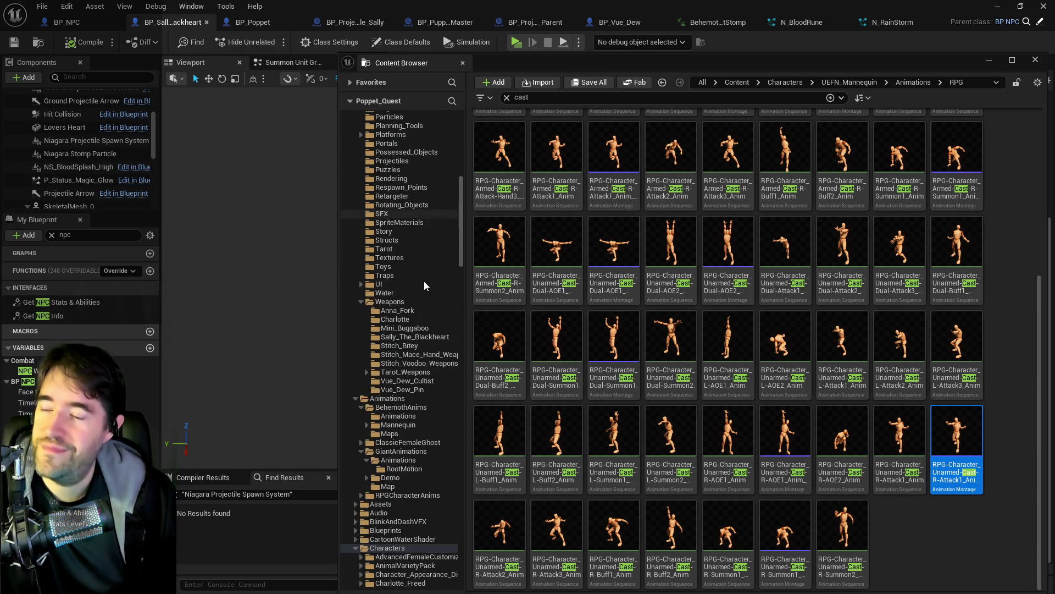
scroll(424, 281, "down", 5)
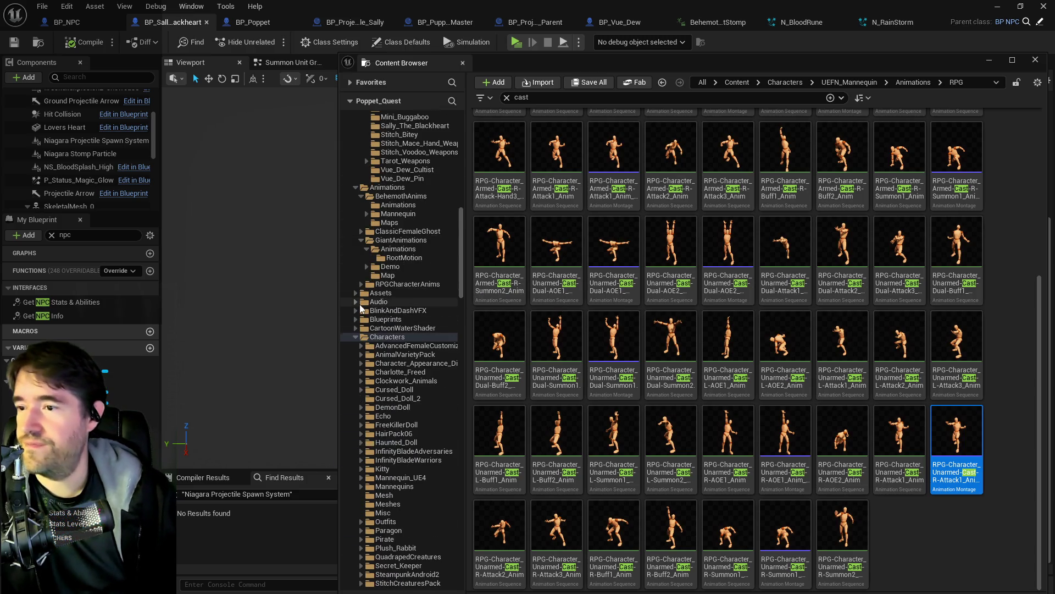
left_click(357, 302)
left_click(362, 373)
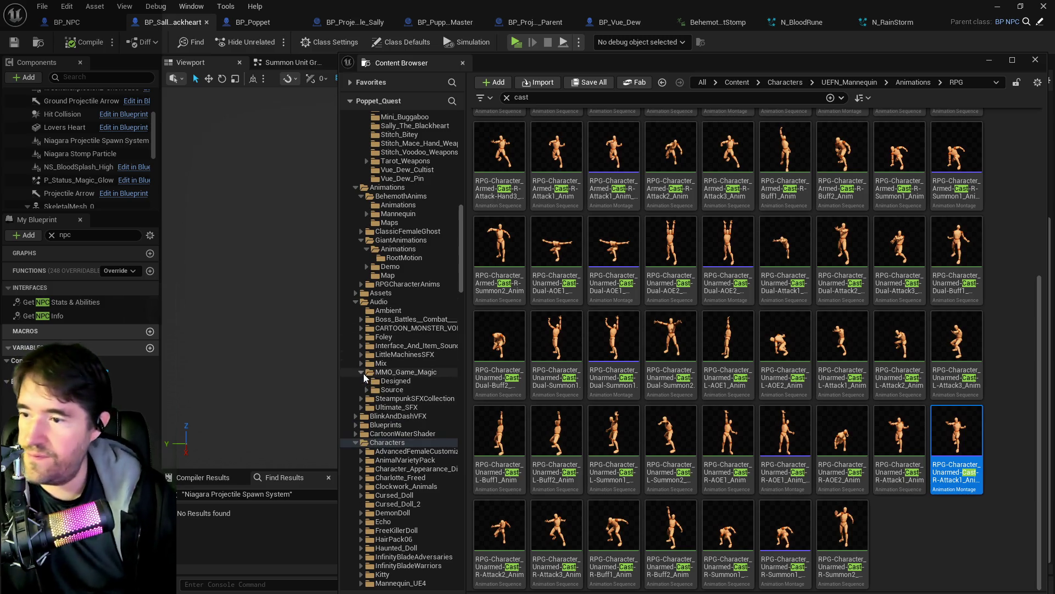
double_click(396, 381)
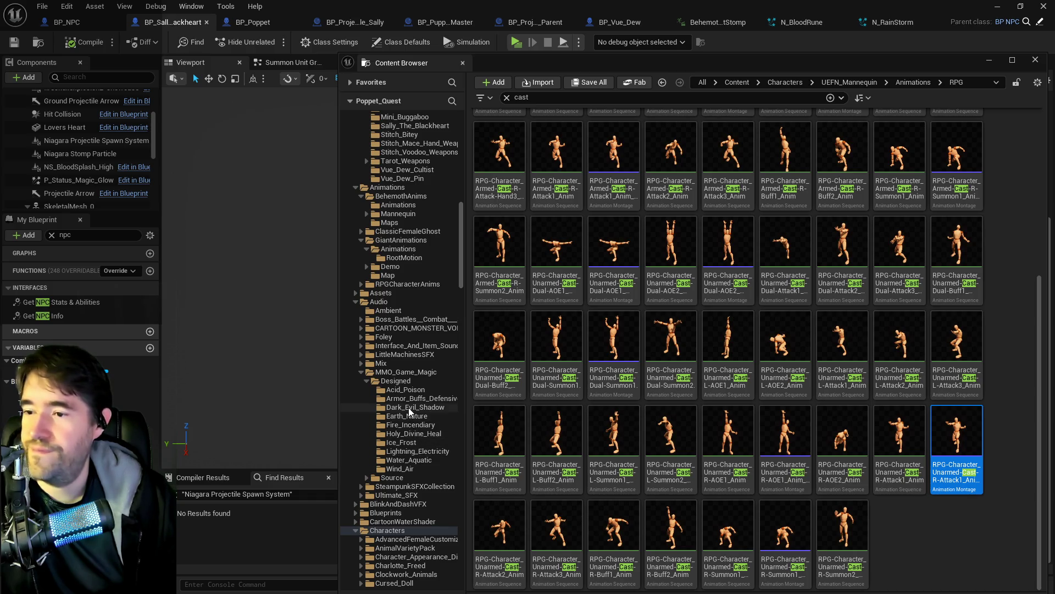
left_click(404, 408)
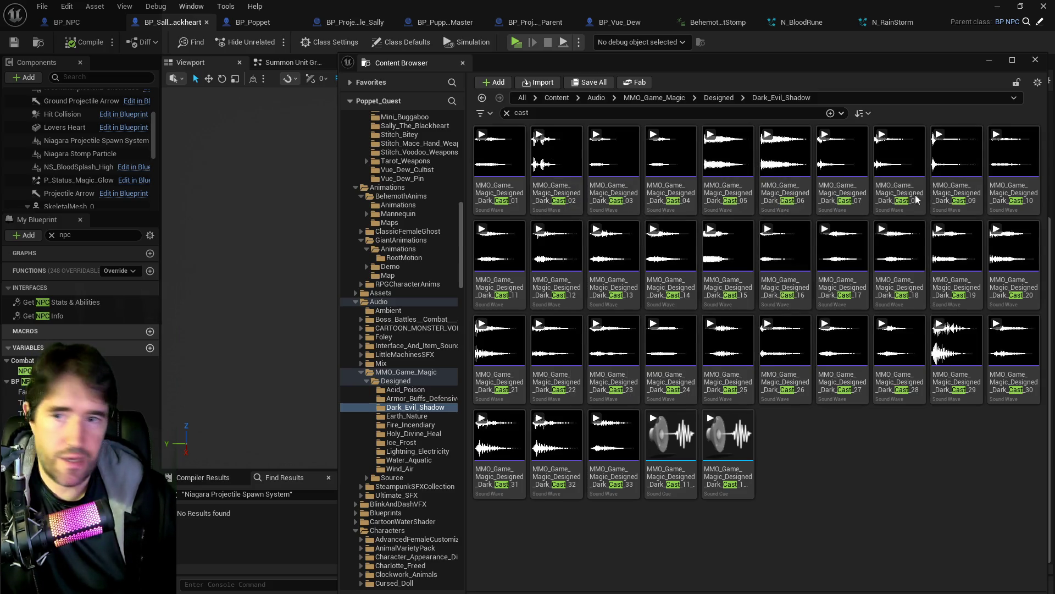
Audition Dark_Cast_03, 05, 07 and 08, pick Dark_Cast_08, and close the floating Content Browser
left_click(613, 154)
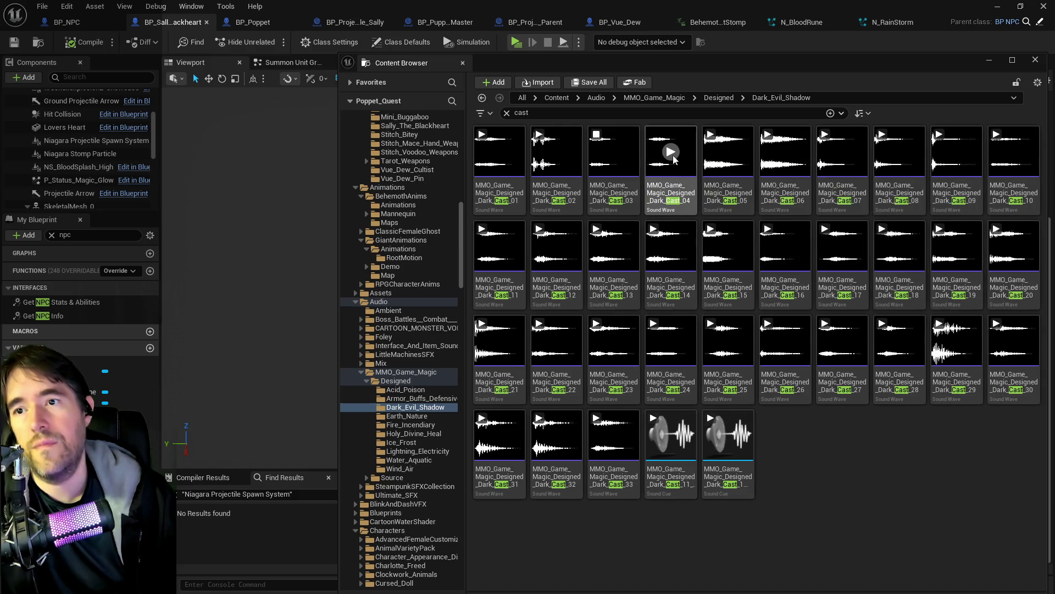
left_click(728, 152)
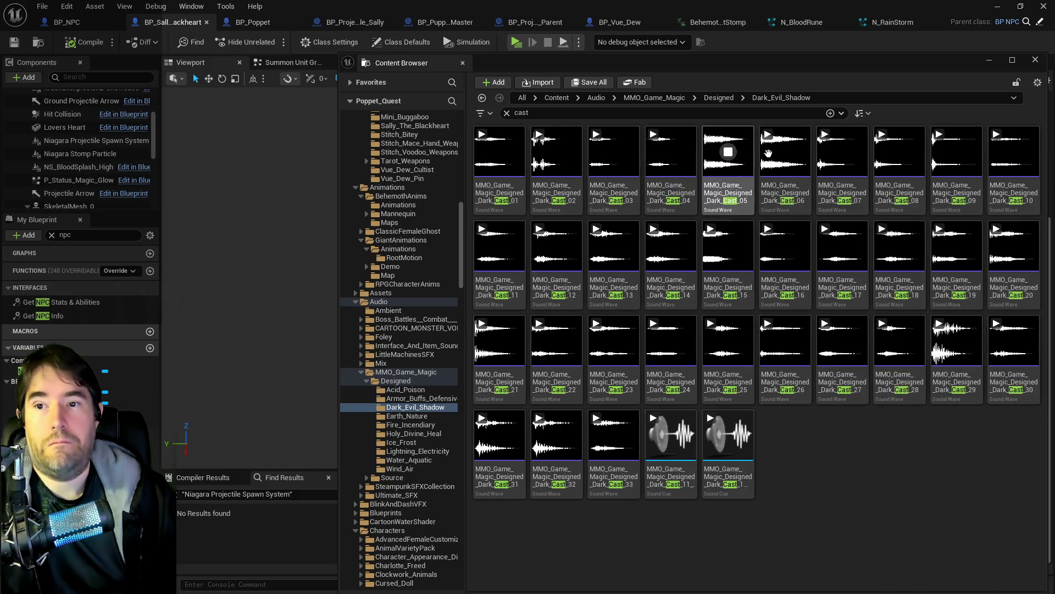
left_click(784, 154)
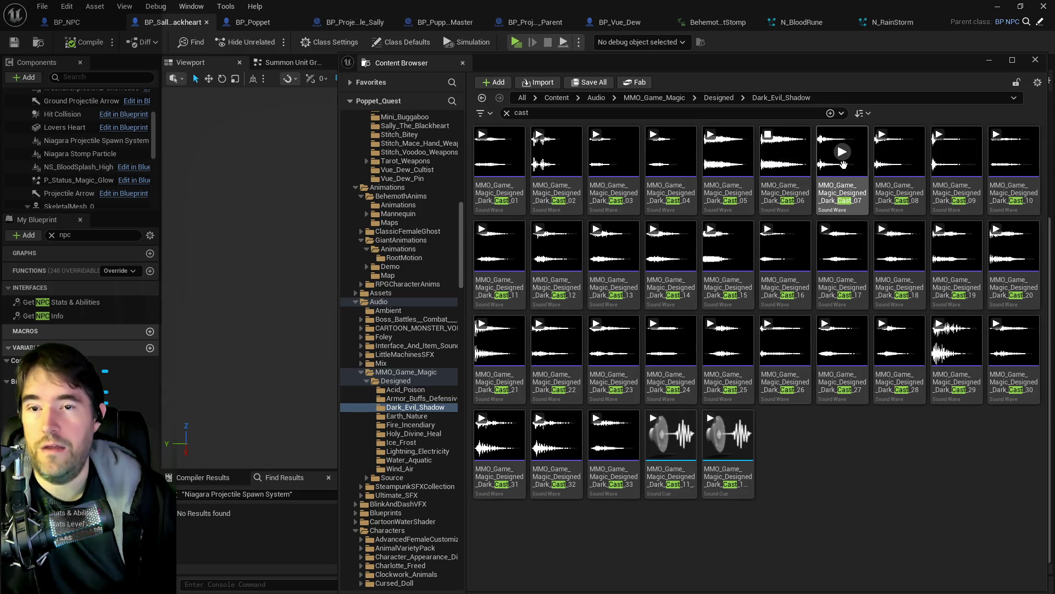
left_click(845, 155)
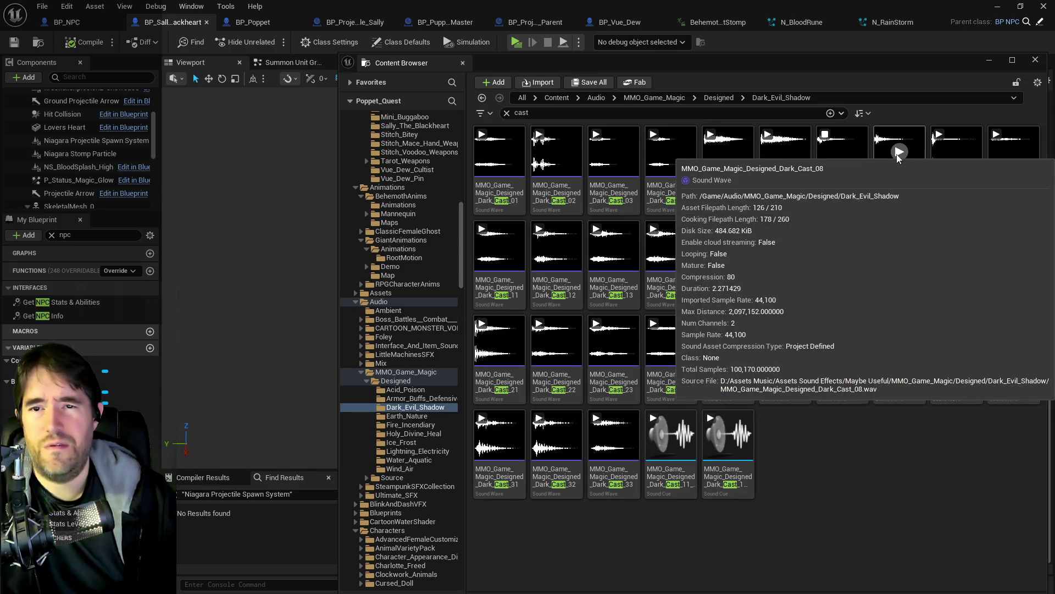
left_click(900, 154)
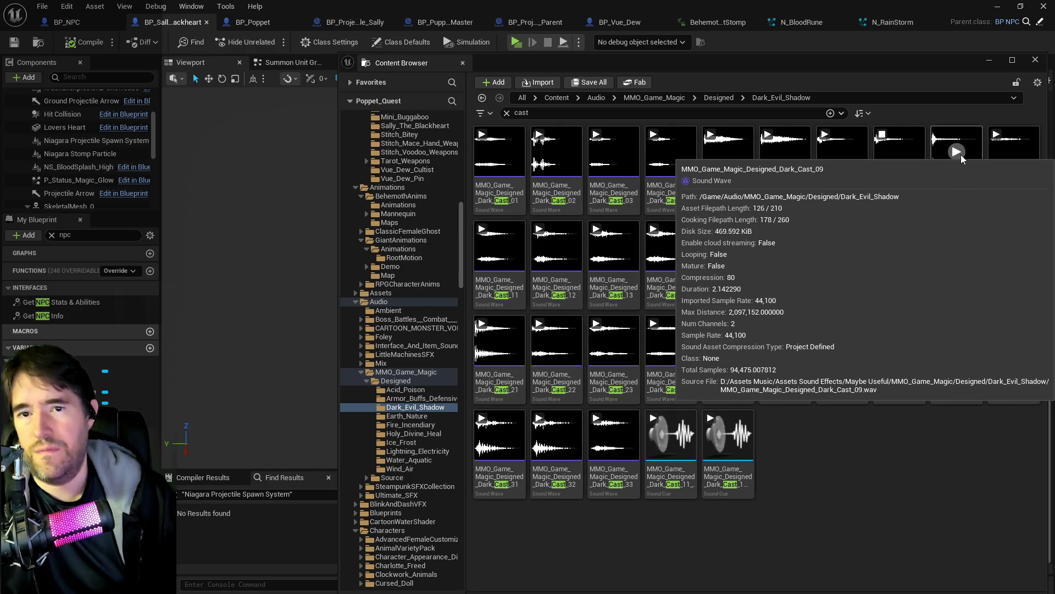
left_click(882, 187)
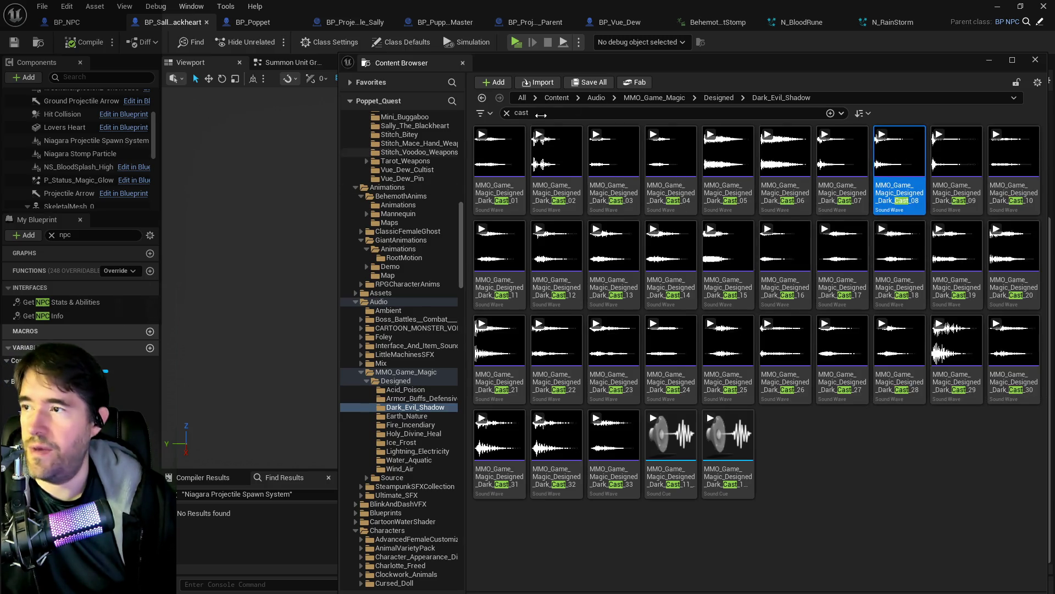
left_click(635, 52)
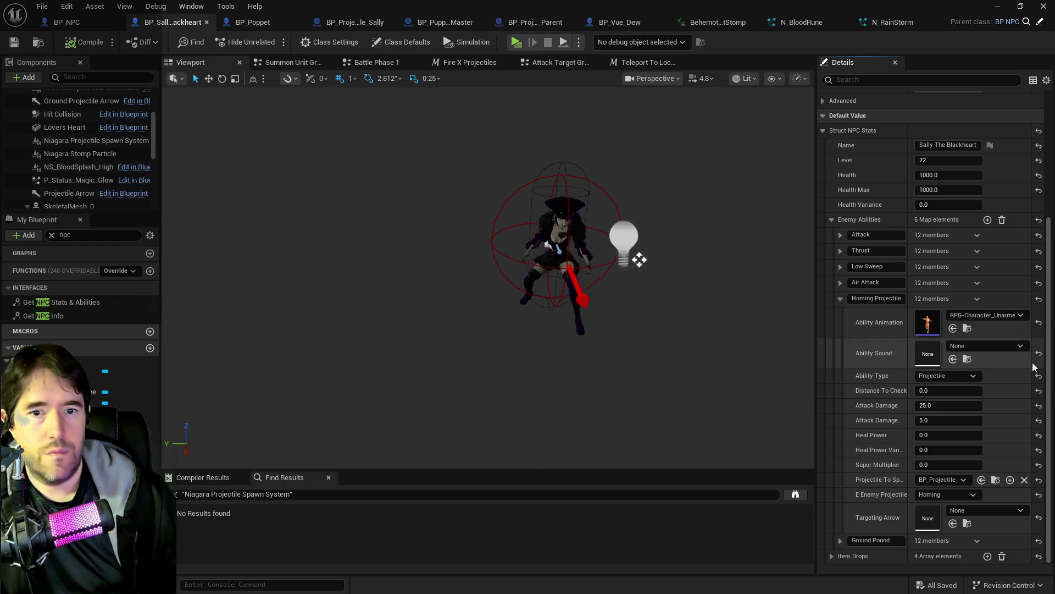
Try assigning Dark_Cast_08 as the Ability Sound and bring the asset browser back on screen
left_click(966, 348)
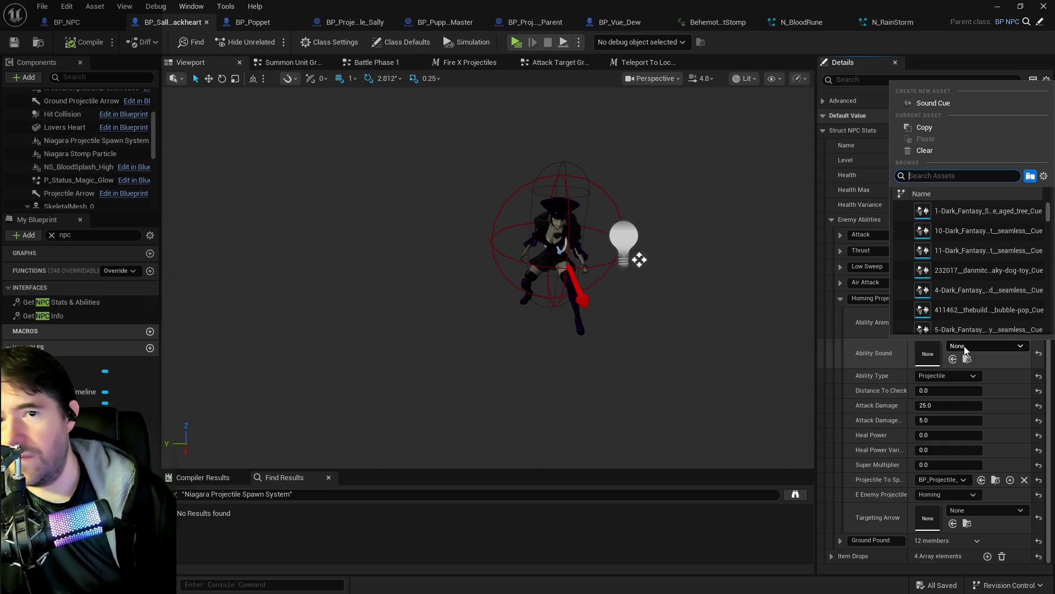
left_click(966, 348)
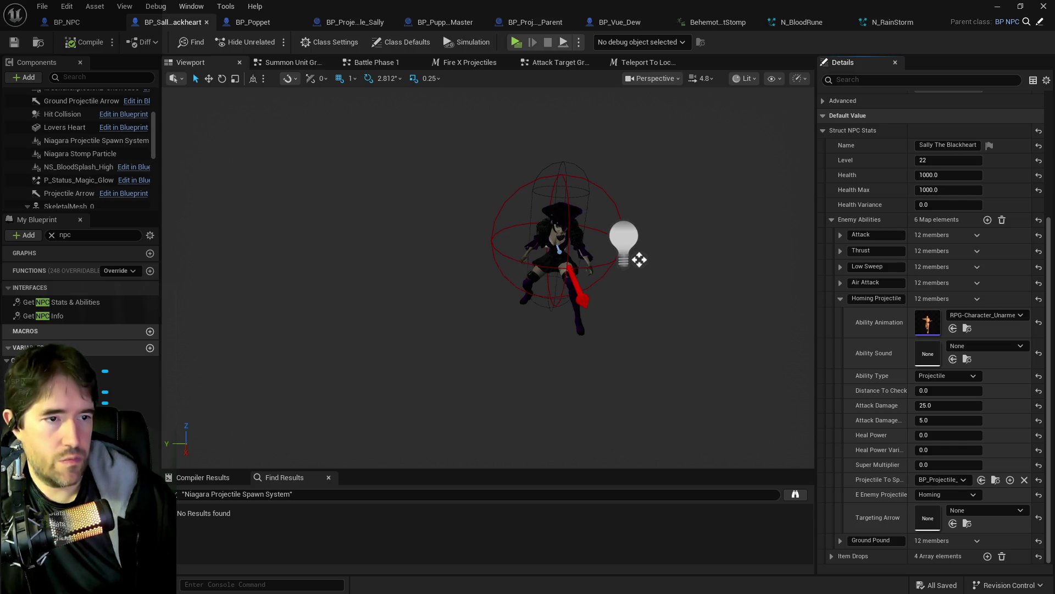
mouse_move(1054, 363)
left_mouse_down()
mouse_move(933, 354)
mouse_move(1054, 355)
left_mouse_up()
mouse_move(639, 259)
left_mouse_down()
mouse_move(676, 147)
mouse_move(500, 146)
left_mouse_up()
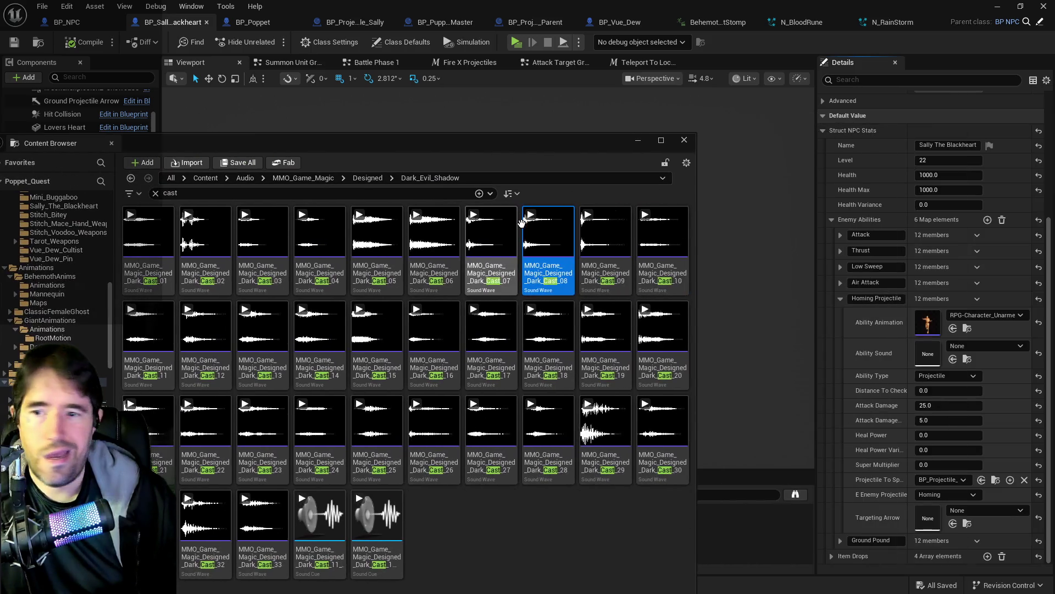
Look through the asset actions menus for Dark_Cast_08 and Dark_Cast_07 without choosing anything
right_click(541, 266)
mouse_move(577, 329)
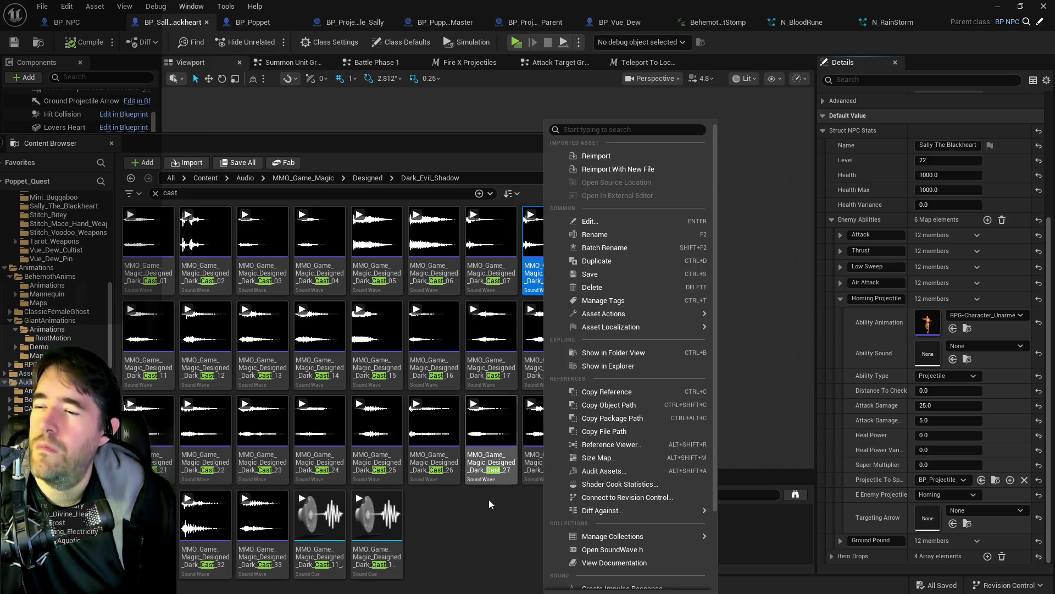
left_click(492, 542)
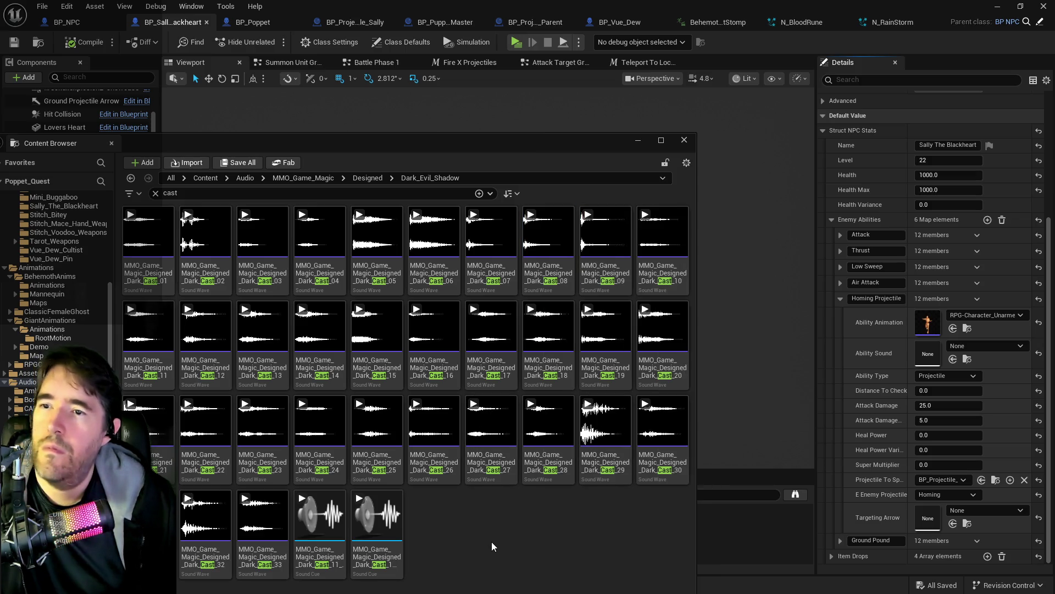
right_click(567, 247)
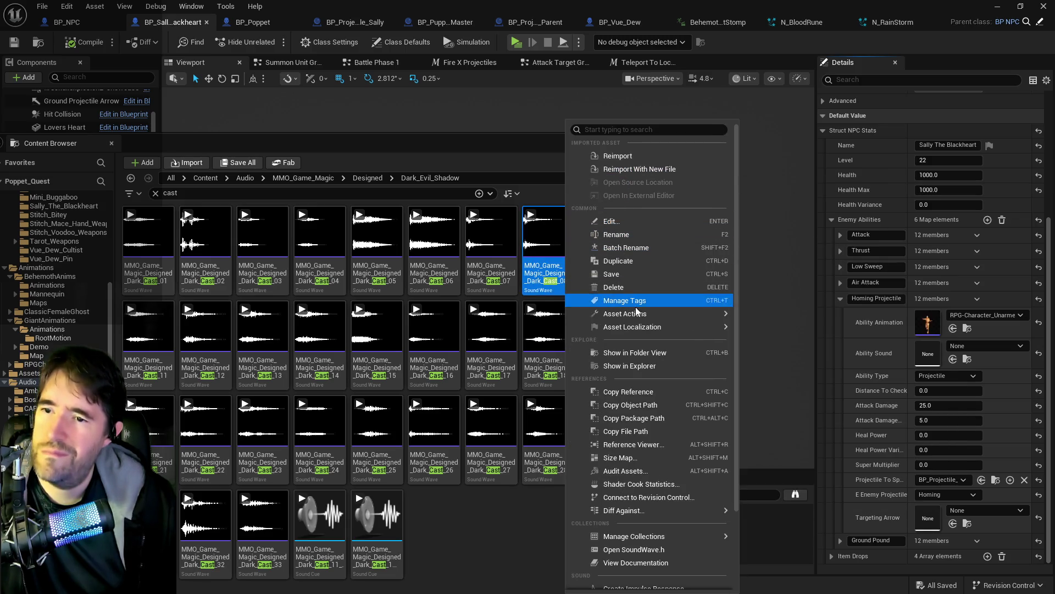
left_click(411, 536)
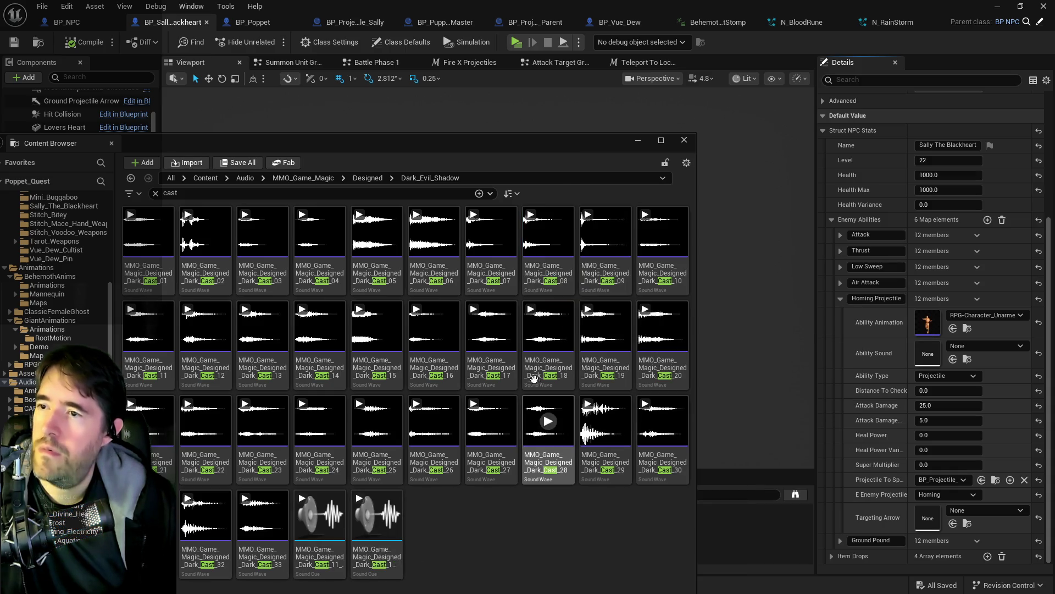
left_click(517, 268)
right_click(519, 264)
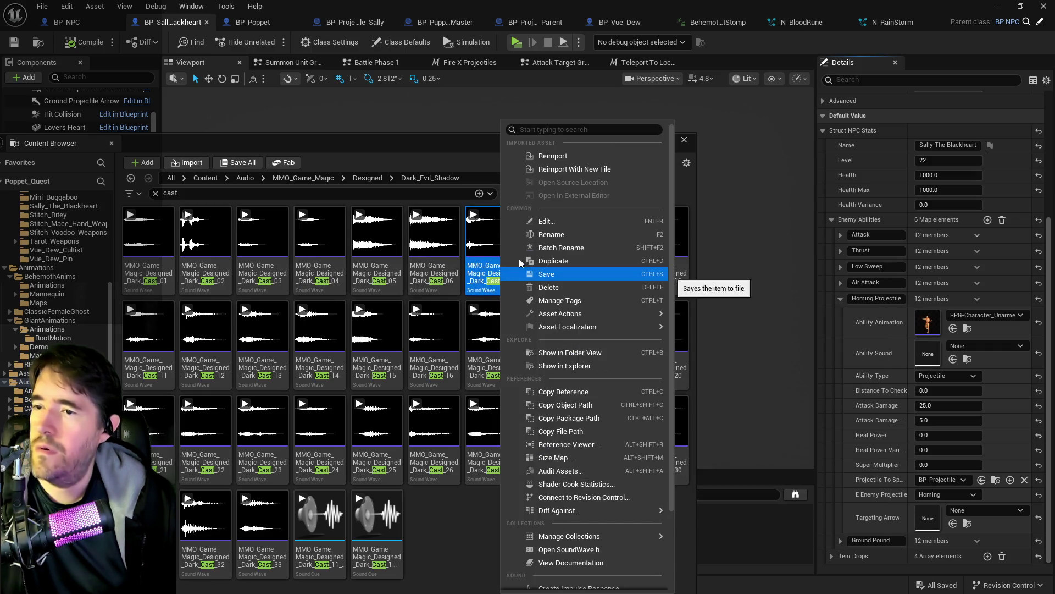
Clear the search, preview Dark_Cast_07 and 08, and create a Sound Cue from Dark_Cast_08
left_click(555, 352)
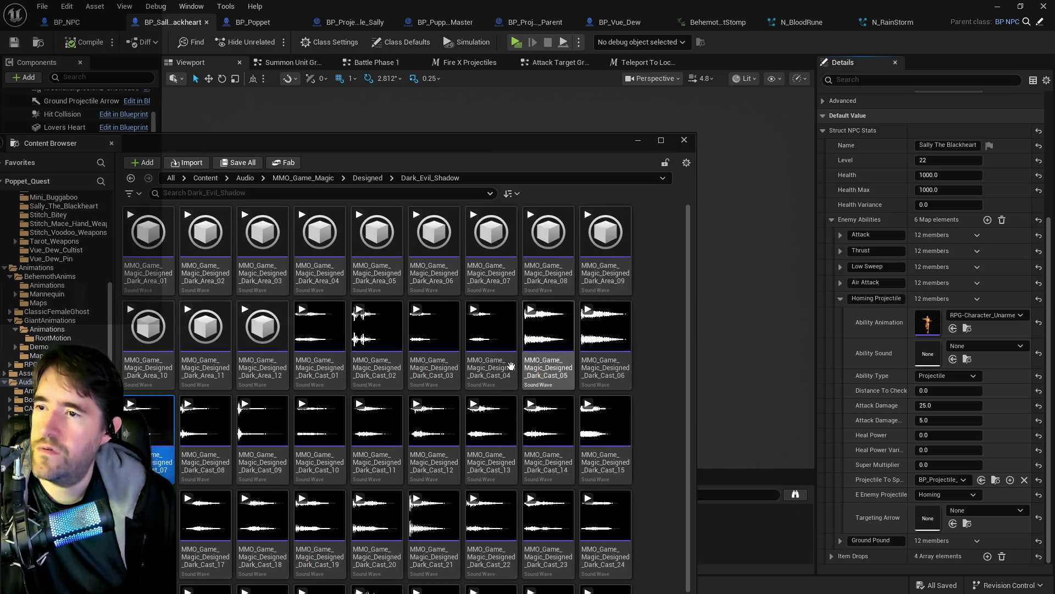
left_click(149, 420)
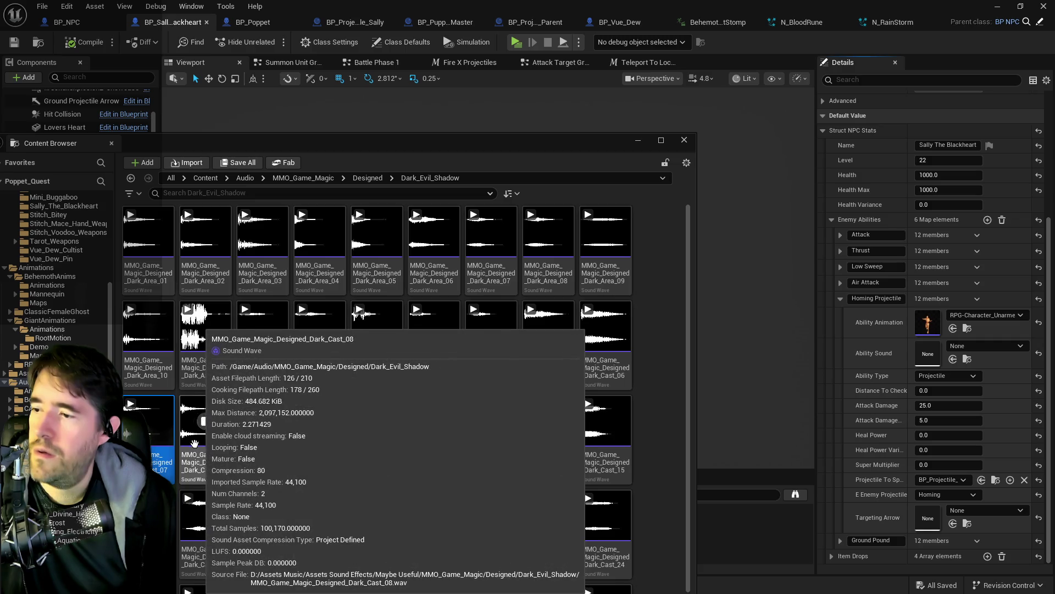
left_click(194, 463)
right_click(194, 463)
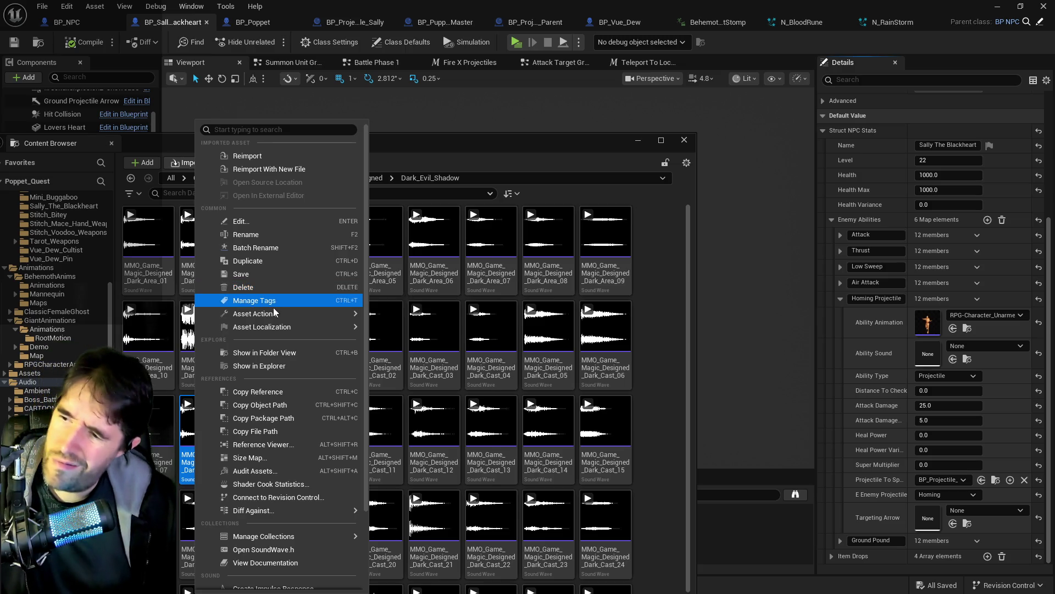
scroll(269, 330, "down", 4)
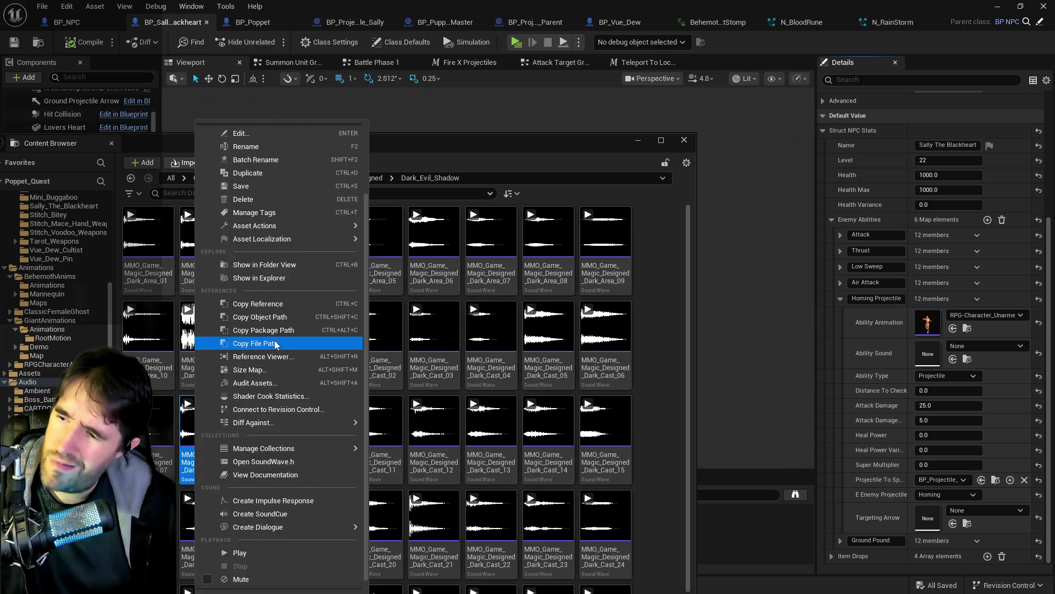
left_click(261, 504)
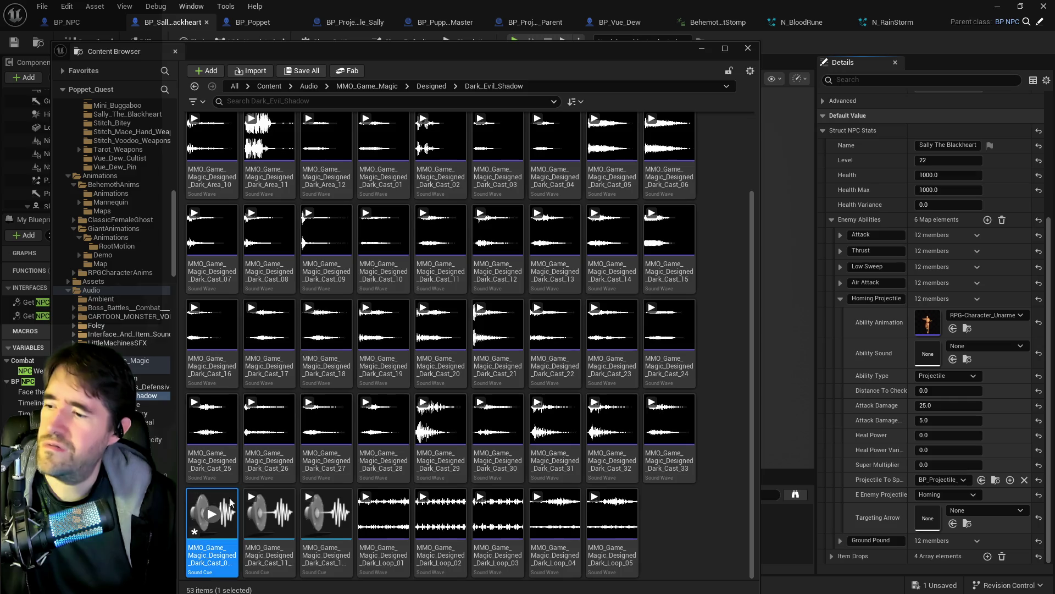
Save the new Dark_Cast_08 Sound Cue and assign it as the Homing Projectile's ability sound
left_click(306, 72)
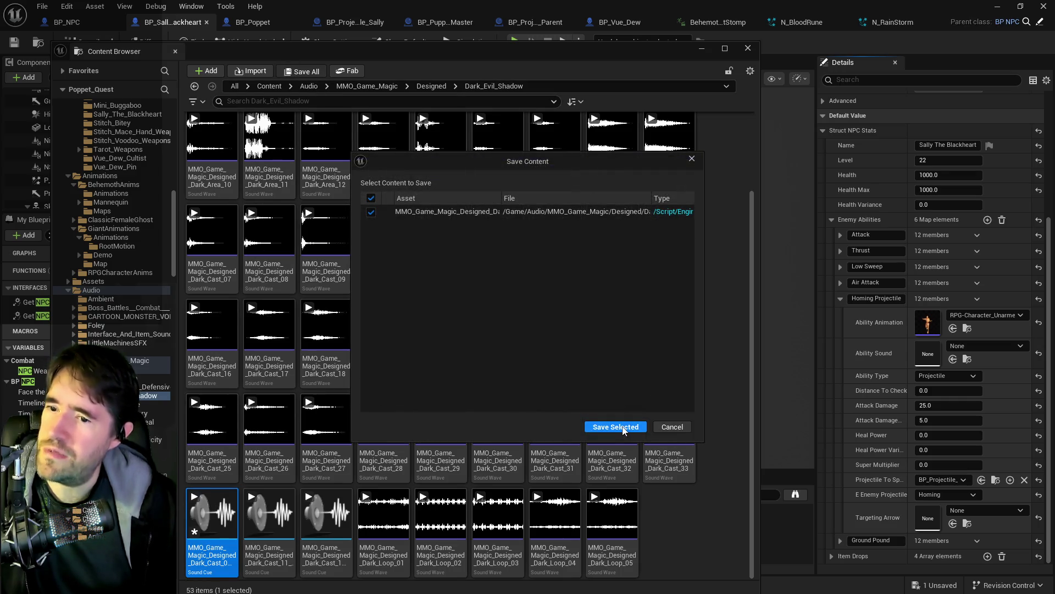
left_click(615, 427)
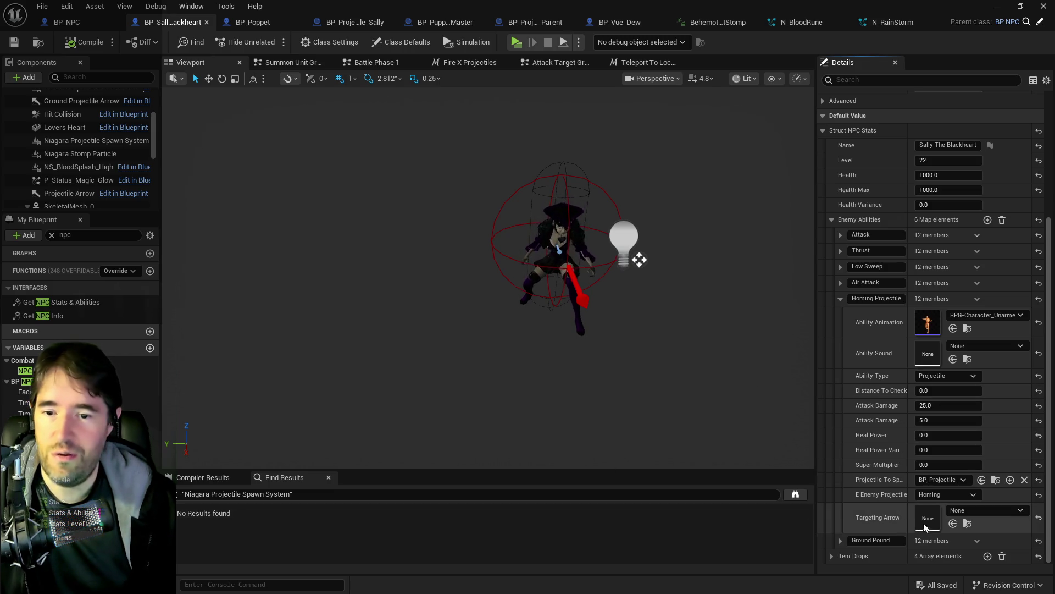
left_click(953, 359)
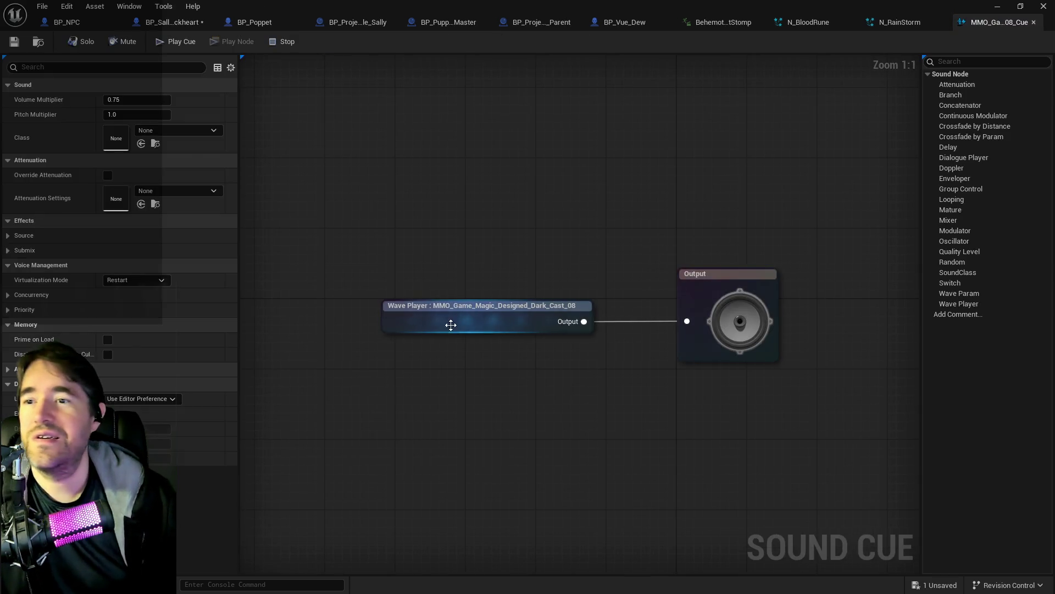
Open the Dark_Cast_08 Sound Cue and change its sound class from None to SFX
left_click(413, 315)
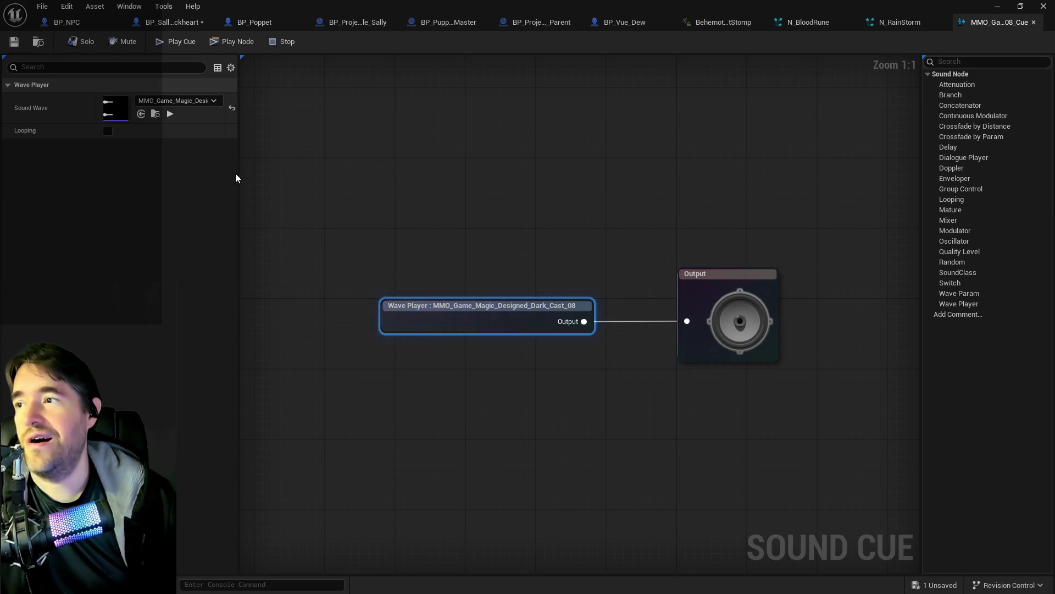
left_click(305, 212)
left_click(189, 129)
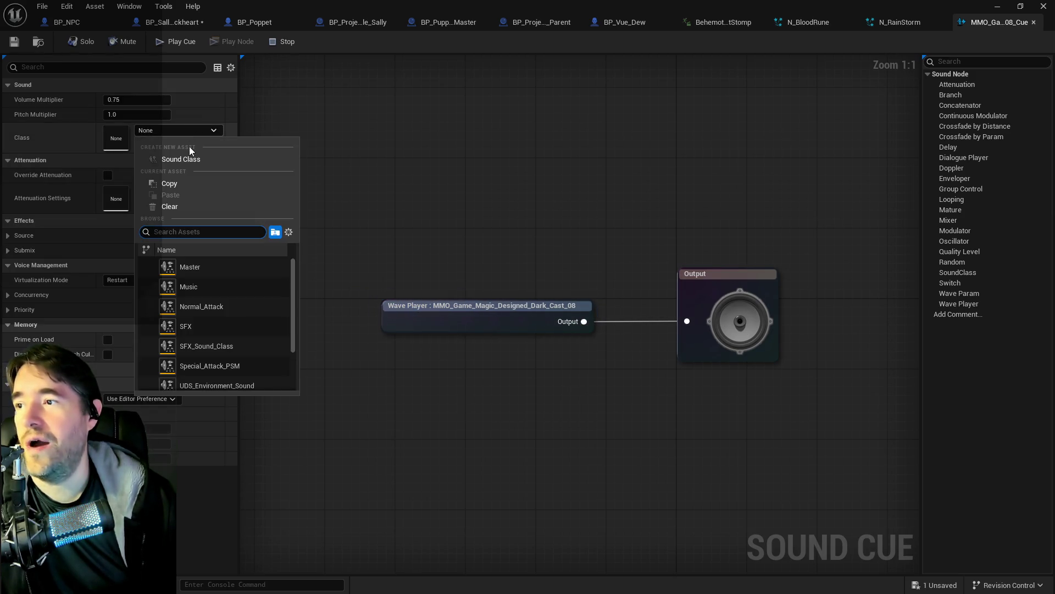
left_click(185, 327)
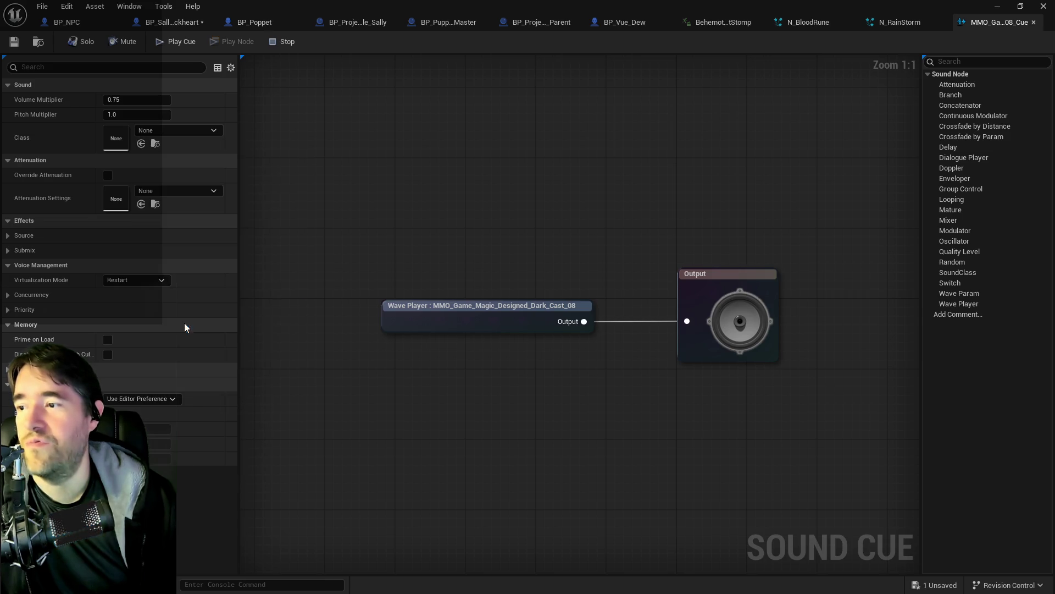
mouse_move(713, 4)
left_mouse_down()
mouse_move(737, 16)
mouse_move(625, 130)
mouse_move(501, 116)
left_mouse_up()
double_click(500, 116)
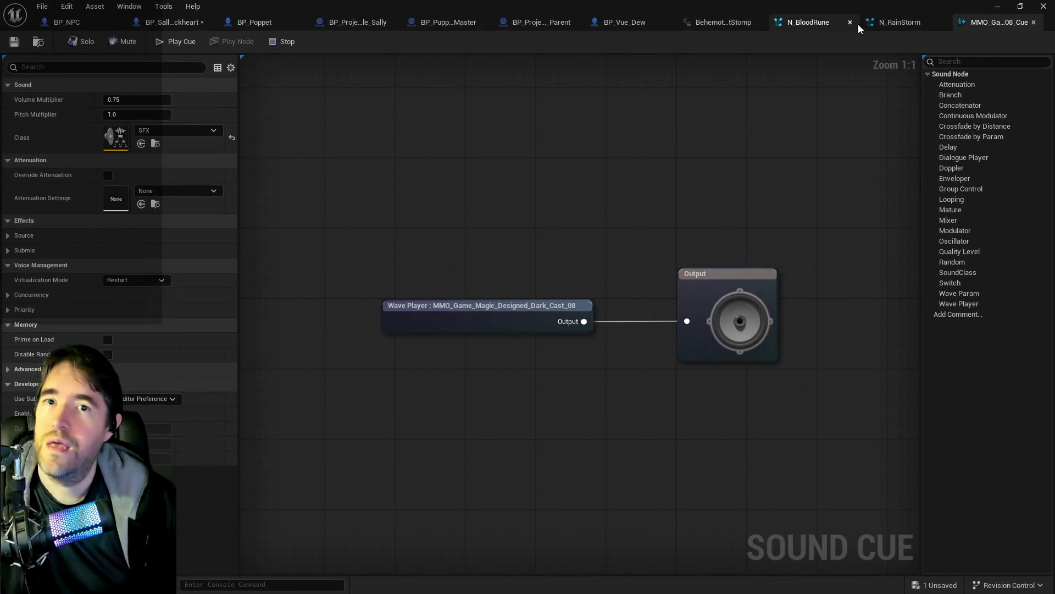
key("ctrl+b")
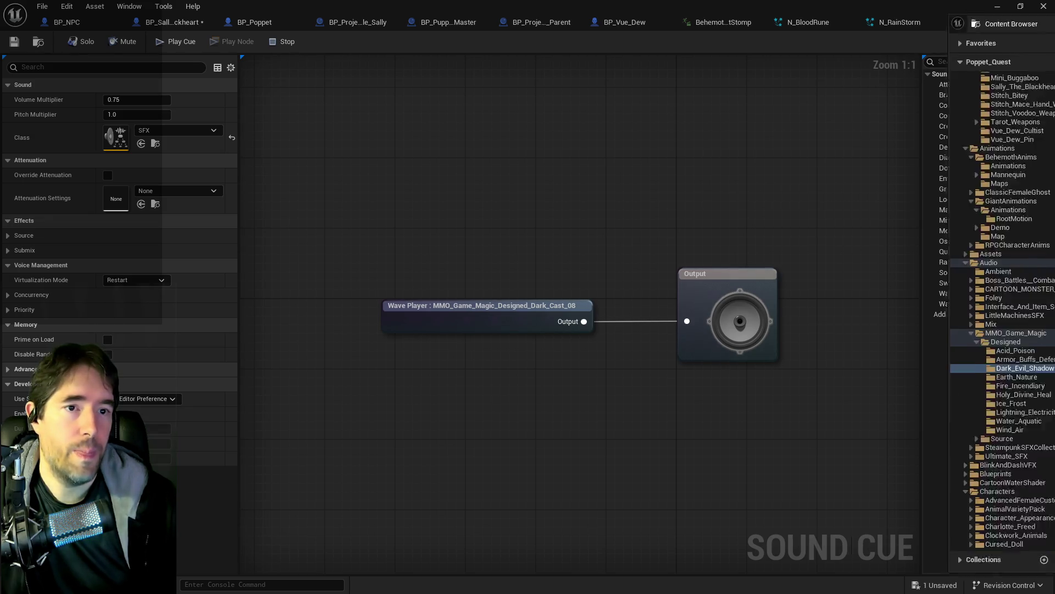
Preview Dark_Cast_21, 22, 23, 24 and 30 in the Dark_Evil_Shadow folder
left_click(515, 331)
left_click(573, 331)
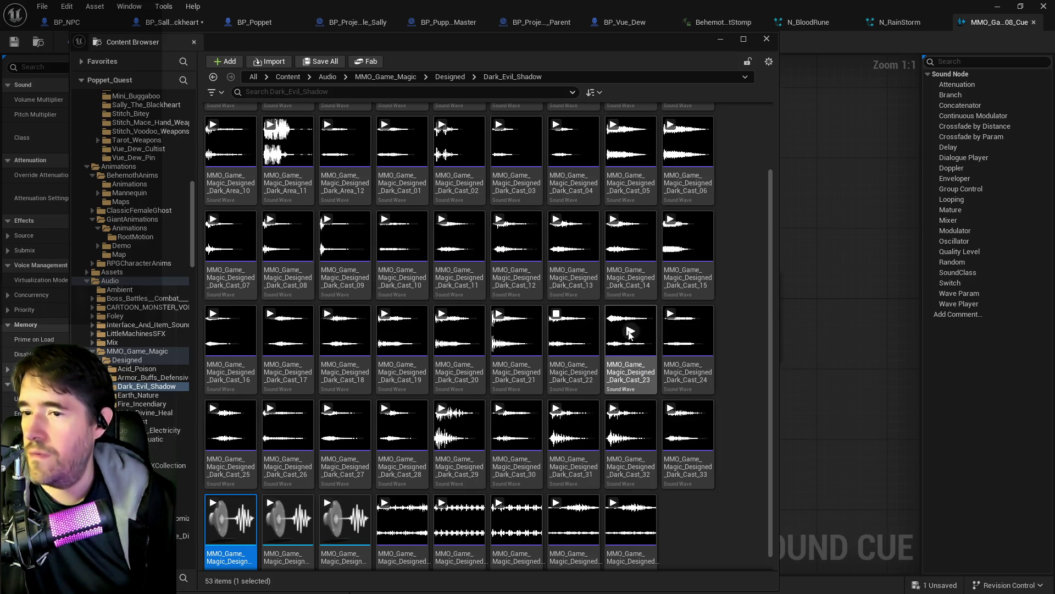
left_click(629, 332)
left_click(686, 331)
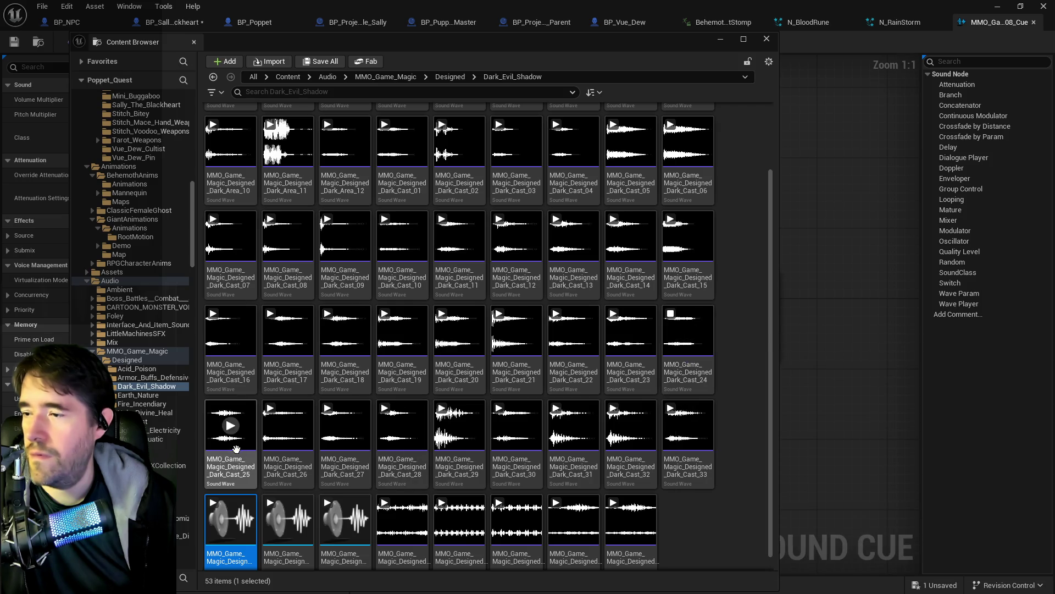
left_click(517, 426)
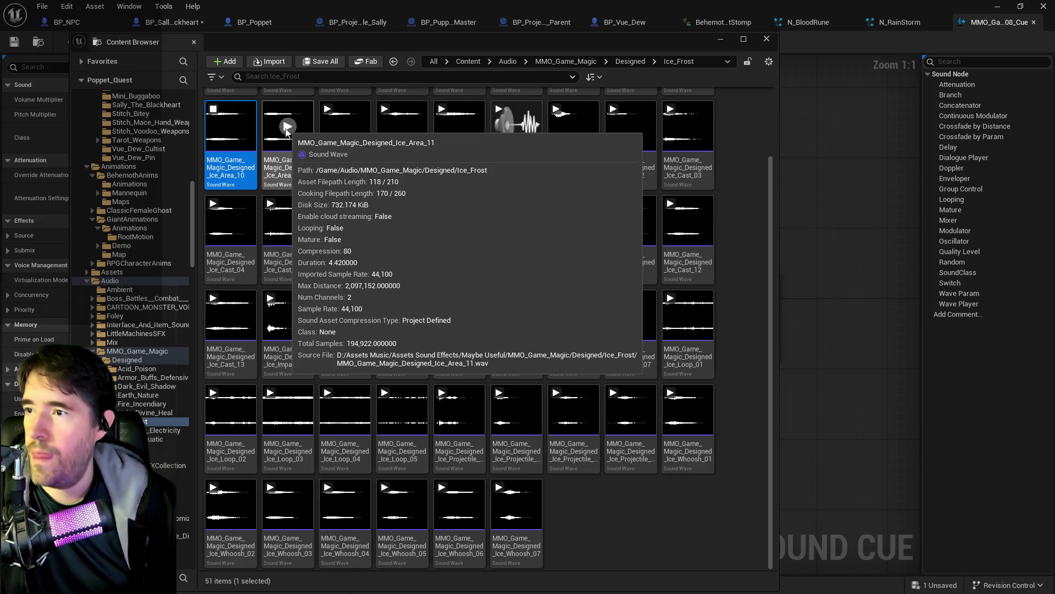
In Ice_Frost, preview Ice_Area_11, 13, 14 and Ice_Cast_01, 02, 04, 13
left_click(286, 127)
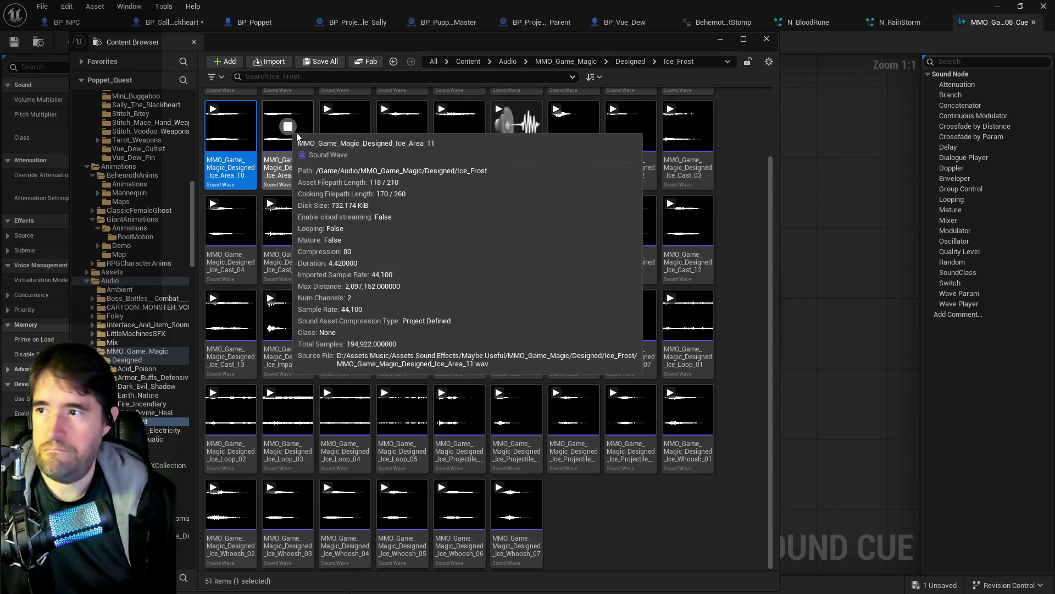
left_click(401, 127)
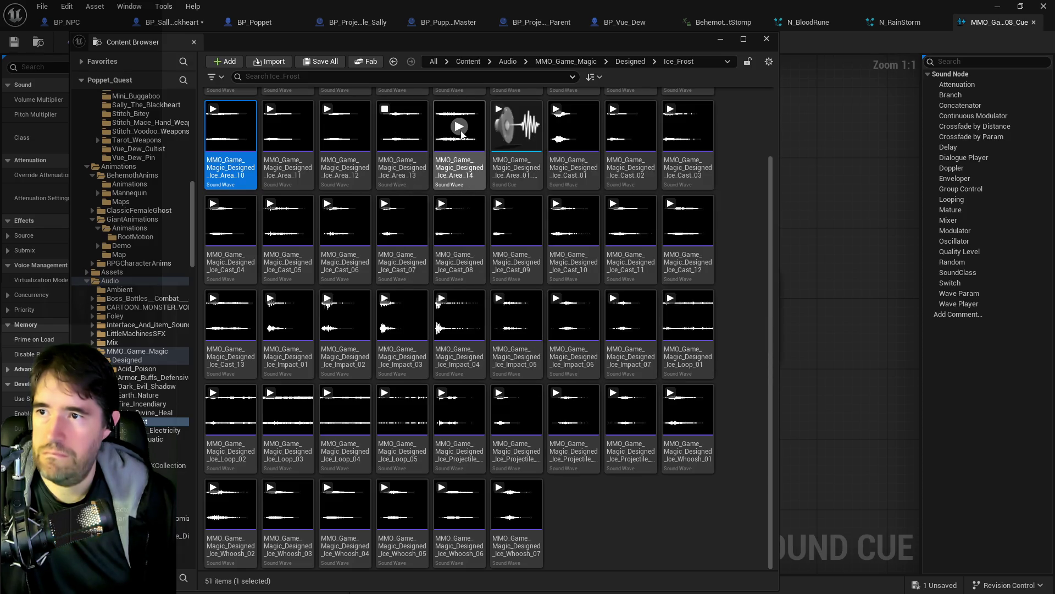
left_click(459, 128)
left_click(575, 131)
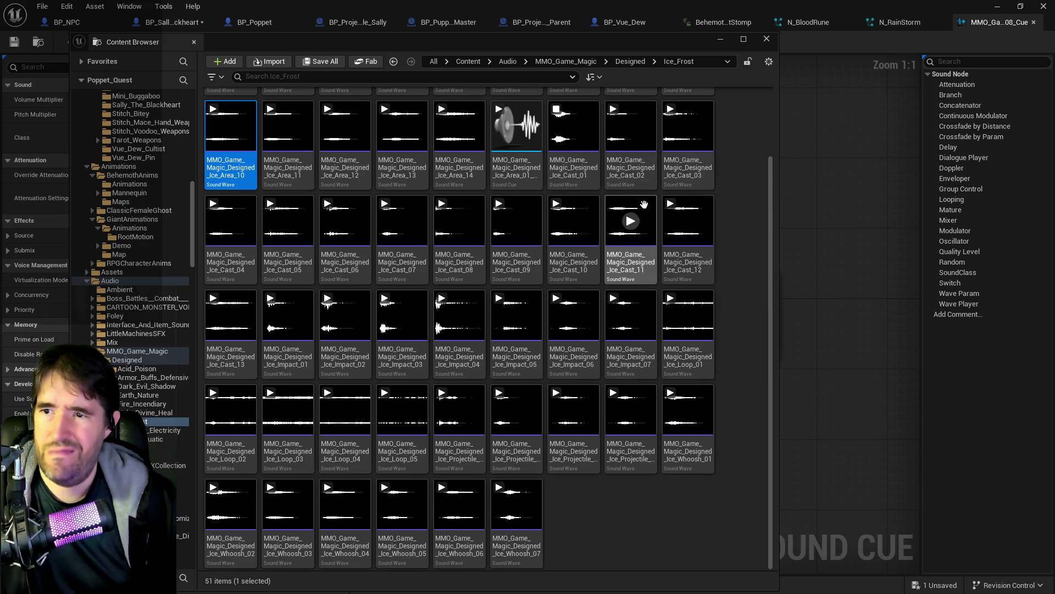
left_click(634, 120)
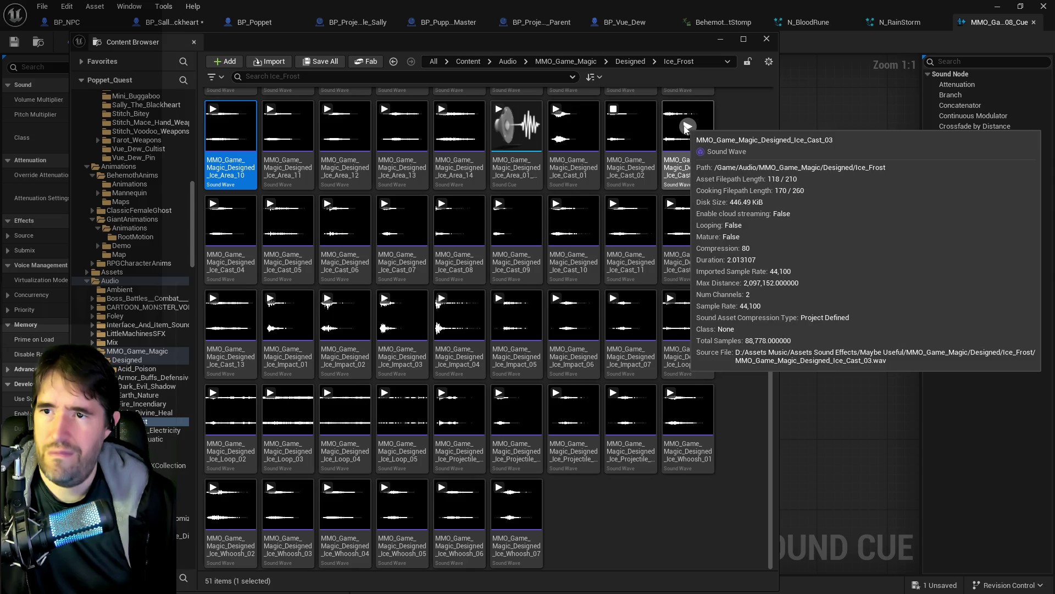
left_click(230, 221)
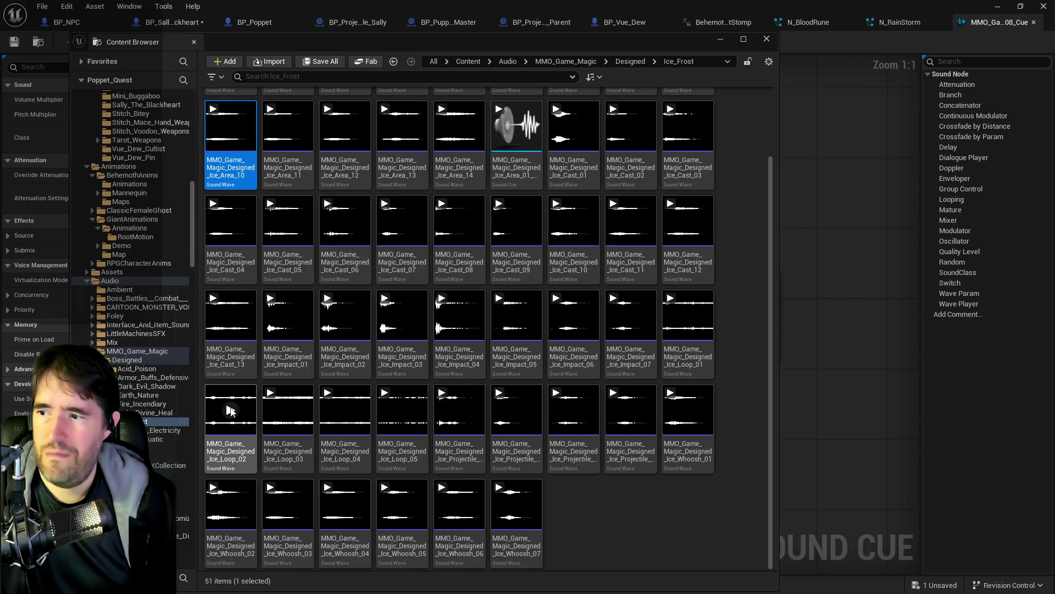
left_click(231, 315)
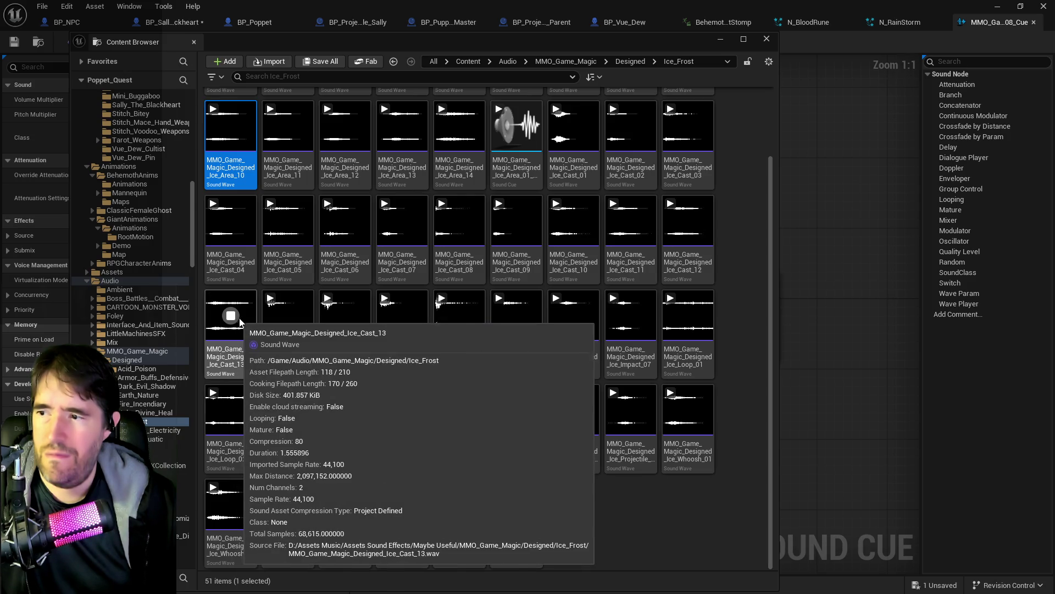
Preview Ice_Loop_01, Ice_Impact_01 and Ice_Whoosh_01–03, then select Ice_Loop_01
left_click(686, 314)
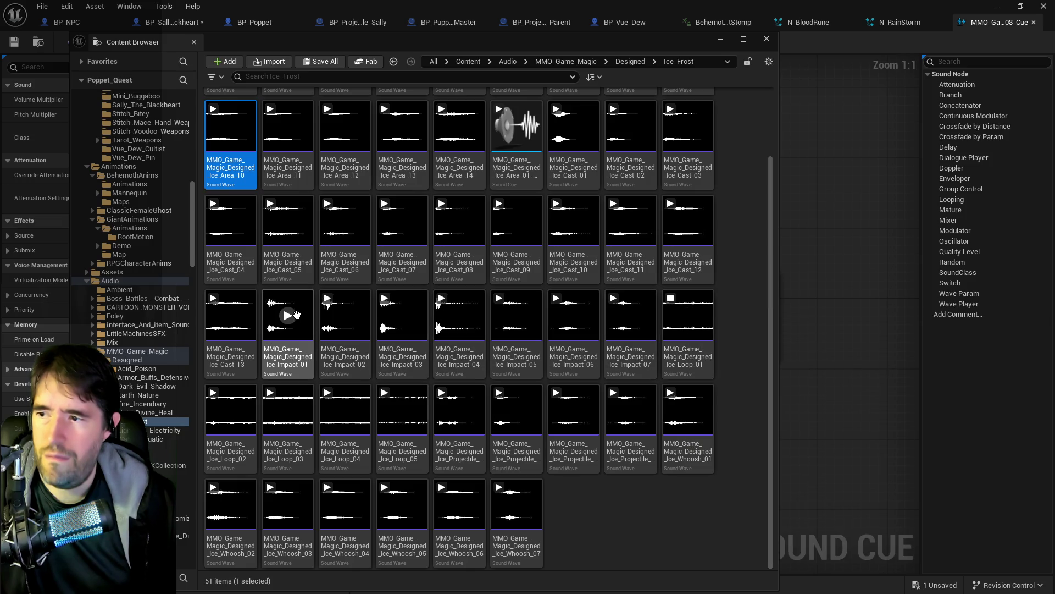
left_click(295, 315)
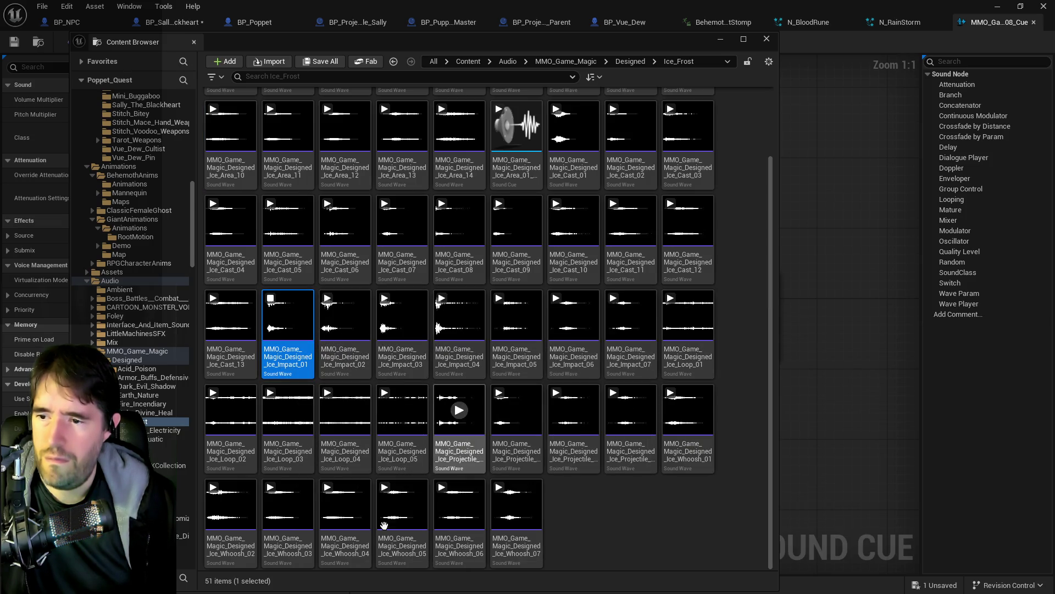
left_click(231, 506)
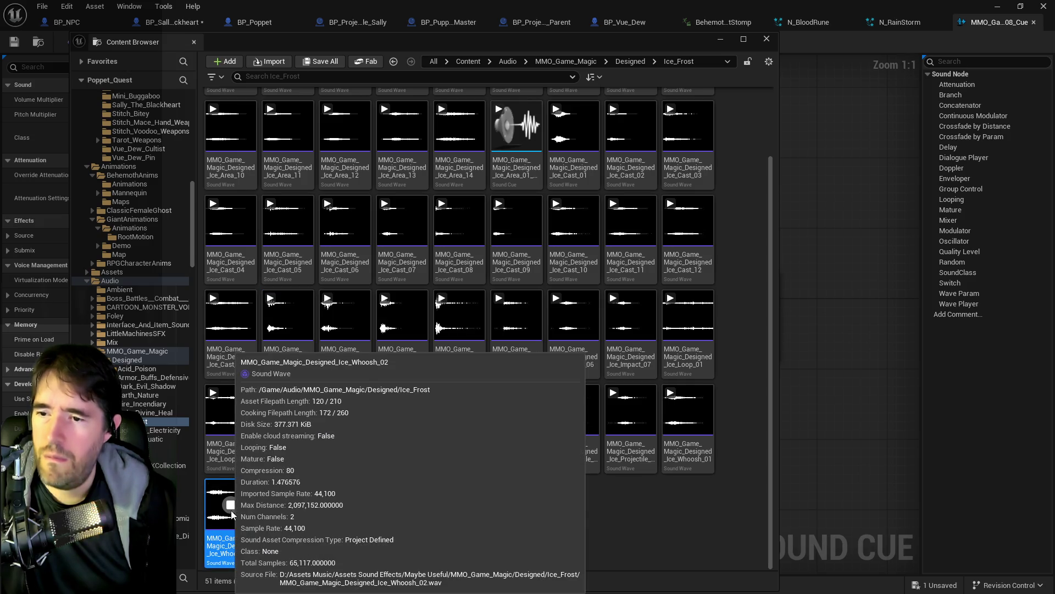
left_click(287, 505)
left_click(687, 410)
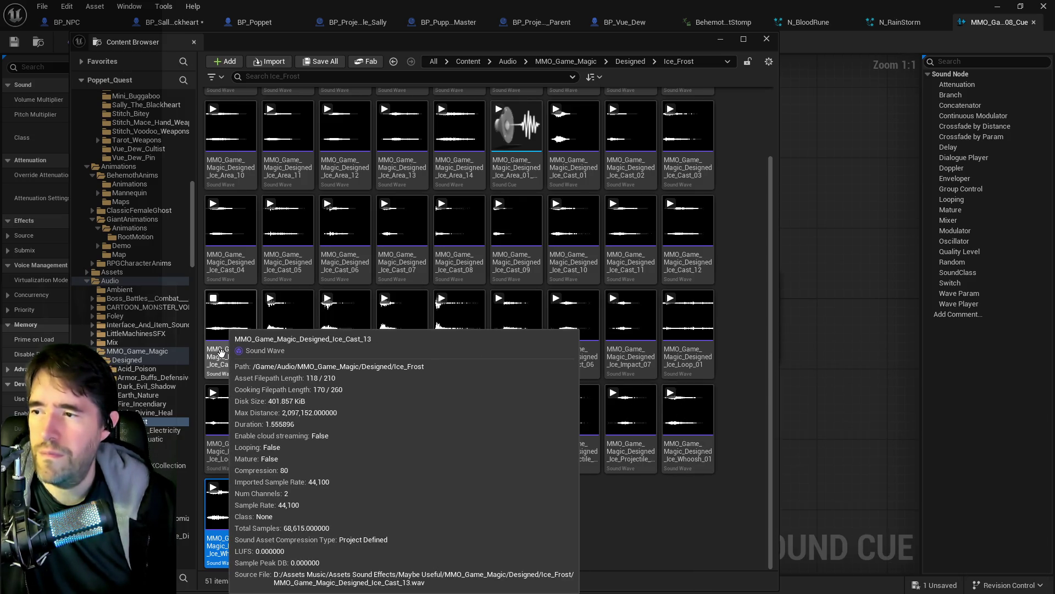
left_click(687, 319)
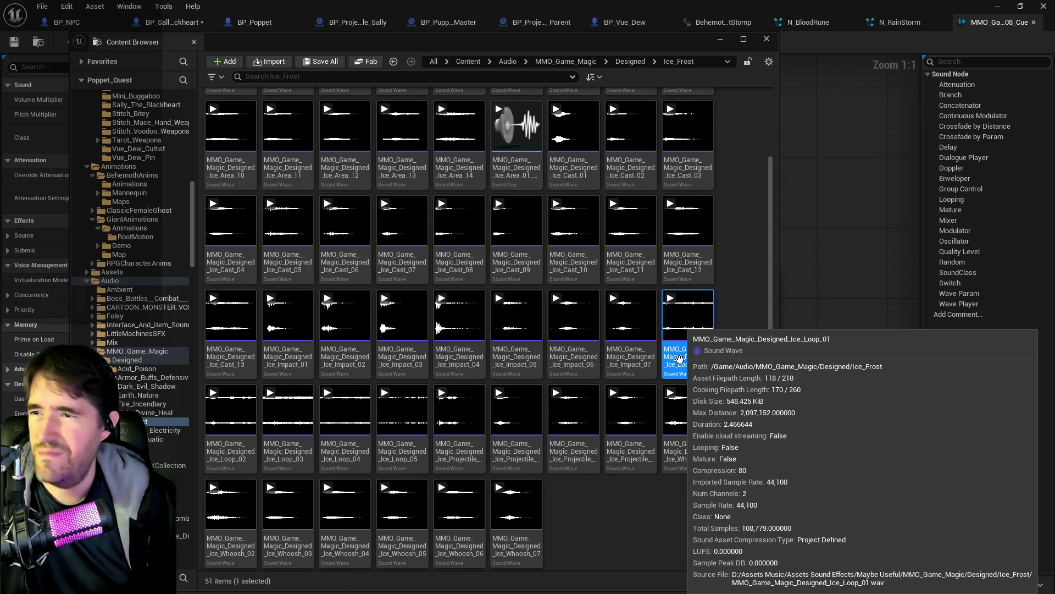
Make a Sound Cue from MMO_Game_Magic_Designed_Ice_Loop_01 with the default name, Class SFX, and Save All
right_click(680, 359)
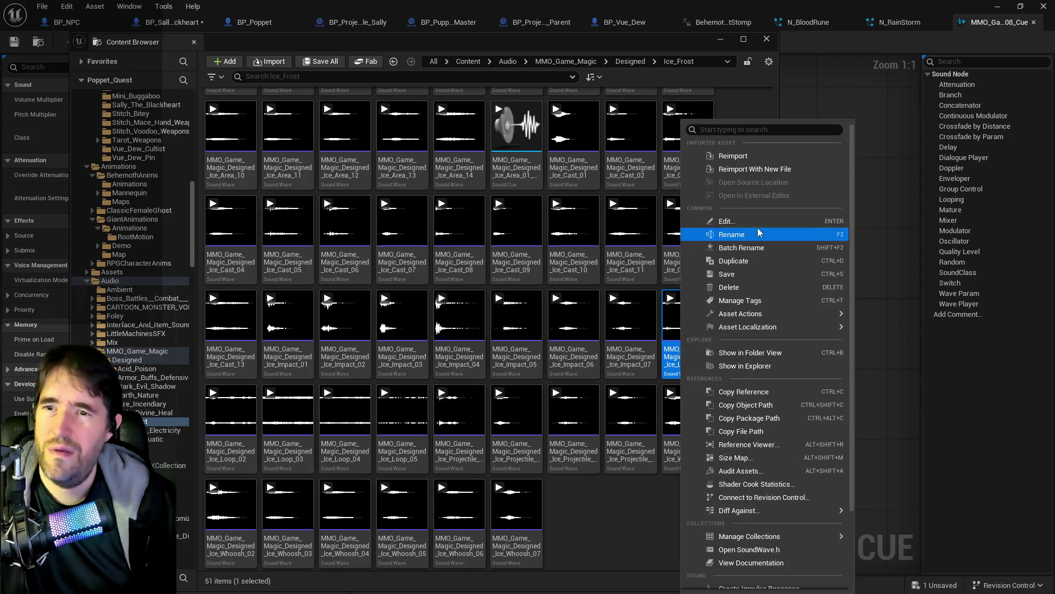
scroll(722, 495, "down", 2)
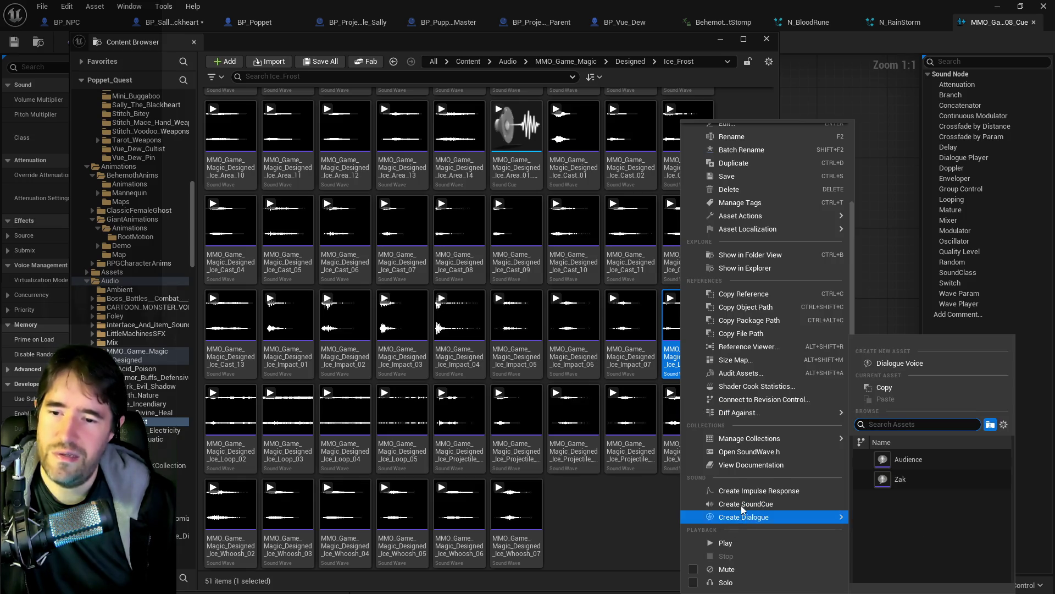
left_click(742, 505)
key("Return")
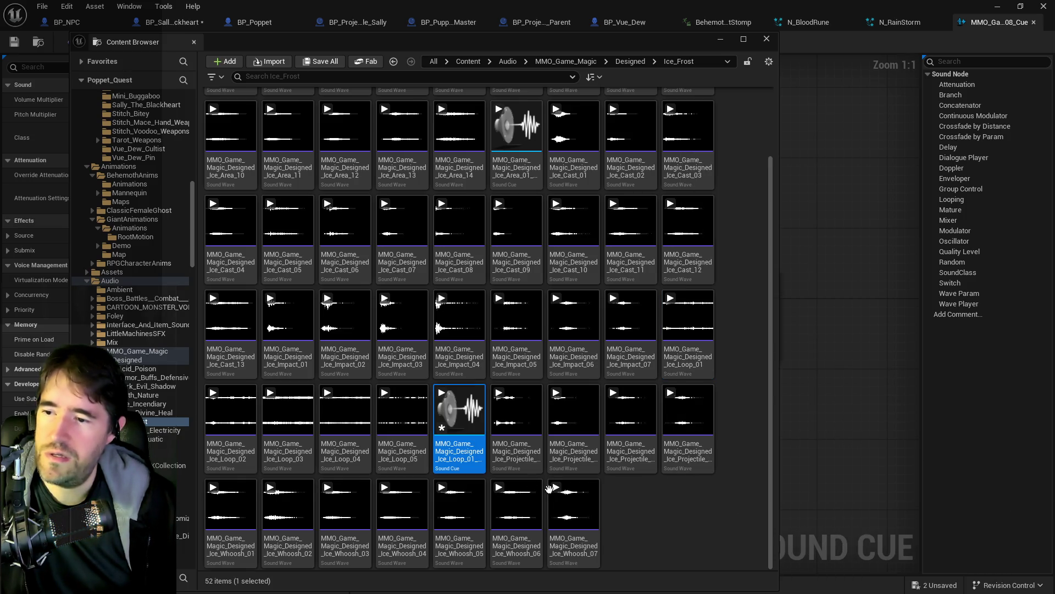
key("ctrl+space")
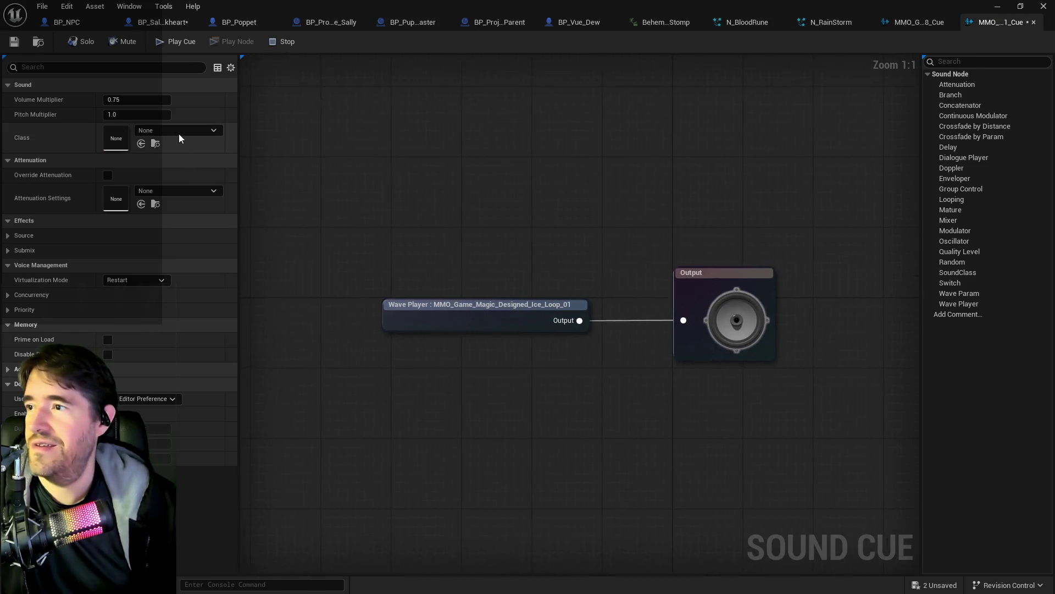
left_click(179, 134)
left_click(170, 326)
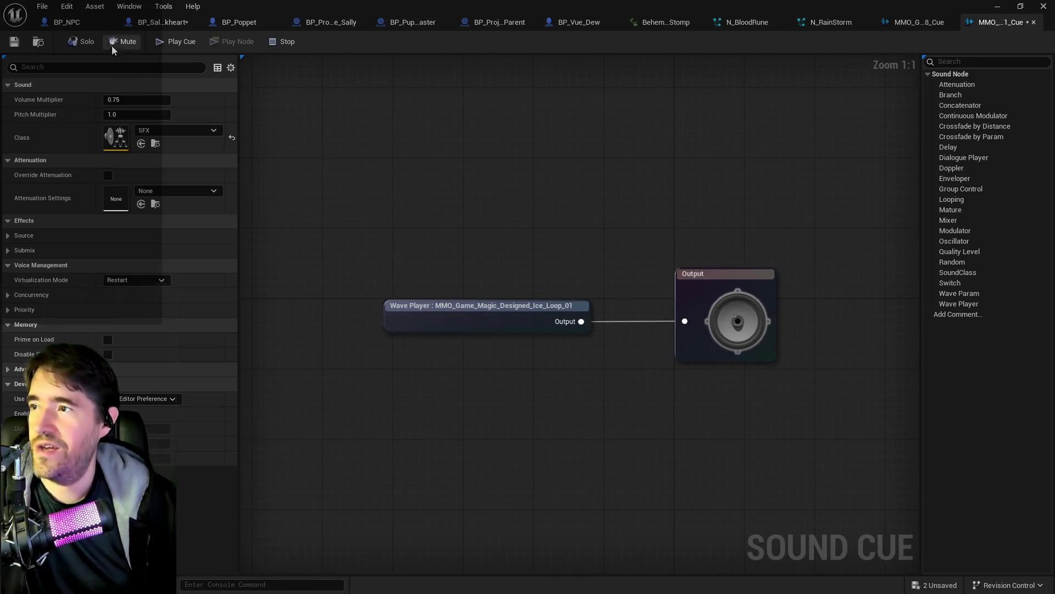
left_click(42, 7)
left_click(50, 68)
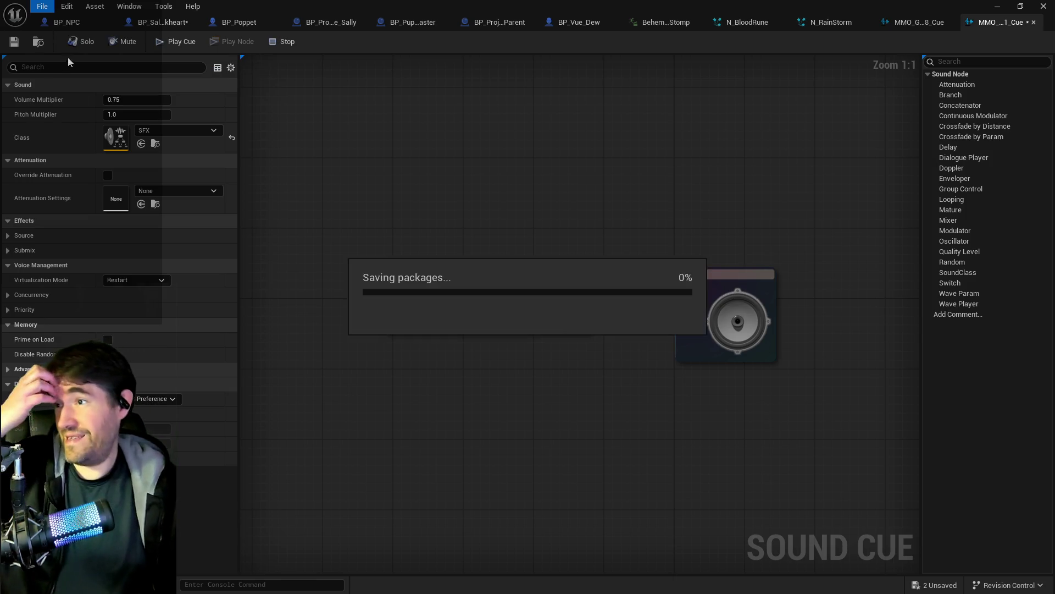
left_click(35, 42)
left_click_drag(370, 44, 1054, 47)
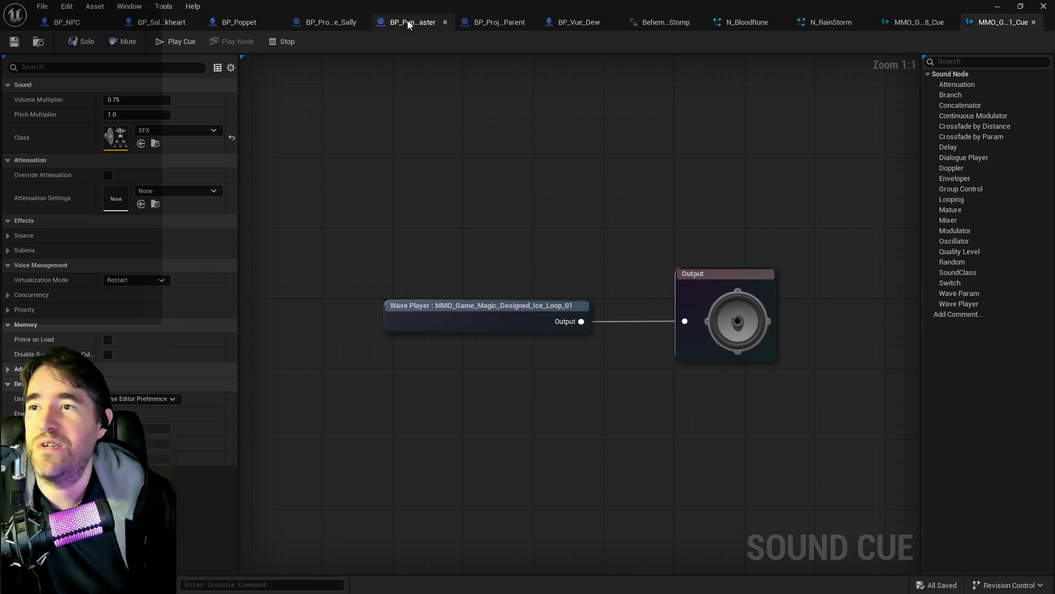
In BP_Sally_The_Blackheart's Attack Target Graph, set Play Sound at Location's Sound to the new ice cue
left_click(155, 25)
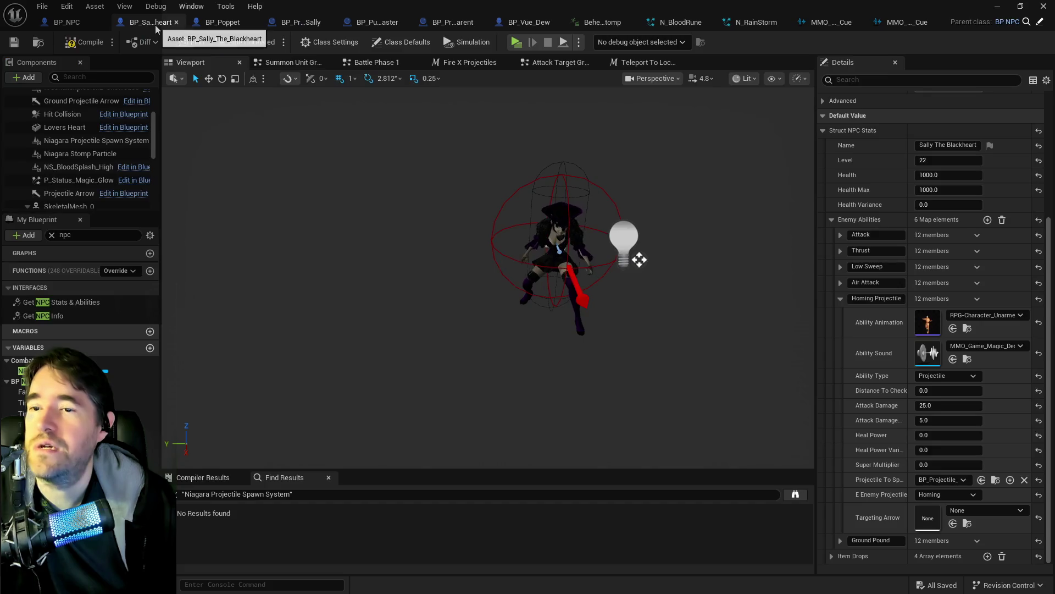
left_click(542, 63)
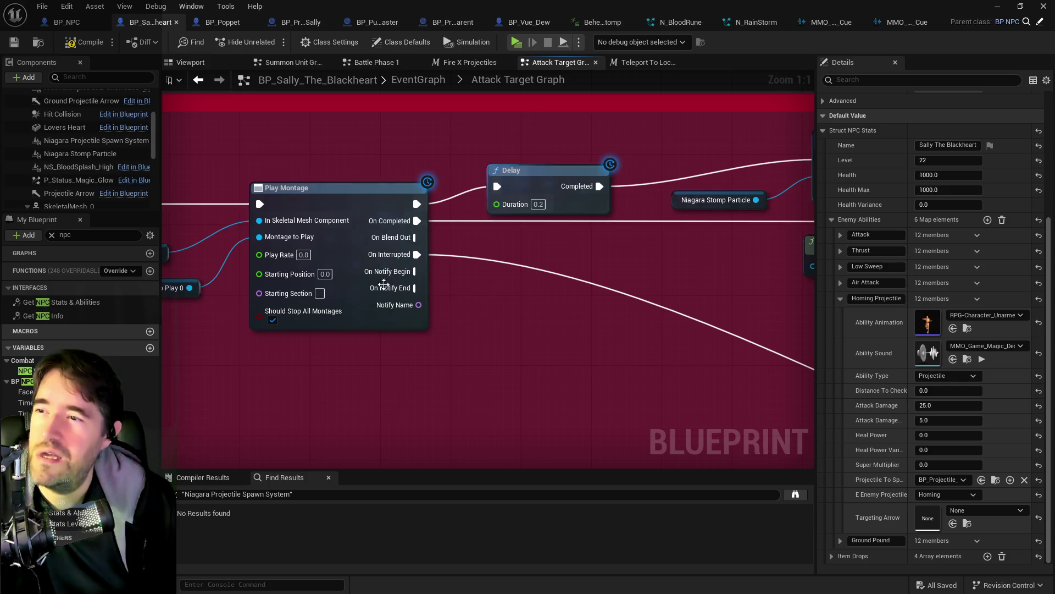
mouse_move(383, 283)
left_mouse_down()
mouse_move(247, 290)
mouse_move(453, 299)
mouse_move(744, 224)
left_mouse_up()
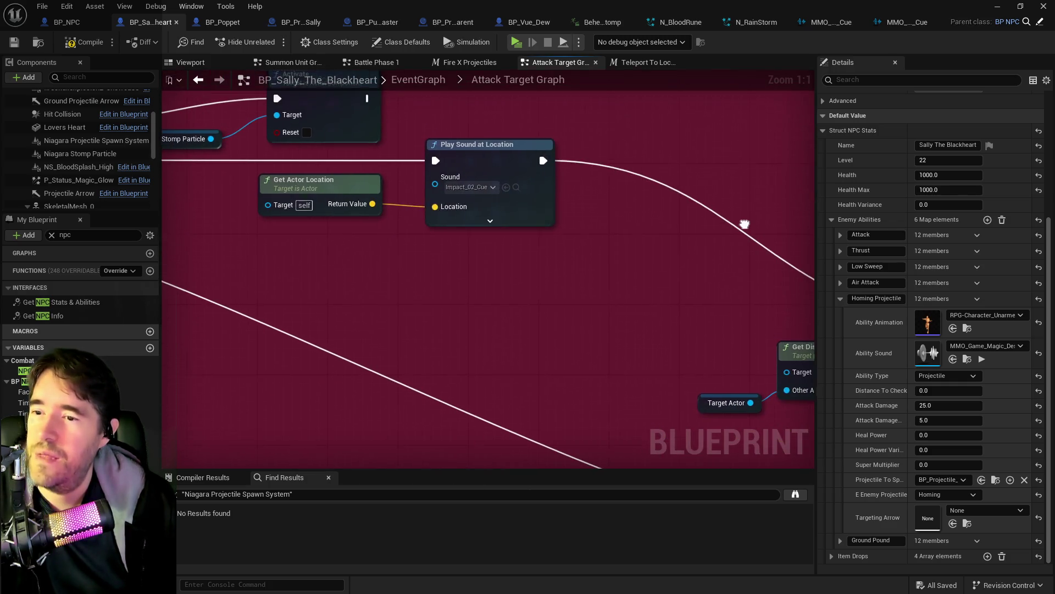
left_click(509, 189)
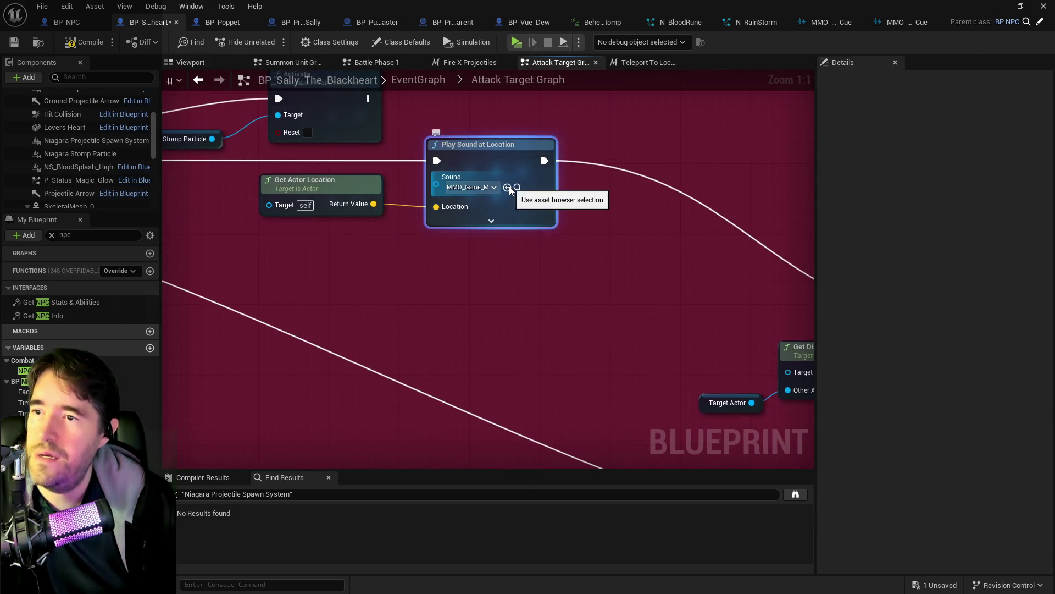
left_click(16, 42)
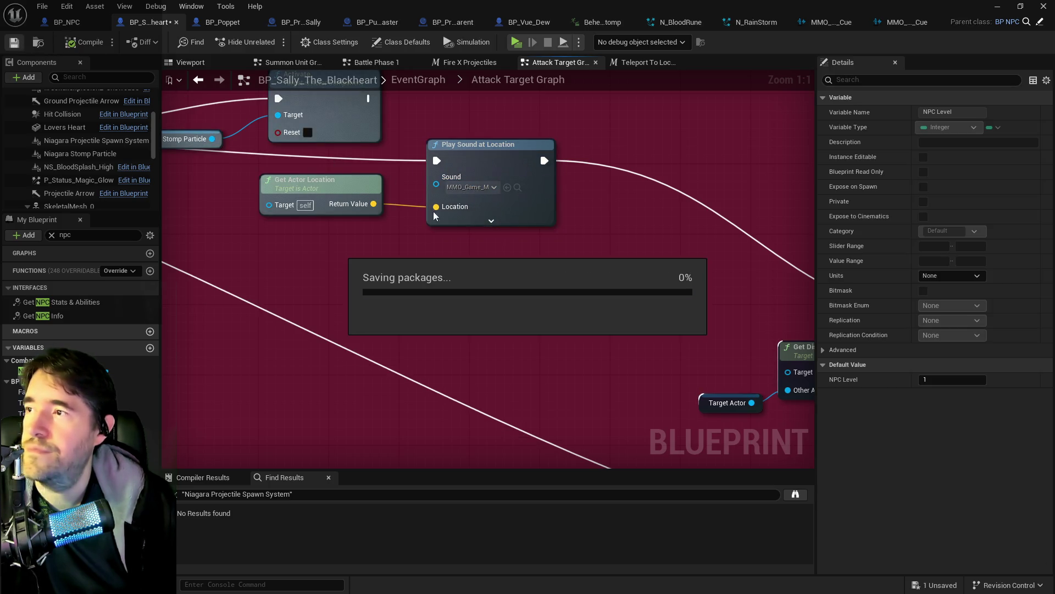
Wire Target Damaged's execution output into the Launch node and save with Ctrl+S
scroll(547, 294, "down", 6)
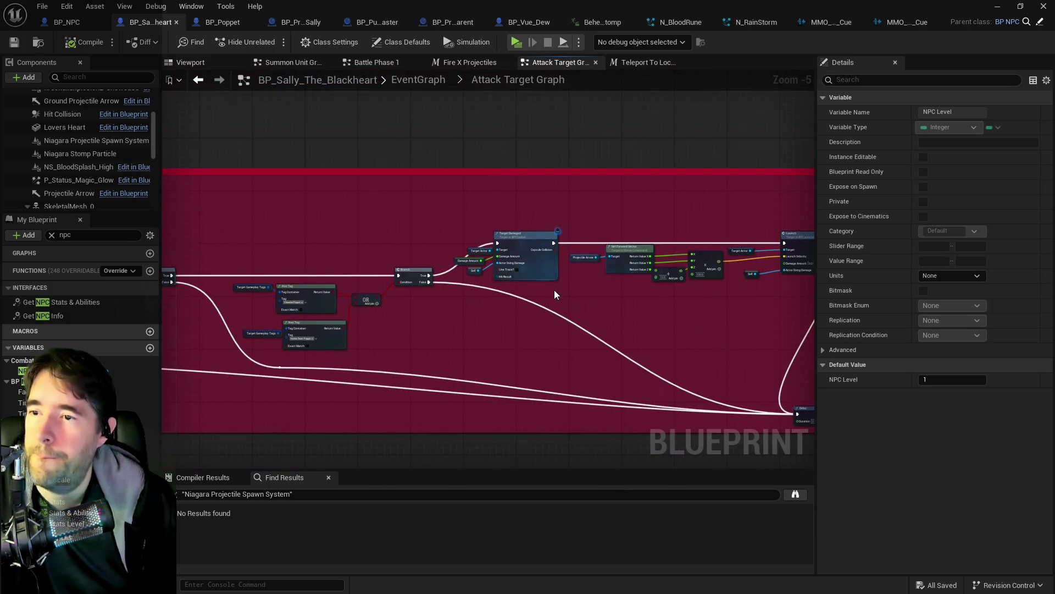
scroll(554, 295, "up", 1)
left_click_drag(601, 302, 388, 308)
scroll(352, 316, "up", 2)
scroll(365, 319, "down", 2)
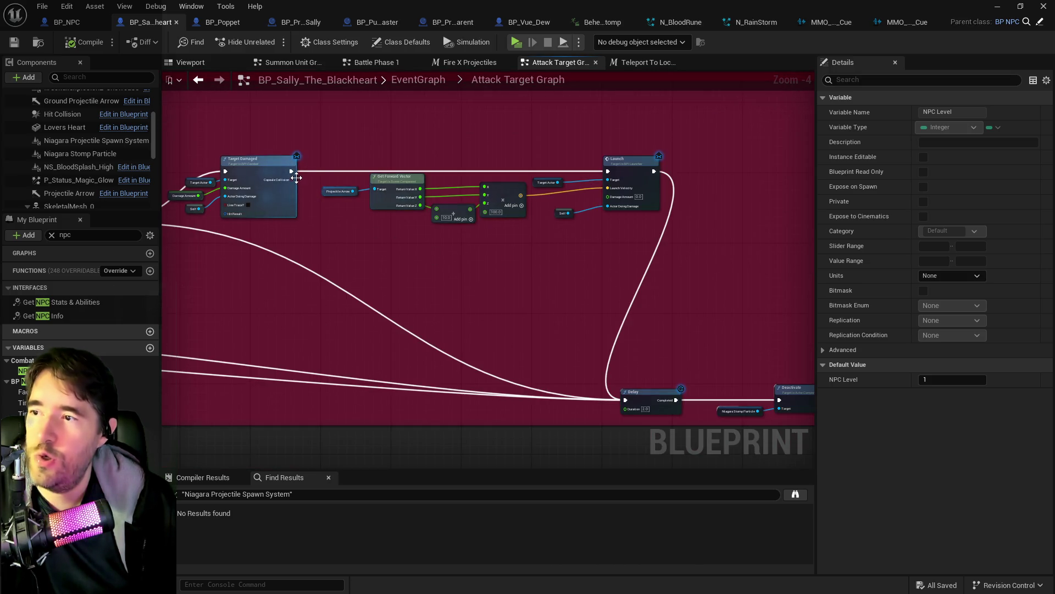
left_click_drag(291, 174, 618, 402)
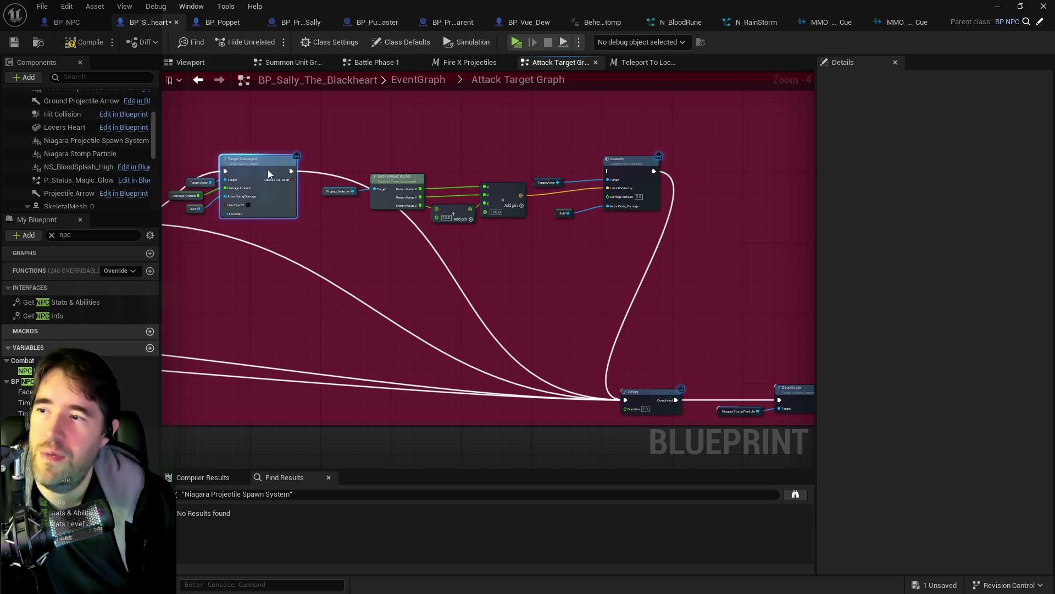
left_click_drag(291, 171, 534, 171)
left_click_drag(610, 175, 608, 171)
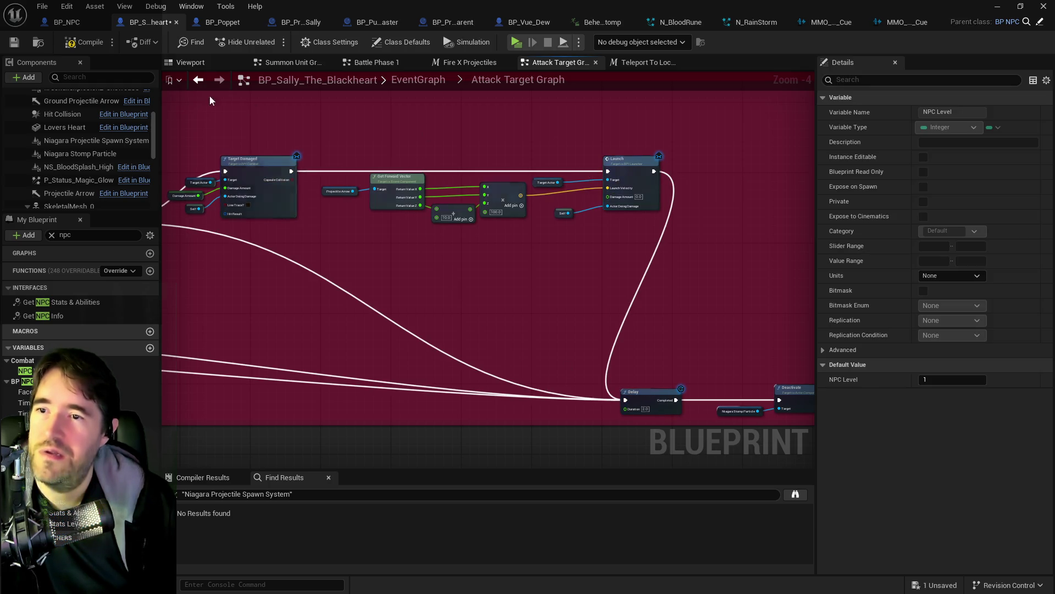
key("ctrl+s")
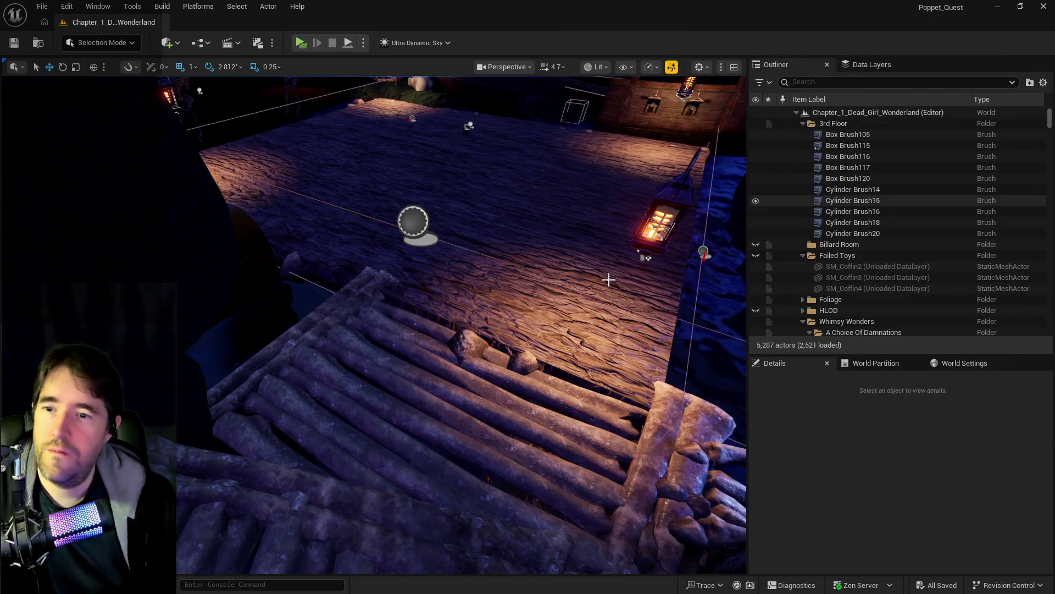
Slide SM_Pirate_Graveyard_Boss_Floor2 along X away from the bone bridge
mouse_move(561, 327)
left_mouse_down()
mouse_move(435, 325)
mouse_move(358, 274)
left_mouse_up()
left_click(559, 333)
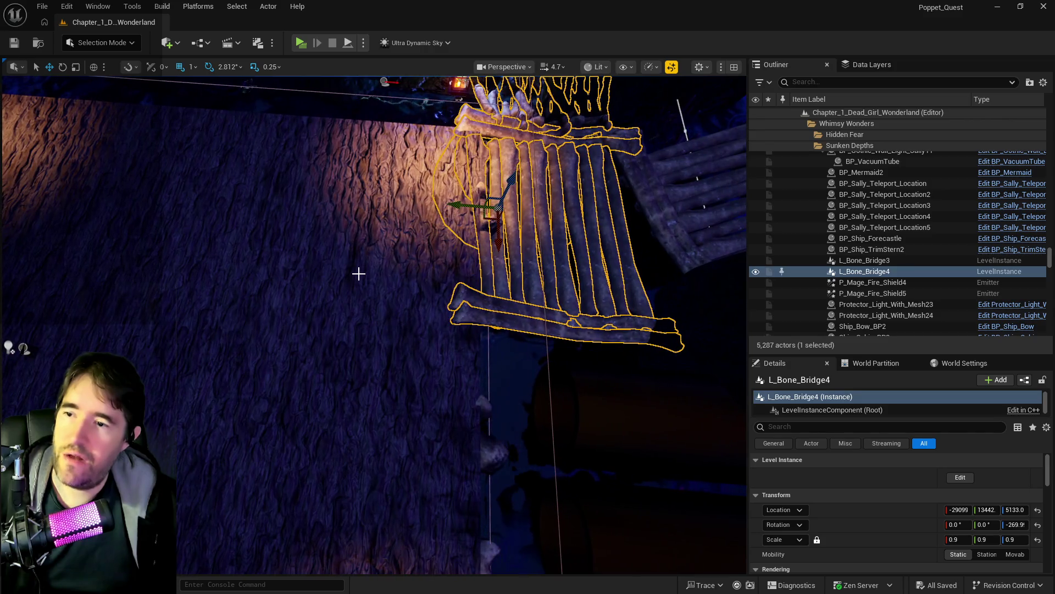
left_click(352, 271)
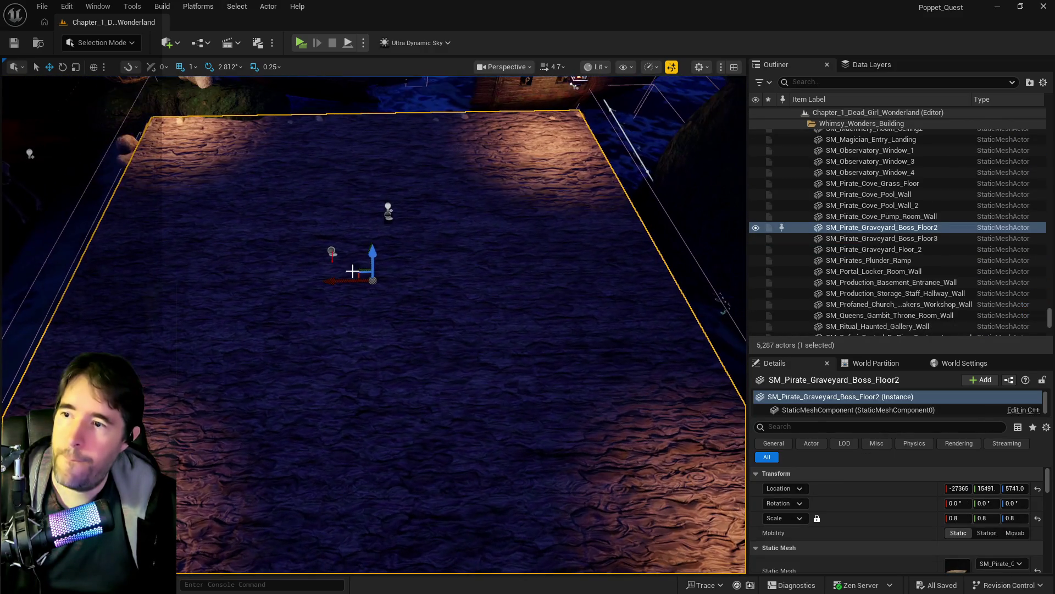
mouse_move(343, 281)
left_mouse_down()
mouse_move(126, 283)
mouse_move(199, 281)
mouse_move(266, 328)
mouse_move(226, 294)
left_mouse_up()
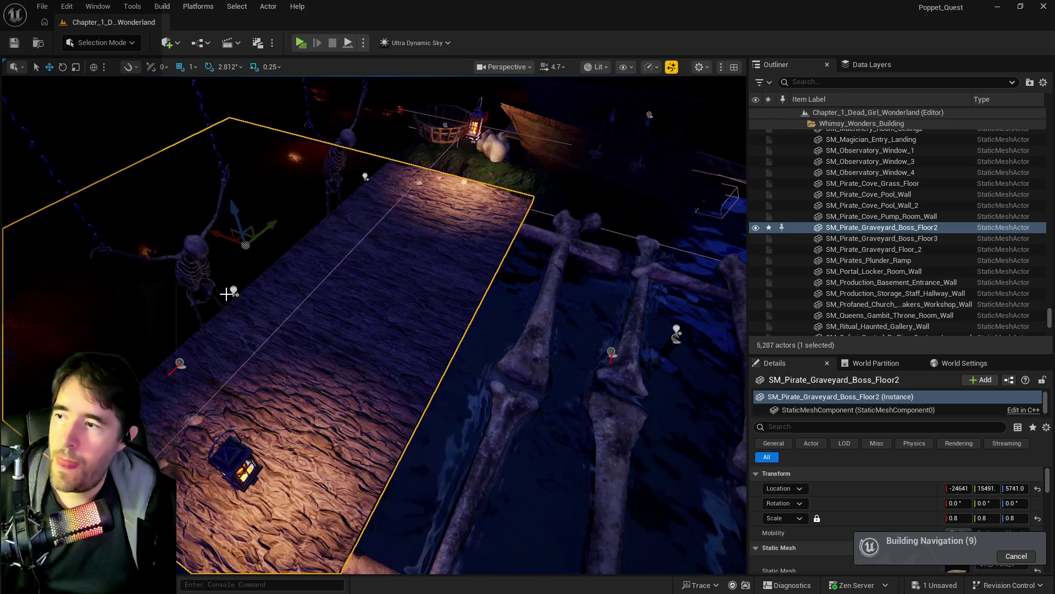
mouse_move(222, 238)
left_mouse_down()
mouse_move(35, 201)
mouse_move(4, 182)
mouse_move(8, 165)
mouse_move(561, 224)
mouse_move(229, 236)
mouse_move(595, 254)
left_mouse_up()
Alt-drag L_Bone_Bridge4 into a duplicate bridge and set its scale to 1.1
left_click(595, 254)
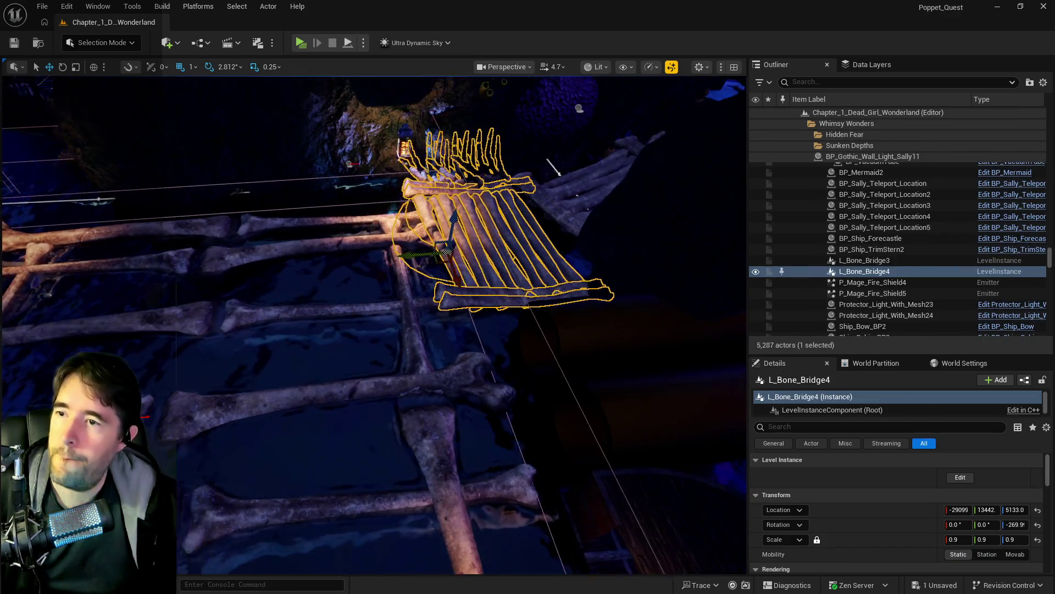
mouse_move(407, 237)
left_mouse_down()
mouse_move(287, 278)
mouse_move(296, 279)
left_mouse_up()
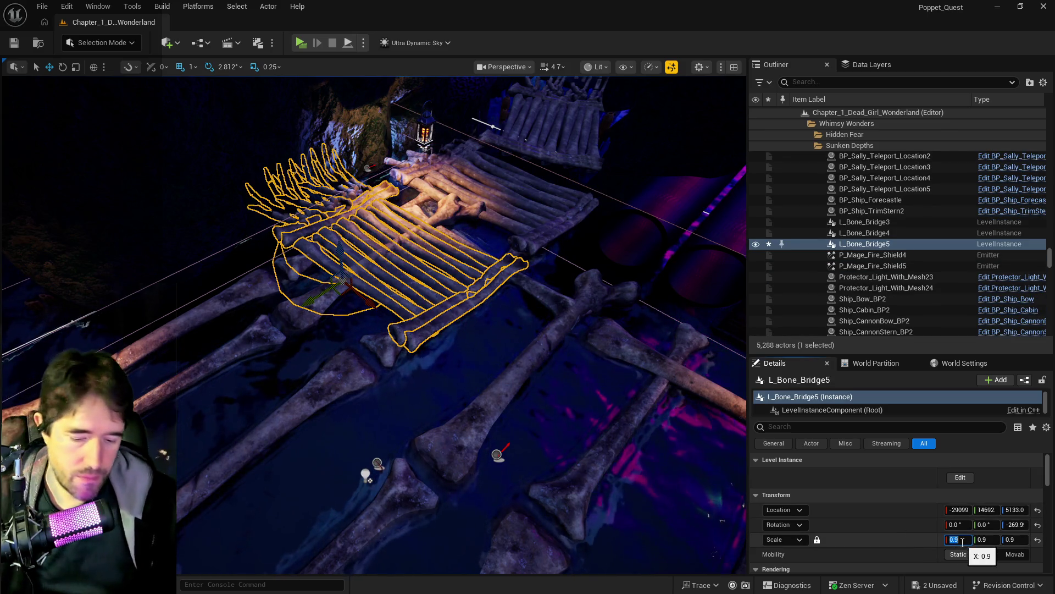
type("1.1")
key("Return")
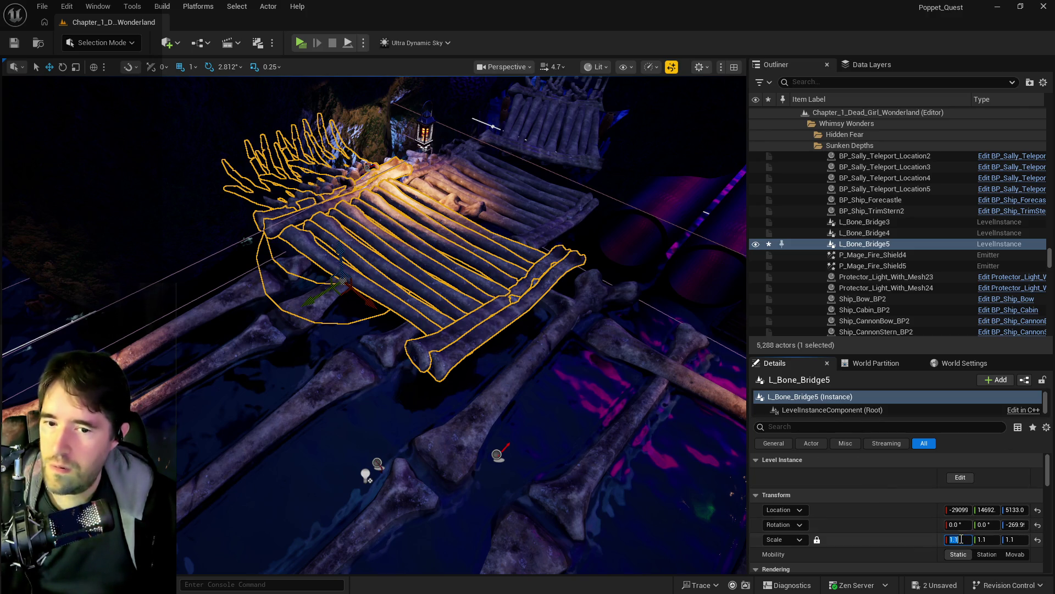
key("Escape")
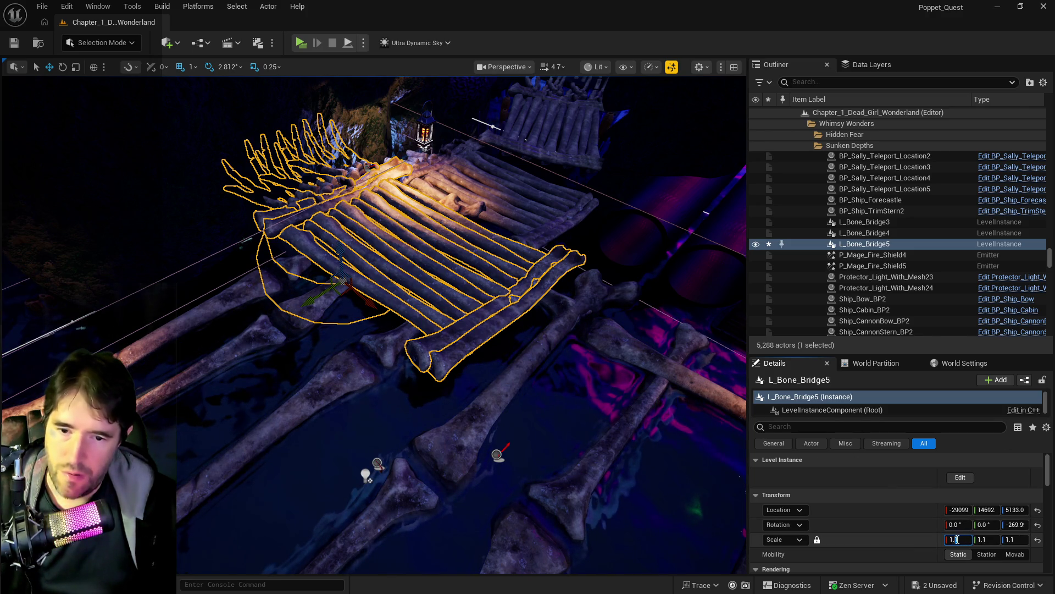
Try scale 1.3, adjust the new bridge's Y position and height, then return to 1.1
left_click_drag(982, 539, 1012, 539)
scroll(449, 241, "up", 3)
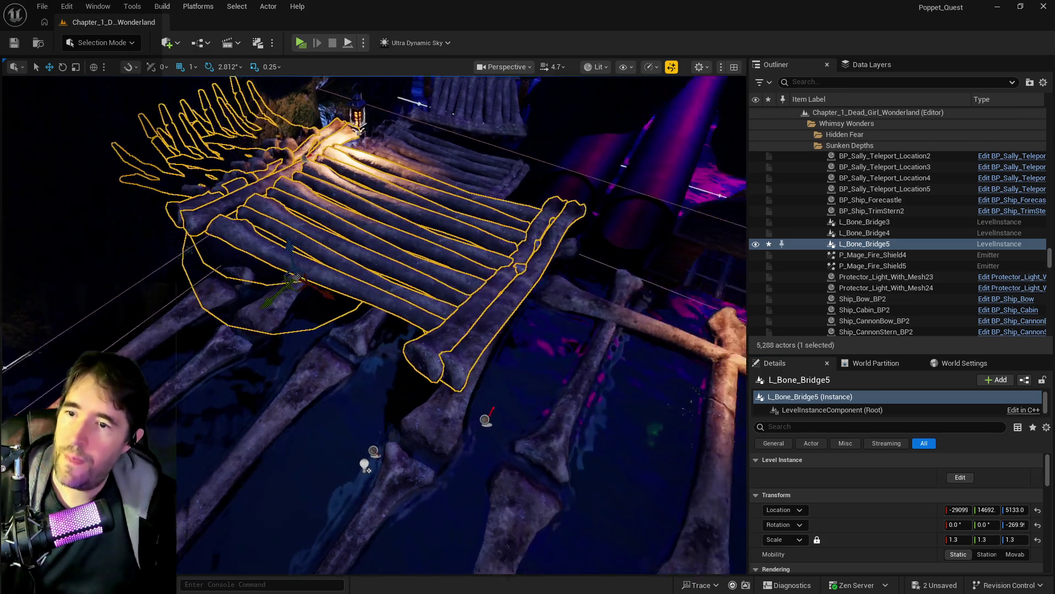
mouse_move(274, 318)
left_mouse_down()
mouse_move(254, 368)
mouse_move(267, 344)
left_mouse_up()
mouse_move(337, 349)
left_mouse_down()
mouse_move(422, 434)
mouse_move(391, 423)
left_mouse_up()
mouse_move(208, 268)
left_mouse_down()
mouse_move(220, 308)
mouse_move(222, 275)
mouse_move(262, 314)
left_mouse_up()
left_click_drag(311, 348, 325, 332)
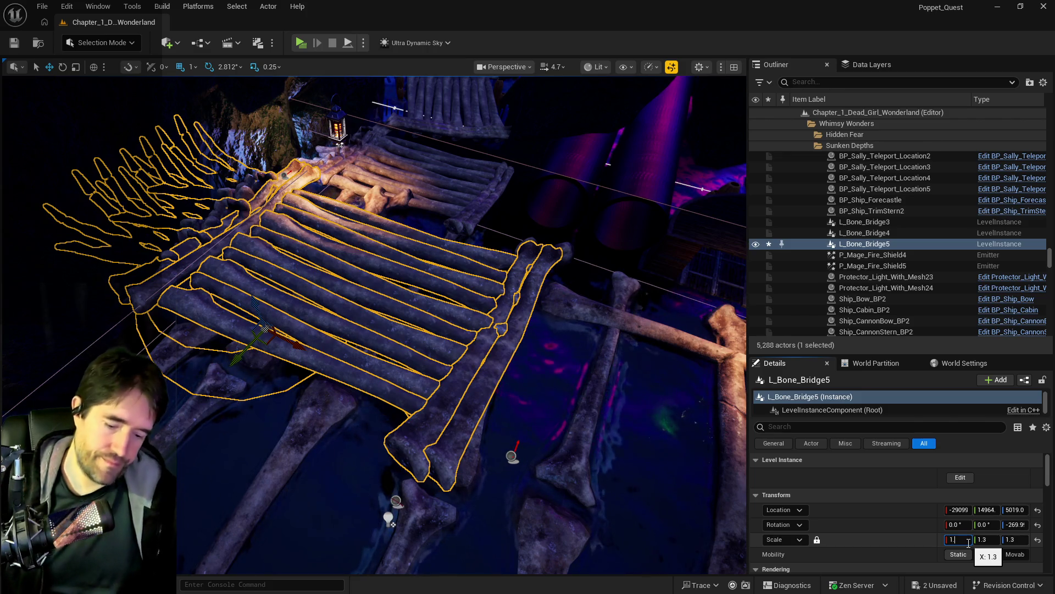
type(".1")
key("Return")
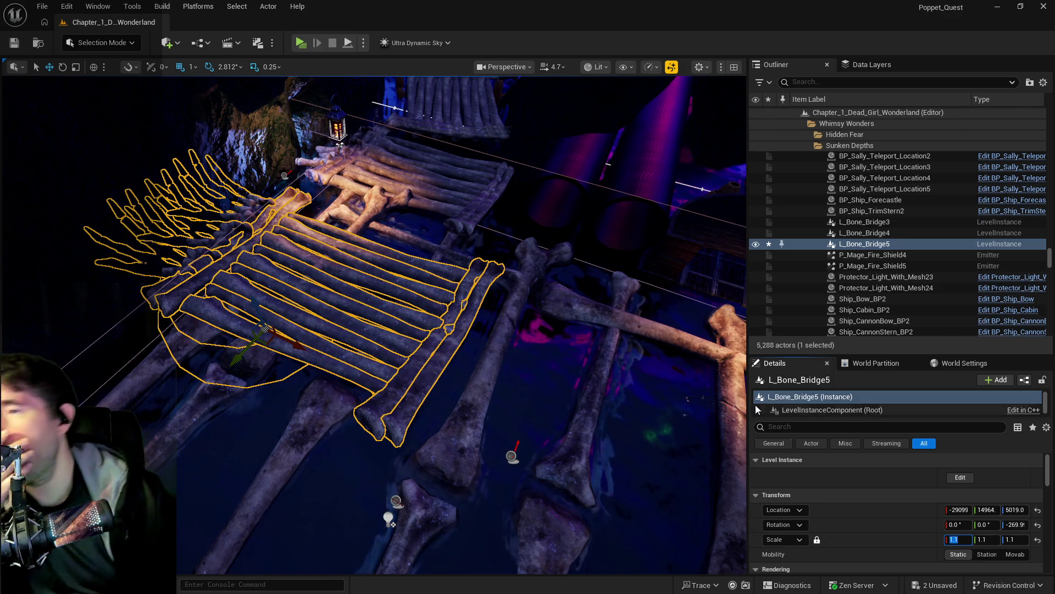
Shift L_Bone_Bridge5 along X to about -28524
mouse_move(284, 341)
left_mouse_down()
mouse_move(352, 377)
mouse_move(335, 370)
mouse_move(385, 377)
left_mouse_up()
scroll(384, 377, "up", 5)
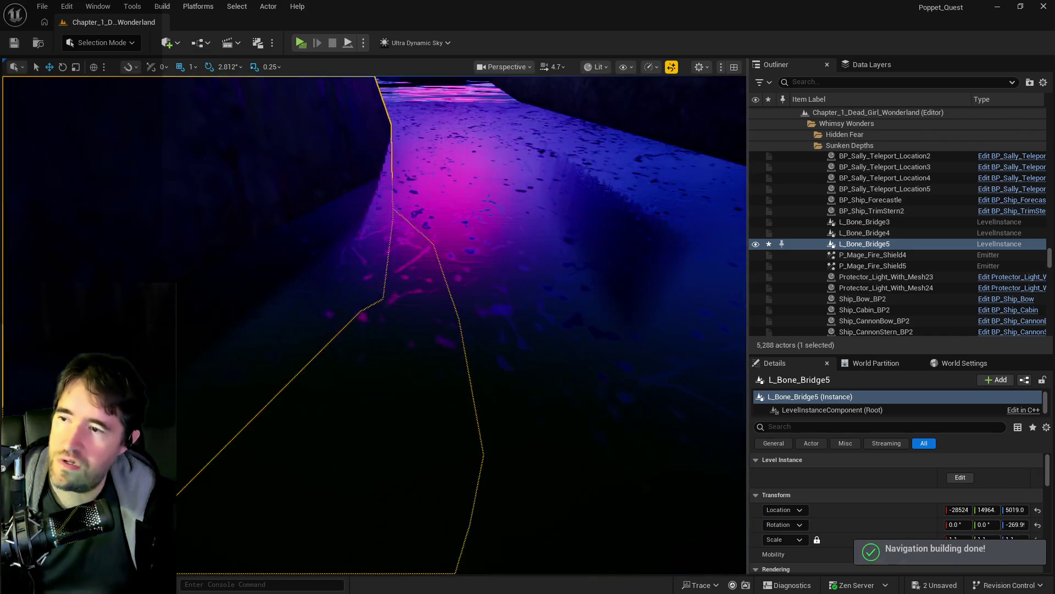
scroll(660, 301, "down", 5)
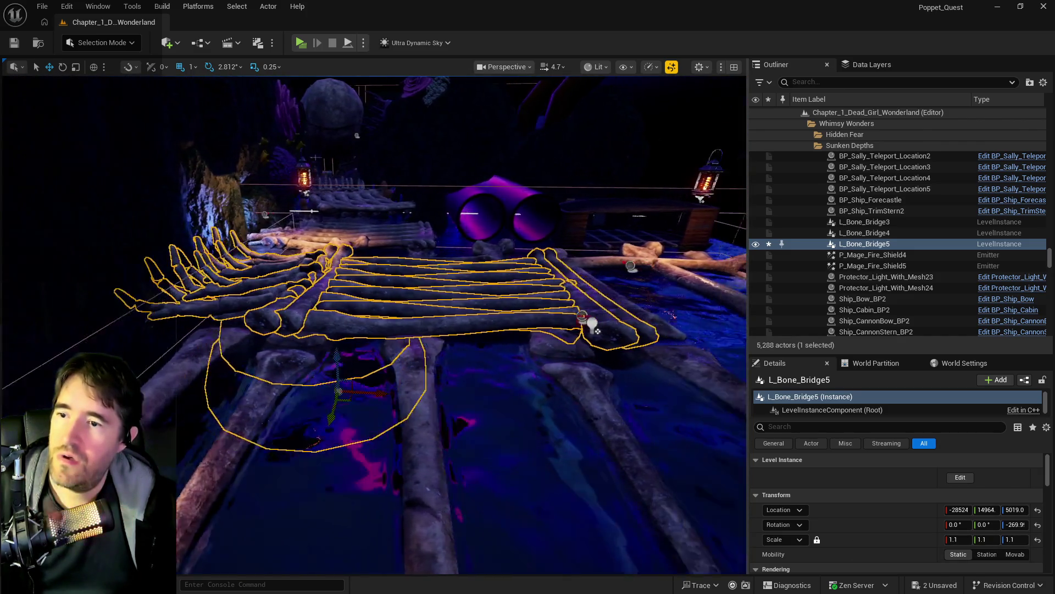
key("d")
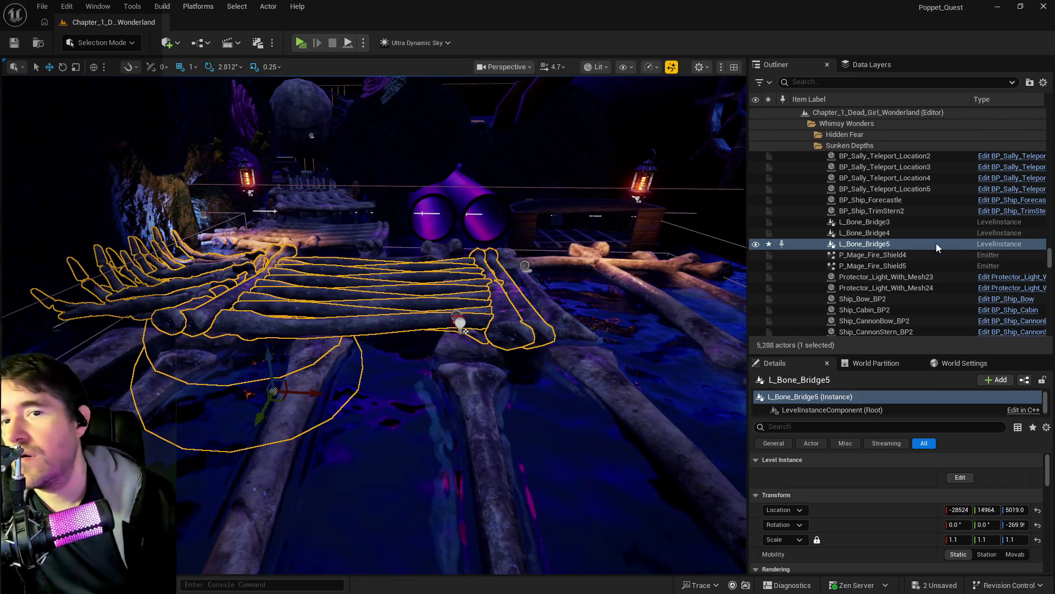
right_click(906, 243)
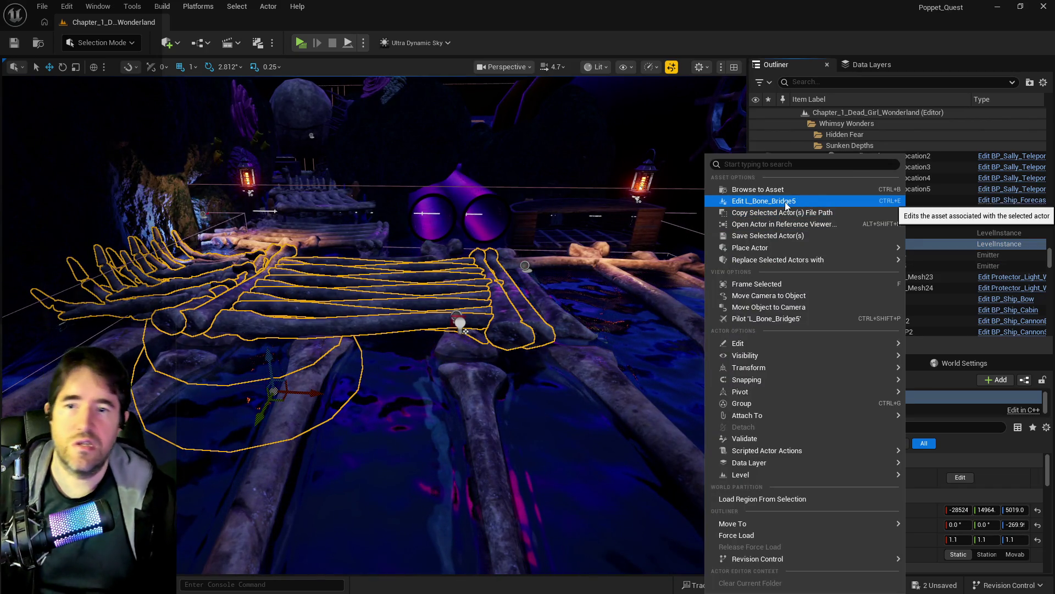
Delete SM_Bowl7 and SM_Bowl12 inside L_Bone_Bridge5 and save the level instance edit
left_click(785, 201)
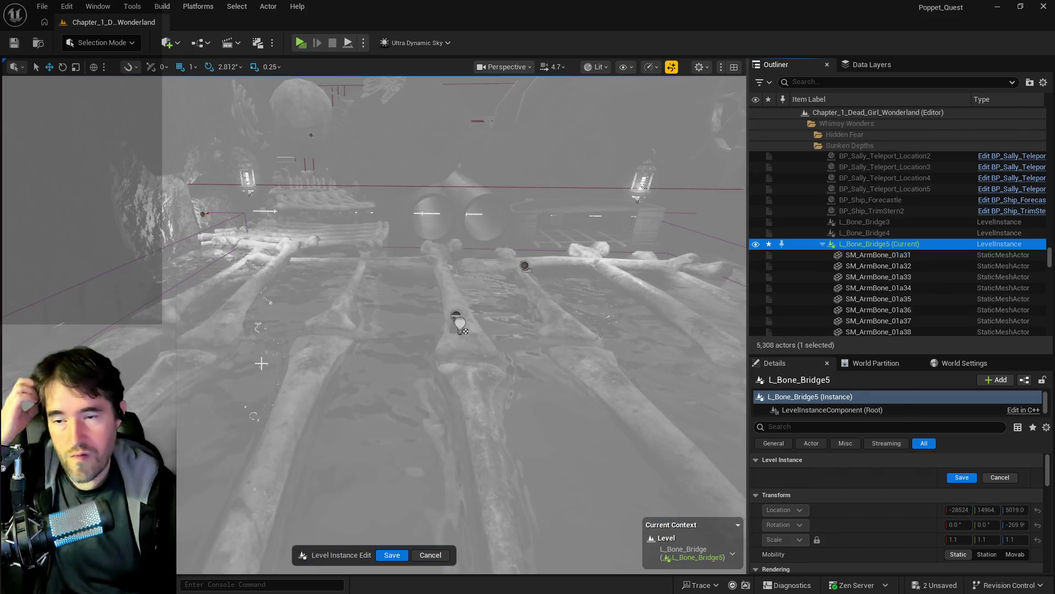
mouse_move(311, 367)
left_mouse_down()
mouse_move(308, 230)
mouse_move(400, 347)
left_mouse_up()
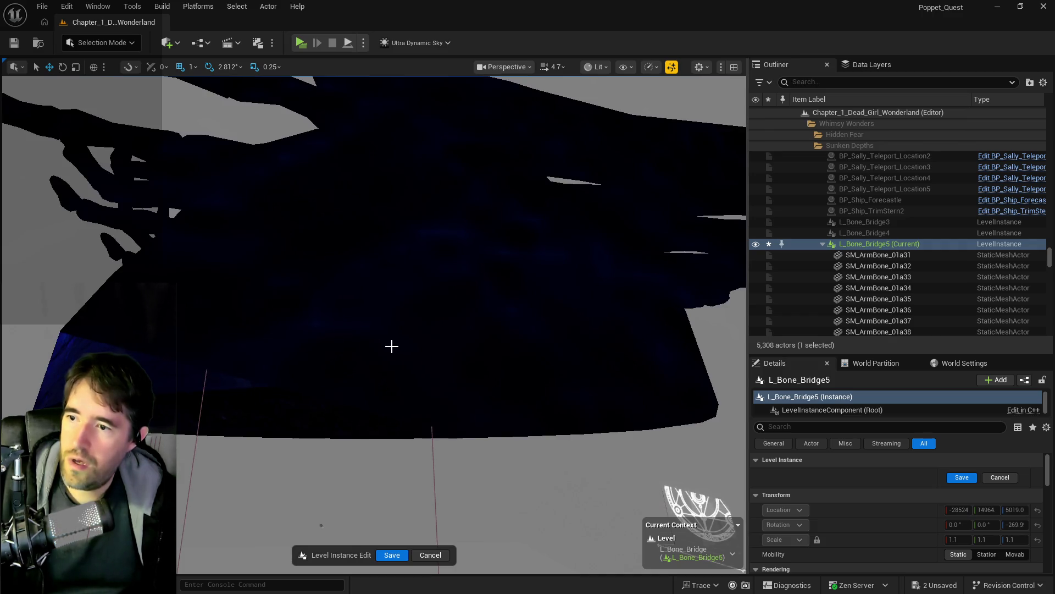
scroll(870, 286, "down", 5)
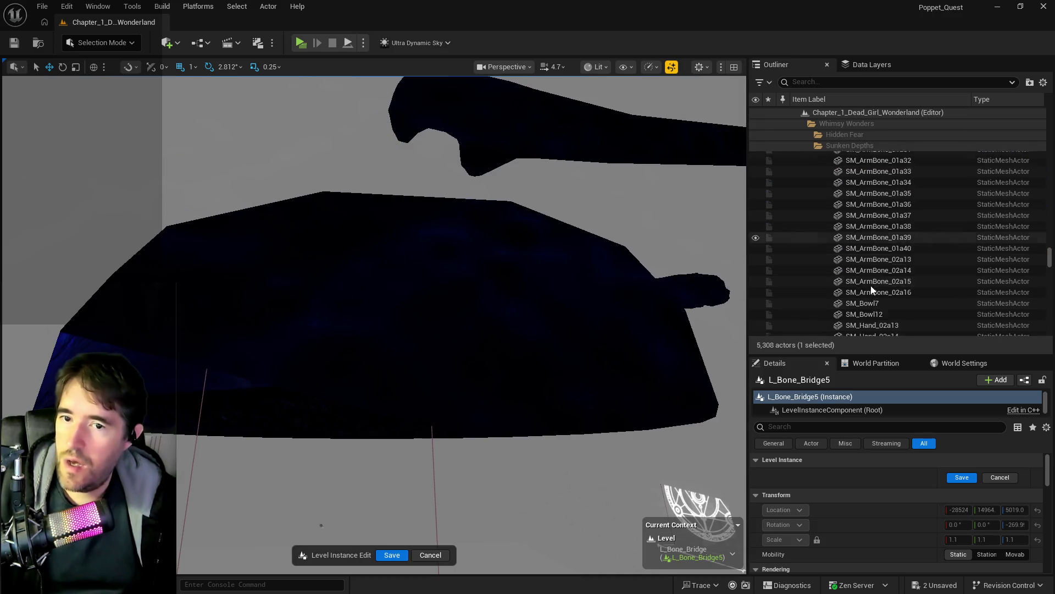
left_click(865, 255)
left_click(865, 244, "ctrl")
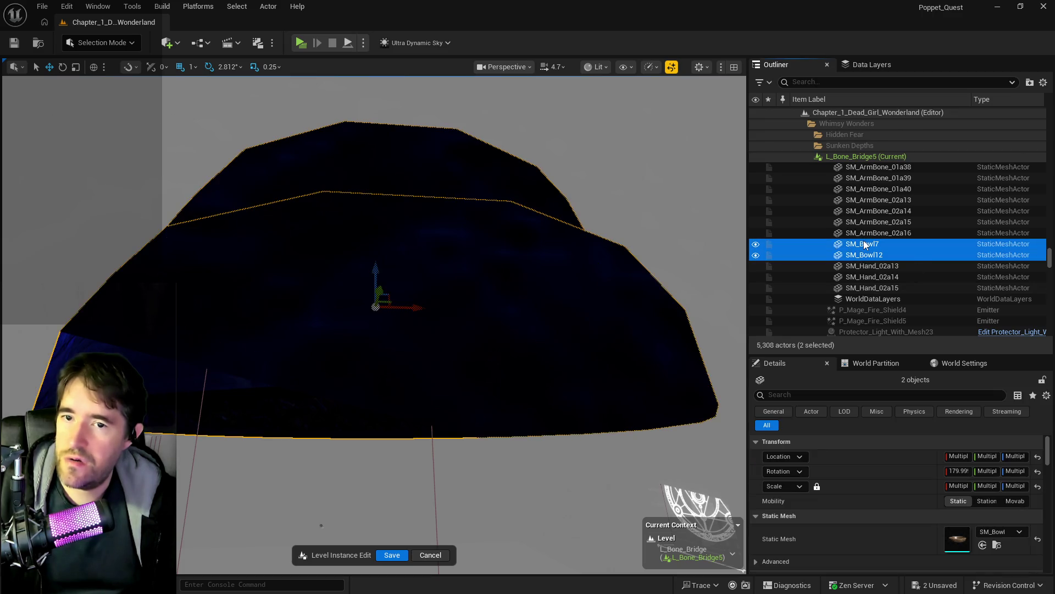
key("Delete")
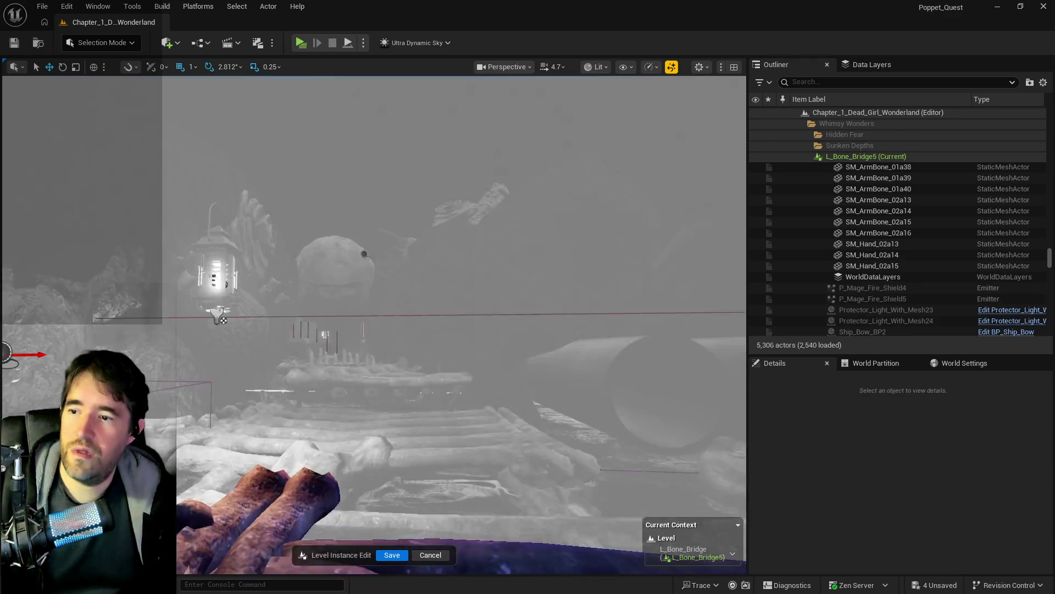
left_click_drag(220, 318, 435, 495)
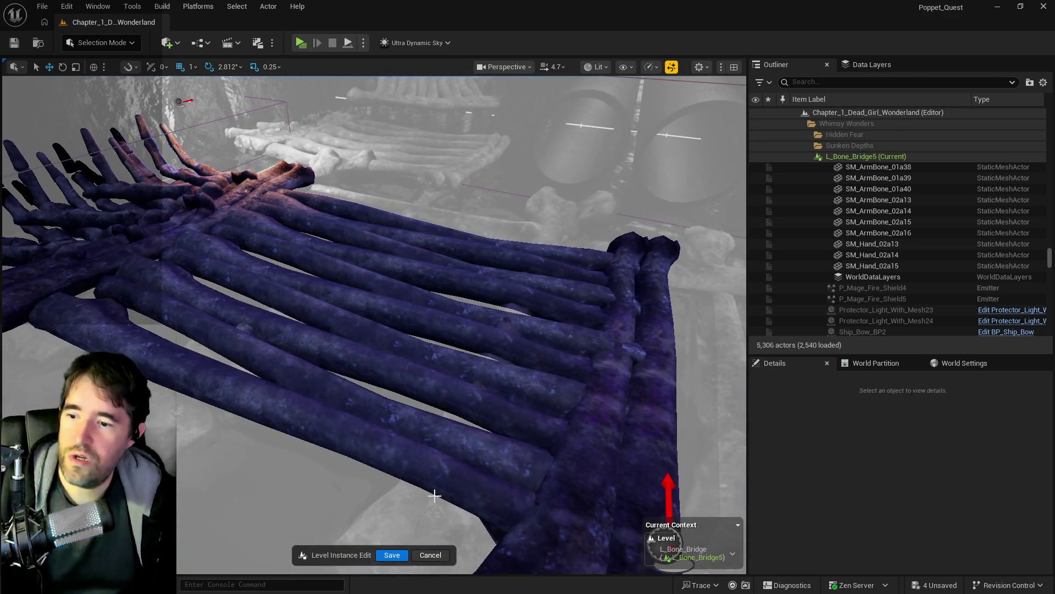
left_click(392, 555)
mouse_move(420, 440)
left_mouse_down()
mouse_move(422, 349)
mouse_move(448, 358)
mouse_move(447, 385)
left_mouse_up()
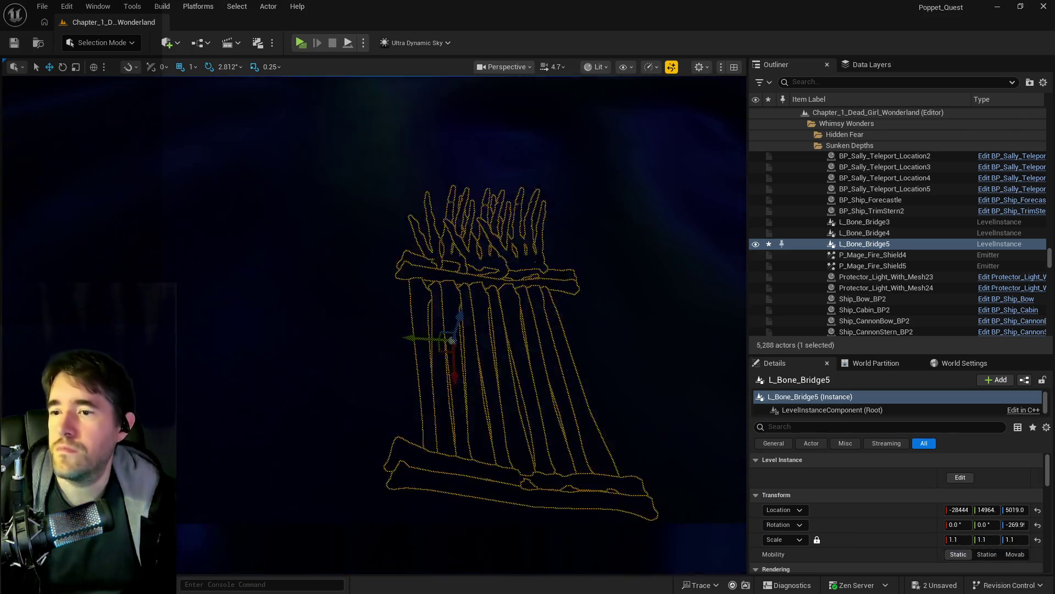
Reposition the bone bridge and L_Bone_Bridge6, undoing one stray move
left_click_drag(449, 340, 445, 333)
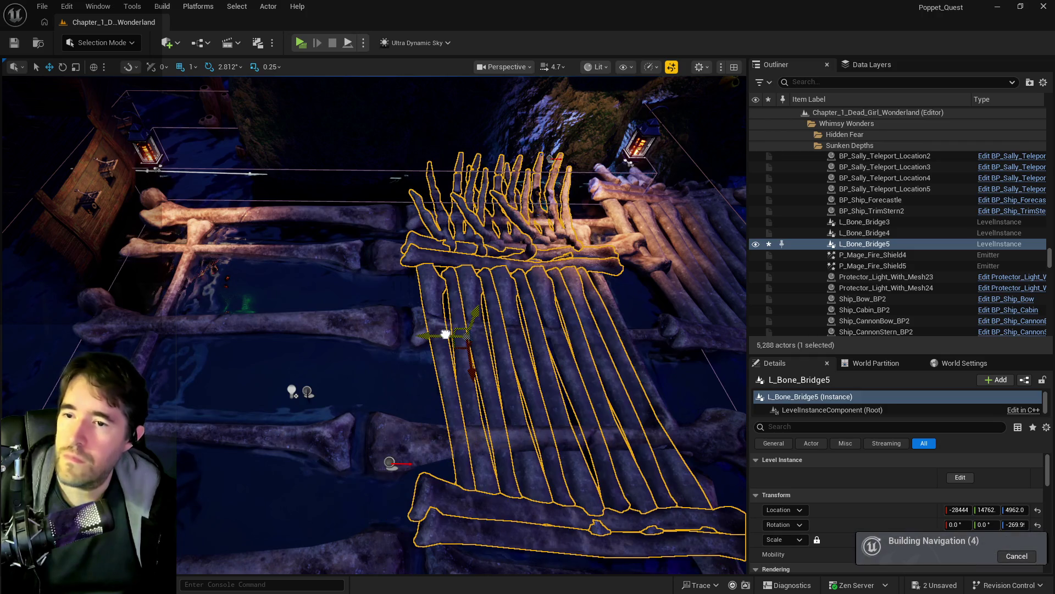
key("ctrl+z")
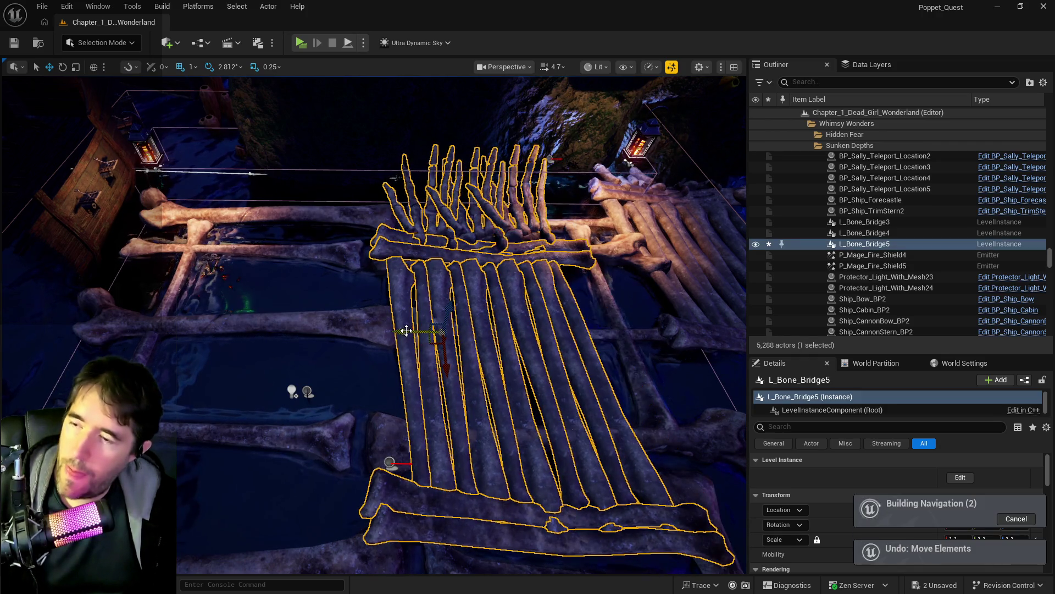
mouse_move(401, 331)
left_mouse_down()
mouse_move(444, 330)
mouse_move(418, 333)
left_mouse_up()
mouse_move(319, 342)
left_mouse_down()
mouse_move(275, 337)
mouse_move(278, 328)
mouse_move(156, 330)
mouse_move(217, 334)
mouse_move(258, 275)
mouse_move(252, 316)
mouse_move(357, 285)
mouse_move(500, 413)
left_mouse_up()
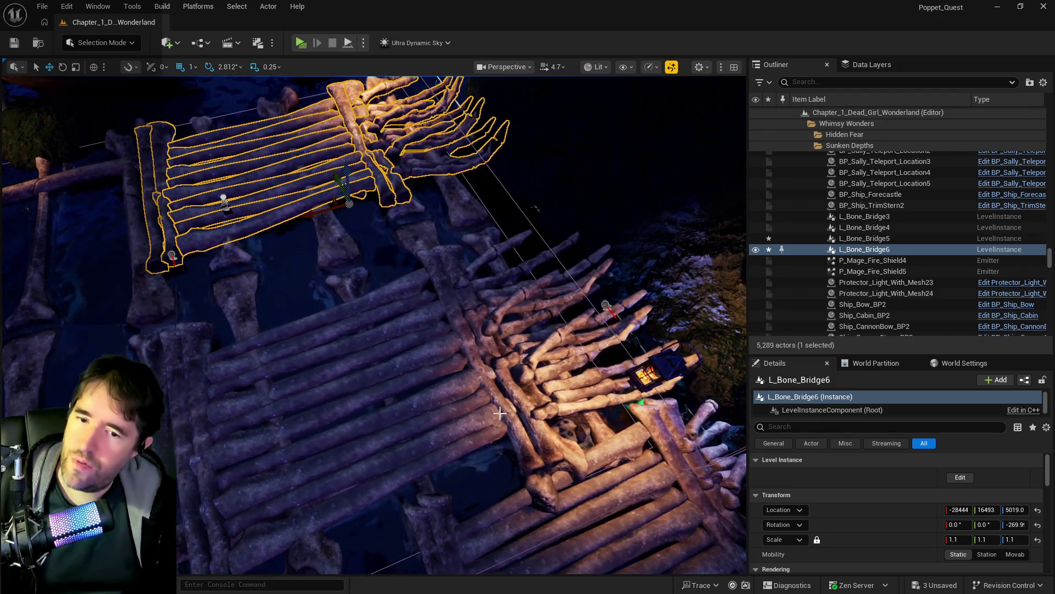
Scale L_Bone_Bridge5 to 0.9 and raise it out of the water
left_click(297, 421)
left_click(961, 540)
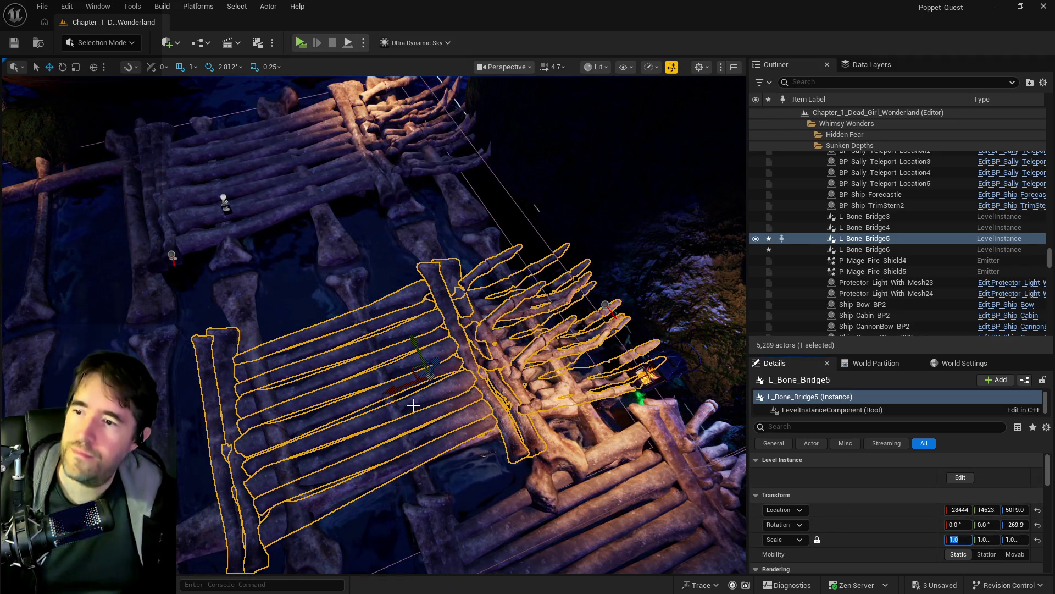
type("0.9")
key("Return")
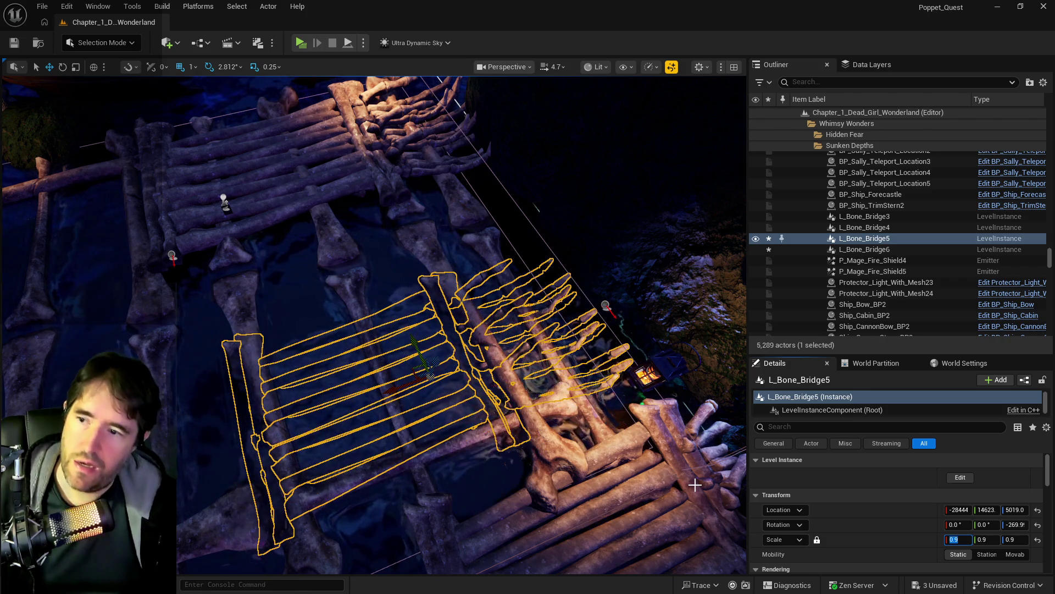
mouse_move(441, 363)
left_mouse_down()
mouse_move(414, 377)
mouse_move(431, 378)
left_mouse_up()
mouse_move(437, 330)
left_mouse_down()
mouse_move(385, 352)
mouse_move(384, 339)
left_mouse_up()
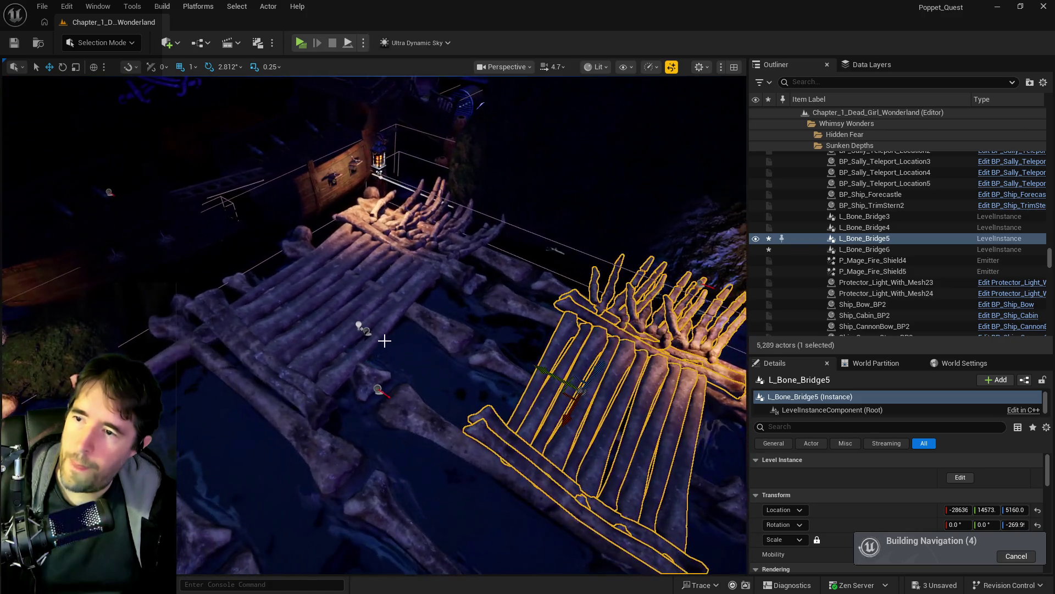
Set L_Bone_Bridge6 to 0.9 scale, then delete it
left_click(374, 327)
left_click(954, 540)
key("Return")
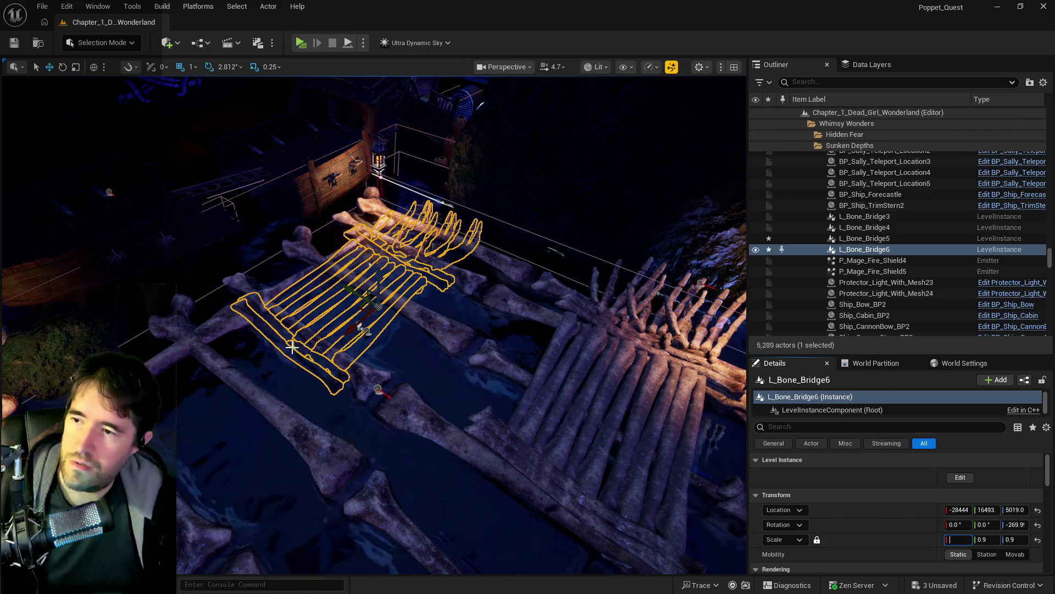
left_click(309, 338)
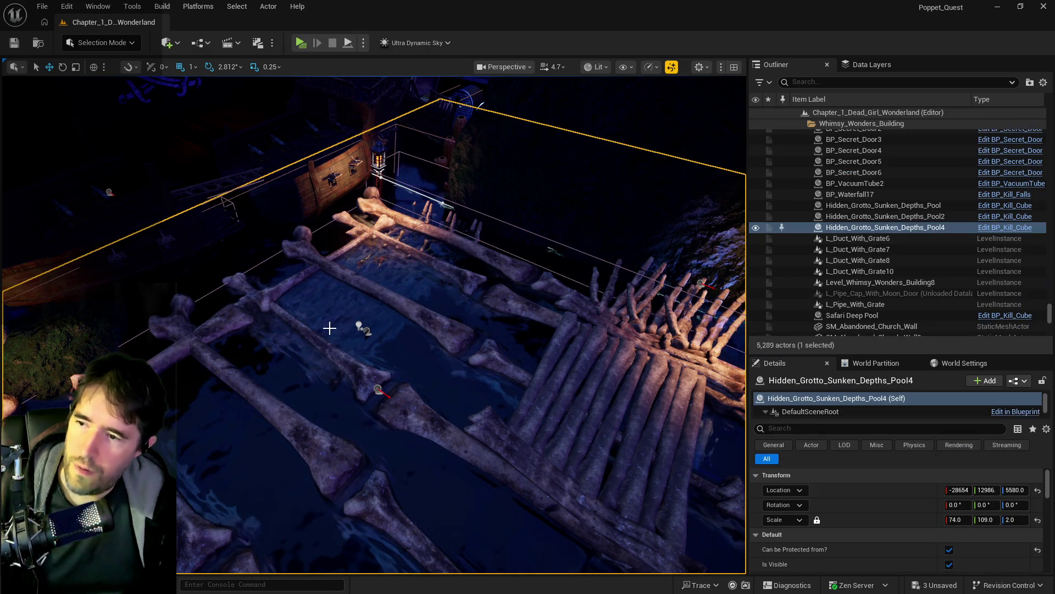
key("ctrl+z")
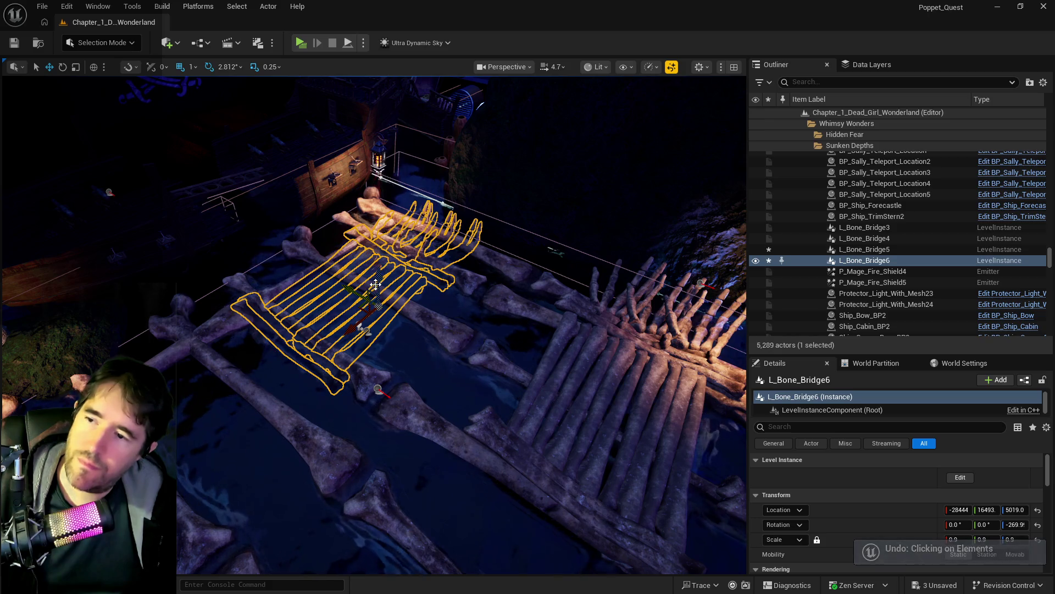
key("Delete")
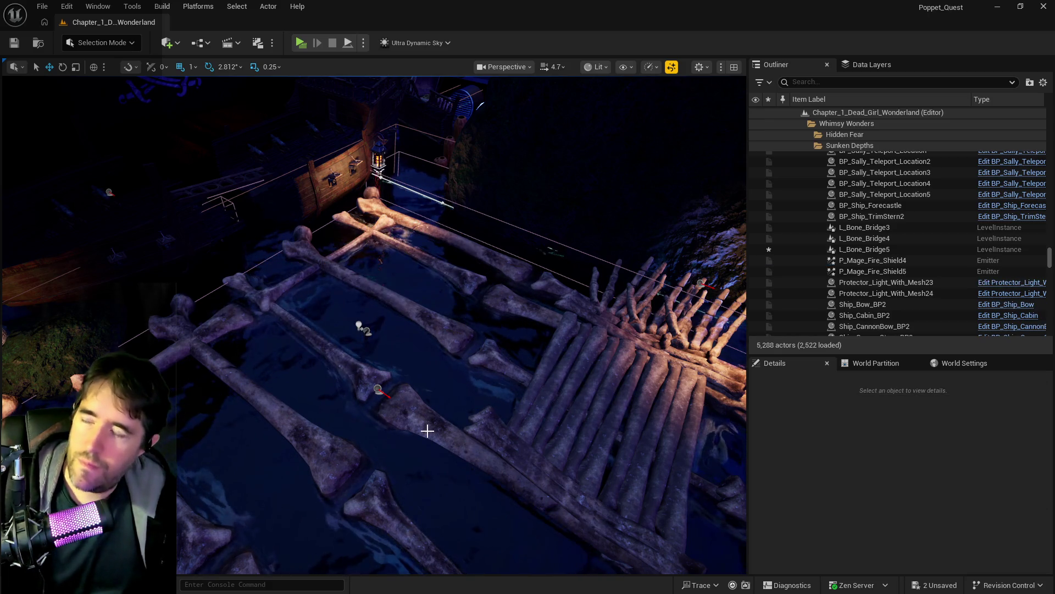
Focus on L_Bone_Bridge5 and Alt-drag a copy along Y
left_click(564, 405)
key("f")
mouse_move(475, 312)
left_mouse_down()
mouse_move(352, 291)
mouse_move(418, 322)
mouse_move(550, 314)
left_mouse_up()
left_click_drag(437, 361, 440, 374)
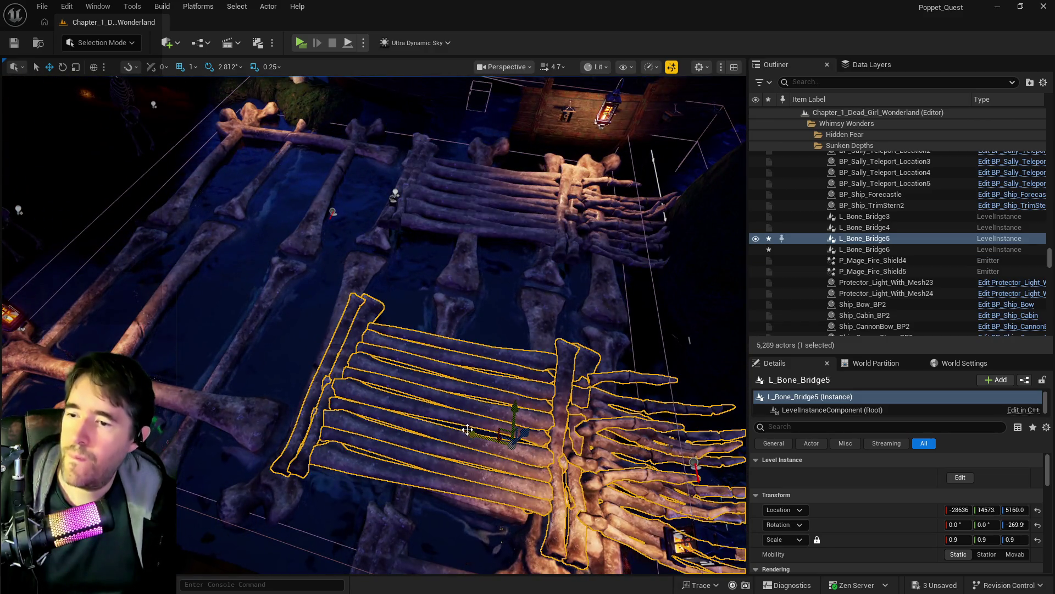
Make another copy, L_Bone_Bridge7, rotate it about 180°, and nudge it into place
left_click_drag(467, 429, 160, 388)
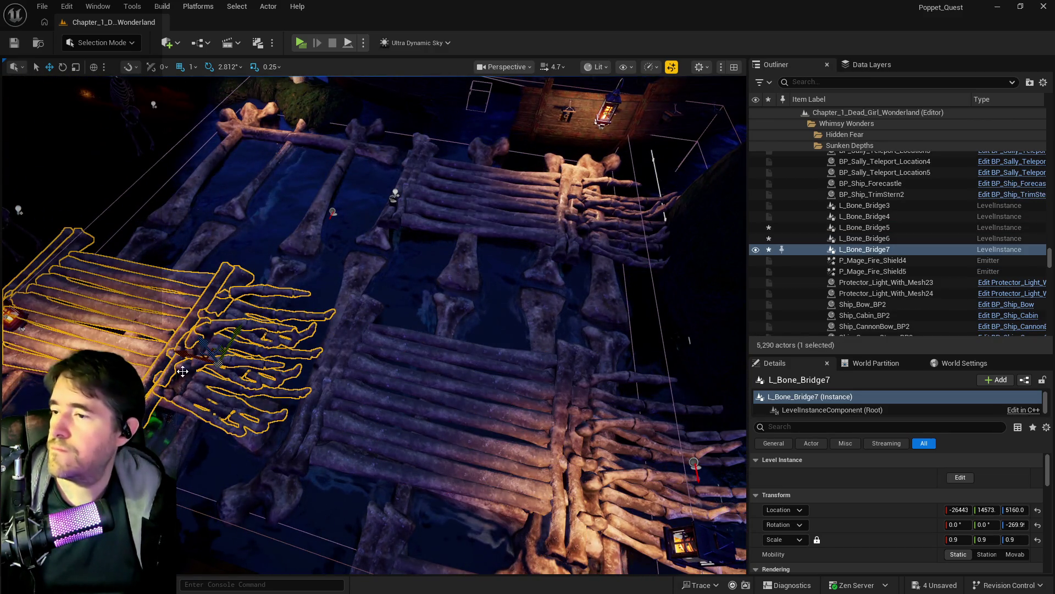
left_click_drag(282, 411, 217, 443)
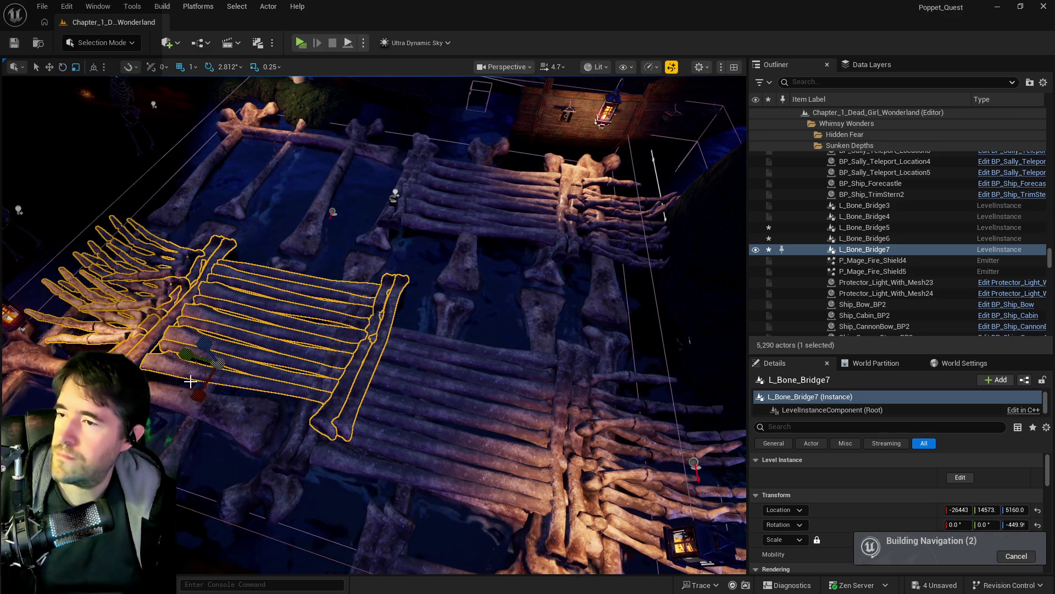
key("w")
left_click_drag(190, 374, 130, 352)
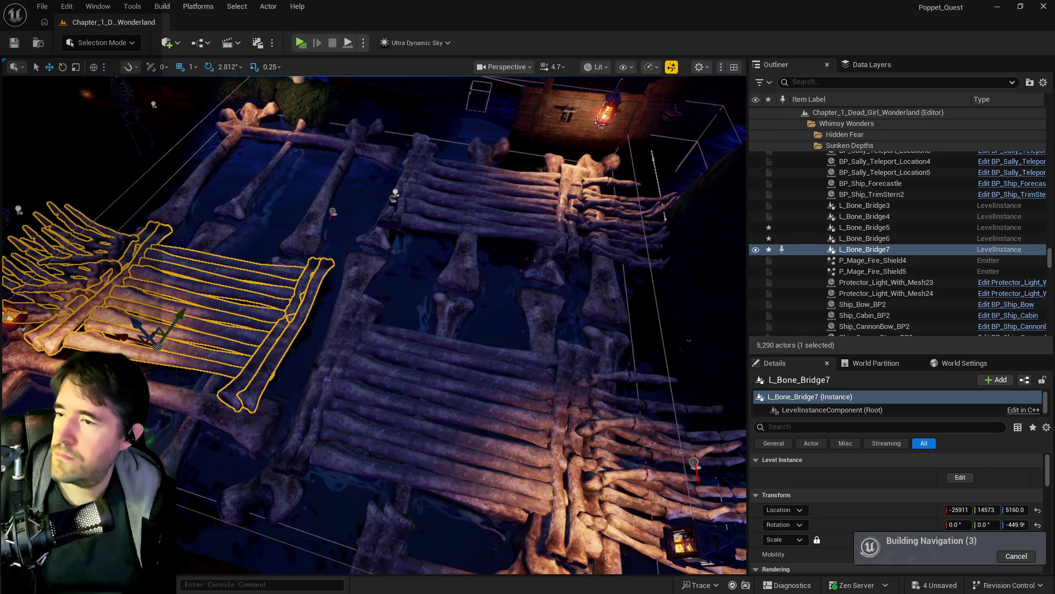
key("f")
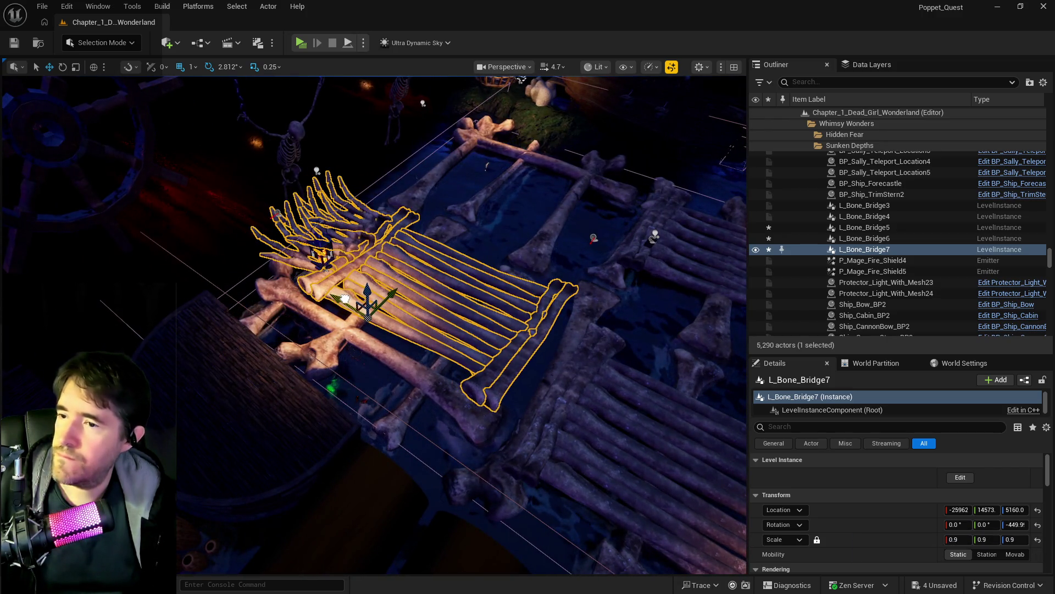
mouse_move(345, 298)
left_mouse_down()
mouse_move(390, 306)
mouse_move(374, 319)
mouse_move(374, 286)
mouse_move(373, 325)
mouse_move(408, 324)
mouse_move(407, 312)
left_mouse_up()
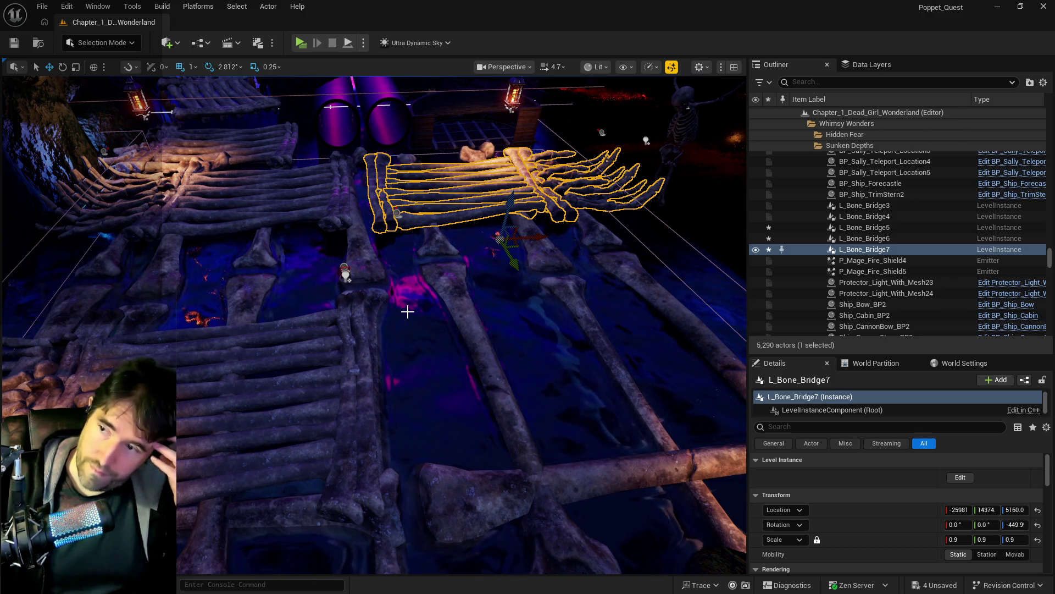
left_click(498, 377)
Select all nine SM_Leg_01a bones in the Bones folder, rescale them from 40 to 30, and lower them
left_click(850, 187)
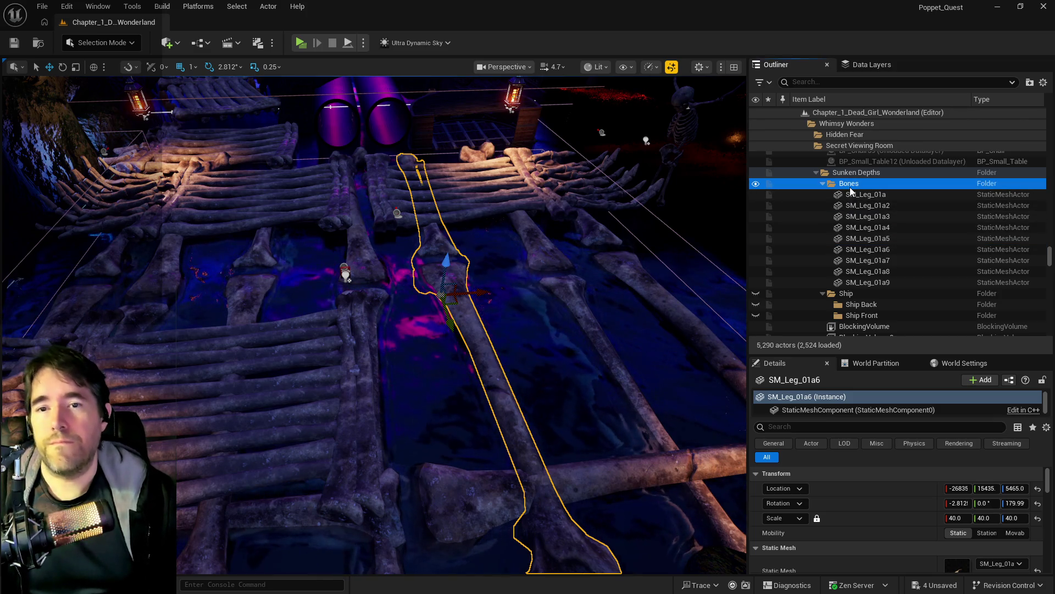
right_click(850, 187)
mouse_move(891, 246)
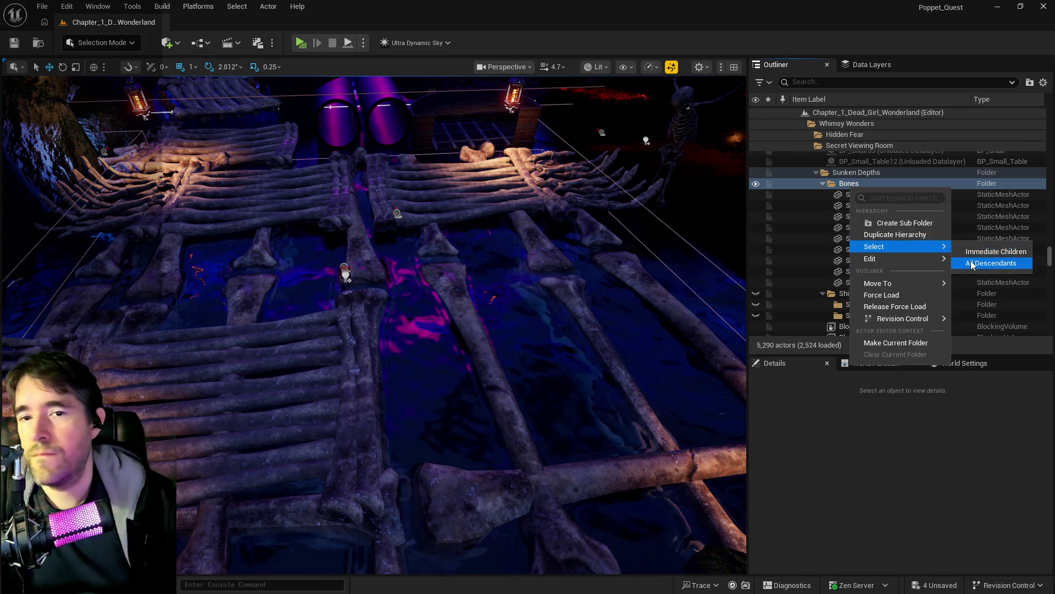
left_click(1011, 261)
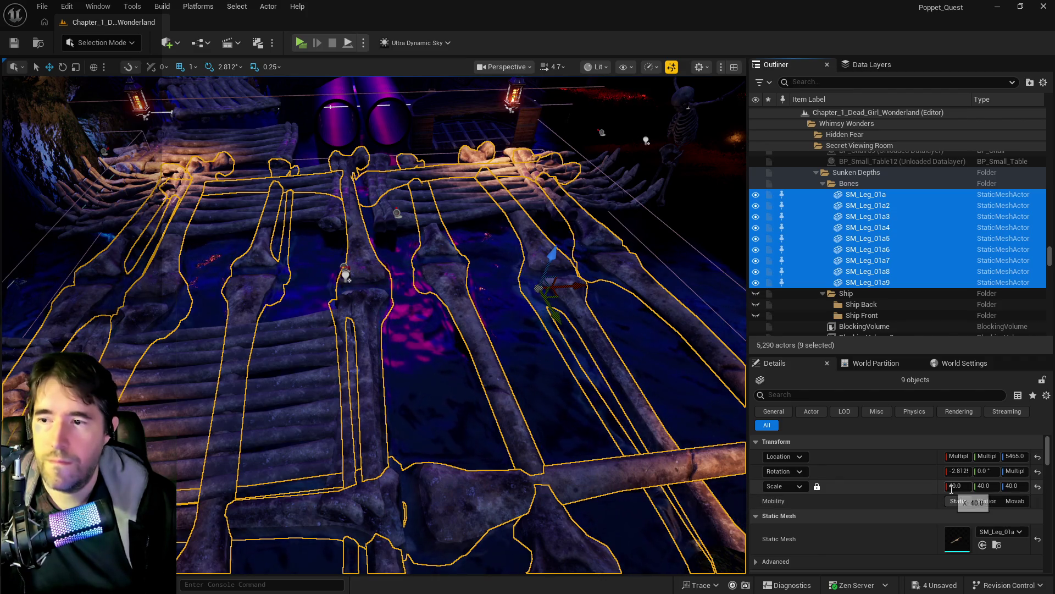
key("f")
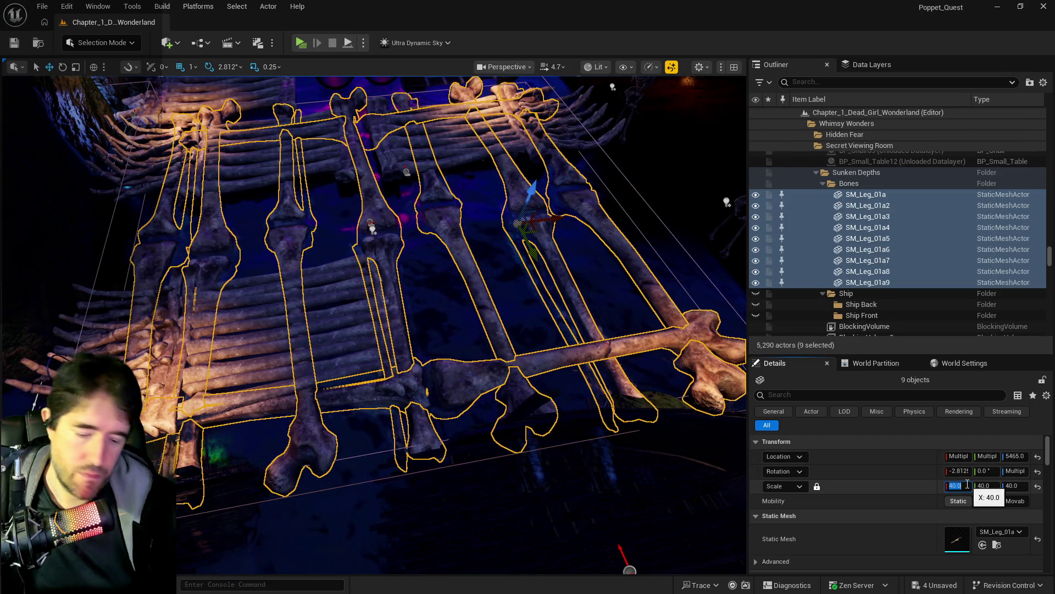
type("30")
key("Return")
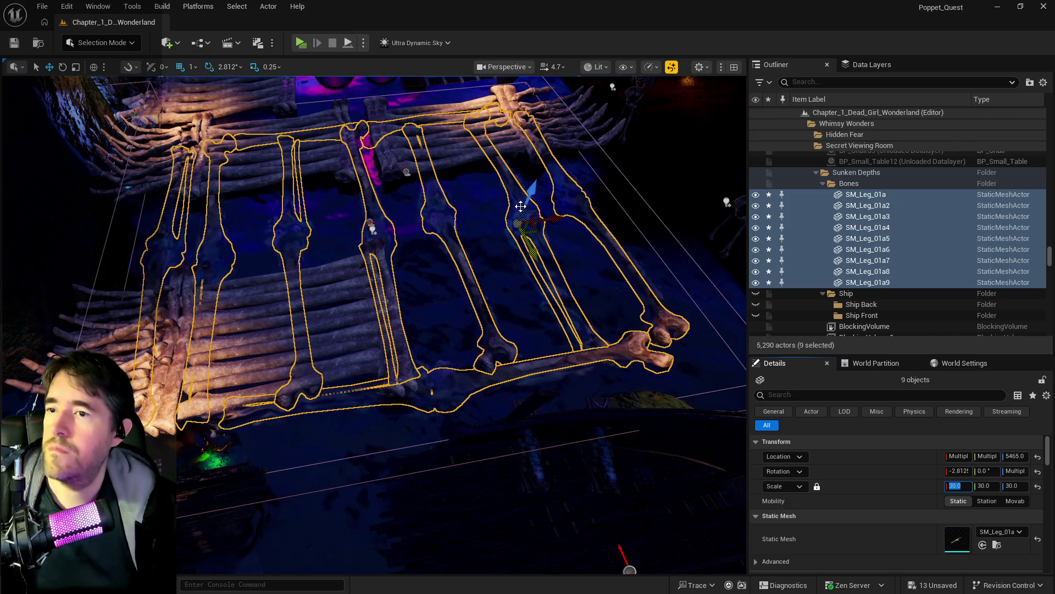
mouse_move(527, 190)
left_mouse_down()
mouse_move(511, 212)
mouse_move(522, 230)
left_mouse_up()
Move leg bones SM_Leg_01a6, 01a9, 01a4, 01a7 and L_Bone_Bridge7 rightward, bridge to X -25998, Y 14877
scroll(416, 199, "up", 3)
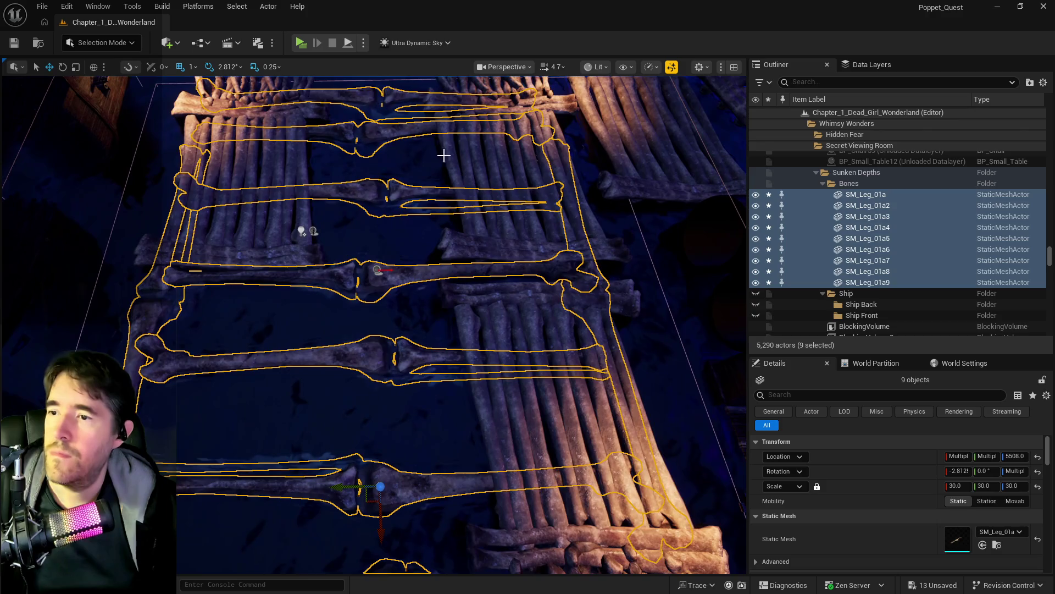
left_click(403, 115)
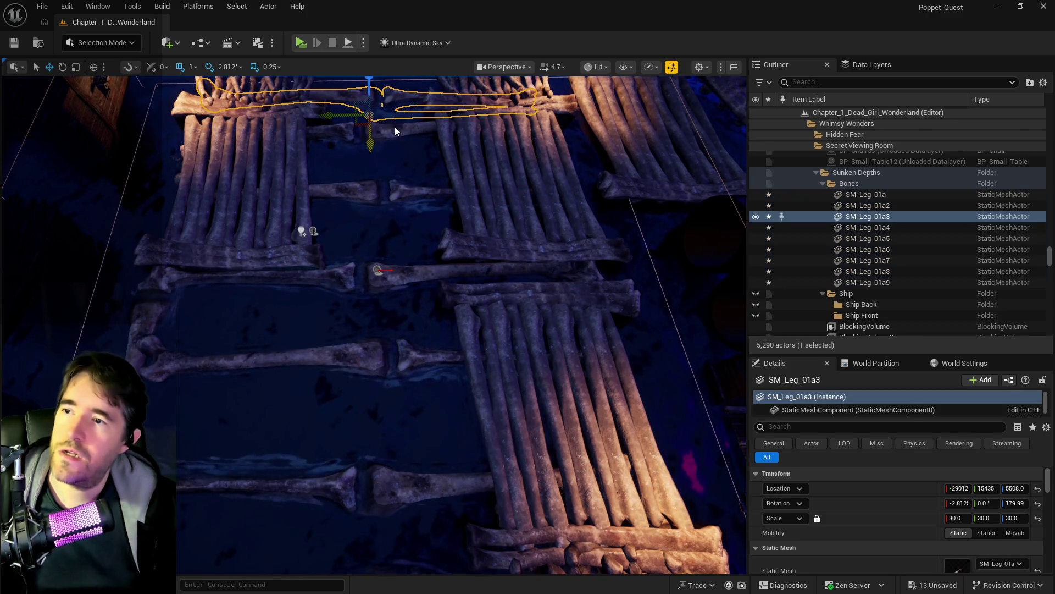
left_click(396, 130, "ctrl")
left_click(407, 190, "ctrl")
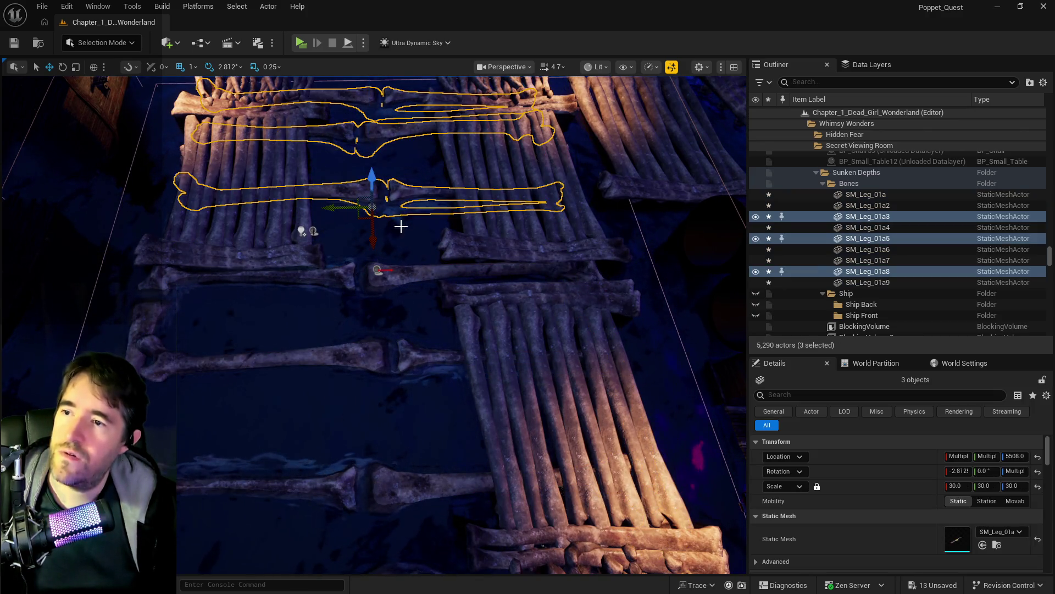
left_click(400, 271, "ctrl")
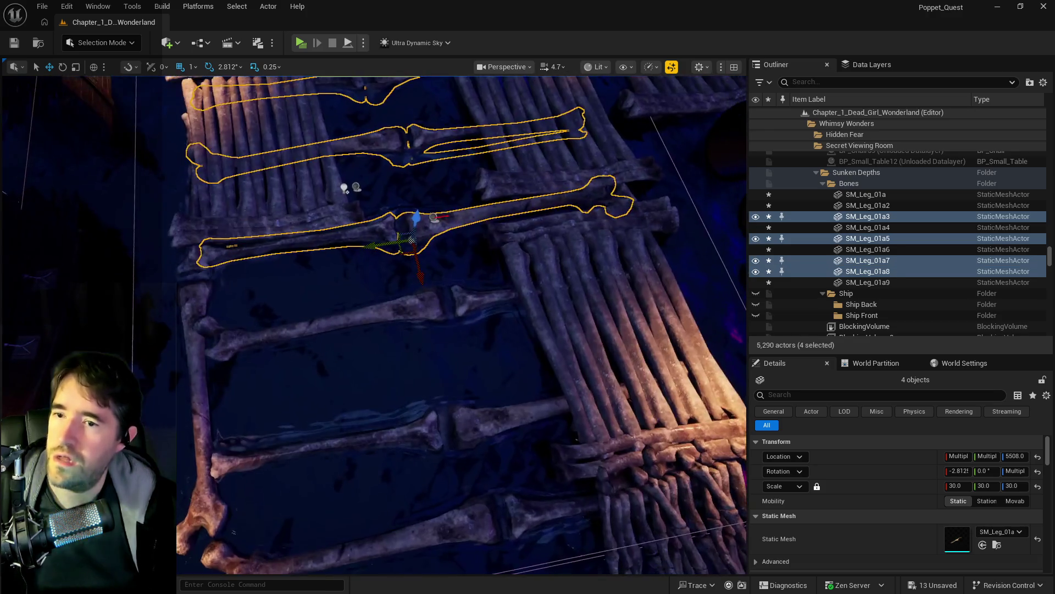
left_click(412, 304)
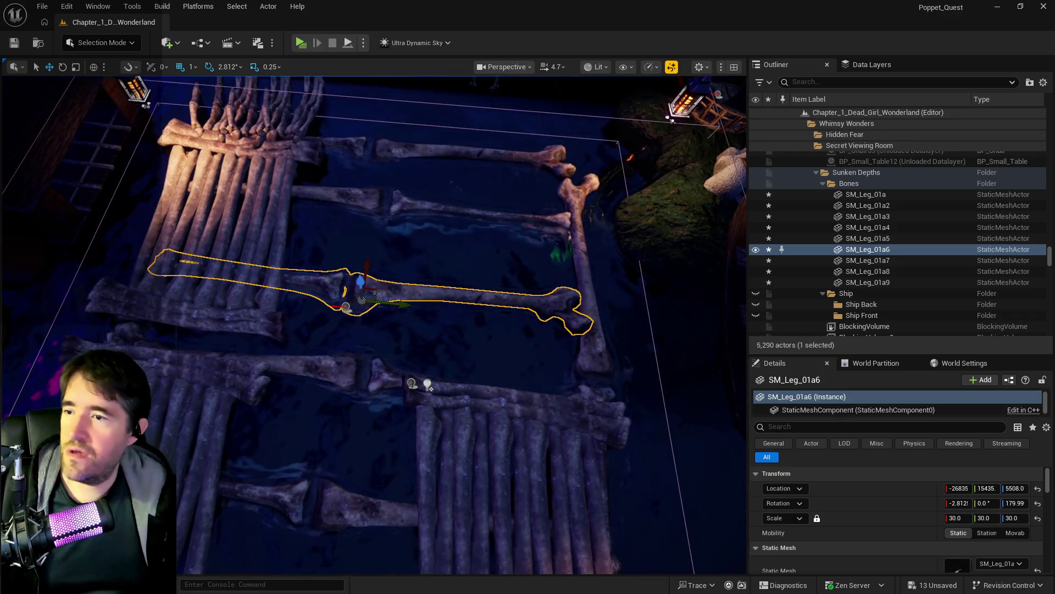
left_click(460, 181, "ctrl")
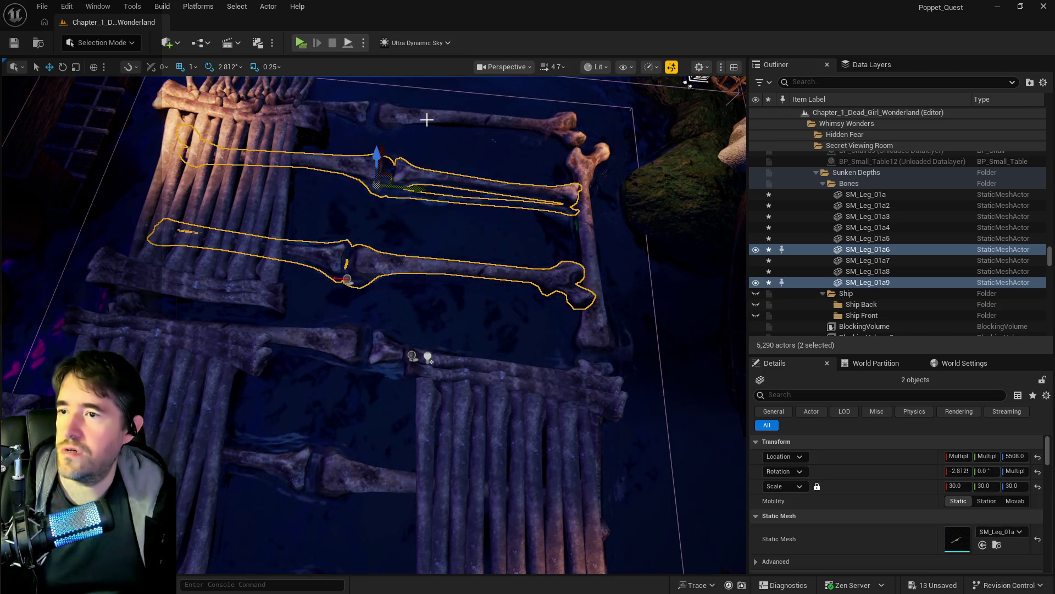
left_click(422, 115, "ctrl")
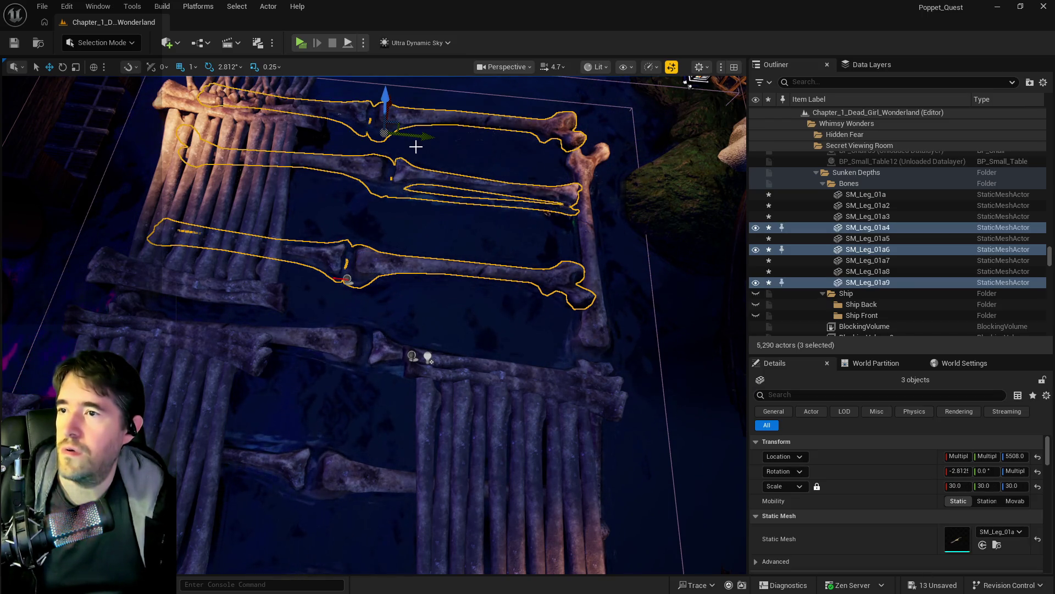
left_click(335, 341, "ctrl")
mouse_move(376, 347)
left_mouse_down()
mouse_move(461, 358)
mouse_move(432, 349)
left_mouse_up()
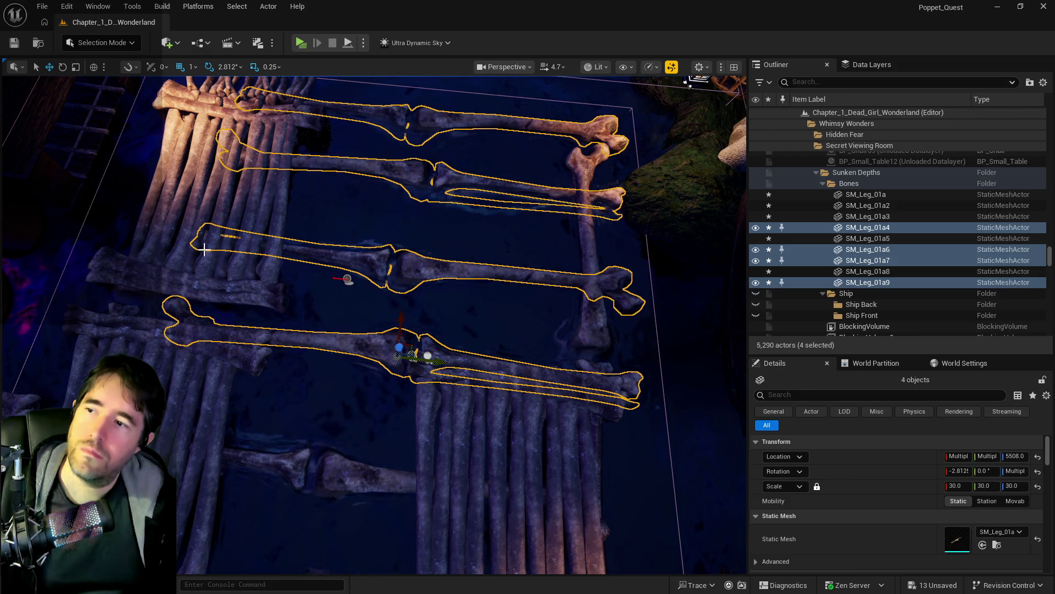
left_click(262, 183)
mouse_move(262, 184)
left_mouse_down()
mouse_move(353, 193)
mouse_move(341, 185)
left_mouse_up()
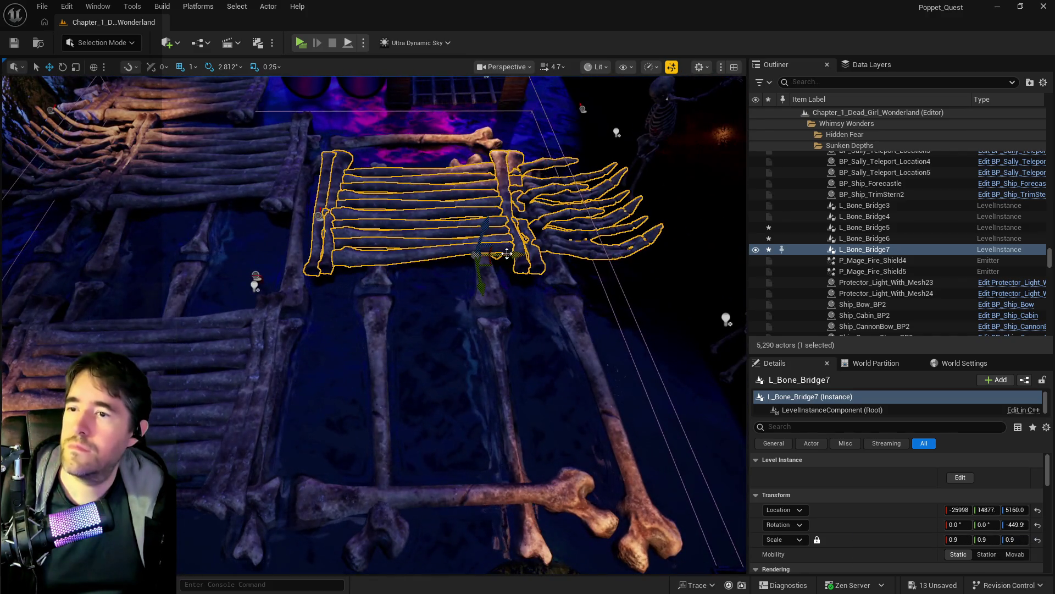
Slide L_Bone_Bridge6 along its Y axis
mouse_move(492, 253)
left_mouse_down()
mouse_move(471, 259)
mouse_move(401, 331)
left_mouse_up()
left_click(341, 317)
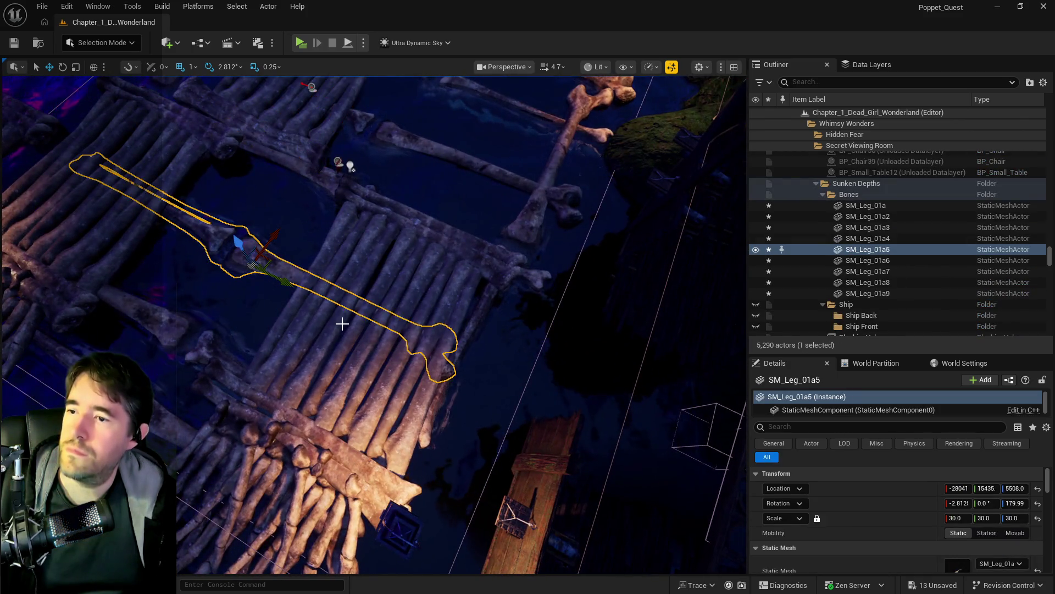
left_click(304, 355)
mouse_move(361, 446)
left_mouse_down()
mouse_move(316, 421)
mouse_move(296, 364)
left_mouse_up()
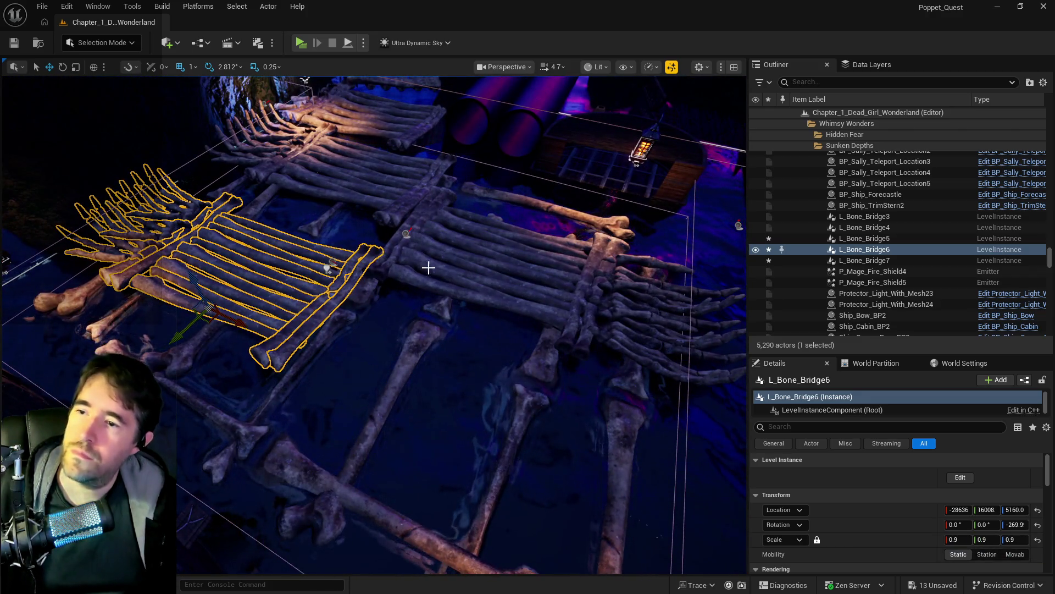
Duplicate L_Bone_Bridge7 into a copy, L_Bone_Bridge8, placed alongside it
left_click(431, 264)
key("f")
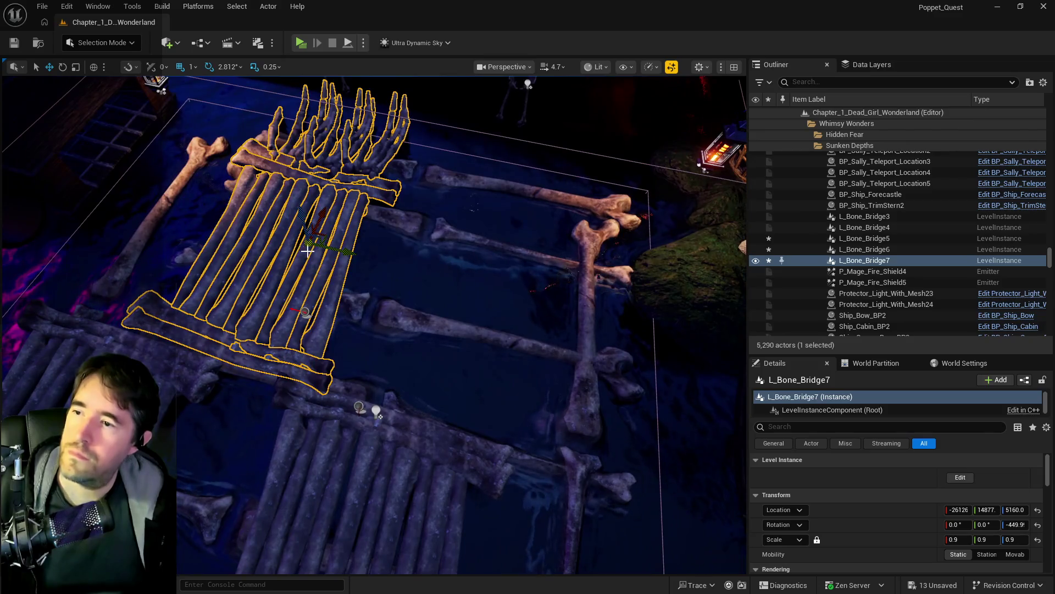
mouse_move(335, 231)
left_mouse_down()
mouse_move(537, 295)
mouse_move(215, 249)
left_mouse_up()
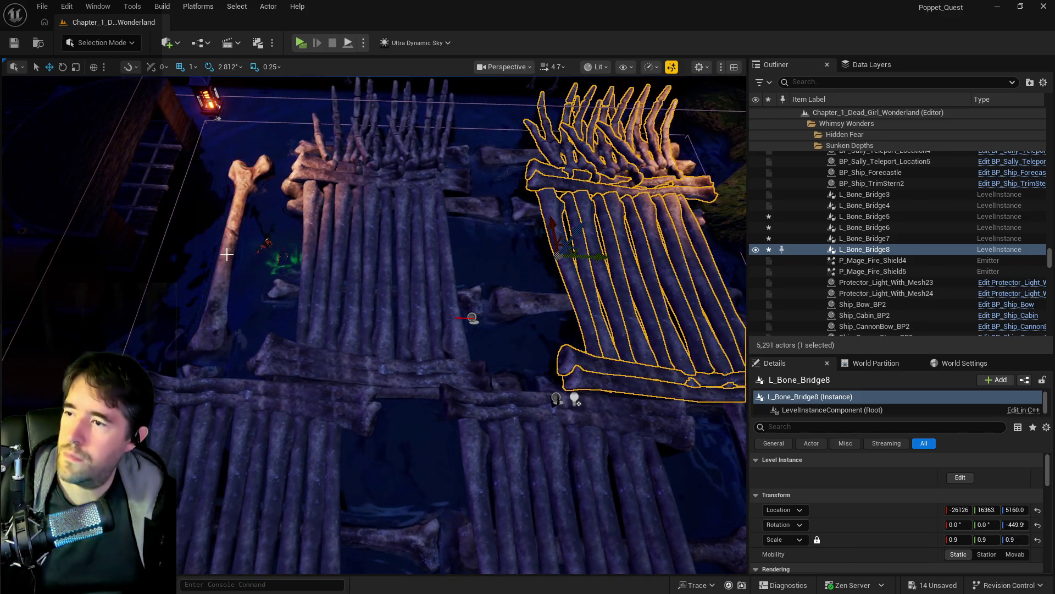
Nudge leg bone SM_Leg_01a2 and discard a trial rotated copy of it
left_click(227, 254)
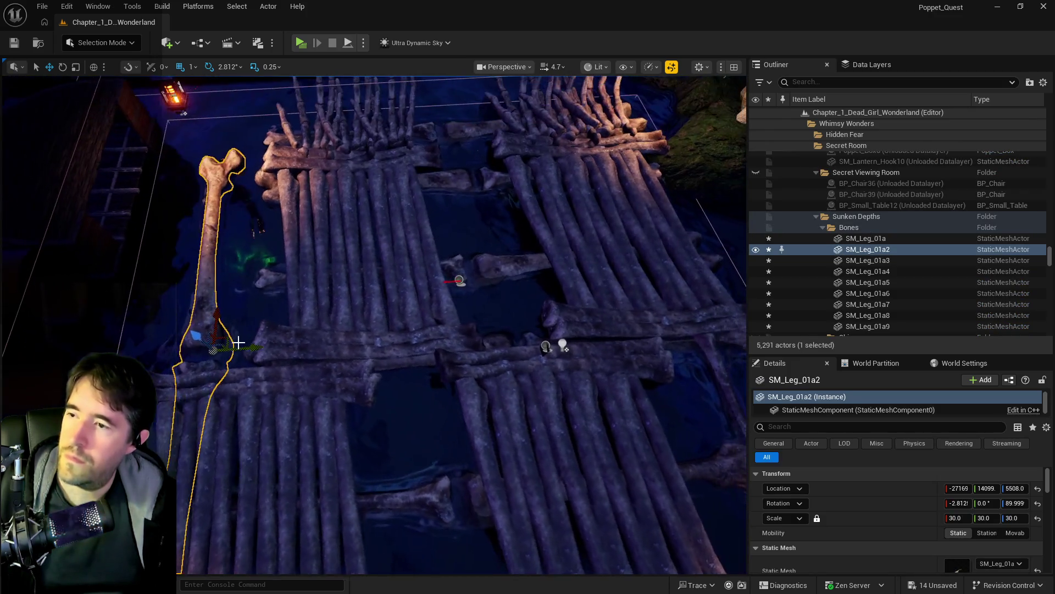
mouse_move(249, 348)
left_mouse_down()
mouse_move(385, 357)
mouse_move(220, 368)
mouse_move(162, 339)
left_mouse_up()
left_click_drag(483, 443, 481, 440)
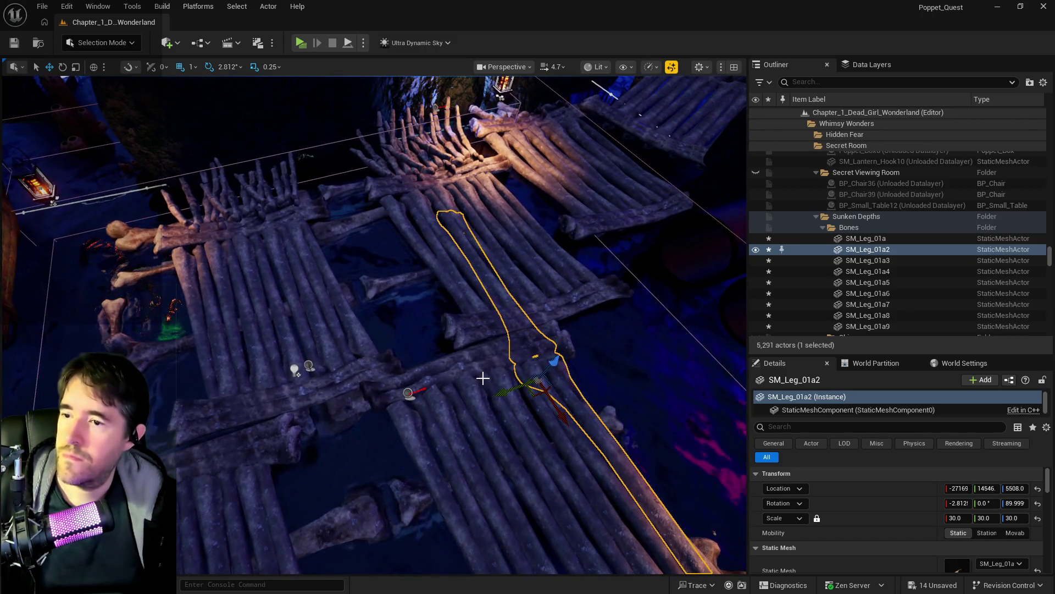
mouse_move(502, 394)
left_mouse_down()
mouse_move(220, 439)
mouse_move(379, 402)
left_mouse_up()
mouse_move(434, 530)
left_mouse_down()
mouse_move(385, 517)
mouse_move(374, 495)
left_mouse_up()
left_click_drag(483, 492, 471, 462)
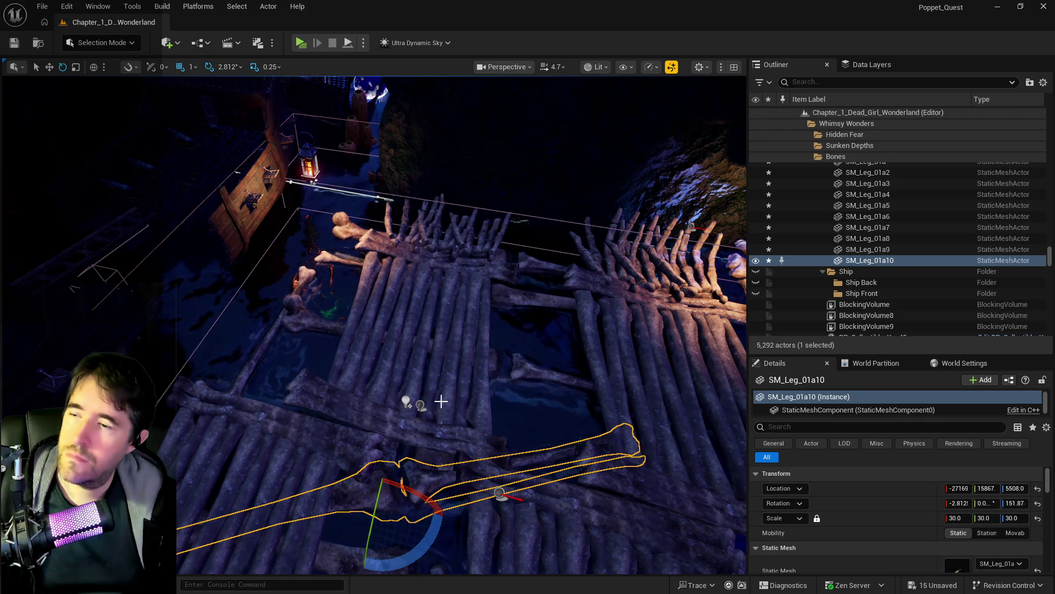
key("Delete")
Browse from L_Bone_Bridge6 to its L_Bone_Bridge level asset in the Content Browser
left_click(405, 401)
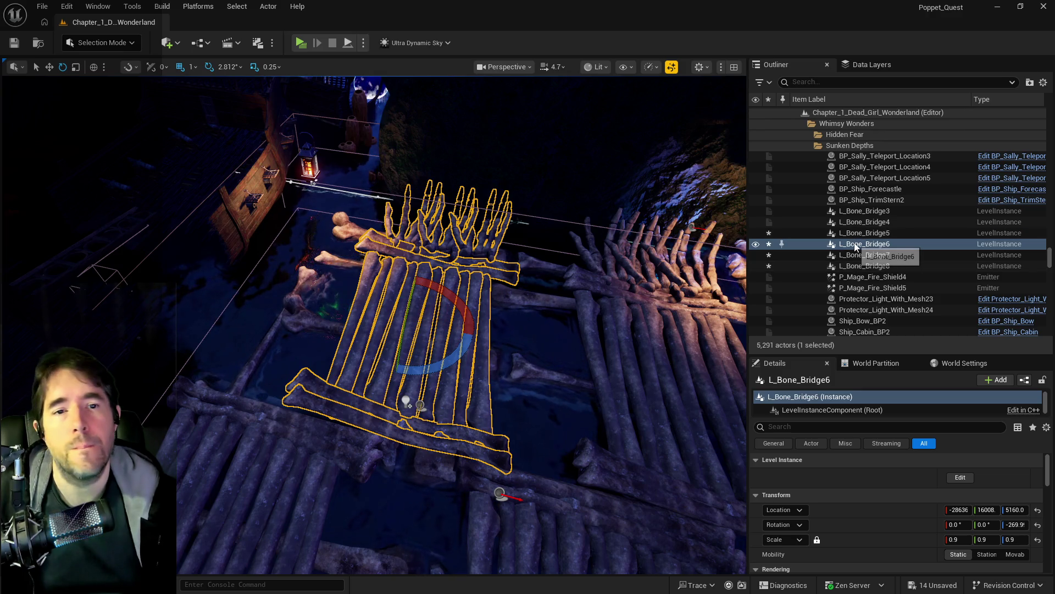
right_click(856, 246)
left_click(740, 193)
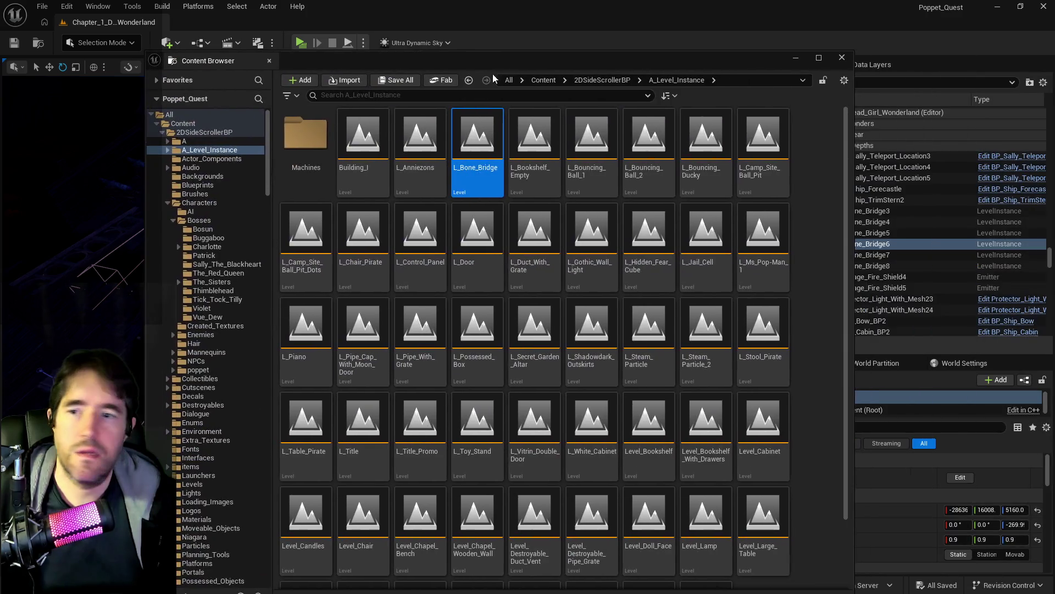
Duplicate the L_Bone_Bridge level as L_Bone_Bridge_No_Hands and save the new asset
right_click(484, 143)
left_click(524, 214)
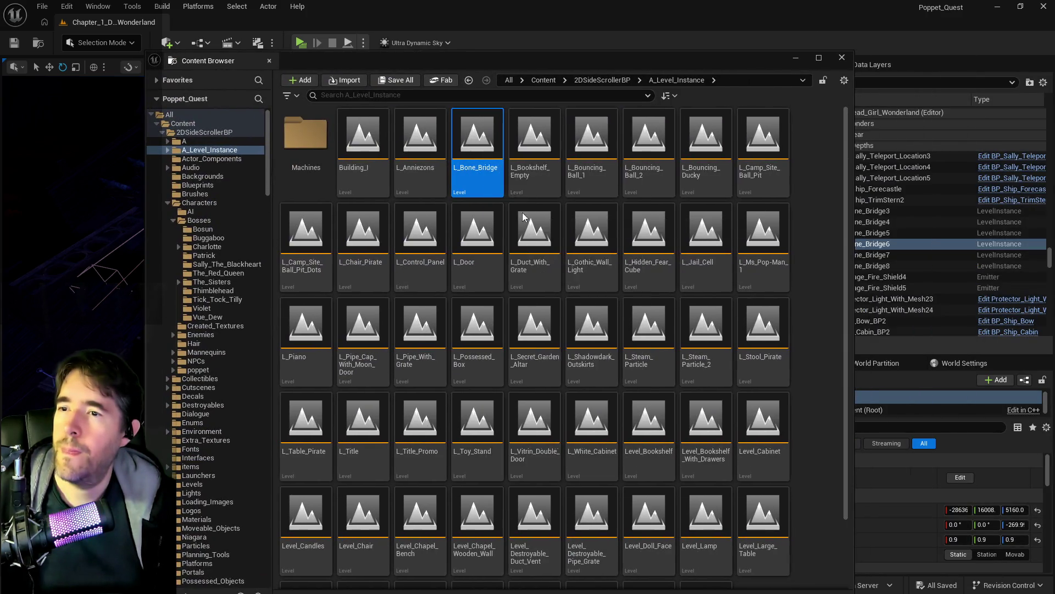
left_click_drag(543, 171, 577, 169)
key("BackSpace")
type("_No_Hands")
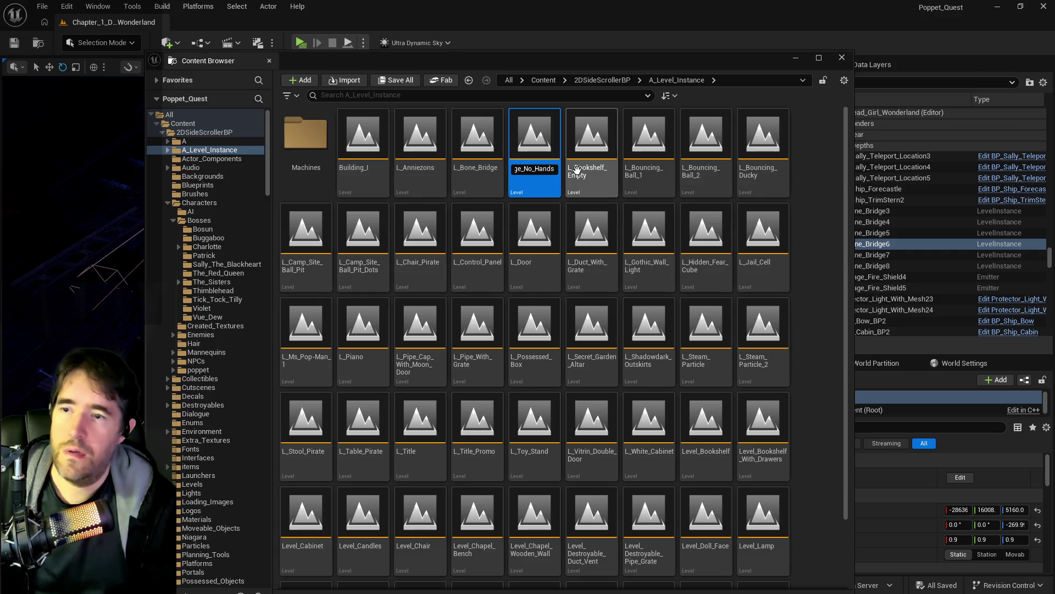
key("Return")
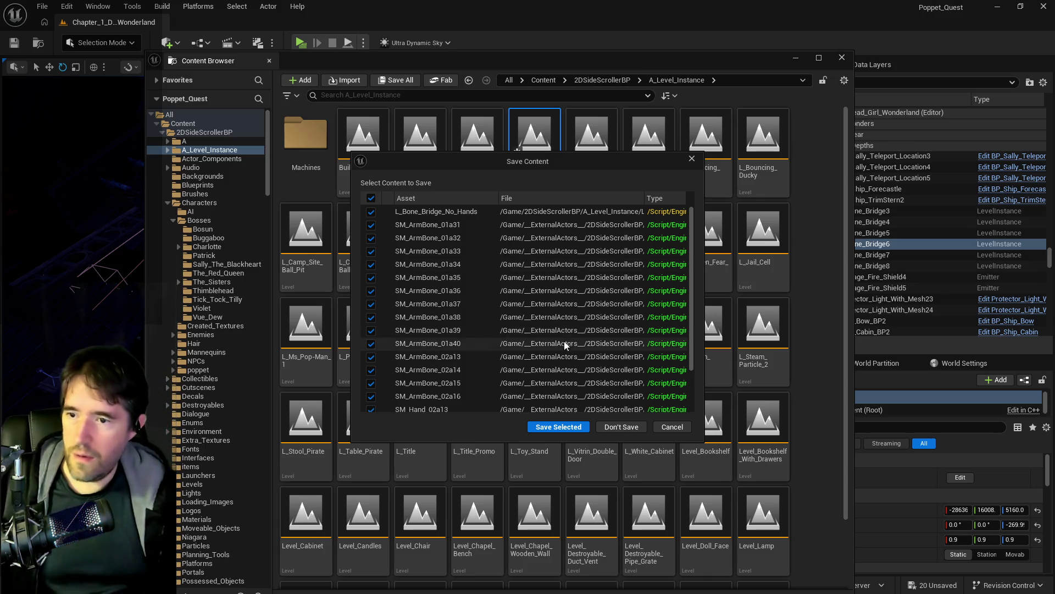
left_click(557, 427)
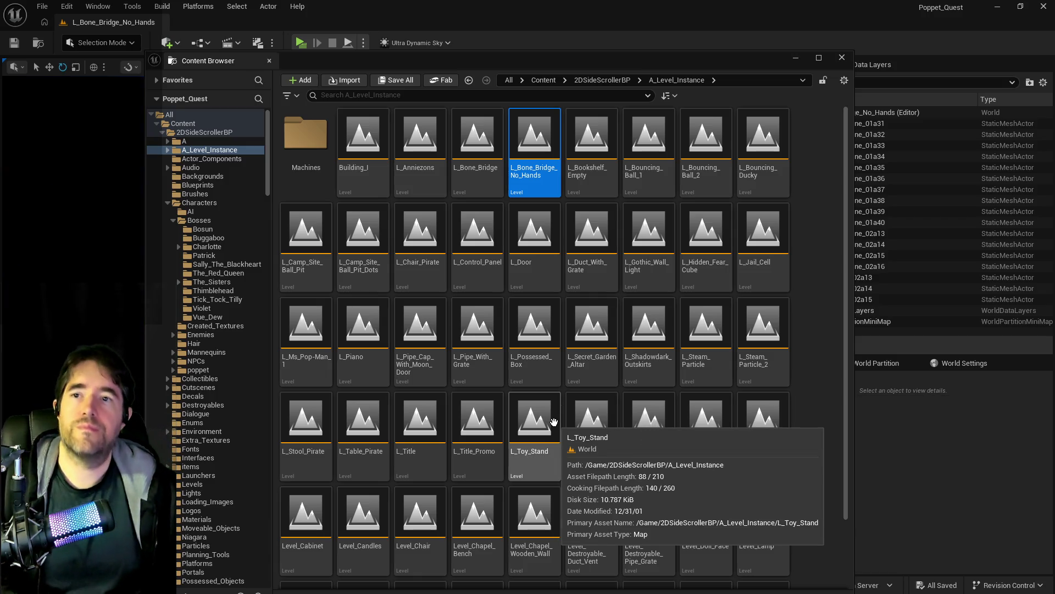
left_click_drag(593, 57, 1054, 57)
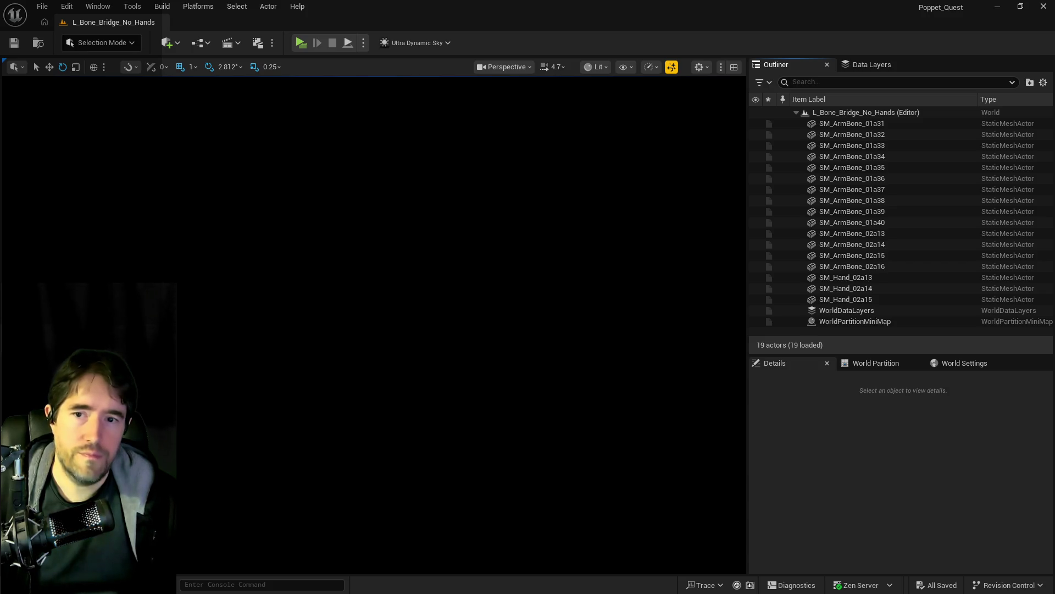
Delete hand meshes SM_Hand_02a13 through SM_Hand_02a15, leaving 16 actors, and save the level
left_click(830, 278)
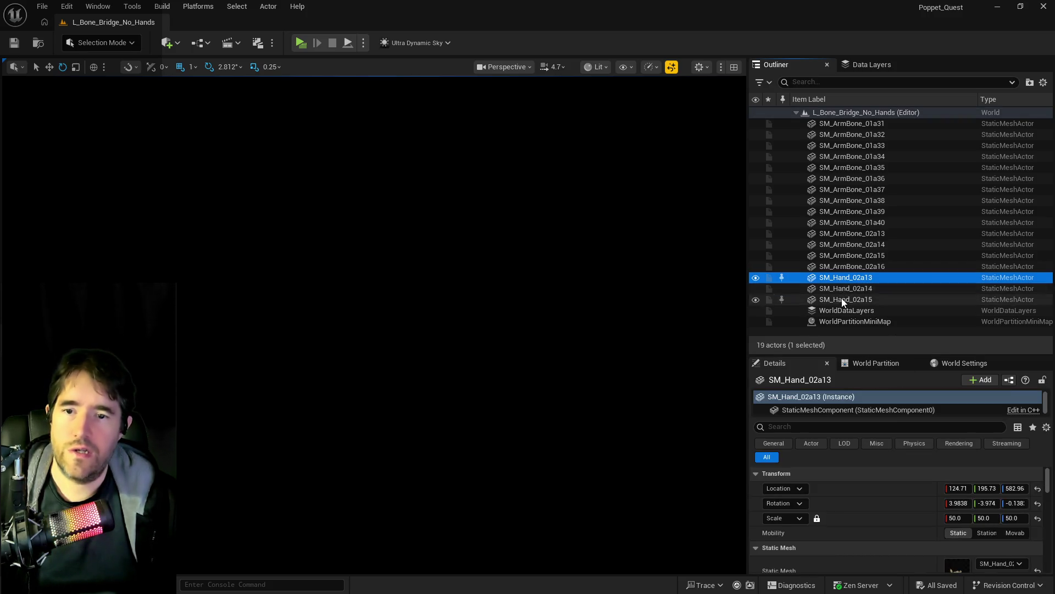
left_click(842, 301, "shift")
key("Delete")
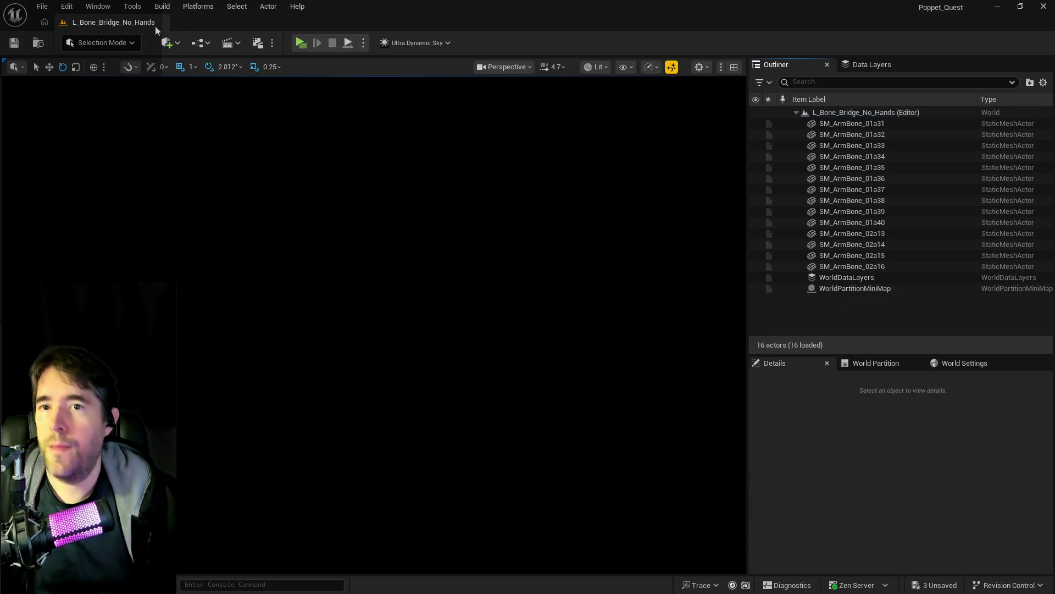
left_click(8, 44)
left_click(42, 6)
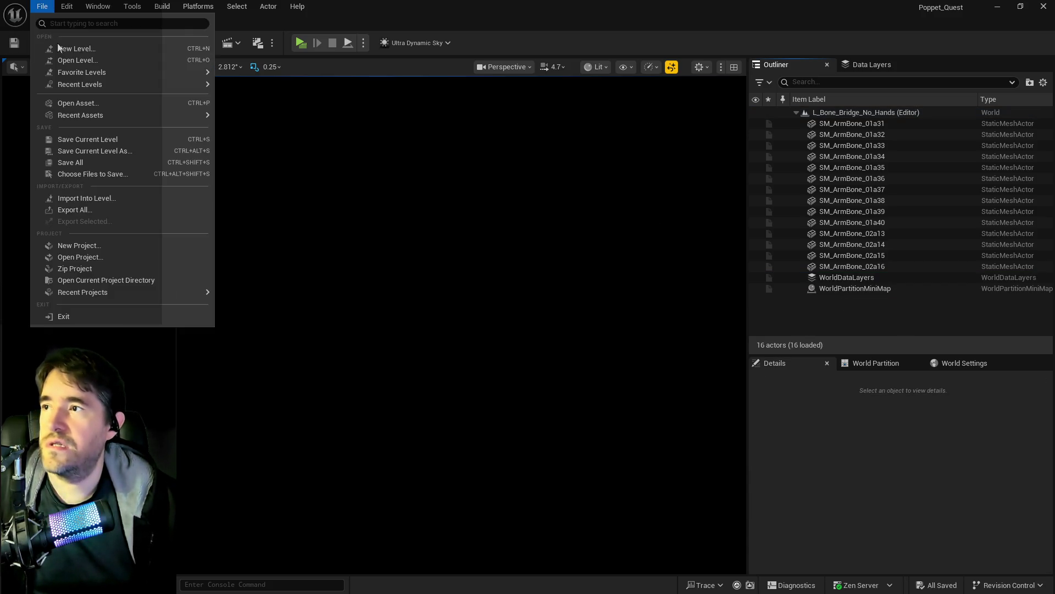
mouse_move(87, 83)
left_click(264, 139)
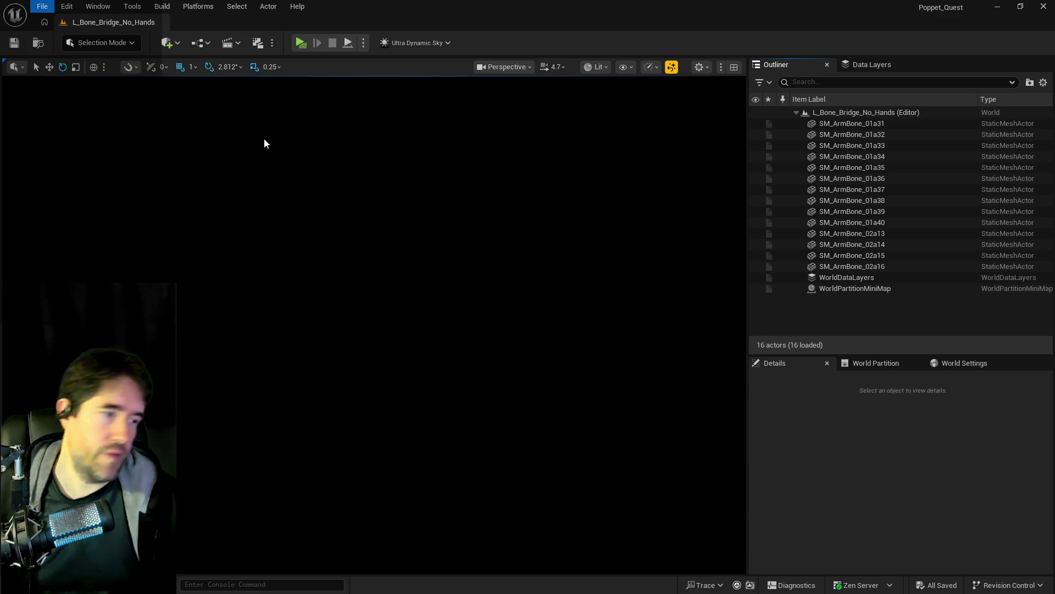
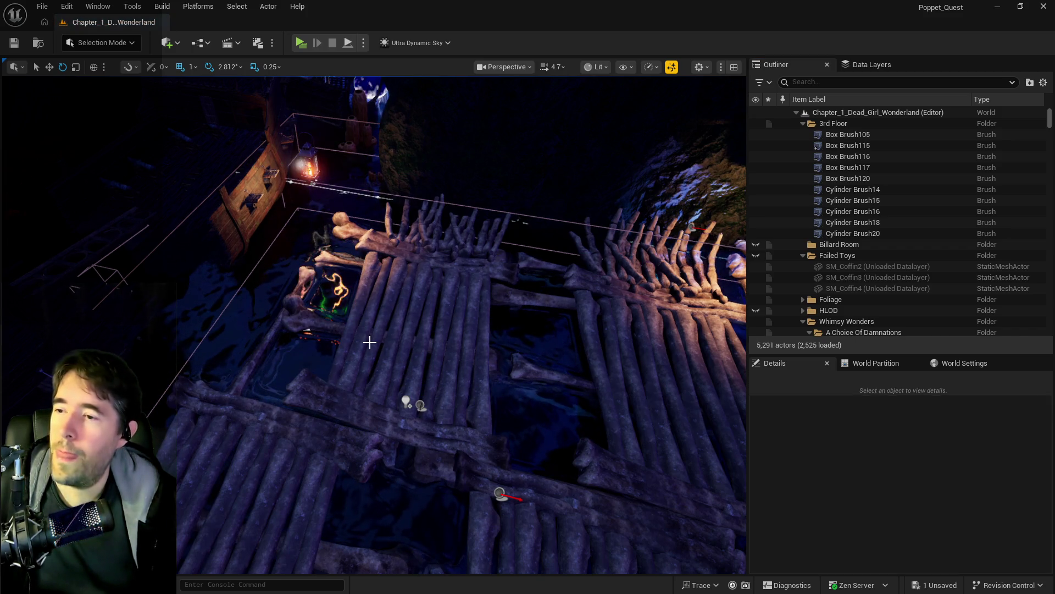
Select L_Bone_Bridge5, frame it, and open its level instance for editing
key("ctrl+z")
key("f")
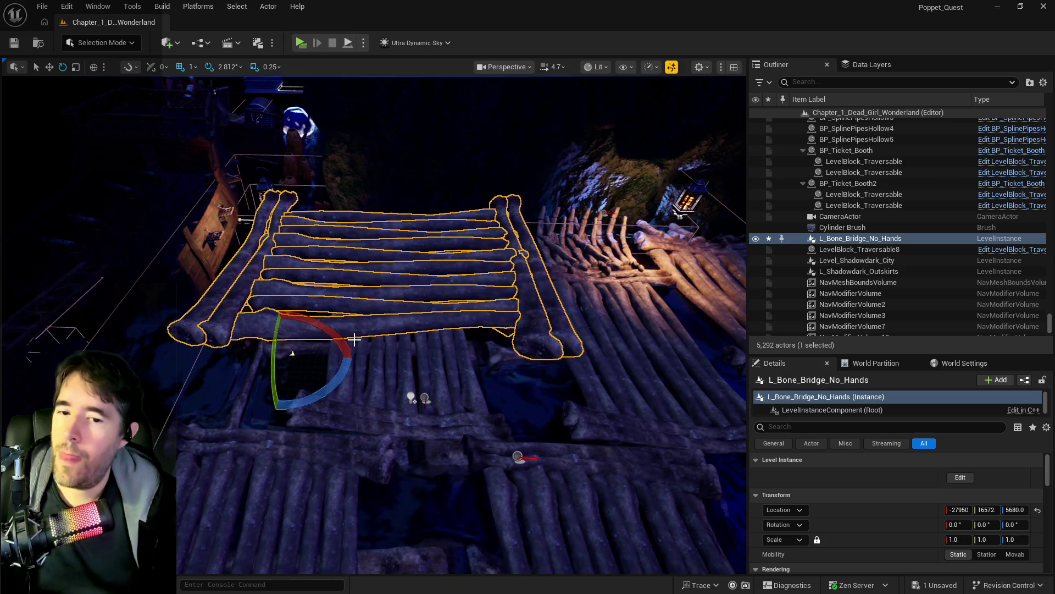
key("ctrl+z")
Scale BlockingVolume11 to 5.5 in X so it spans the bridge deck
key("r")
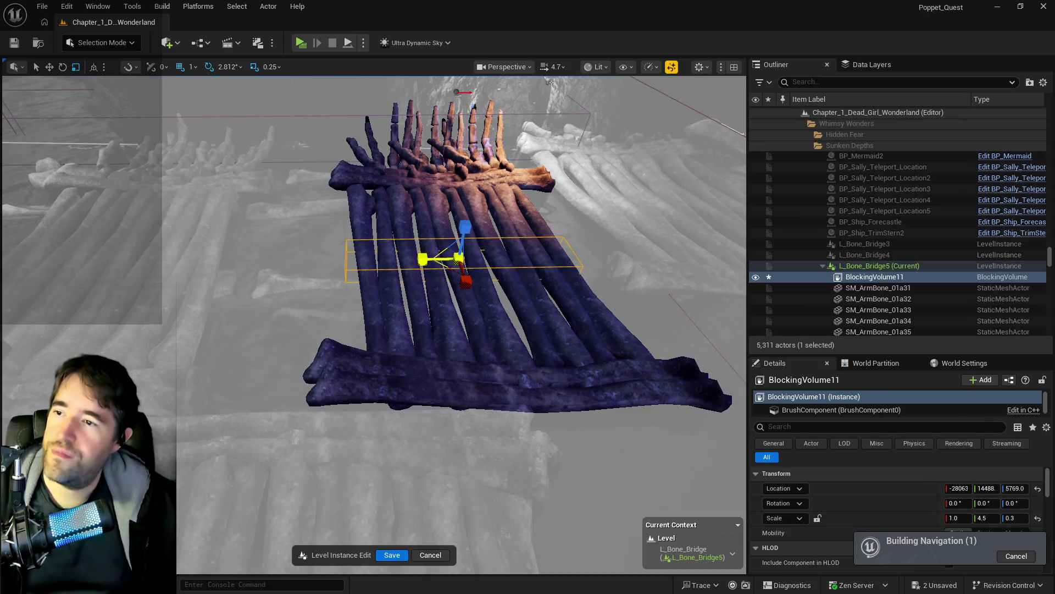
mouse_move(473, 294)
left_mouse_down("alt")
mouse_move(429, 295)
mouse_move(474, 294)
mouse_move(484, 280)
left_mouse_up("alt")
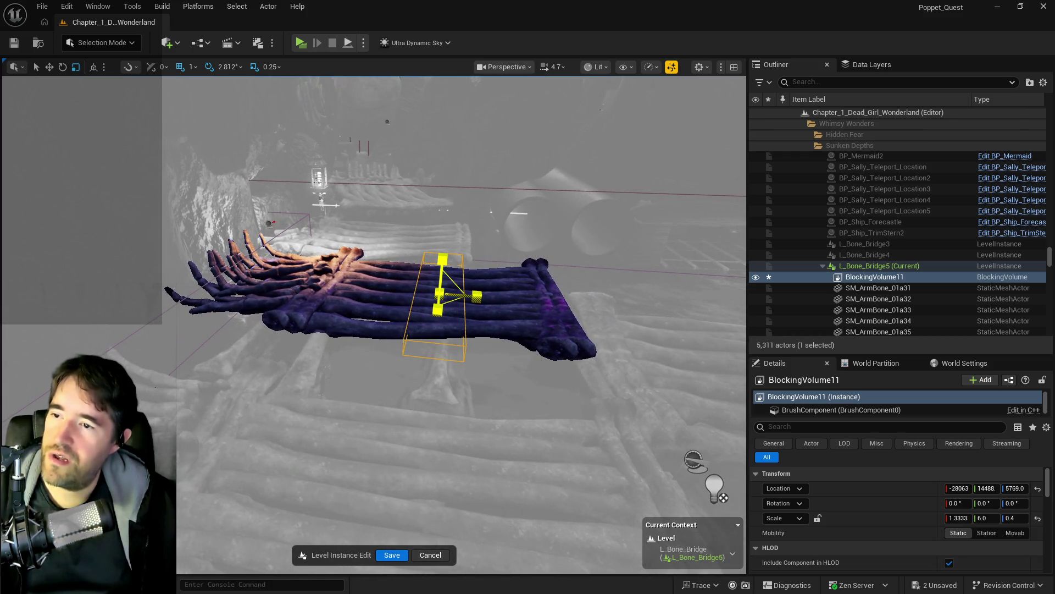
key("ctrl+z")
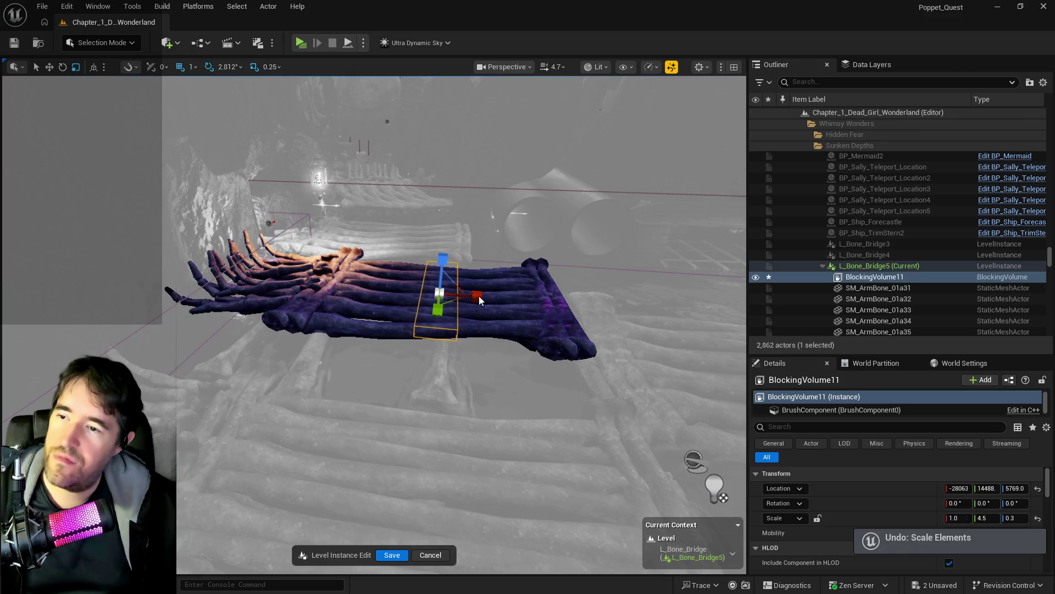
left_click_drag(479, 297, 507, 297)
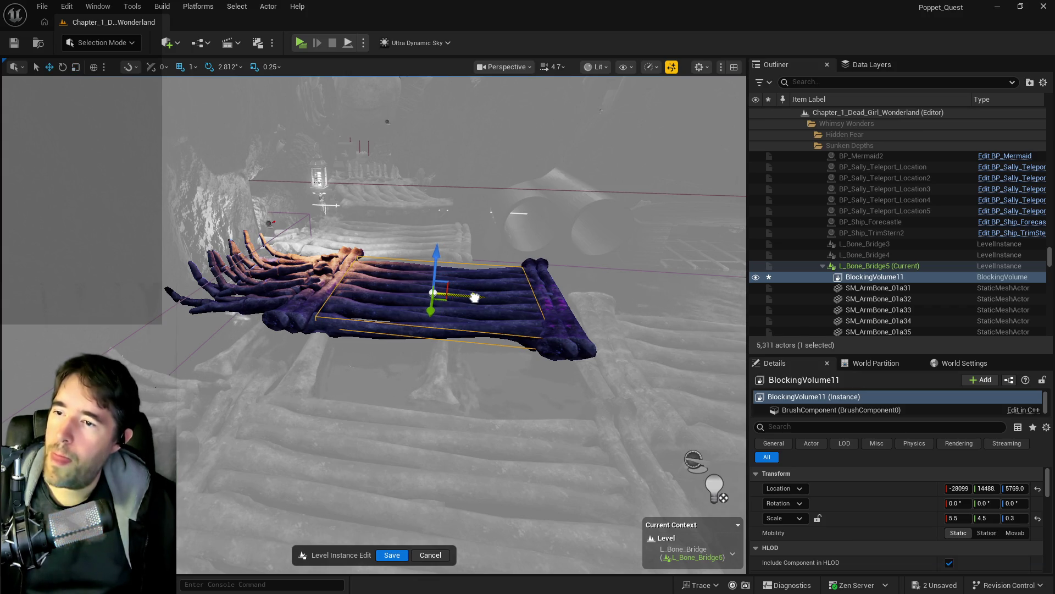
mouse_move(470, 299)
left_mouse_down()
mouse_move(571, 319)
mouse_move(448, 305)
mouse_move(477, 302)
left_mouse_up()
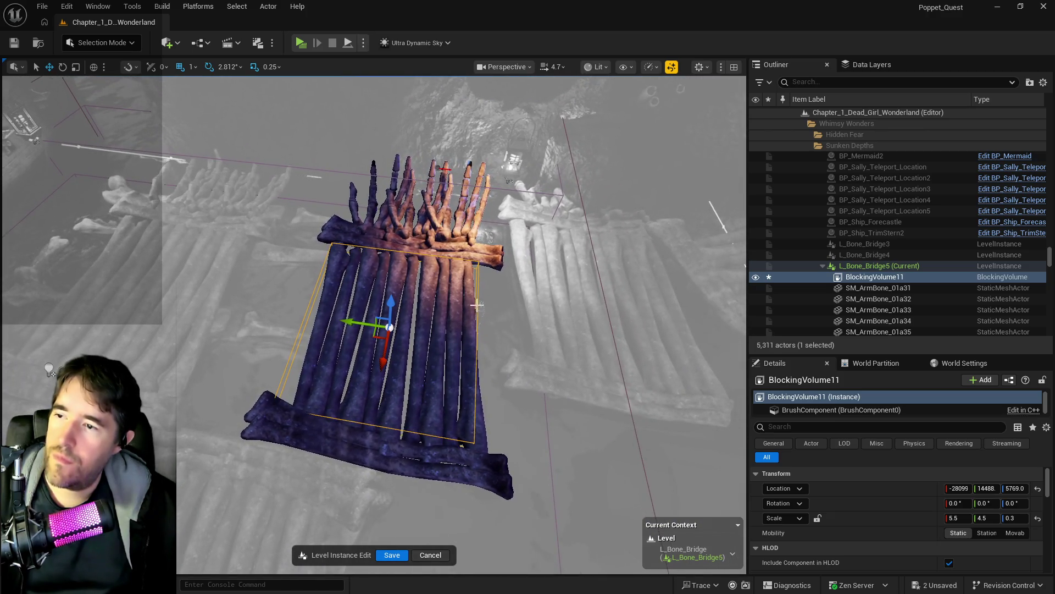
left_click_drag(459, 342, 428, 303)
Rotate BlockingVolume11 -2.81° in Z and nudge it slightly along Y
key("e")
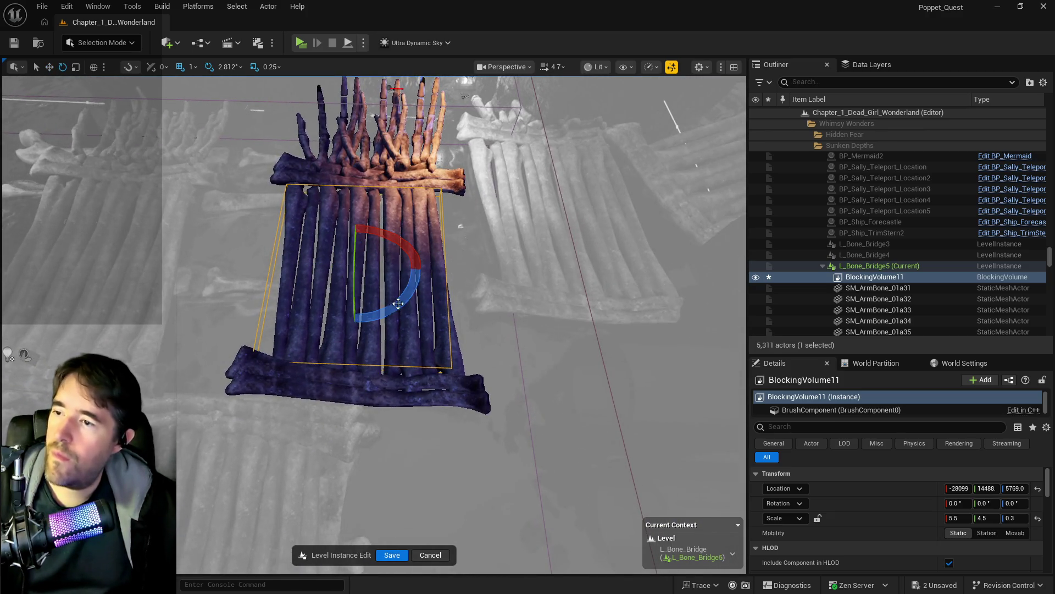
left_click_drag(358, 324, 349, 323)
key("r")
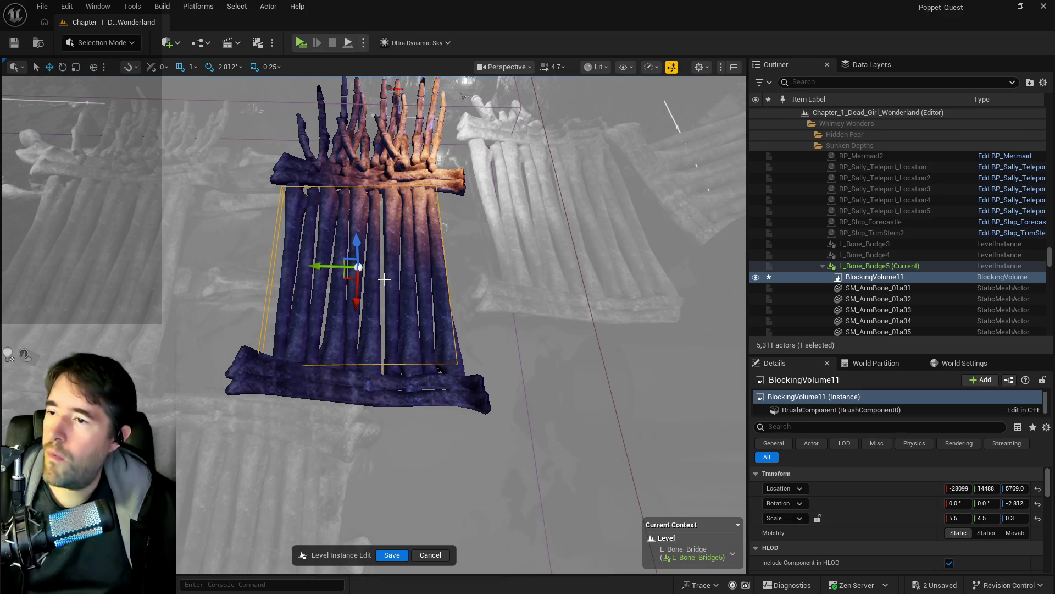
left_click_drag(326, 267, 331, 267)
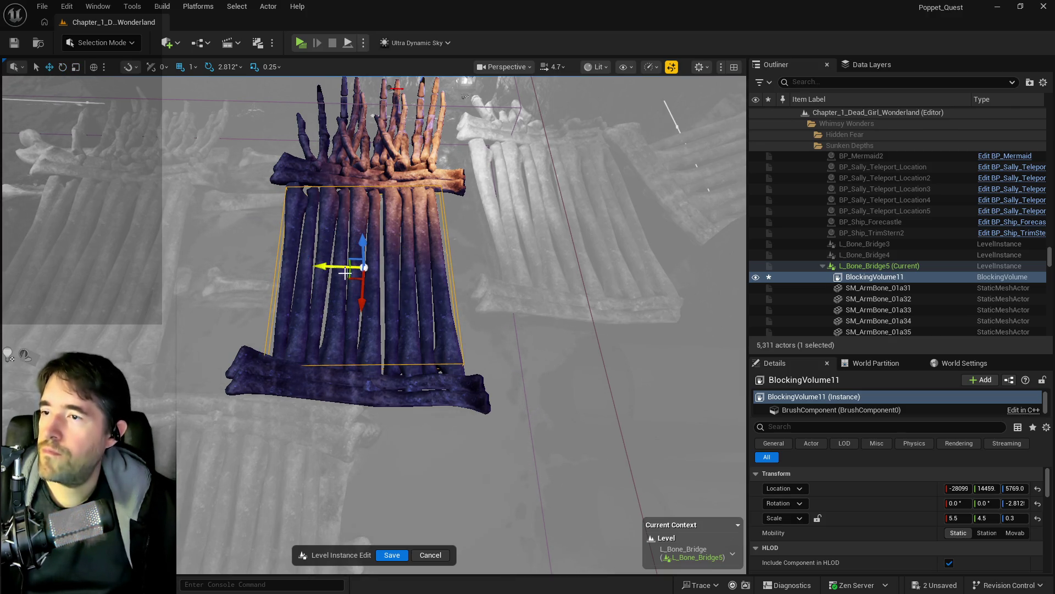
key("e")
mouse_move(394, 302)
left_mouse_down()
mouse_move(341, 325)
mouse_move(427, 210)
left_mouse_up()
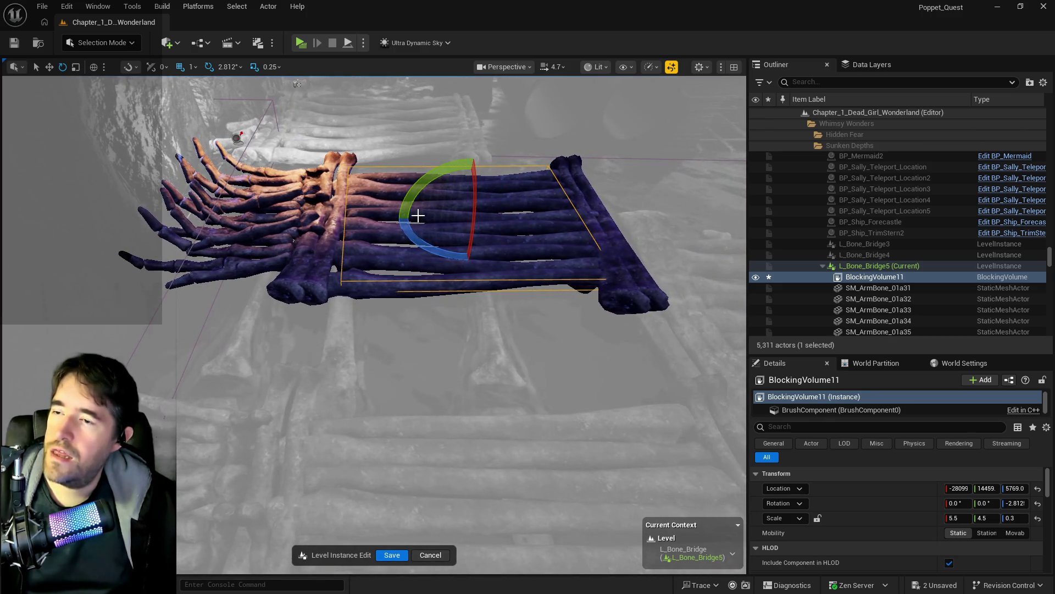
right_click(865, 278)
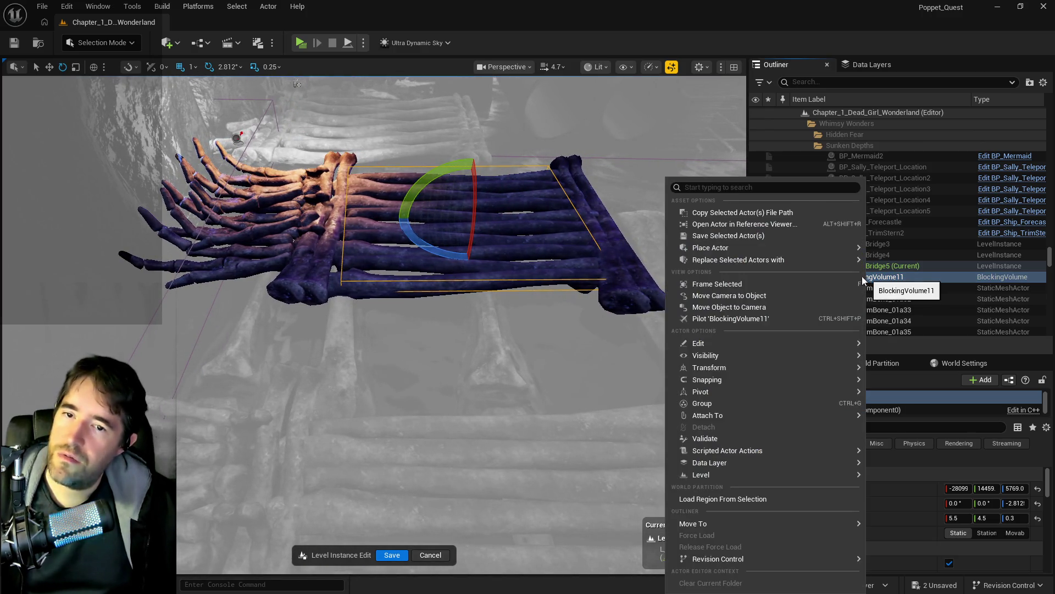
Duplicate BlockingVolume11, then move and shrink the copy BlockingVolume15 over the bony hands
mouse_move(695, 346)
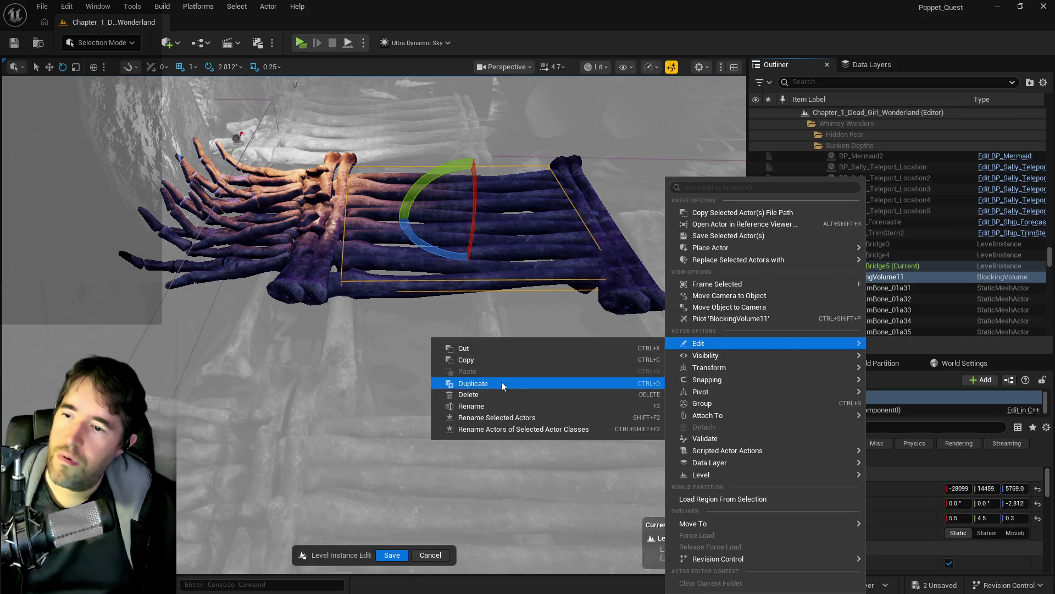
left_click(503, 384)
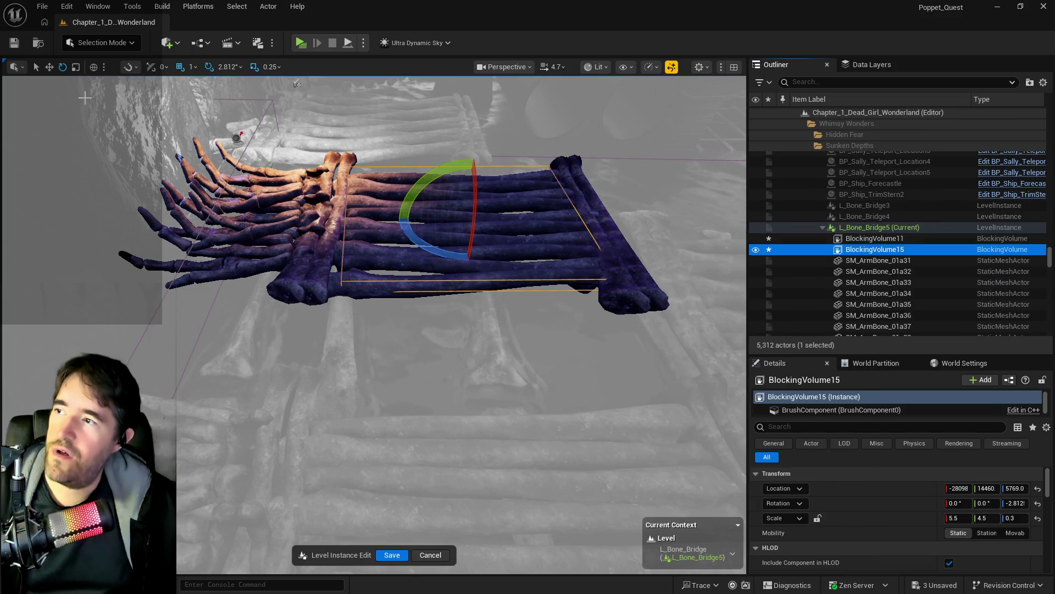
left_click(50, 67)
left_click_drag(495, 220, 271, 223)
mouse_move(319, 251)
left_mouse_down()
mouse_move(504, 289)
mouse_move(407, 307)
mouse_move(491, 257)
mouse_move(513, 276)
left_mouse_up()
key("e")
key("r")
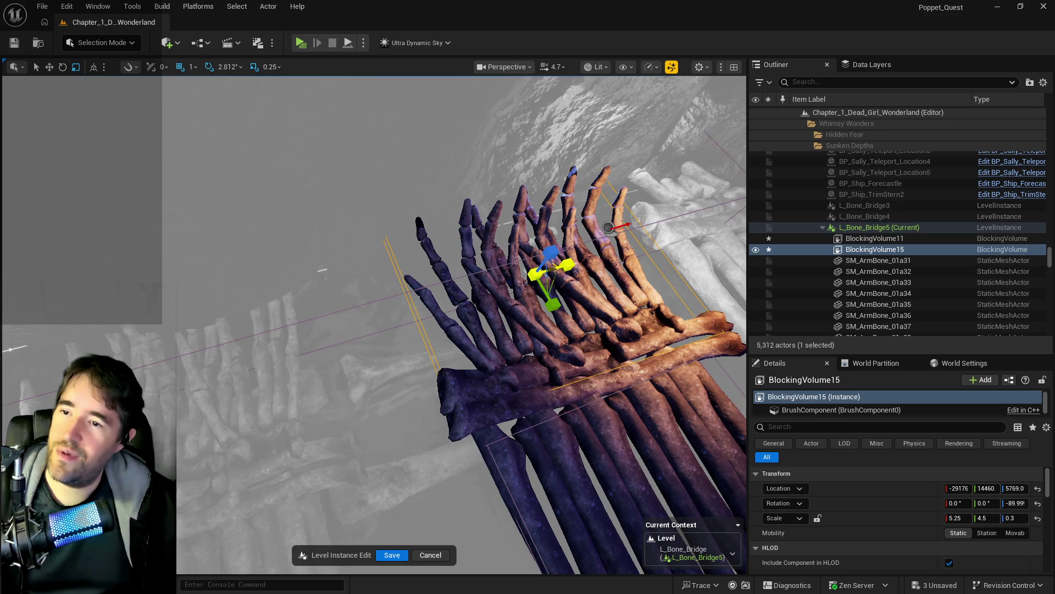
left_click_drag(512, 276, 558, 305)
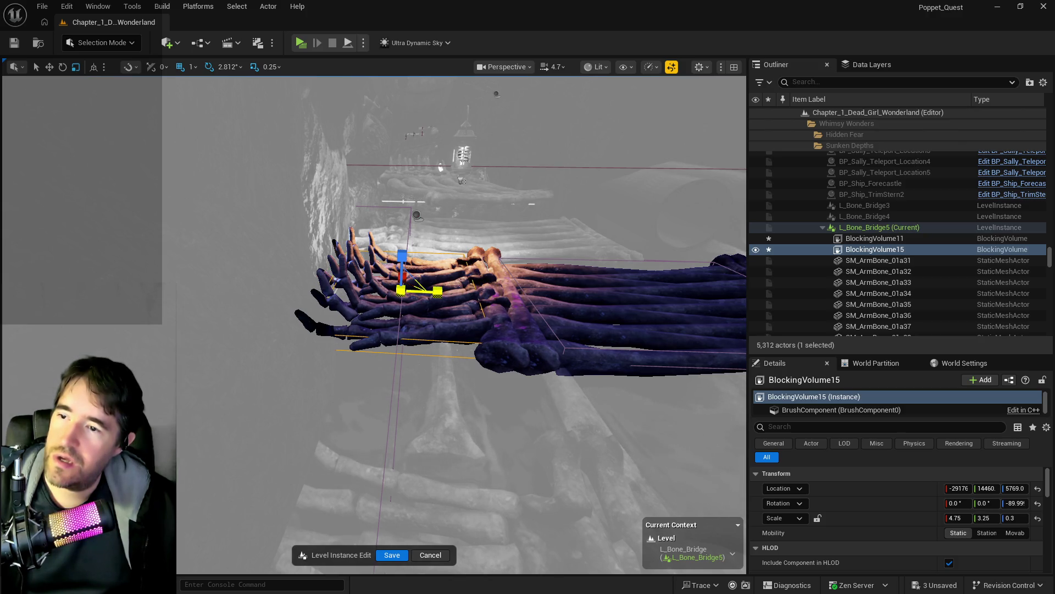
mouse_move(464, 317)
left_mouse_down()
mouse_move(391, 294)
mouse_move(441, 323)
left_mouse_up()
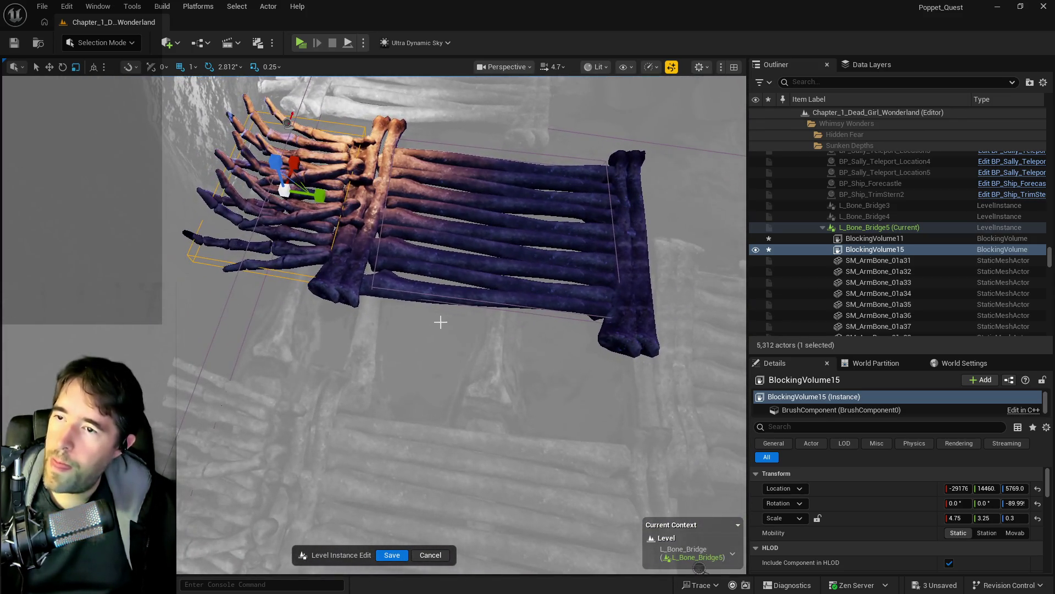
mouse_move(373, 282)
left_mouse_down()
mouse_move(395, 287)
mouse_move(448, 185)
left_mouse_up()
mouse_move(330, 251)
left_mouse_down()
mouse_move(352, 264)
mouse_move(330, 251)
left_mouse_up()
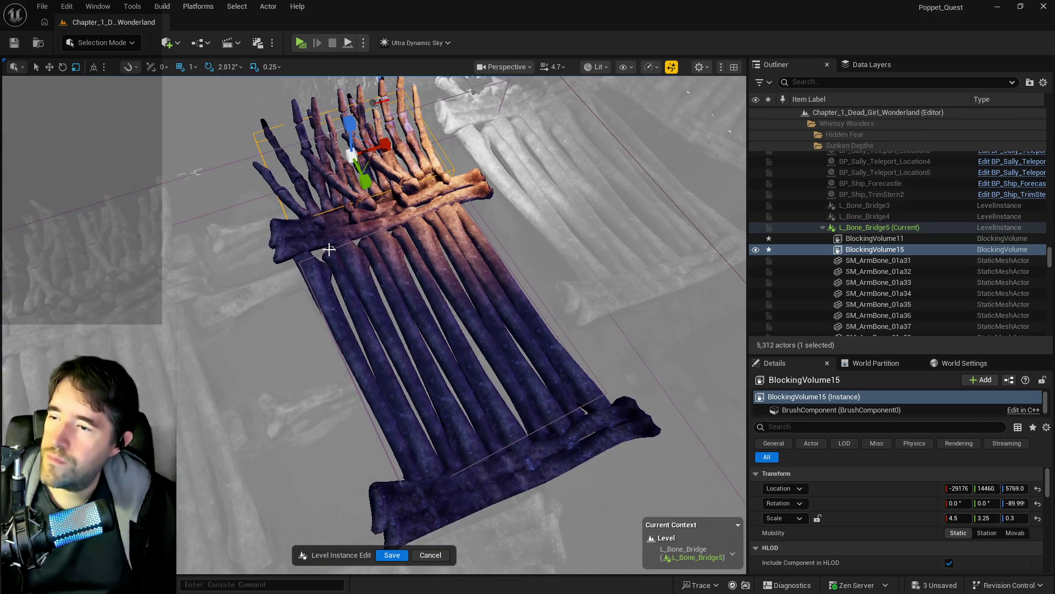
Copy BlockingVolume11 and save the bone bridge level instance edits
left_click(329, 249)
key("f")
mouse_move(397, 307)
left_mouse_down()
mouse_move(497, 289)
mouse_move(500, 301)
left_mouse_up()
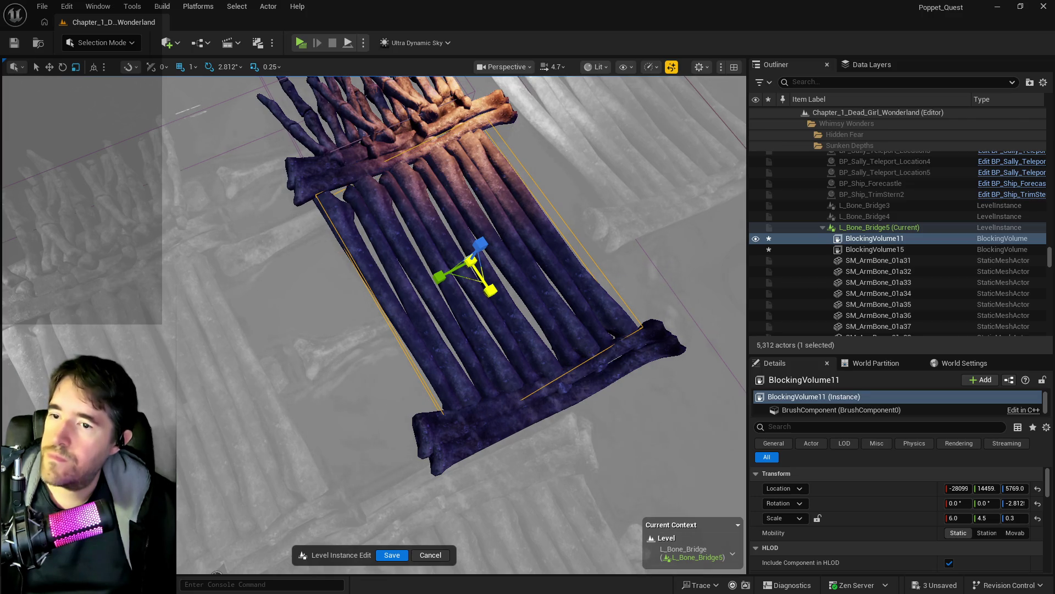
left_click_drag(495, 297, 429, 297)
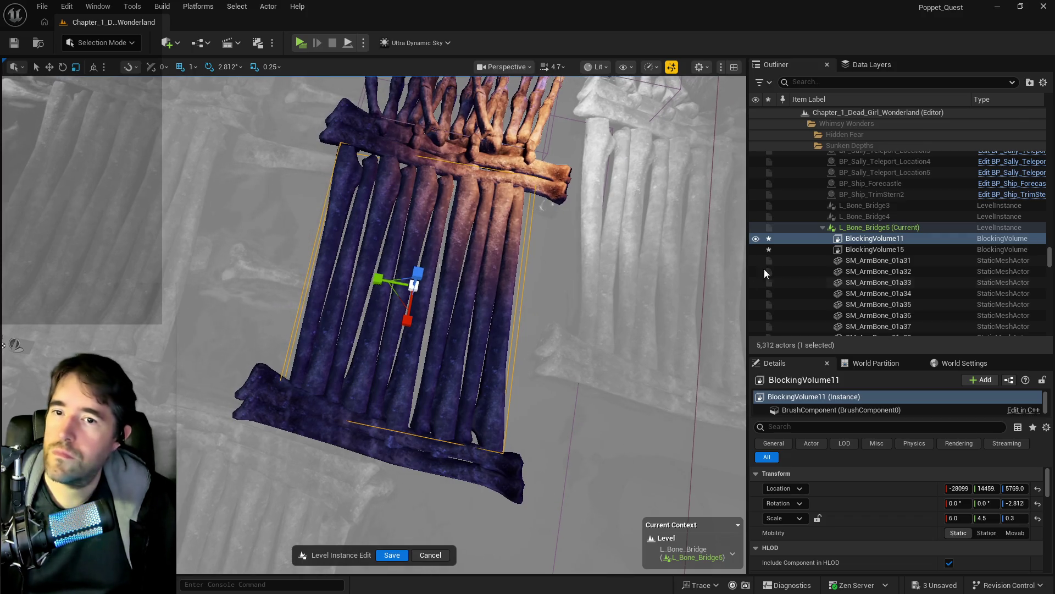
right_click(836, 238)
mouse_move(857, 343)
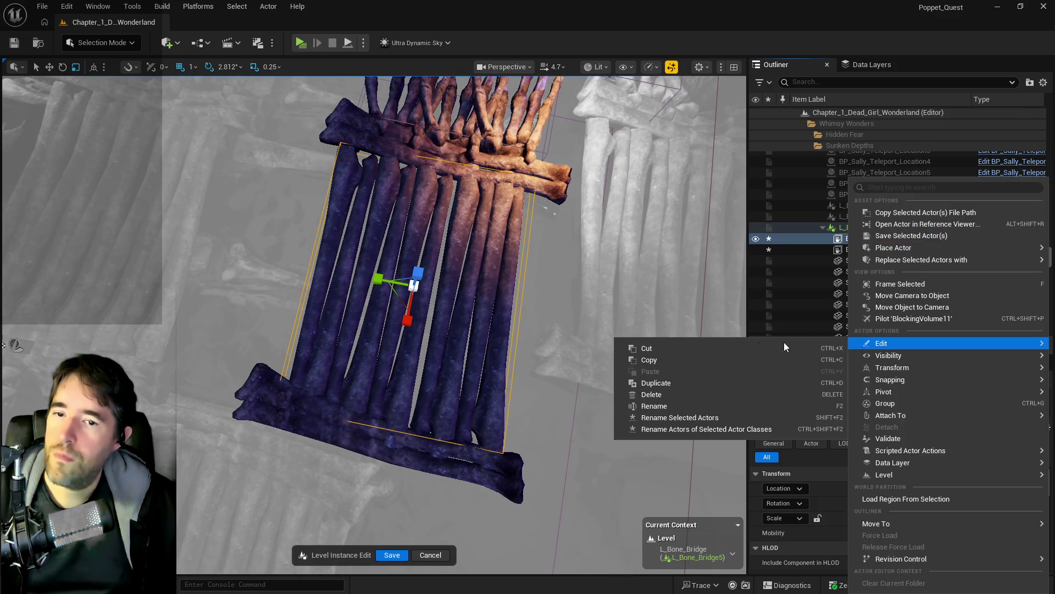
left_click(670, 358)
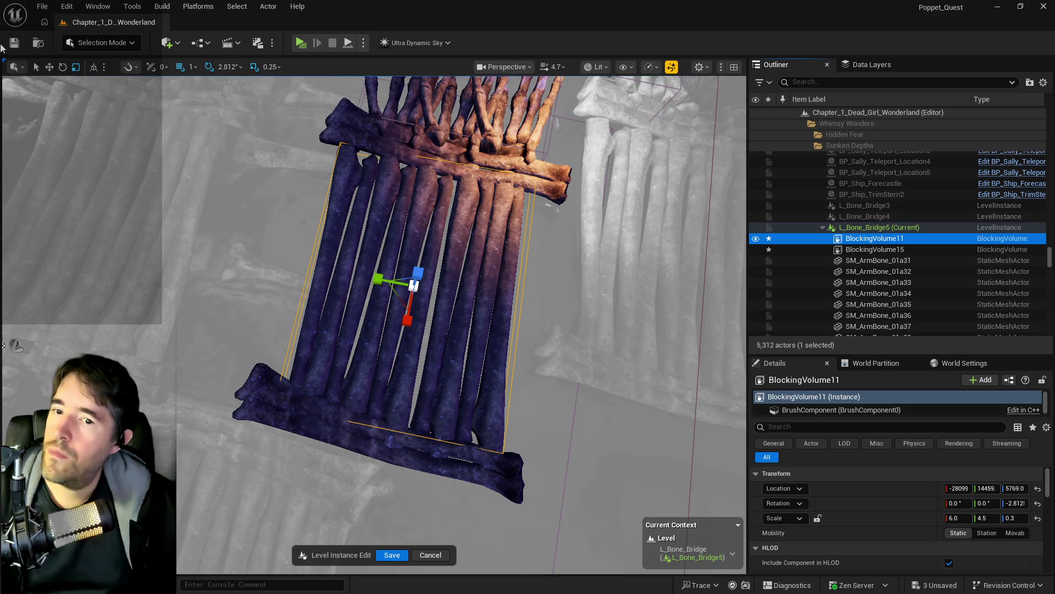
left_click(394, 555)
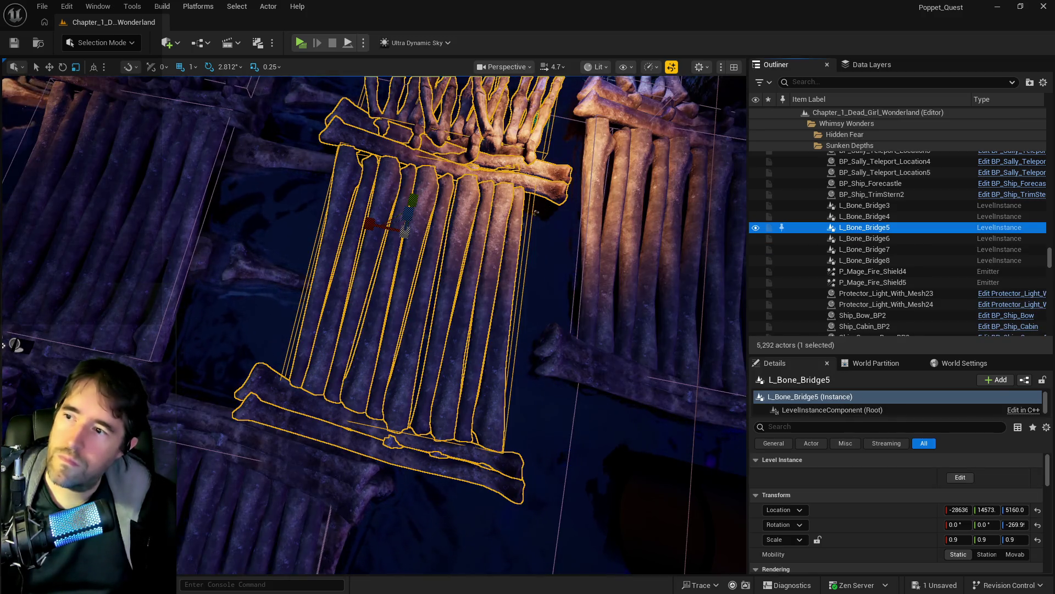
Open the L_Bone_Bridge_No_Hands level instance and paste the copied blocking volume into it
left_click_drag(416, 277, 416, 277)
left_click(344, 323)
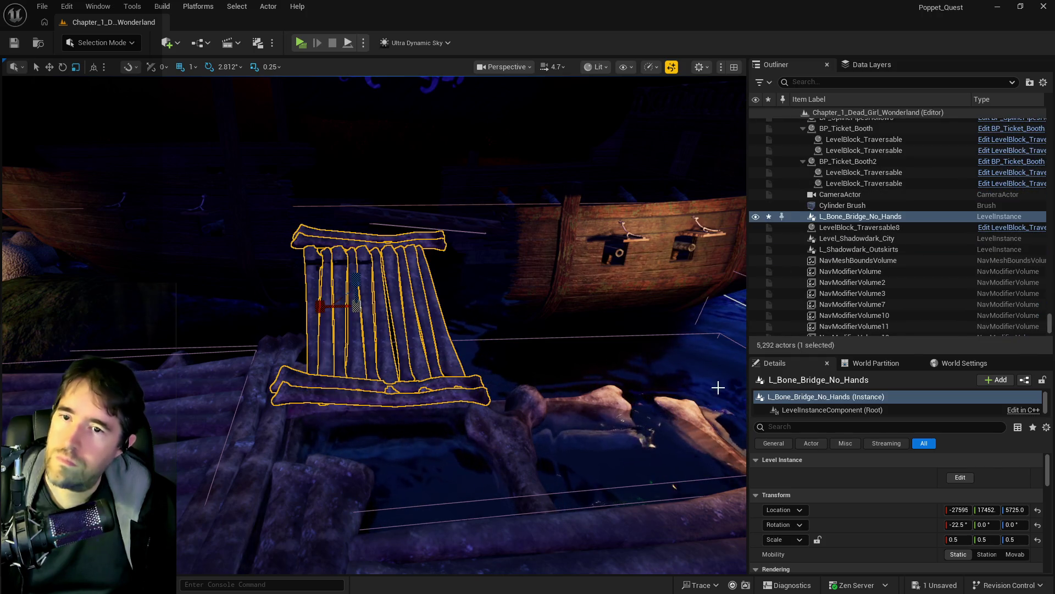
key("f")
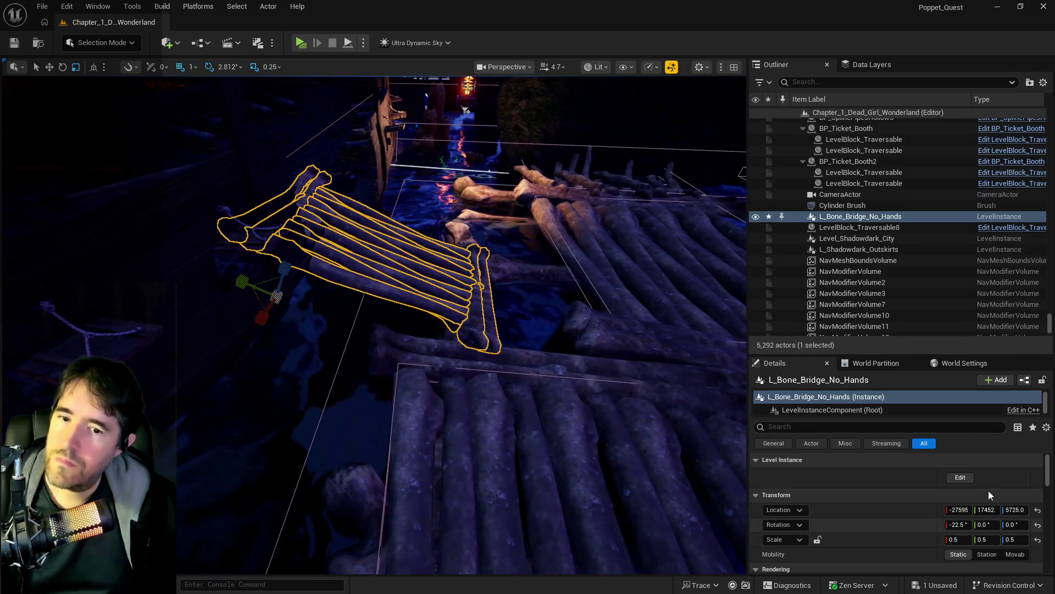
left_click(960, 477)
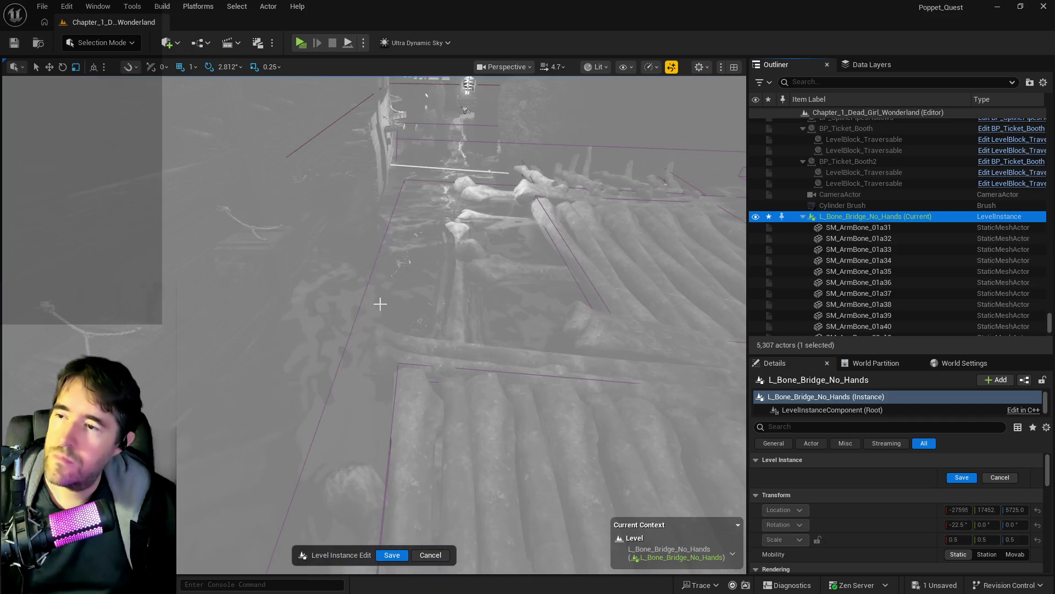
right_click(364, 289)
mouse_move(542, 393)
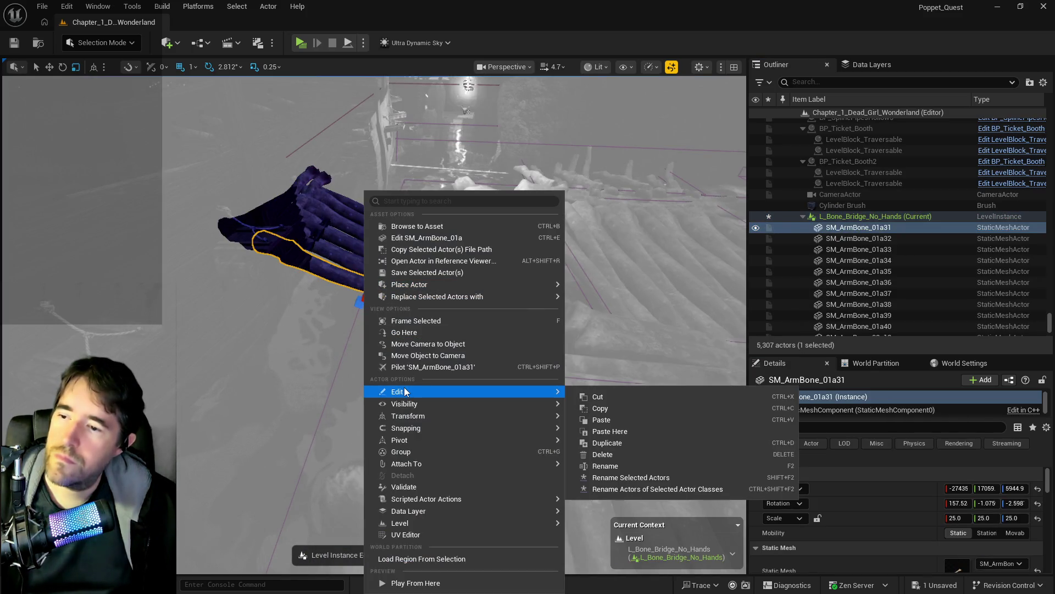
left_click(607, 432)
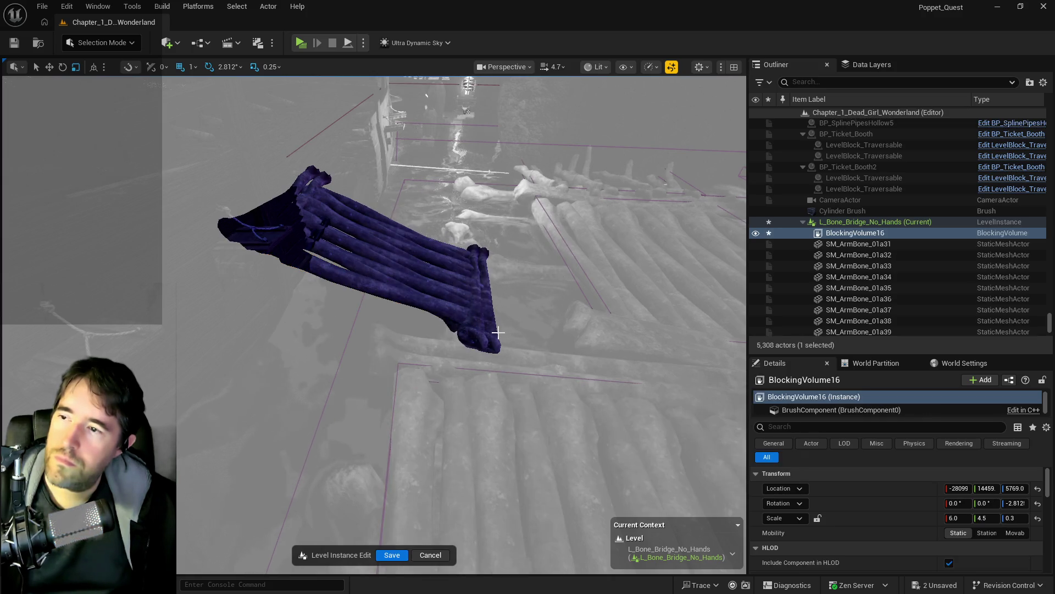
Move BlockingVolume16 onto the bridge, tilt it to match, and narrow it to 3.5
mouse_move(532, 290)
left_mouse_down()
mouse_move(554, 261)
mouse_move(269, 269)
mouse_move(271, 292)
left_mouse_up()
key("w")
key("f")
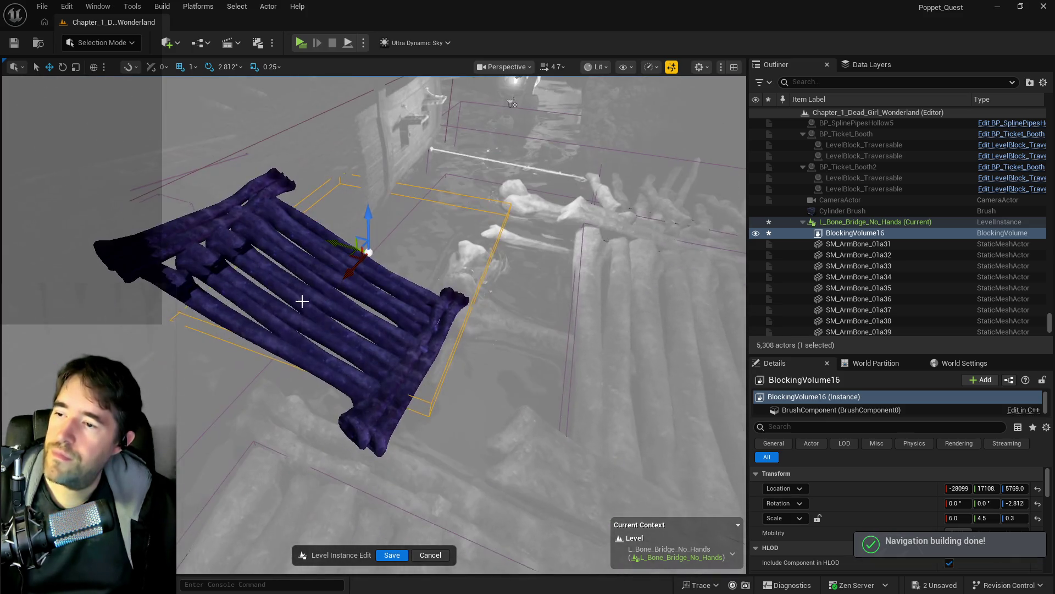
mouse_move(342, 274)
left_mouse_down()
mouse_move(280, 377)
mouse_move(341, 379)
mouse_move(365, 355)
mouse_move(357, 366)
mouse_move(354, 357)
left_mouse_up()
key("e")
mouse_move(284, 277)
left_mouse_down()
mouse_move(305, 287)
mouse_move(277, 278)
mouse_move(274, 228)
mouse_move(341, 245)
left_mouse_up()
key("w")
key("f")
key("e")
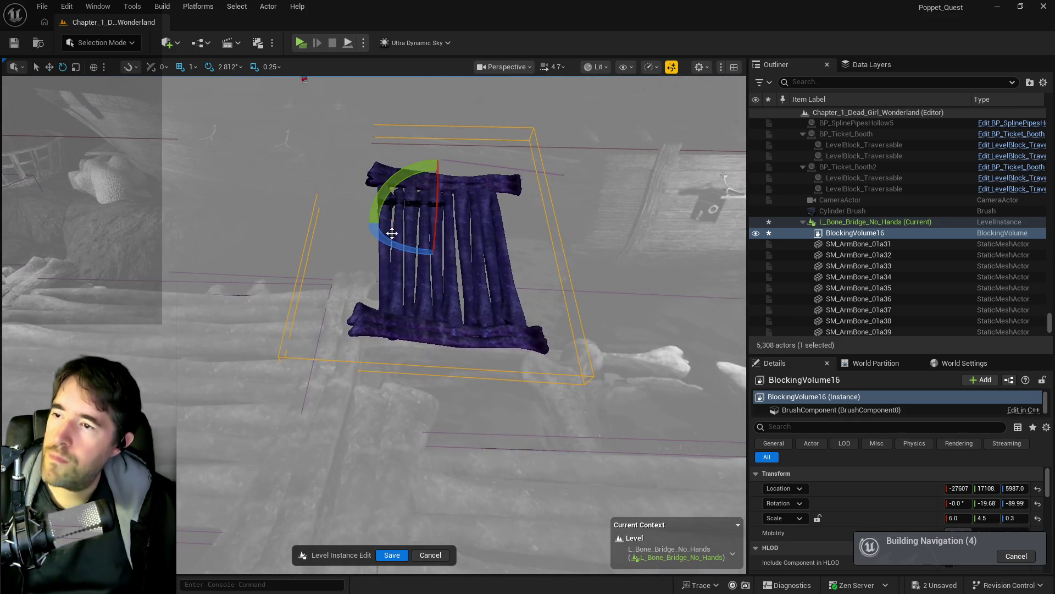
key("r")
mouse_move(395, 222)
left_mouse_down()
mouse_move(313, 245)
mouse_move(401, 277)
left_mouse_up()
key("e")
left_click_drag(317, 245, 318, 259)
Shorten the volume, shift it along Y, lower it onto the deck and turn its yaw to -95.67°
key("r")
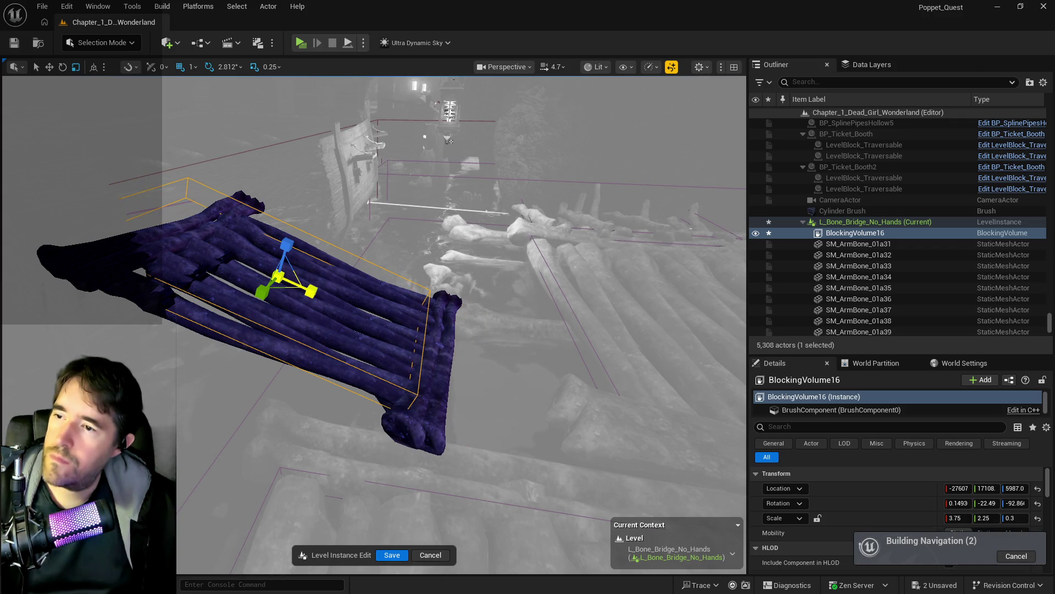
left_click_drag(310, 291, 305, 291)
key("w")
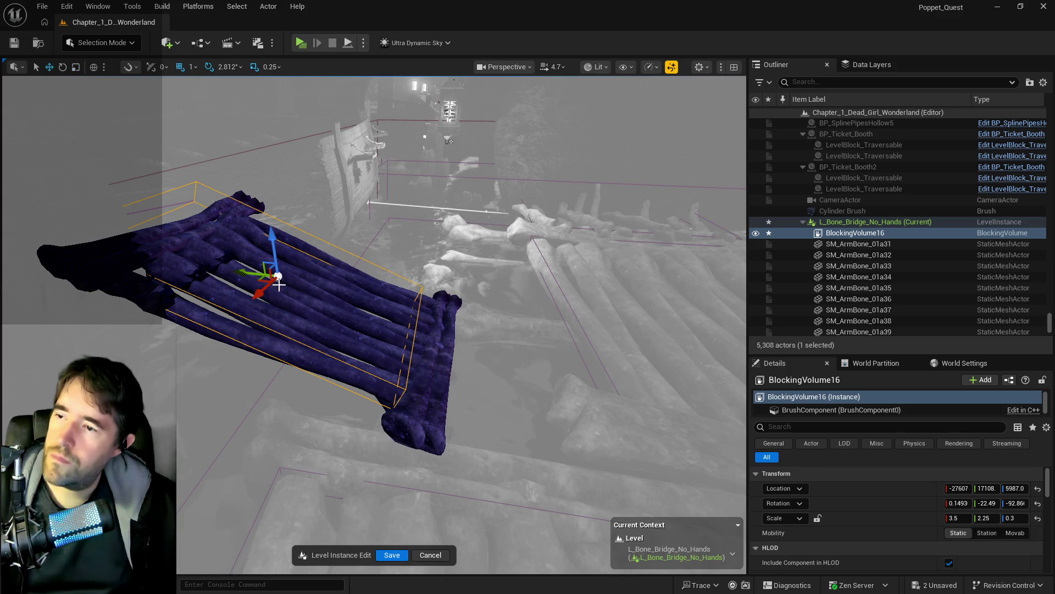
left_click_drag(245, 271, 280, 283)
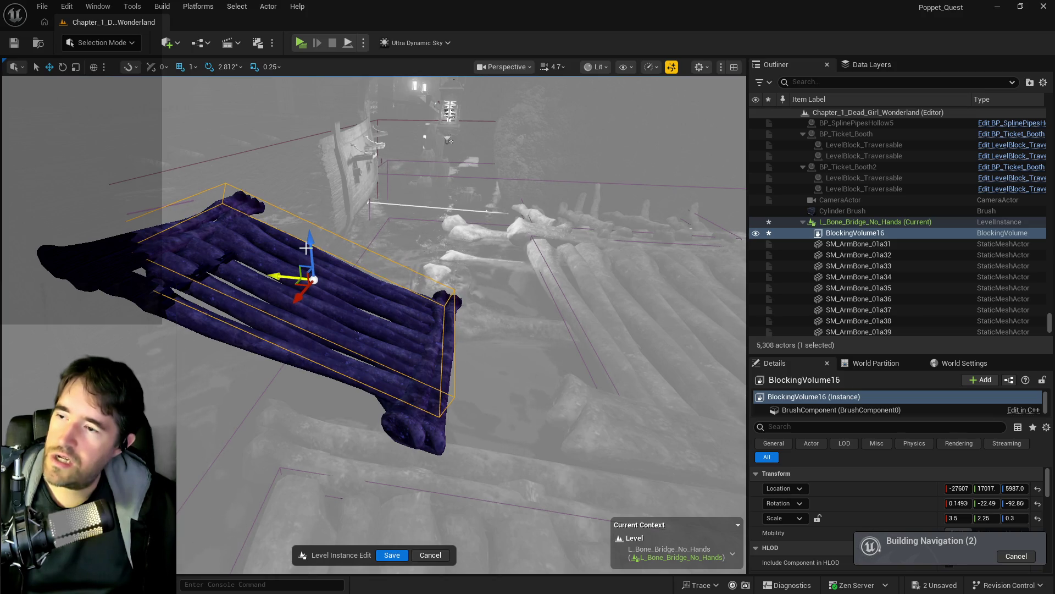
mouse_move(310, 245)
left_mouse_down()
mouse_move(312, 268)
mouse_move(276, 293)
mouse_move(325, 264)
mouse_move(349, 230)
mouse_move(326, 231)
left_mouse_up()
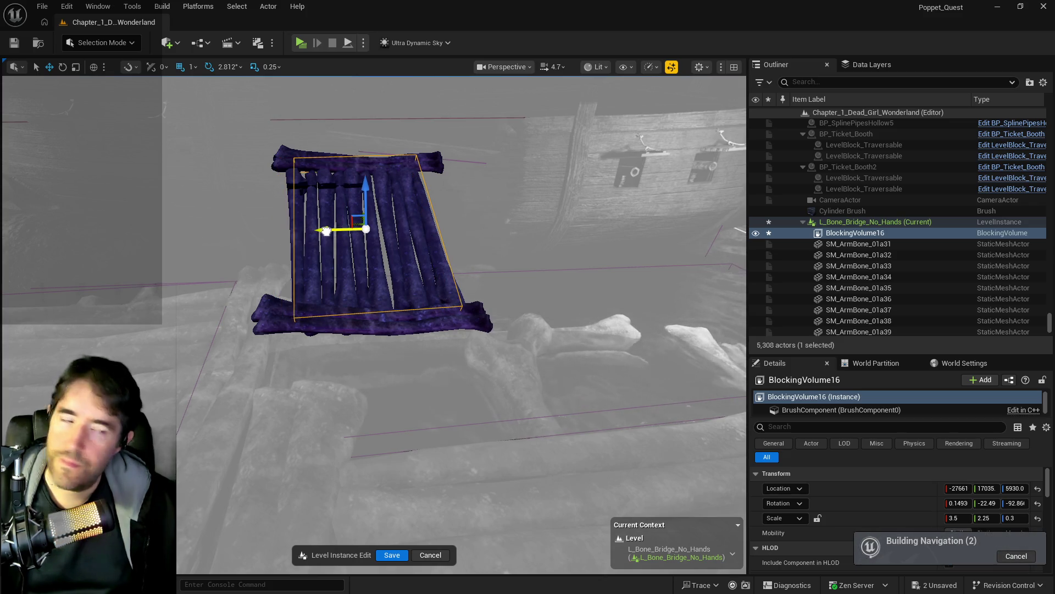
key("e")
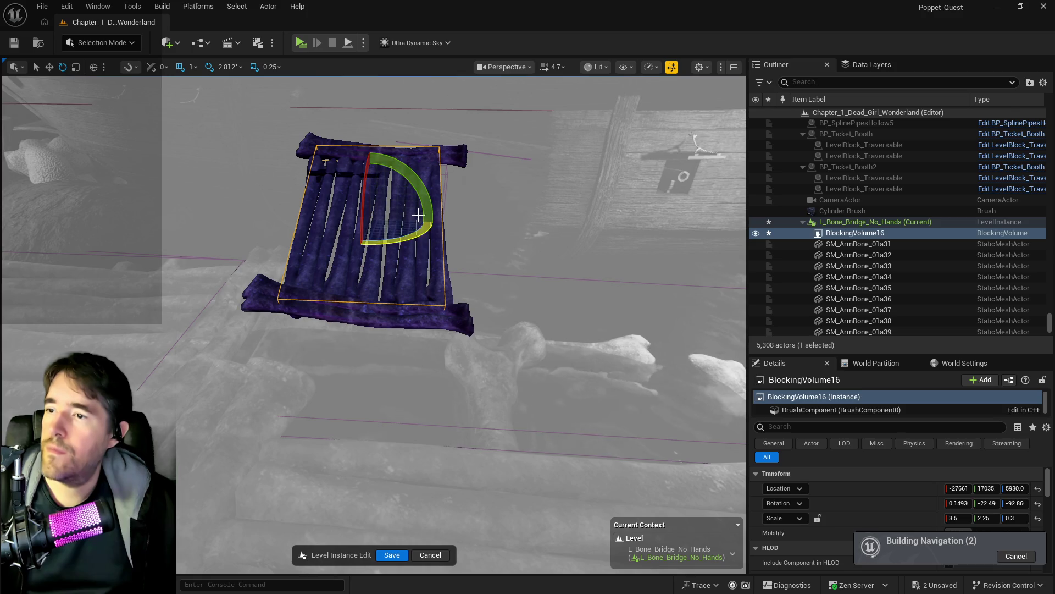
mouse_move(405, 238)
left_mouse_down()
mouse_move(547, 447)
mouse_move(385, 275)
left_mouse_up()
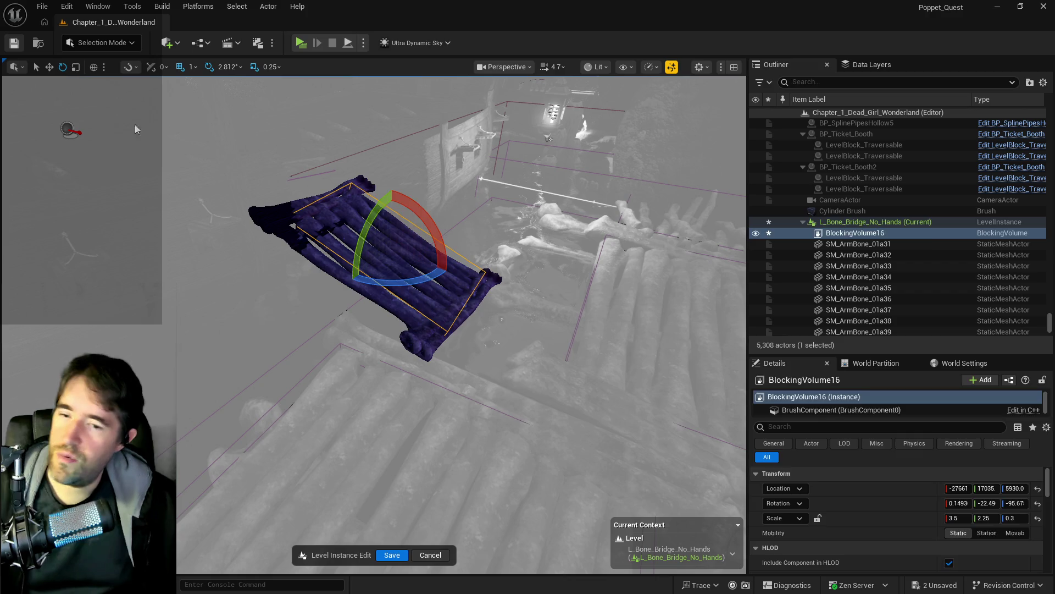
Save the level and exit the level instance edit
key("Escape")
key("ctrl+s")
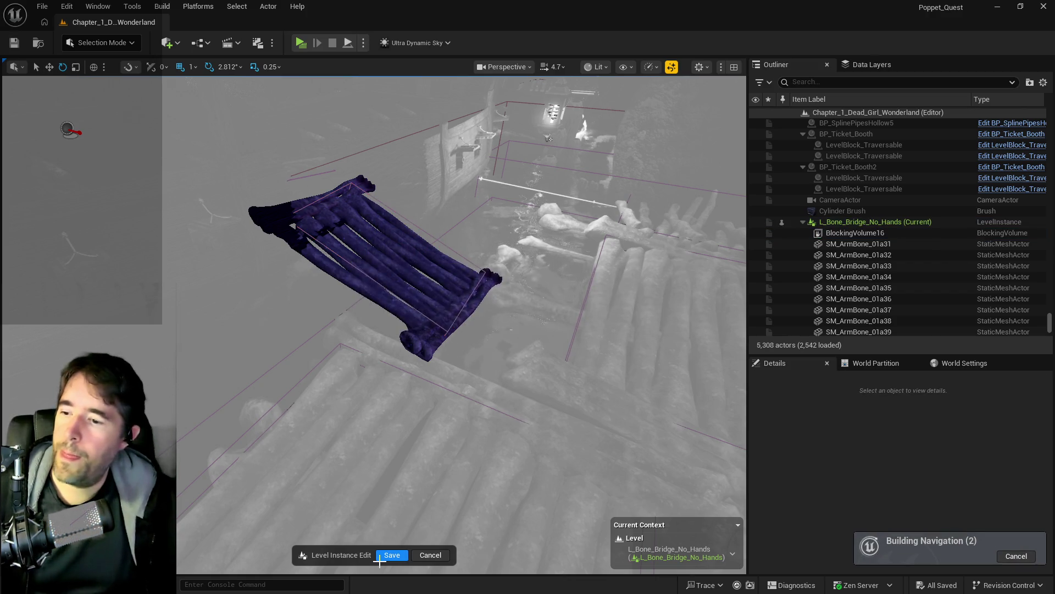
left_click(380, 558)
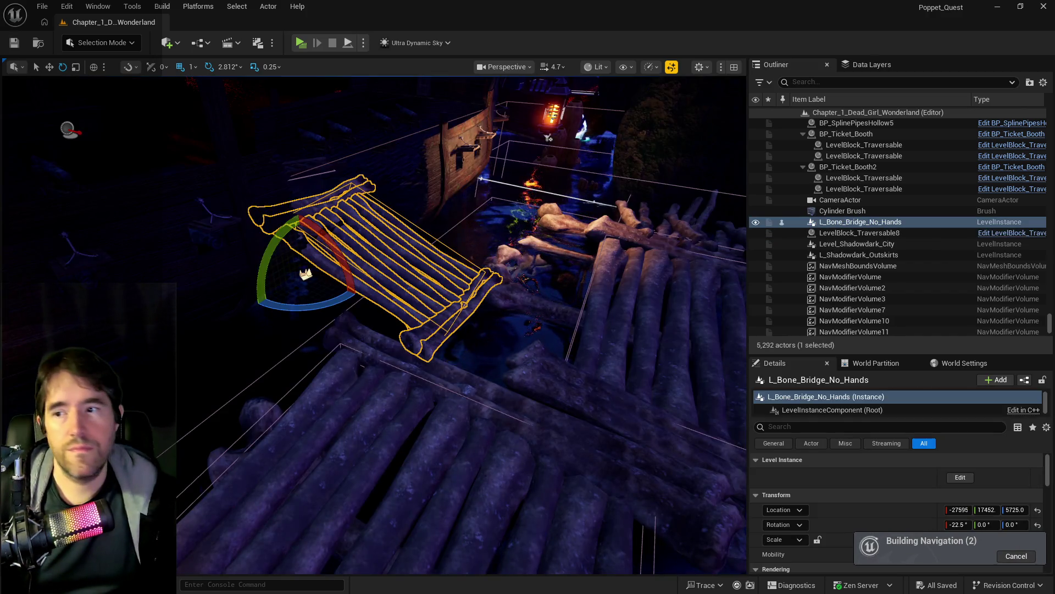
Toggle the navmesh display with P and fly around the bone bridge to check walkable areas
scroll(441, 420, "down", 5)
key("p")
scroll(440, 419, "down", 3)
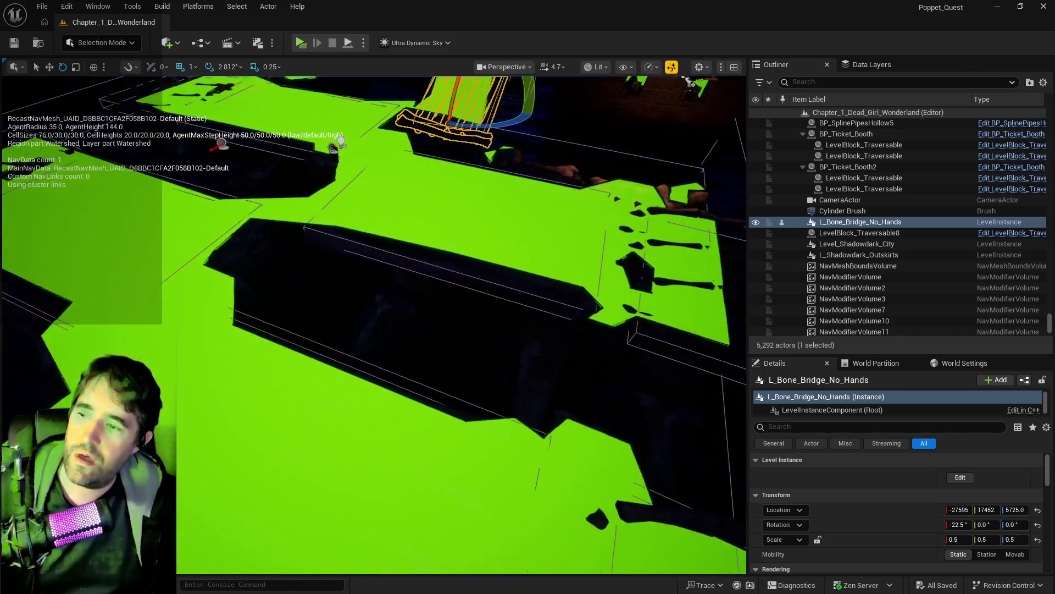
scroll(315, 257, "up", 5)
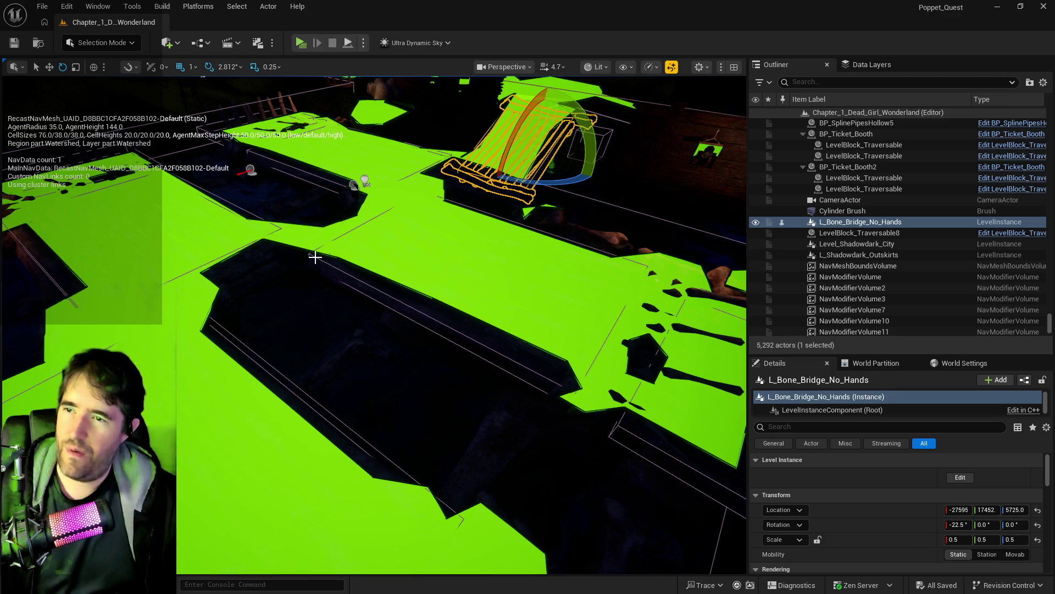
left_click_drag(313, 278, 293, 277)
Move the first Sally wall lantern along Y, nudge it along X and lower it slightly
left_click(281, 248)
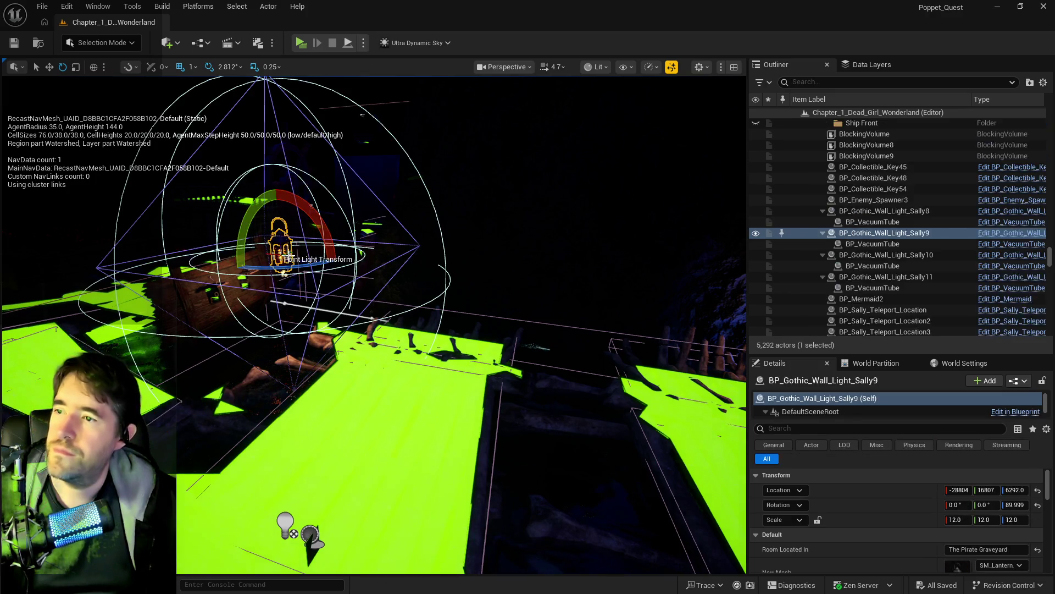
key("w")
mouse_move(250, 251)
left_mouse_down()
mouse_move(429, 280)
mouse_move(386, 277)
mouse_move(365, 247)
left_mouse_up()
key("f")
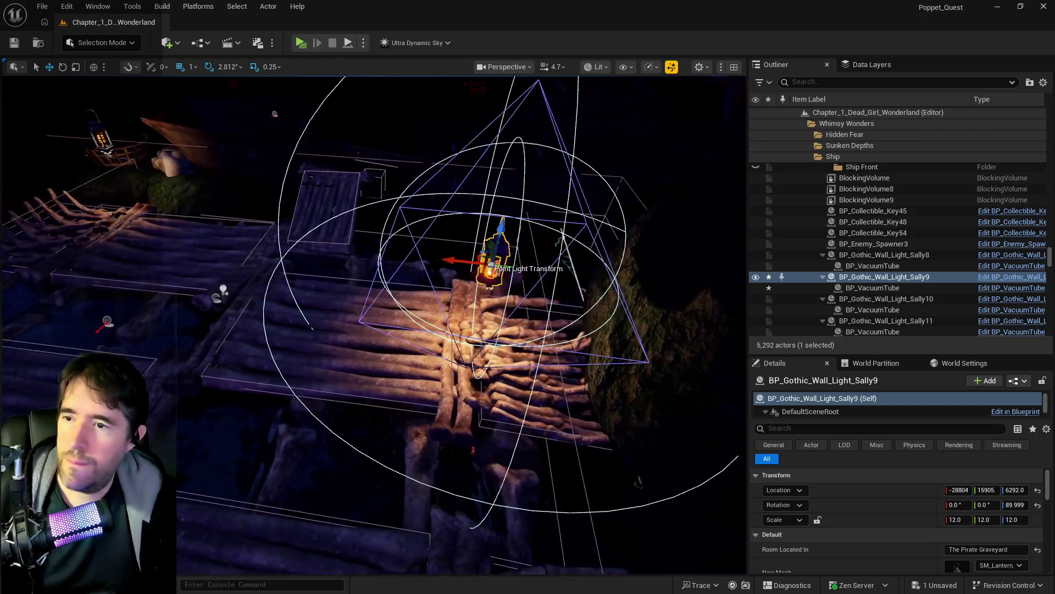
mouse_move(486, 265)
left_mouse_down()
mouse_move(473, 266)
mouse_move(491, 266)
left_mouse_up()
key("f")
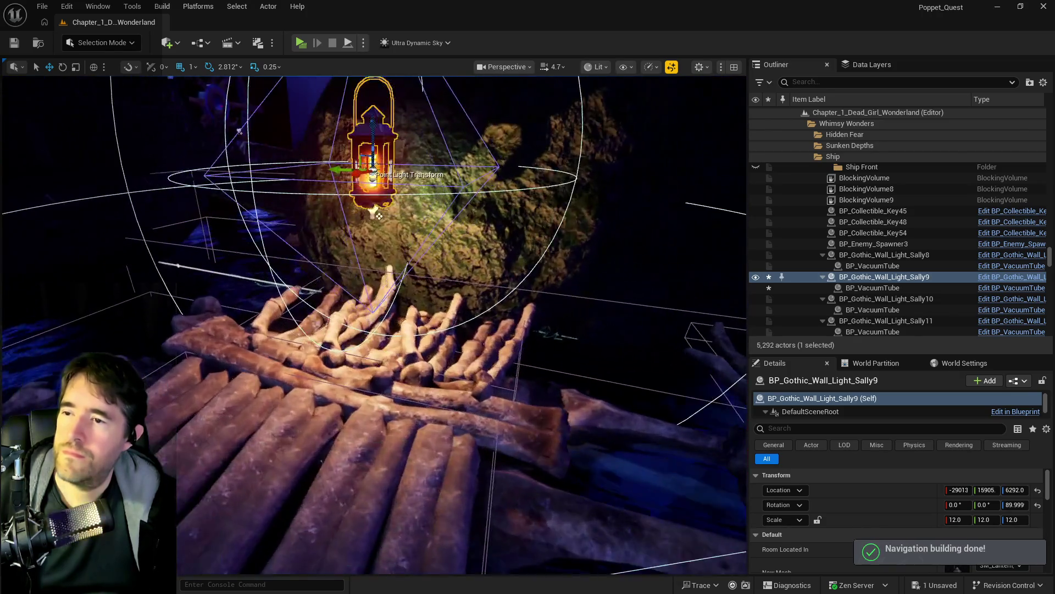
left_click_drag(402, 161, 407, 184)
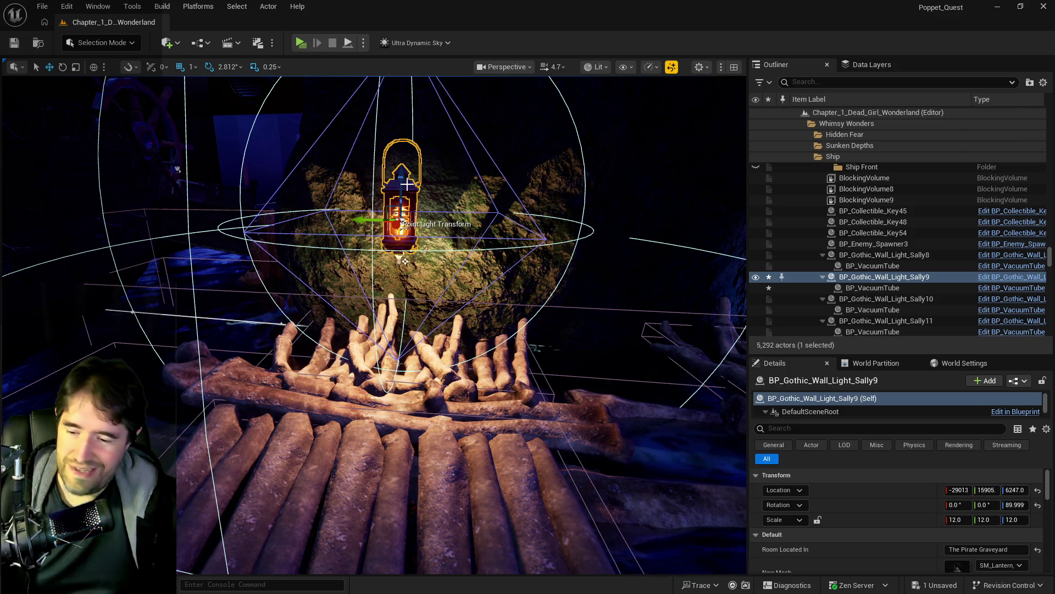
left_click_drag(499, 157, 256, 309)
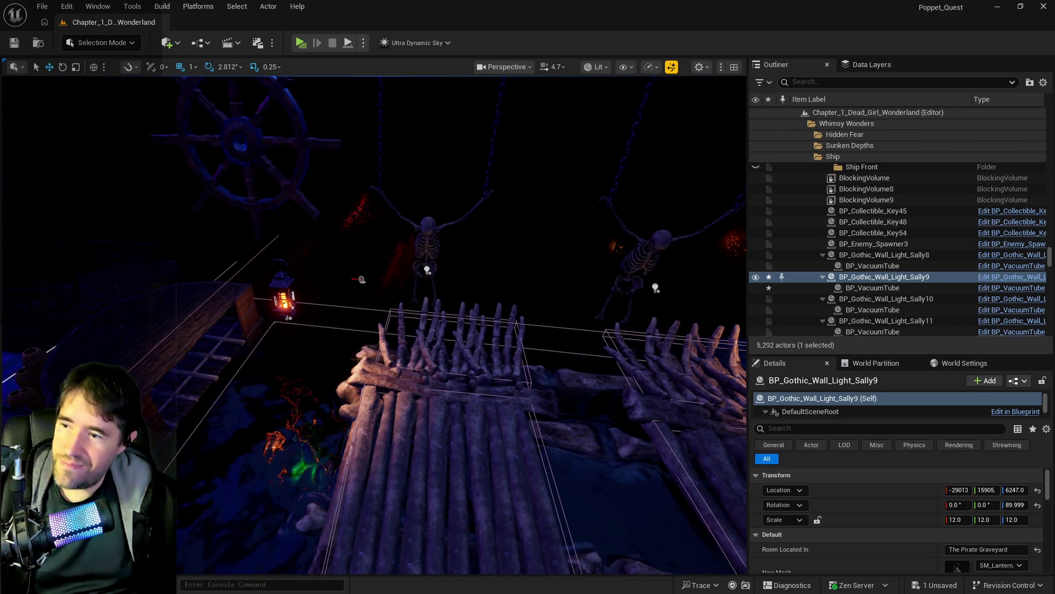
Move lantern BP_Gothic_Wall_Light_Sally8 along X onto the bone deck
left_click(297, 315)
left_click(283, 299)
mouse_move(307, 301)
left_mouse_down()
mouse_move(503, 312)
mouse_move(483, 327)
mouse_move(418, 308)
mouse_move(360, 273)
left_mouse_up()
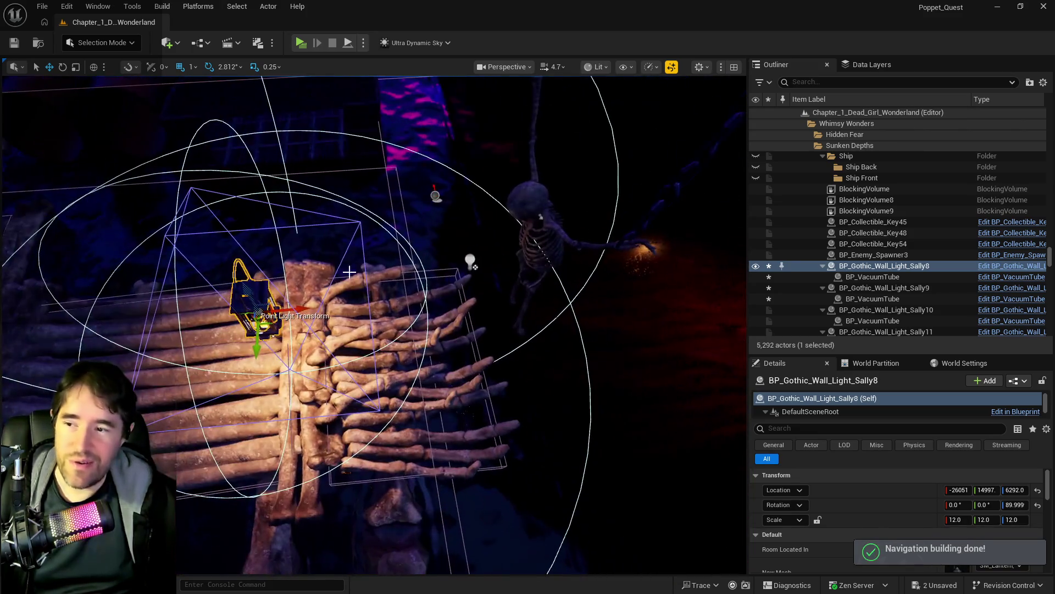
left_click_drag(302, 309, 494, 319)
mouse_move(330, 330)
left_mouse_down()
mouse_move(165, 385)
mouse_move(12, 404)
left_mouse_up()
left_click_drag(374, 329, 286, 308)
mouse_move(385, 182)
left_mouse_down()
mouse_move(358, 172)
mouse_move(353, 224)
left_mouse_up()
Move lanterns Sally11 and Sally10 along Y, placing Sally10 at Y 14456
left_click(529, 241)
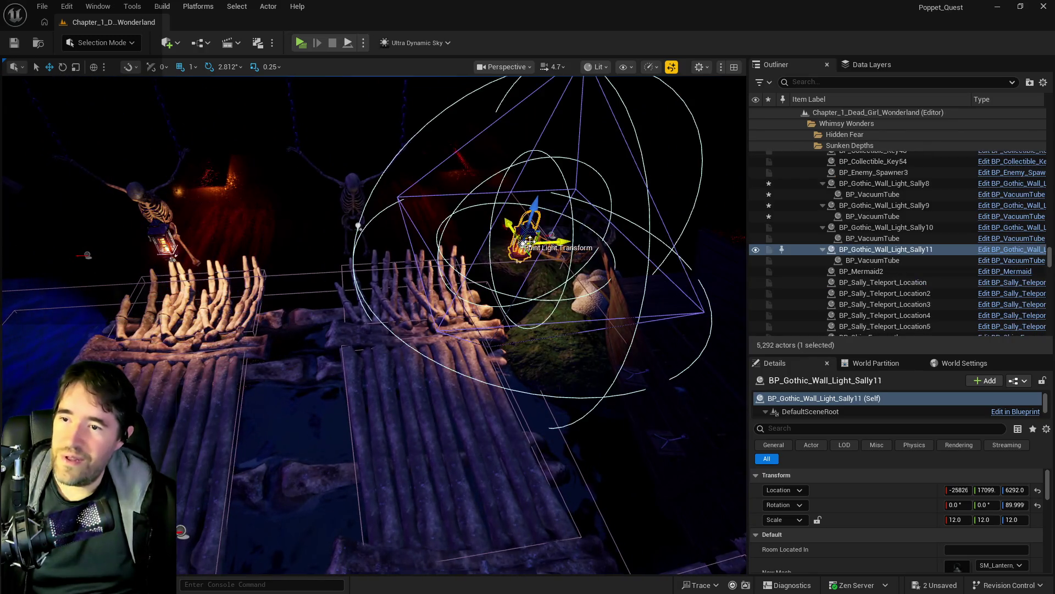
mouse_move(552, 244)
left_mouse_down()
mouse_move(363, 231)
mouse_move(428, 296)
mouse_move(400, 286)
mouse_move(547, 302)
mouse_move(357, 357)
mouse_move(228, 419)
mouse_move(341, 330)
mouse_move(443, 274)
left_mouse_up()
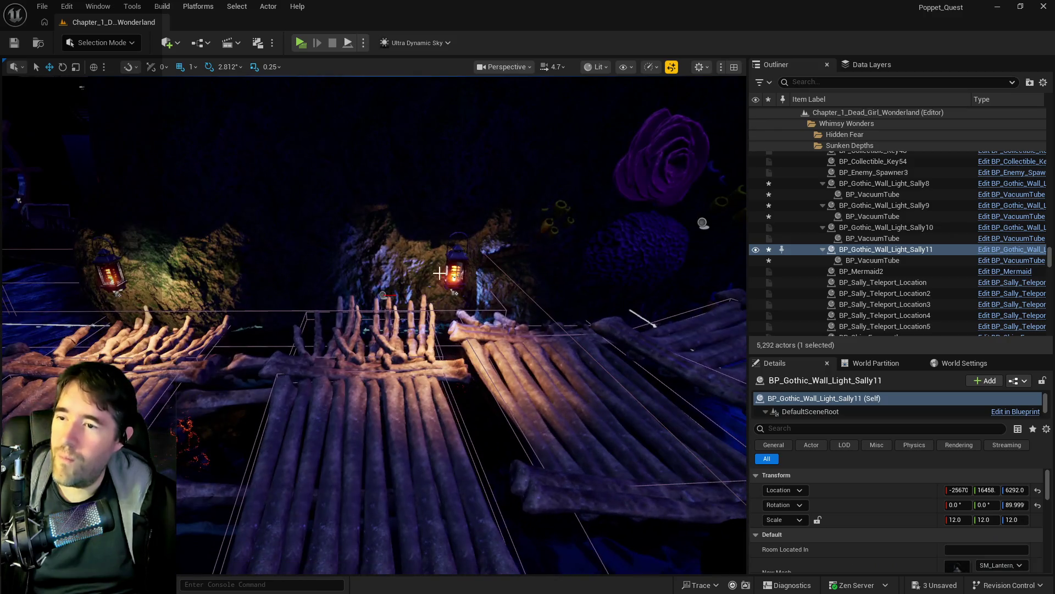
left_click(441, 261)
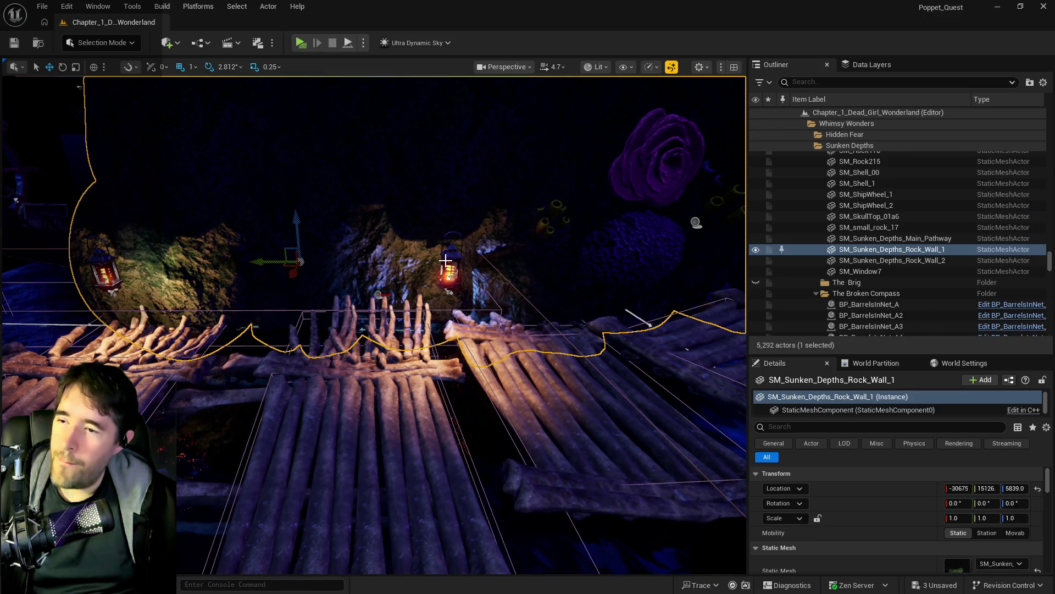
left_click(446, 260)
left_click_drag(394, 270, 341, 271)
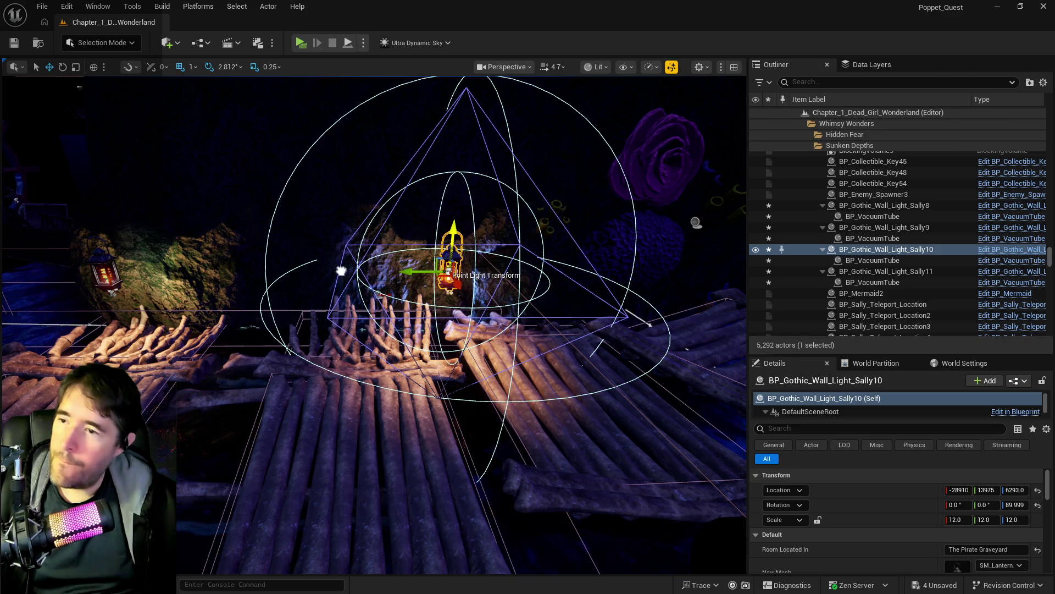
left_click_drag(407, 271, 318, 265)
key("f")
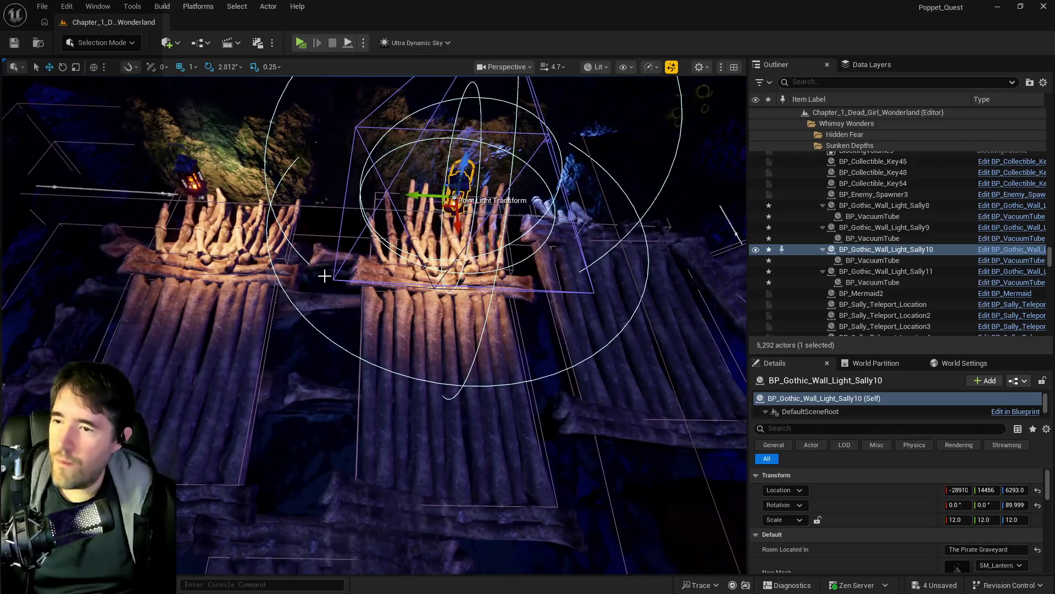
Save all level changes
key("ctrl+s")
left_click_drag(523, 208, 524, 208)
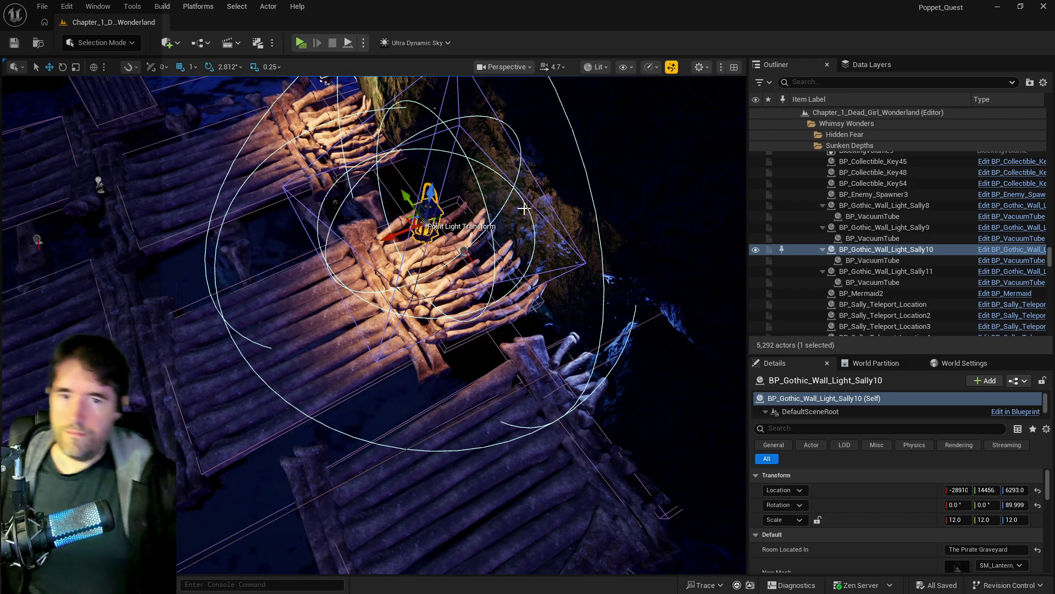
left_click(463, 250)
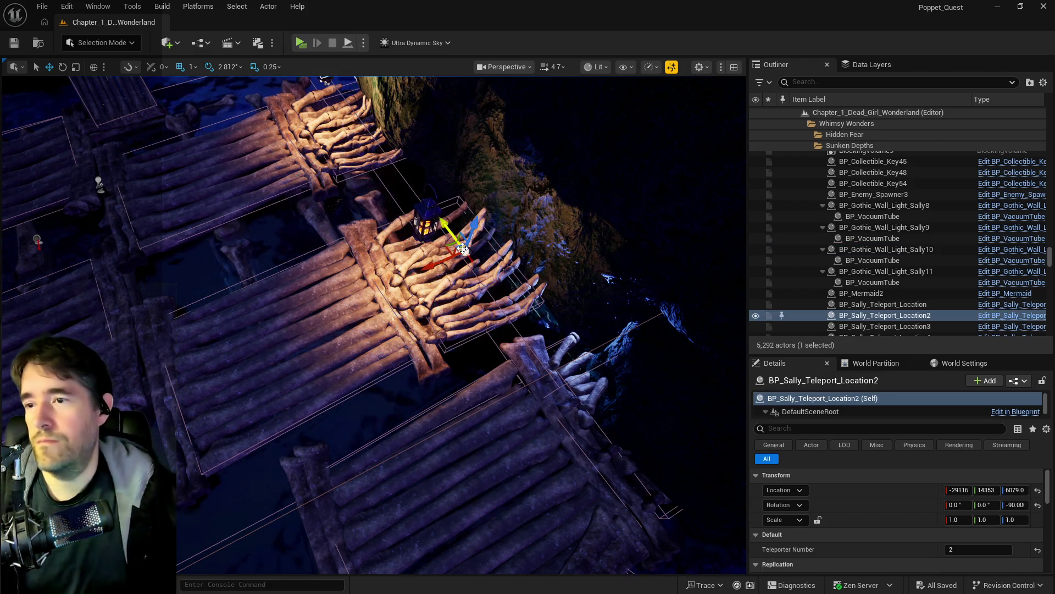
Frame Sally's first, second and third teleport locations over the rafts
mouse_move(456, 282)
left_mouse_down()
mouse_move(462, 268)
mouse_move(273, 323)
mouse_move(361, 344)
mouse_move(360, 364)
mouse_move(339, 308)
mouse_move(358, 275)
left_mouse_up()
key("e")
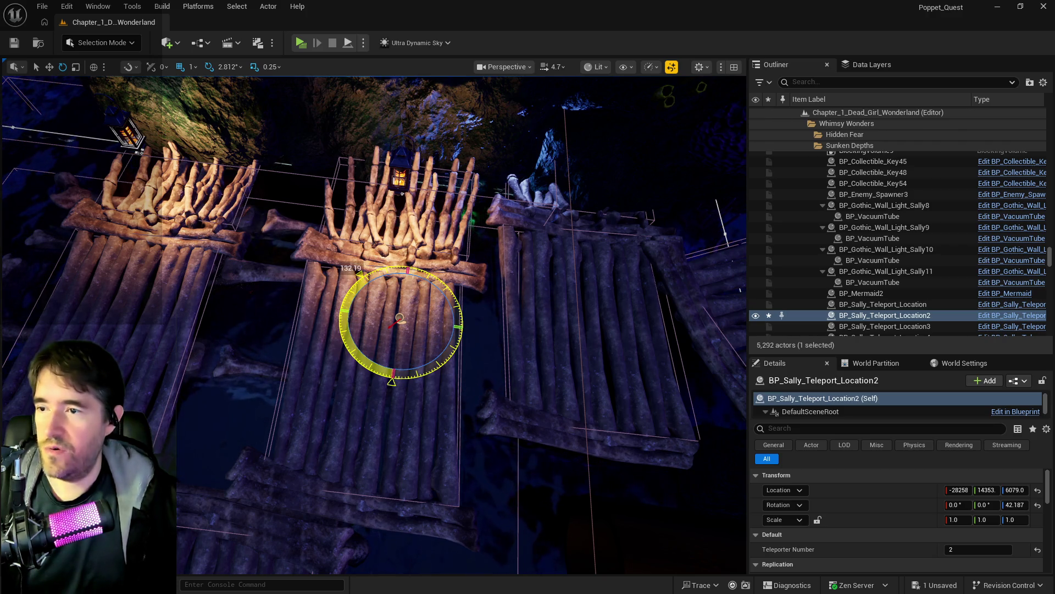
left_click_drag(459, 420, 728, 376)
double_click(870, 304)
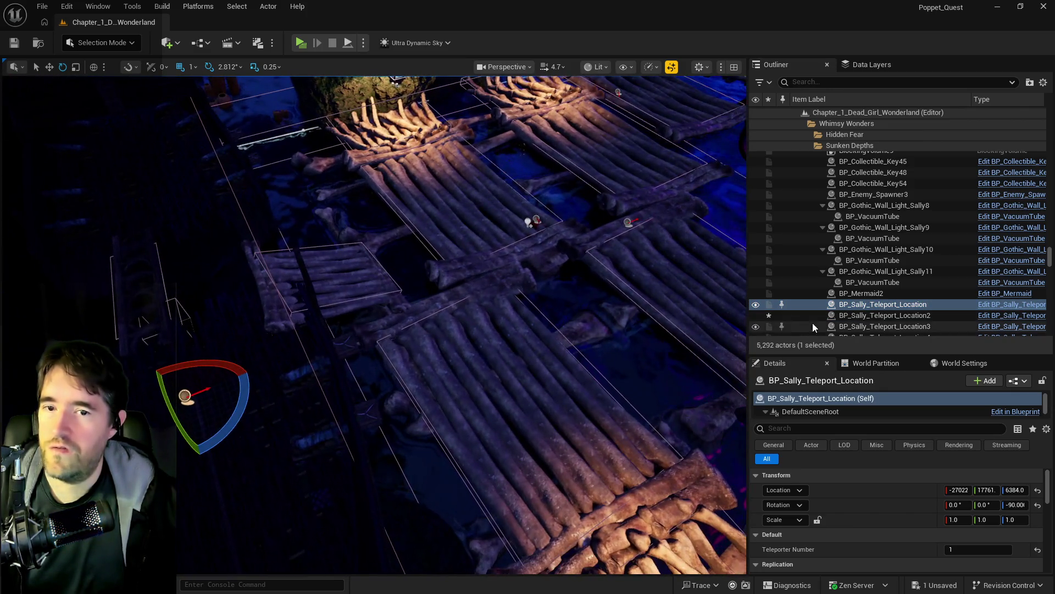
double_click(850, 315)
double_click(849, 326)
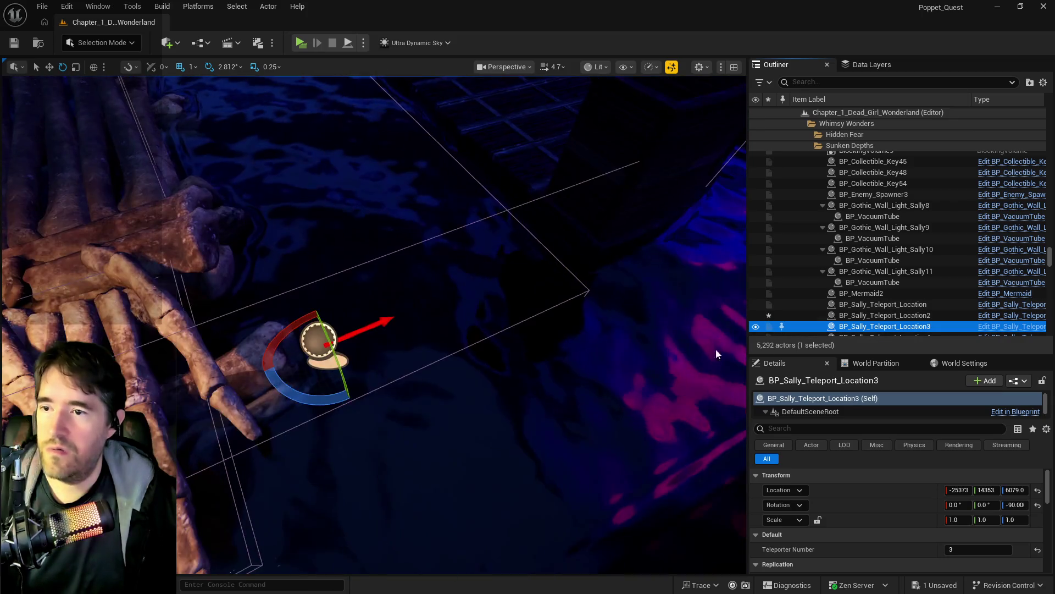
scroll(446, 390, "down", 5)
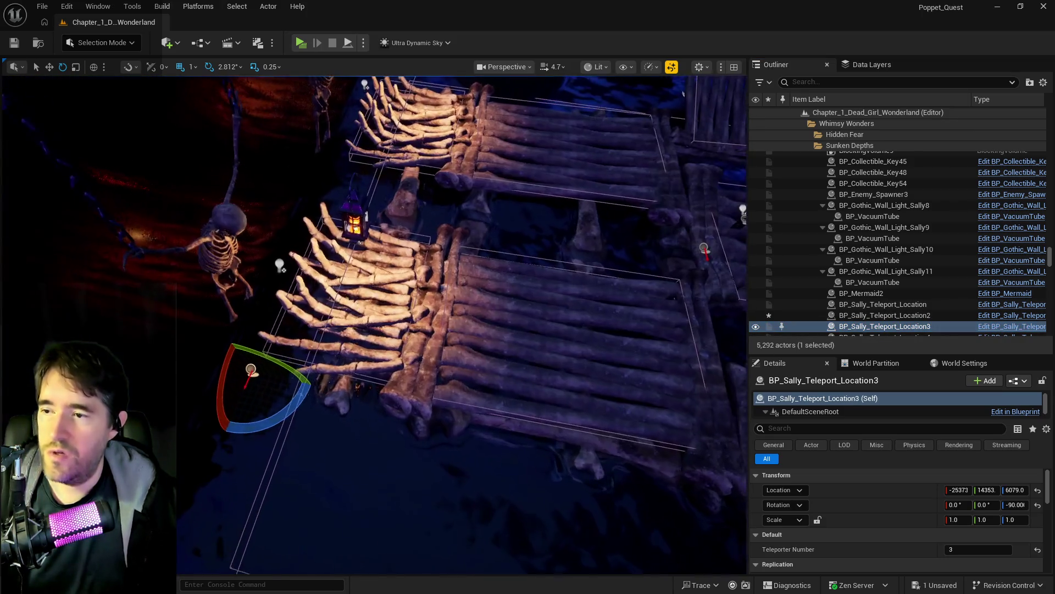
Move BP_Sally_Teleport_Location3 along X and turn its yaw to 129.37°
key("w")
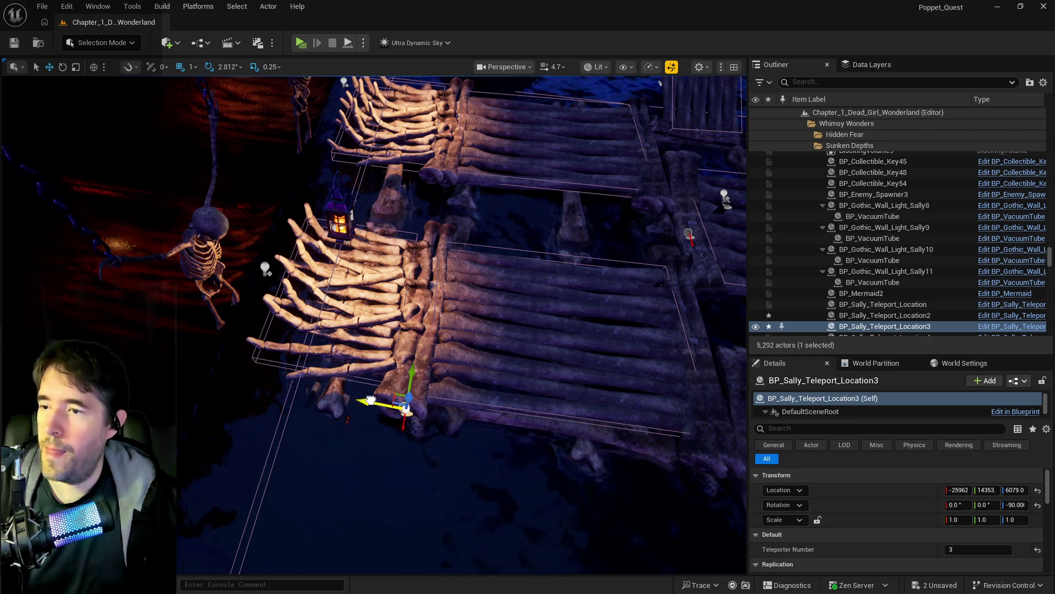
mouse_move(435, 409)
left_mouse_down()
mouse_move(362, 374)
mouse_move(390, 399)
mouse_move(605, 425)
left_mouse_up()
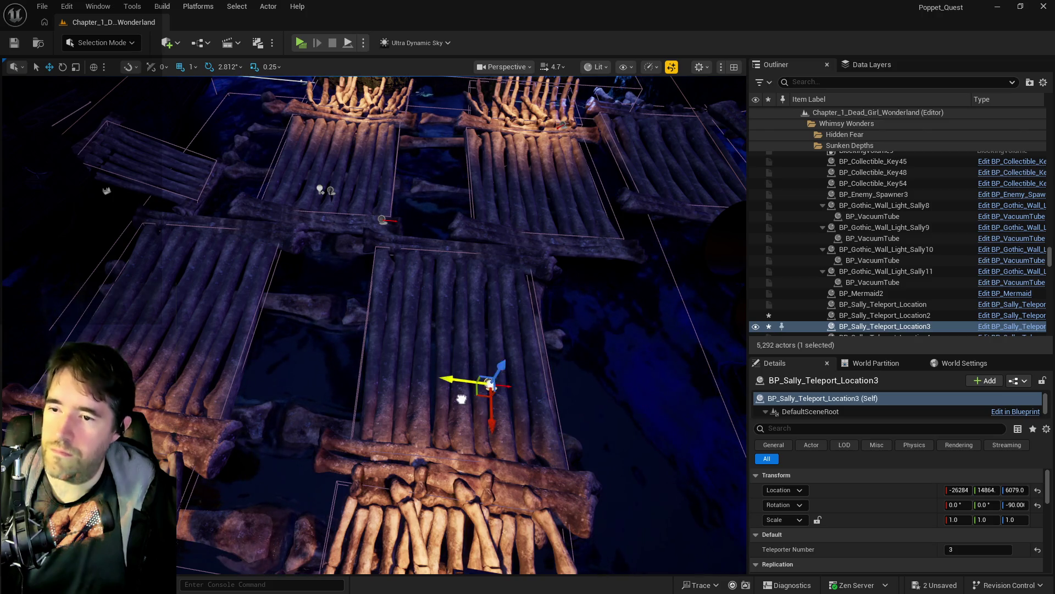
mouse_move(443, 396)
left_mouse_down()
mouse_move(478, 373)
mouse_move(435, 358)
mouse_move(437, 301)
left_mouse_up()
key("e")
left_click_drag(385, 254, 333, 247)
mouse_move(385, 330)
left_mouse_down()
mouse_move(550, 330)
mouse_move(714, 407)
left_mouse_up()
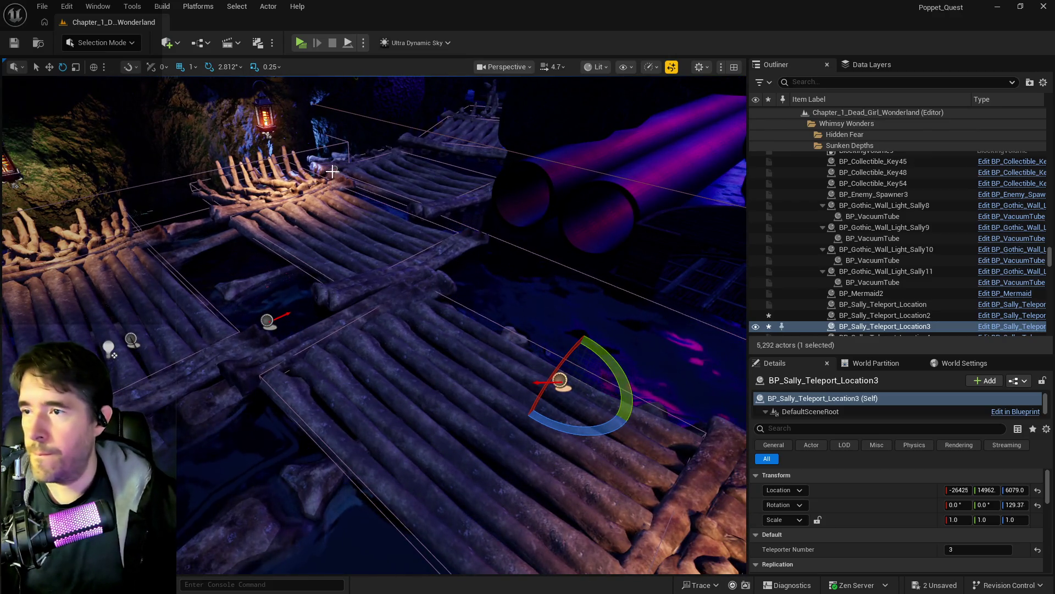
Check the Teleporter Number of teleport points 3 and 4 in the Details panel
left_click(334, 168)
scroll(334, 167, "up", 3)
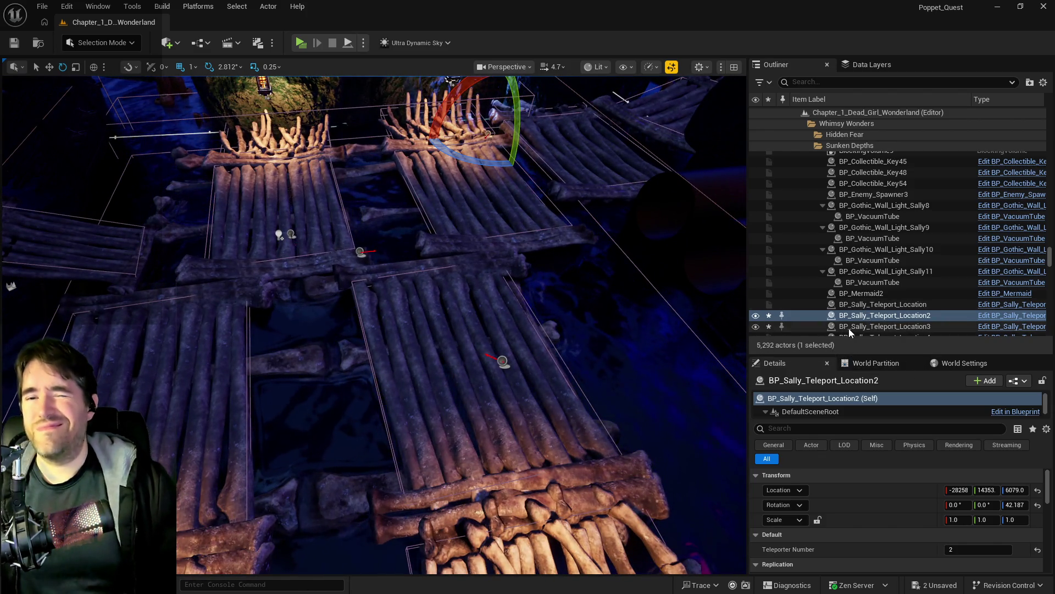
left_click(849, 327)
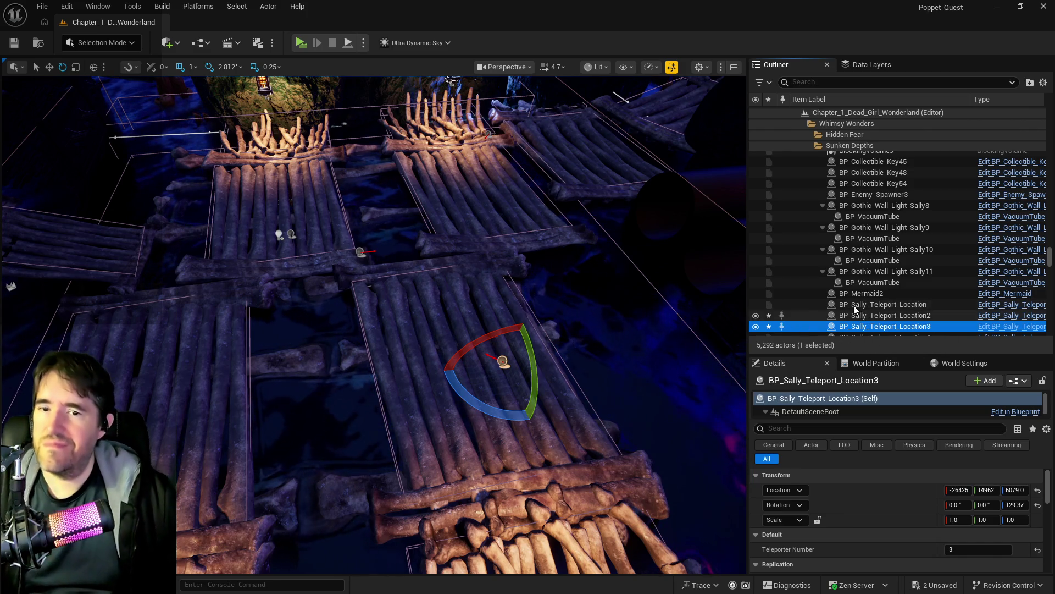
scroll(853, 306, "down", 1)
left_click(858, 320)
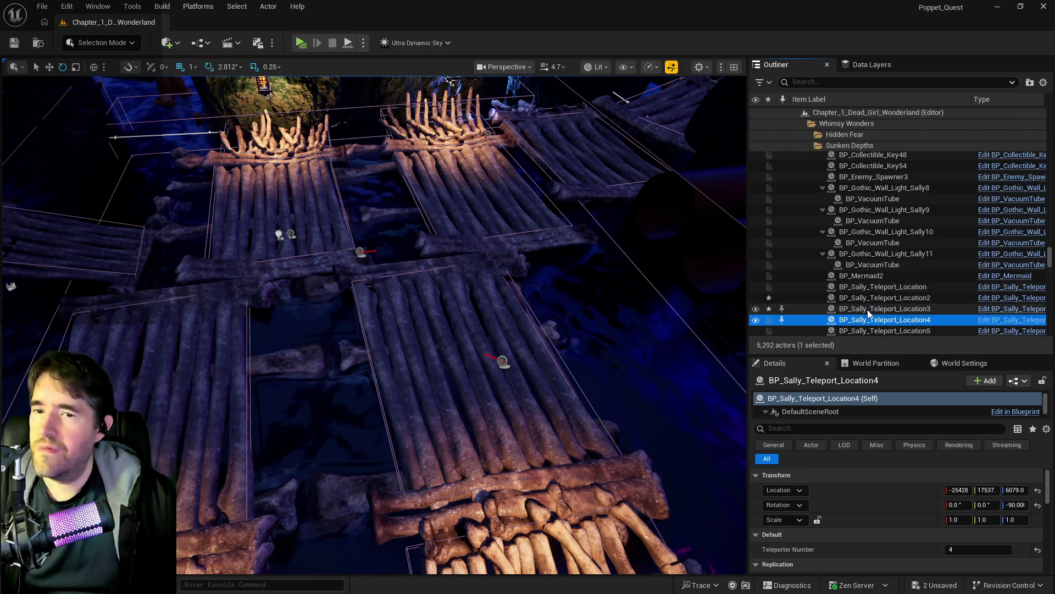
Move BP_Sally_Teleport_Location4 toward the lantern and rotate it to a new heading
key("f")
mouse_move(328, 283)
left_mouse_down()
mouse_move(308, 275)
mouse_move(328, 283)
mouse_move(319, 258)
mouse_move(380, 140)
left_mouse_up()
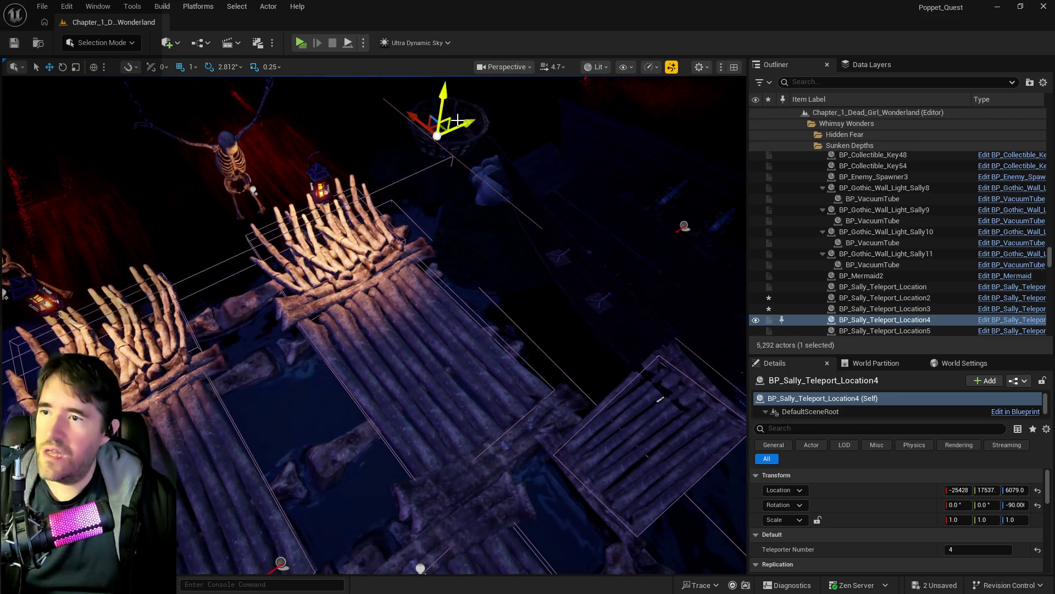
mouse_move(460, 122)
left_mouse_down()
mouse_move(354, 165)
mouse_move(458, 279)
left_mouse_up()
left_click_drag(494, 312, 460, 330)
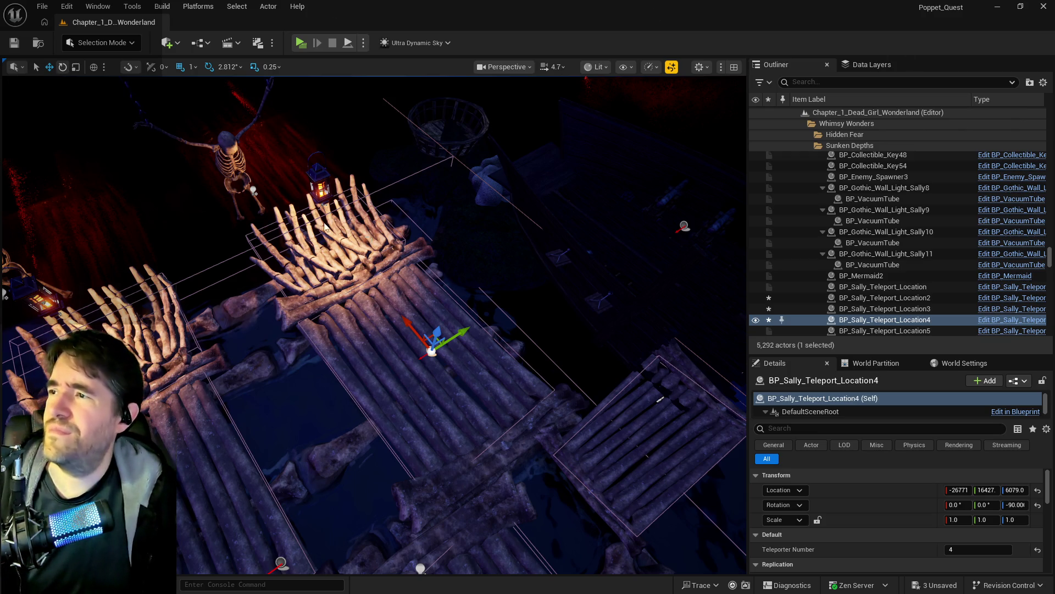
left_click_drag(417, 368, 418, 308)
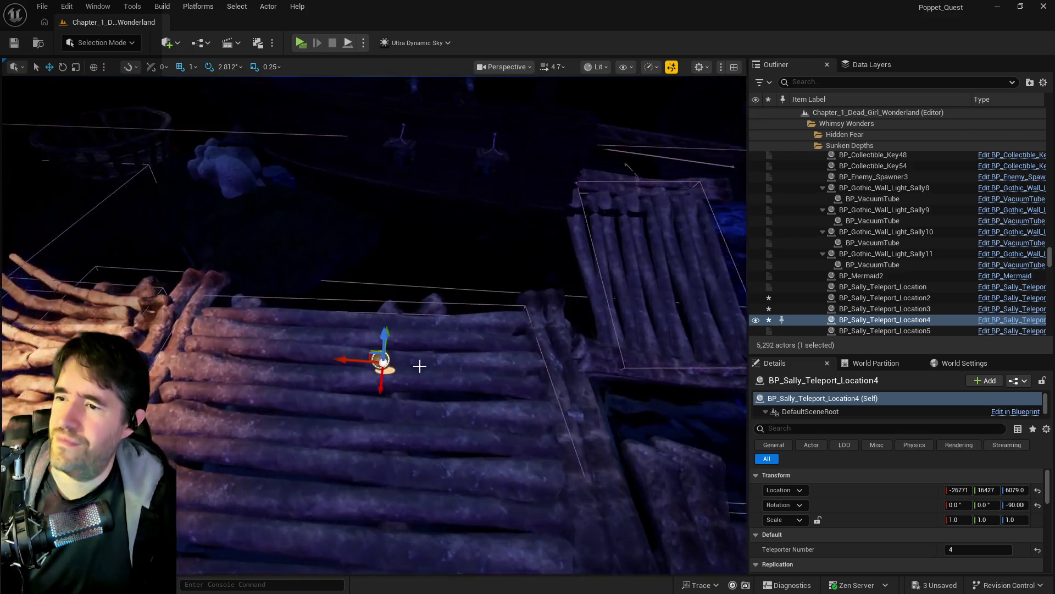
key("e")
left_click_drag(443, 374, 423, 423)
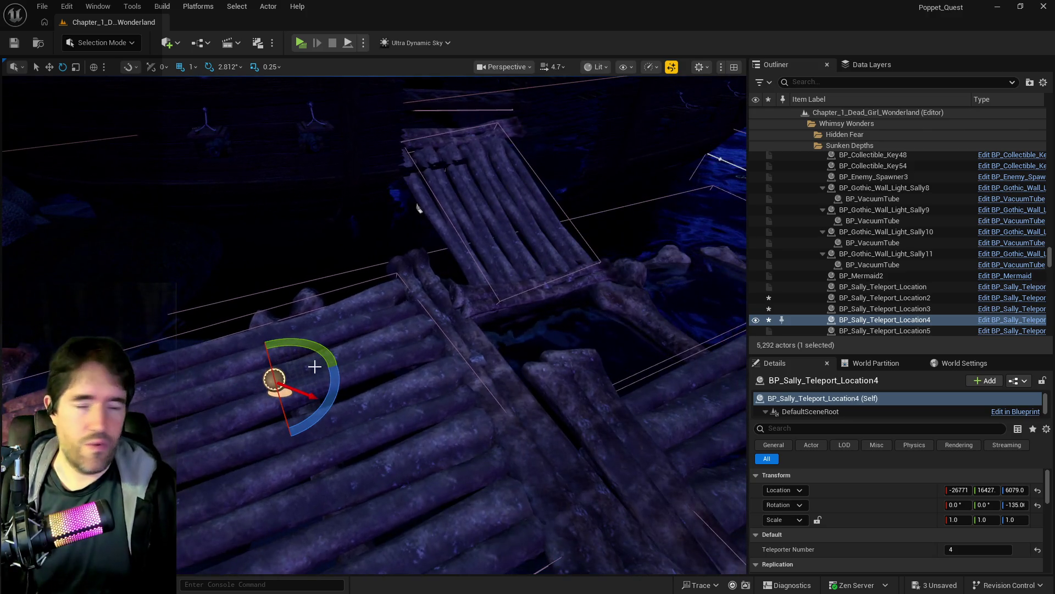
Move BP_Sally_Teleport_Location5 onto another raft at about -28211, 15782, 6079
scroll(373, 385, "down", 5)
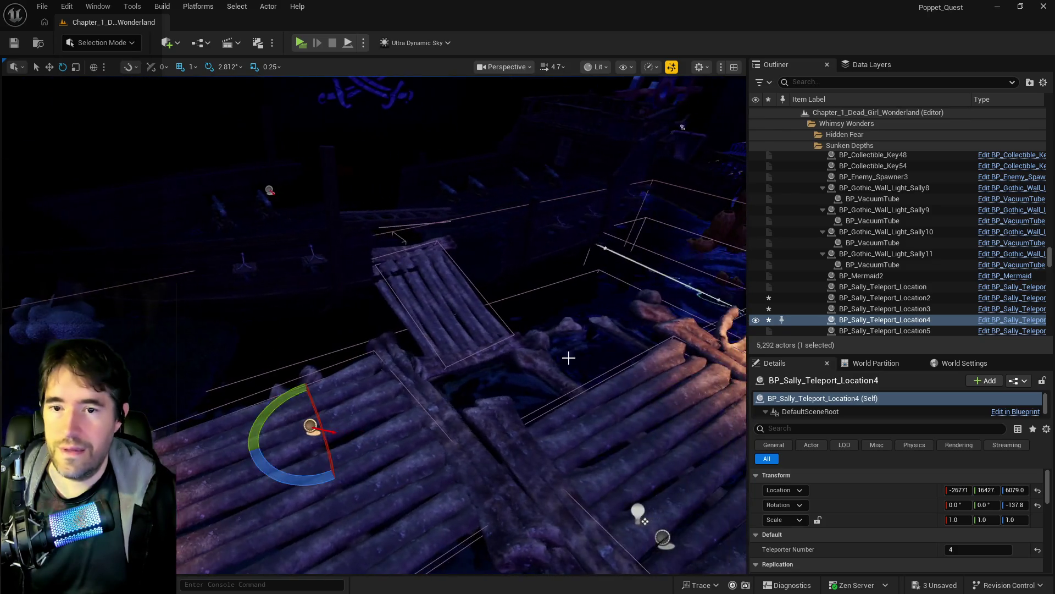
double_click(822, 330)
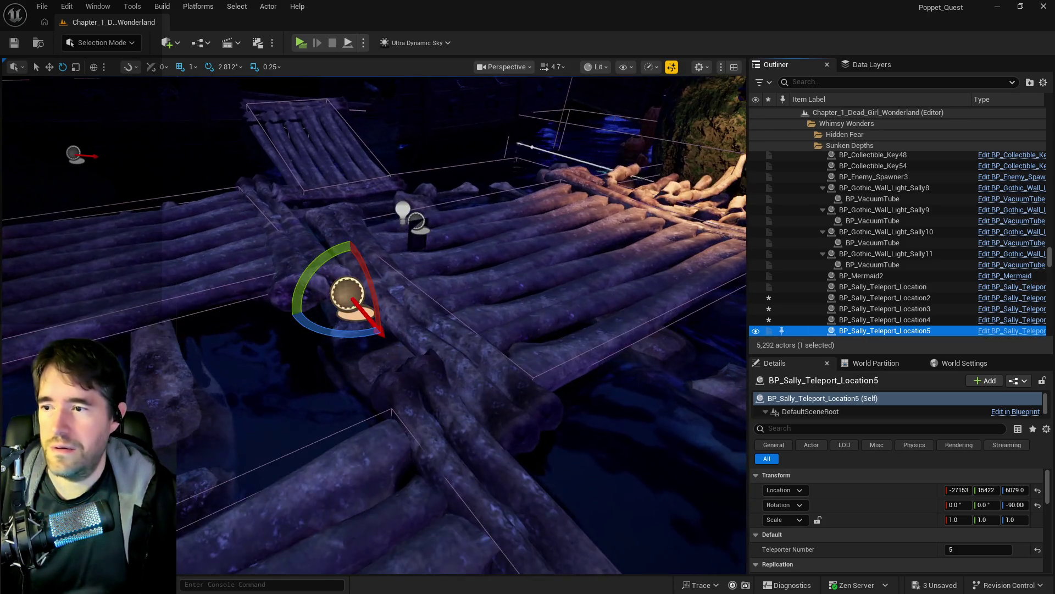
left_click_drag(418, 329, 478, 333)
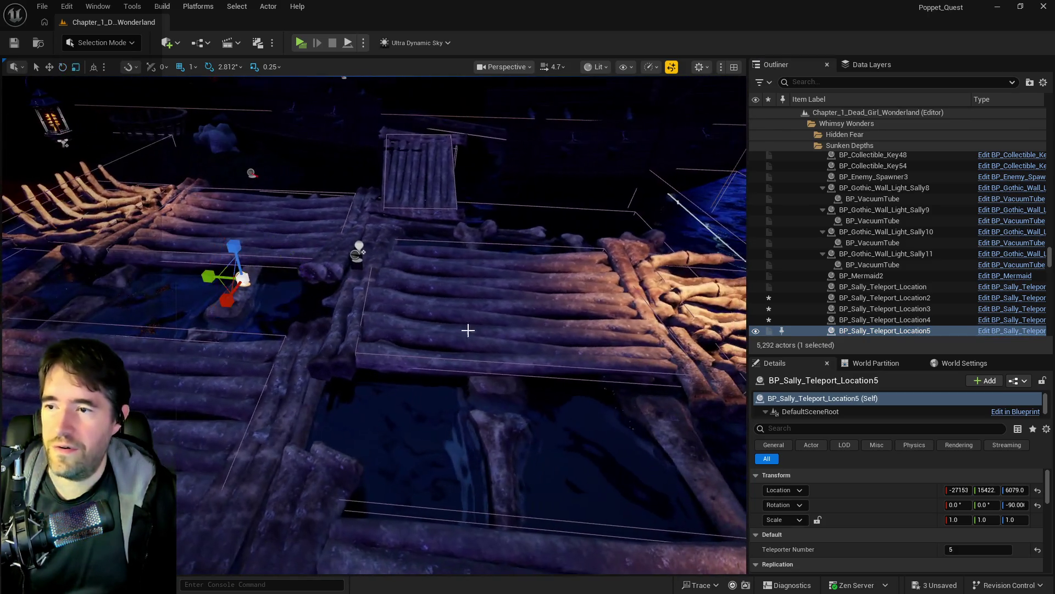
left_click_drag(565, 328, 522, 330)
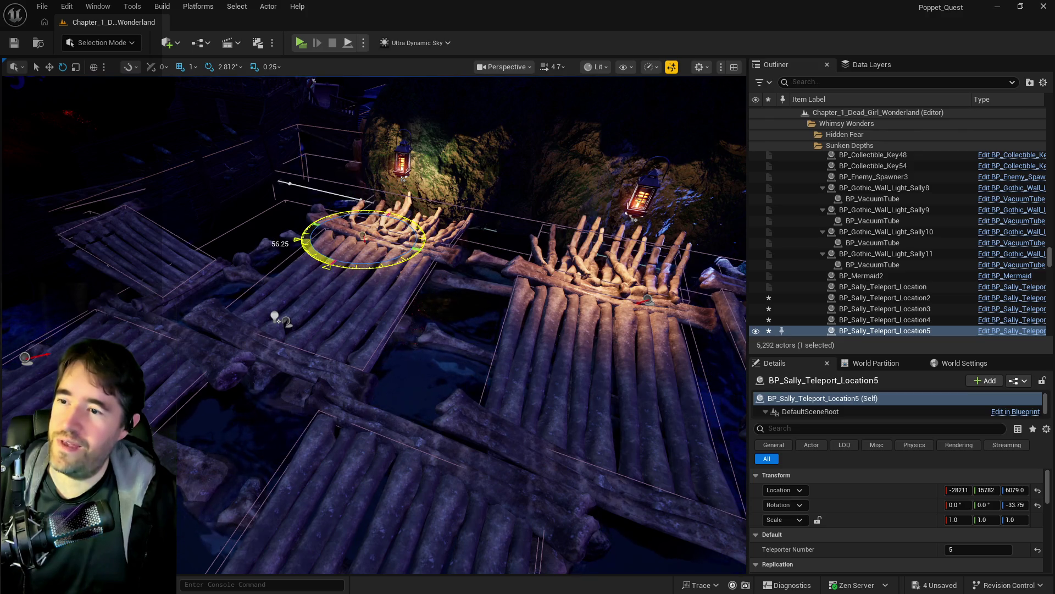
mouse_move(523, 330)
left_mouse_down()
mouse_move(489, 319)
mouse_move(381, 383)
left_mouse_up()
left_click(235, 232)
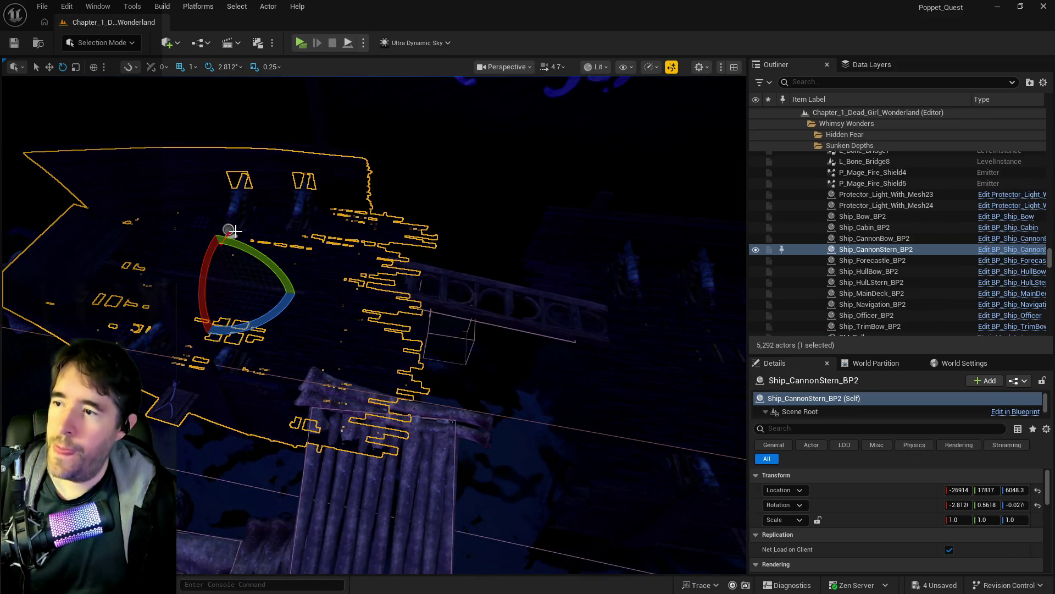
Move the first BP_Sally_Teleport_Location across the ship deck to about -27760, 17532, 6384
left_click(229, 230)
key("w")
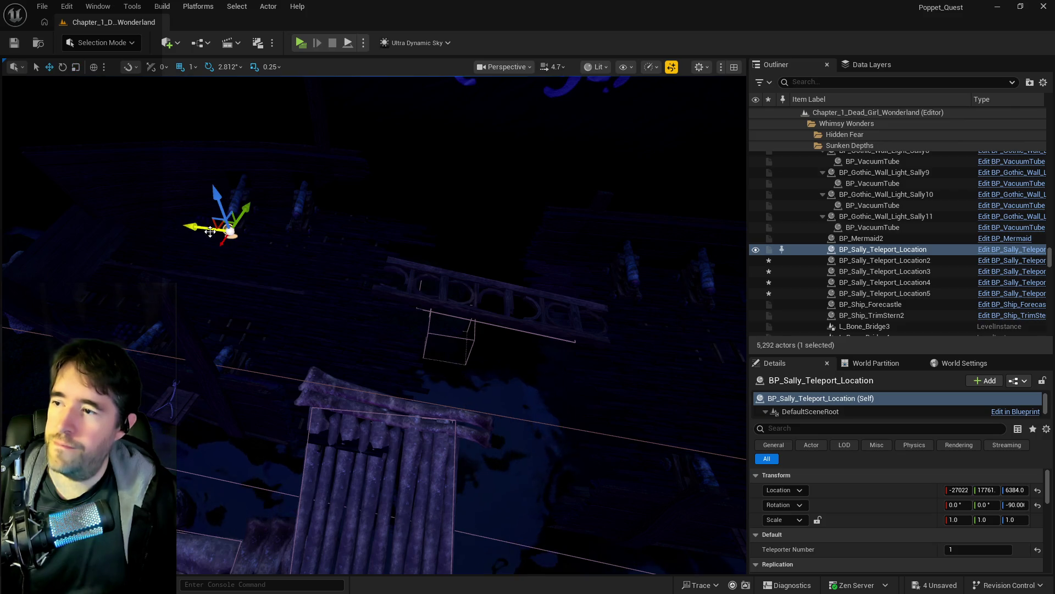
left_click_drag(237, 432, 335, 264)
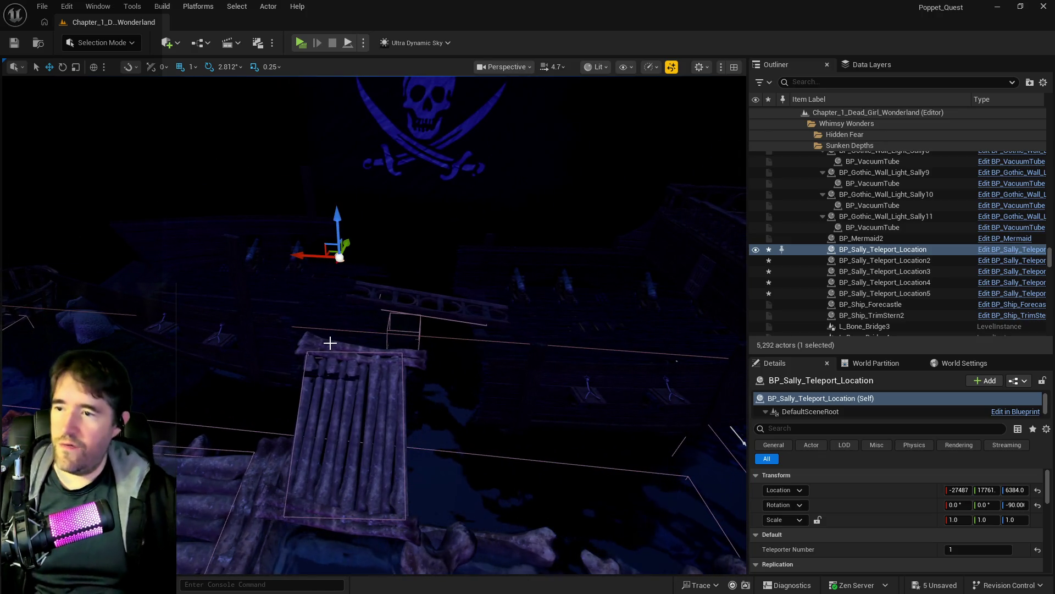
left_click_drag(332, 356, 360, 304)
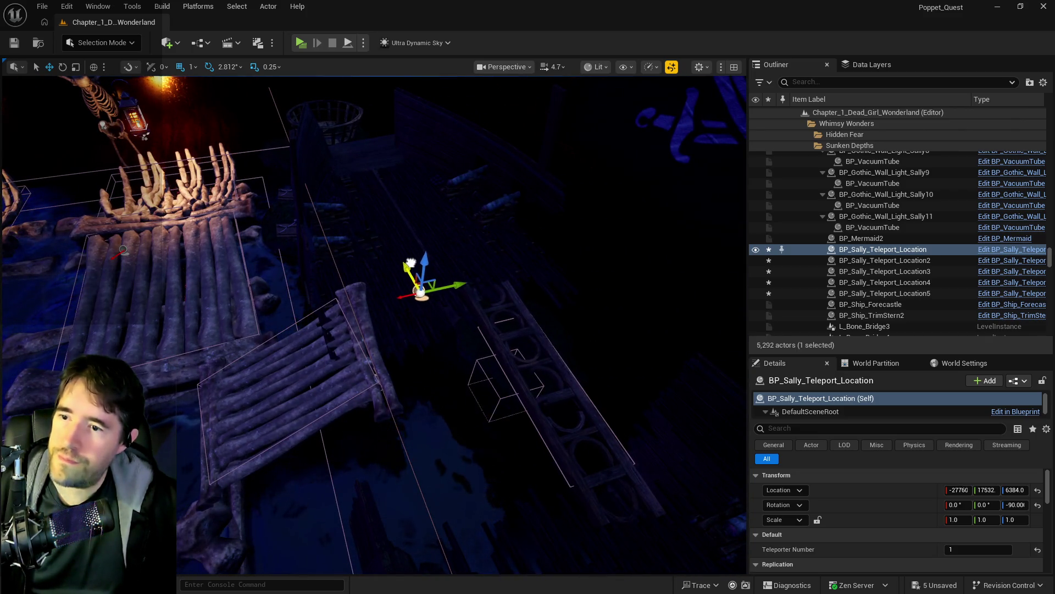
left_click_drag(423, 231, 422, 231)
left_click(417, 220)
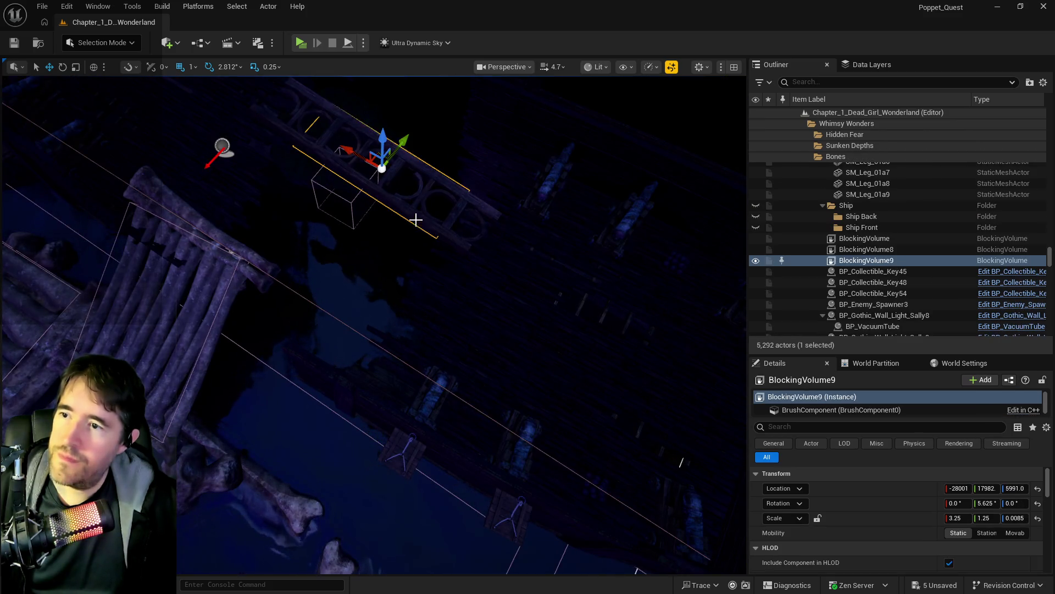
Select the rail and blocking volume, show the navigation mesh, and undo a trial move
left_click(398, 176, "ctrl")
mouse_move(375, 167)
left_mouse_down()
mouse_move(342, 190)
mouse_move(329, 222)
left_mouse_up()
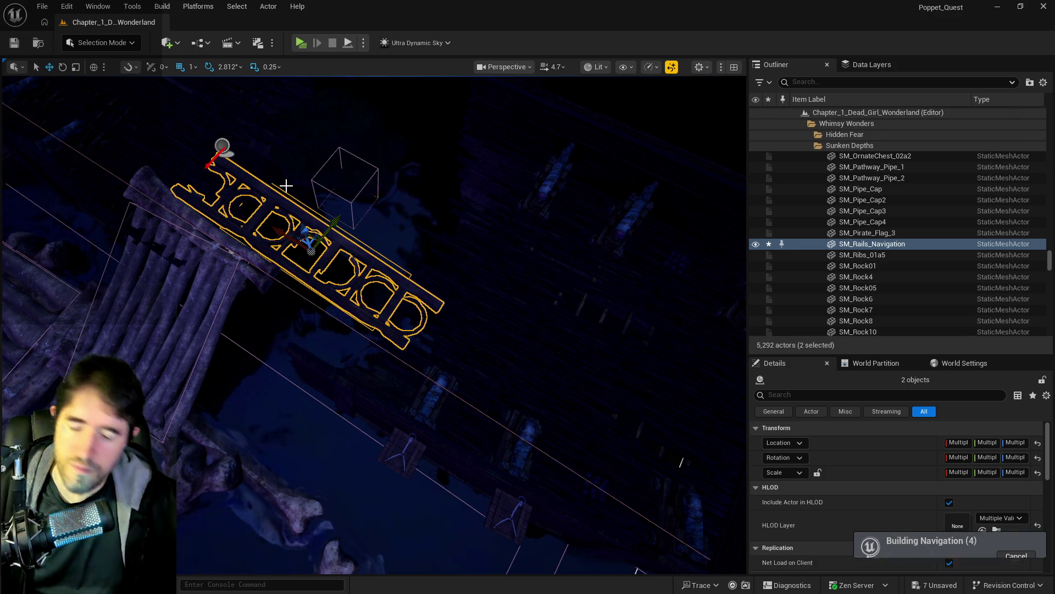
key("p")
key("f")
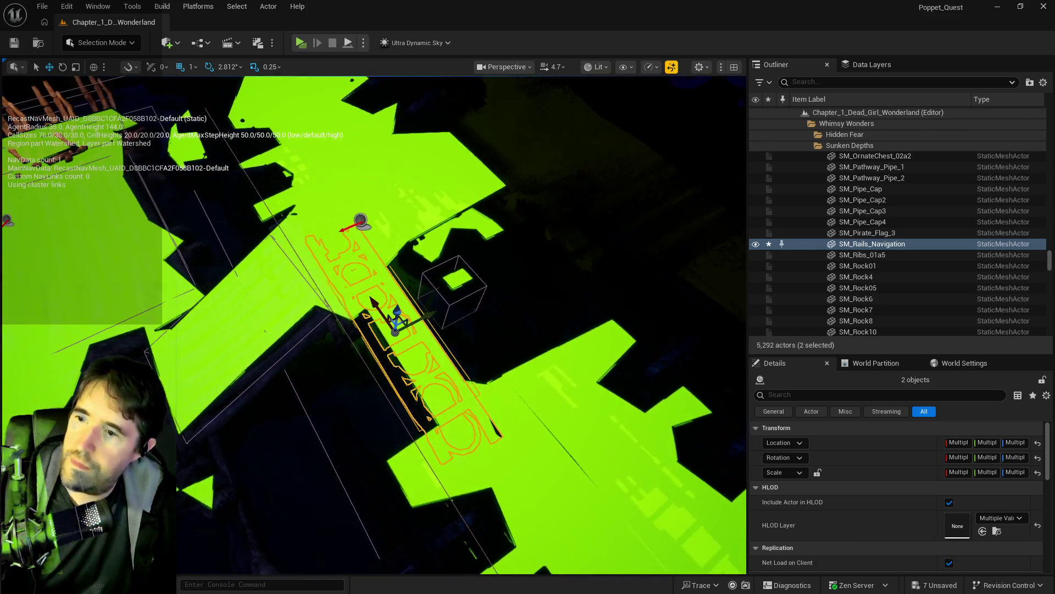
scroll(275, 212, "up", 5)
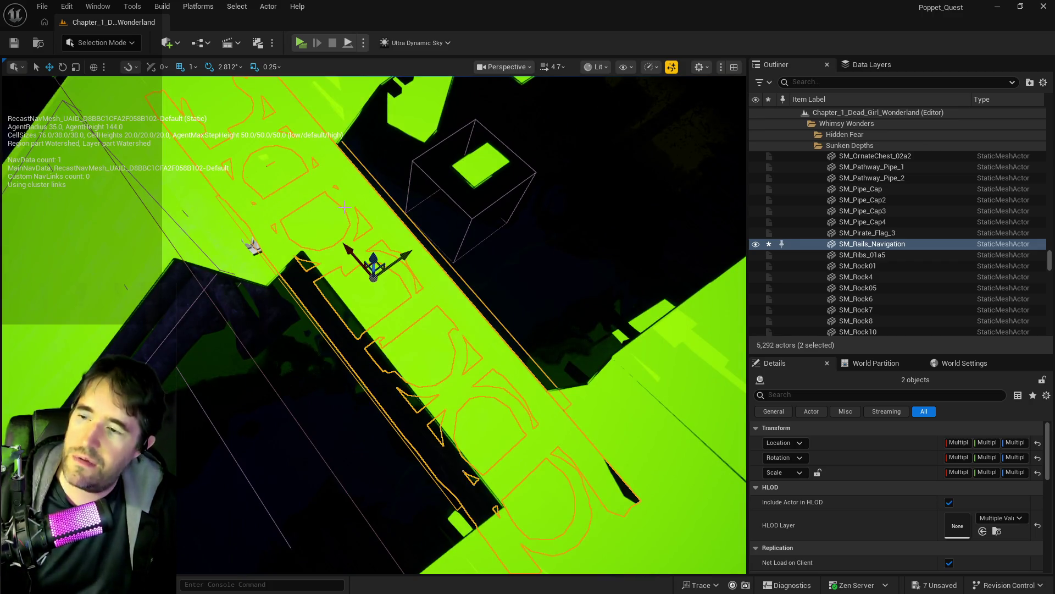
key("ctrl+z")
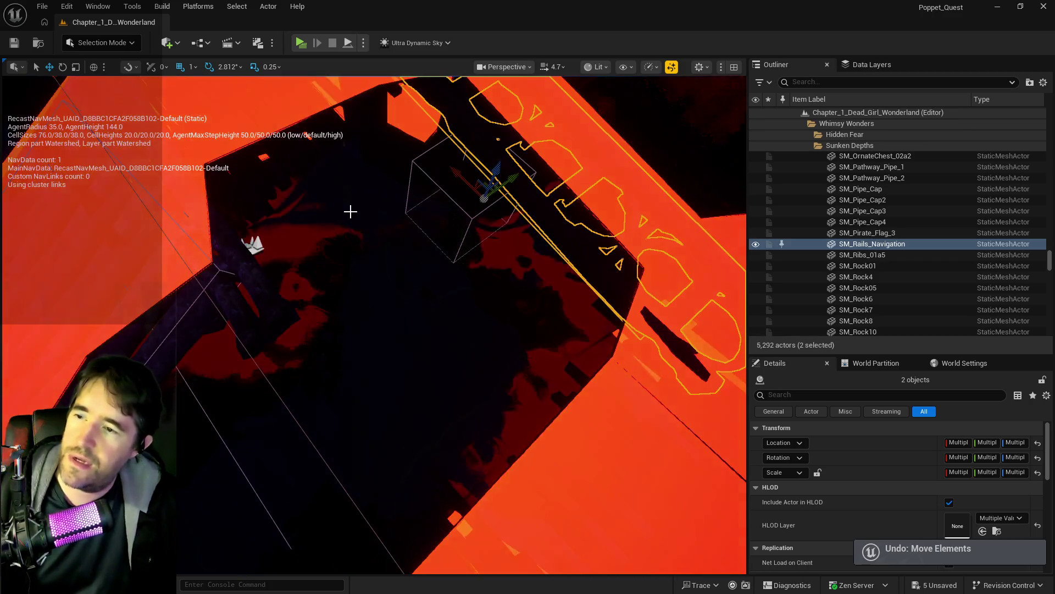
scroll(385, 212, "down", 5)
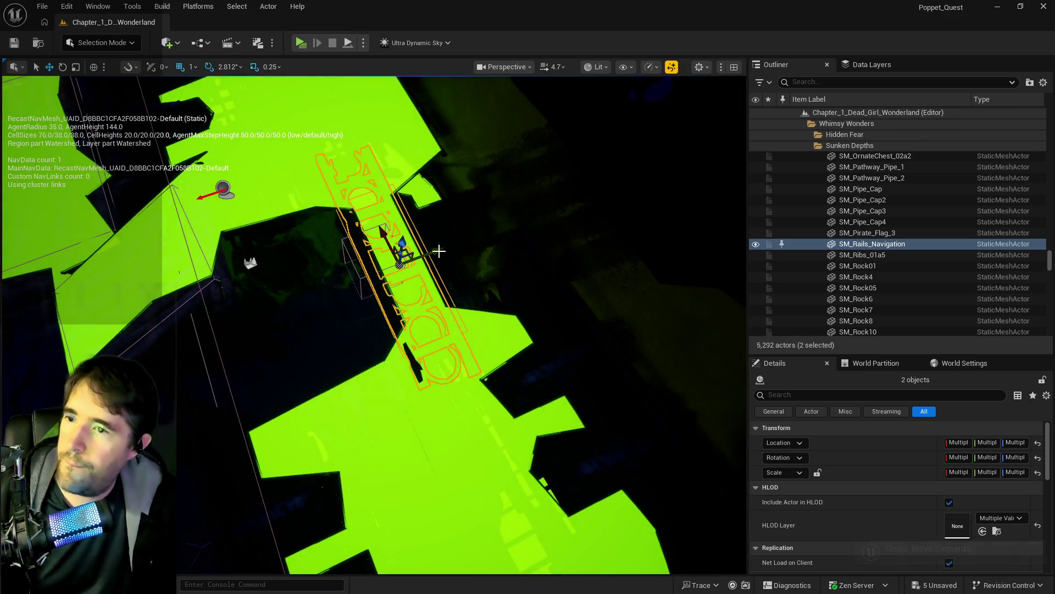
Duplicate the rail and blocking volume up-left as SM_Rails_Navigation2, then select teleport point 1
mouse_move(400, 260)
left_mouse_down()
mouse_move(358, 286)
mouse_move(291, 286)
left_mouse_up()
scroll(357, 286, "up", 2)
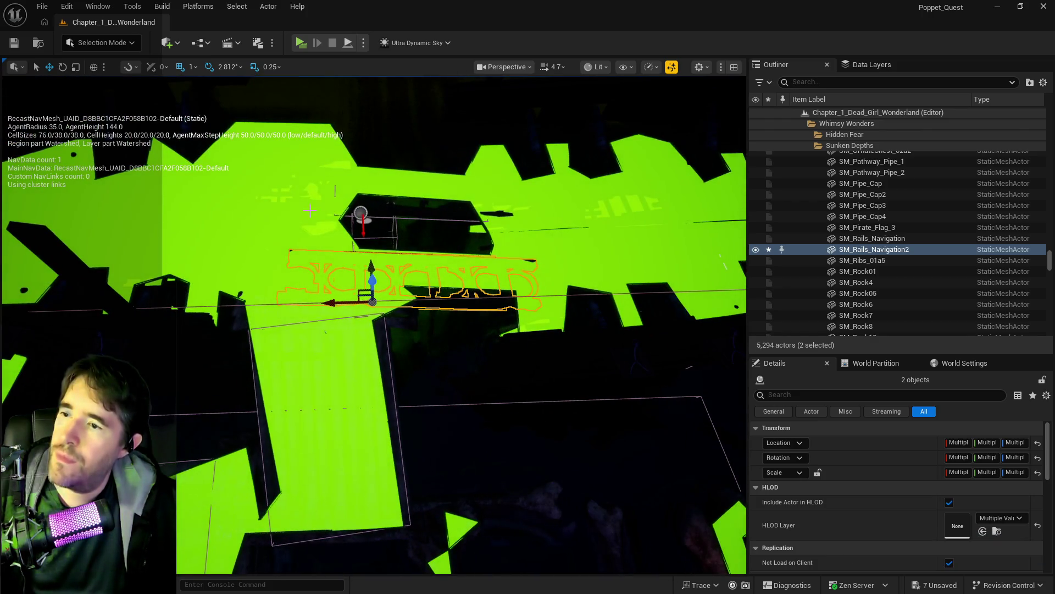
left_click(360, 213)
left_click_drag(360, 213, 391, 196)
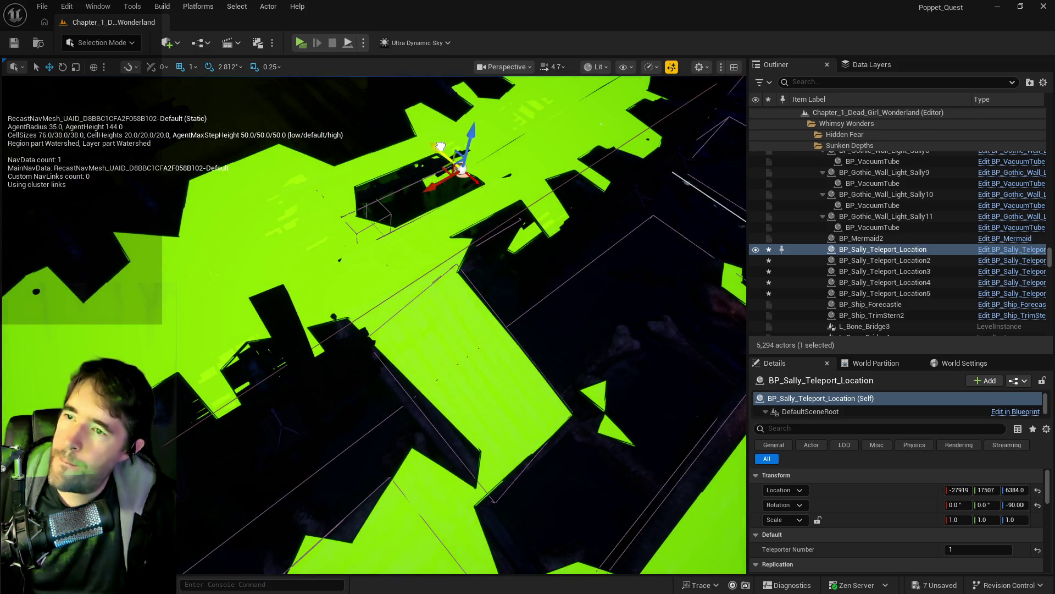
Hide the navmesh and drop teleport point 1 onto the walkway at roughly -28025, 17559, 6187
left_click_drag(391, 196, 465, 197)
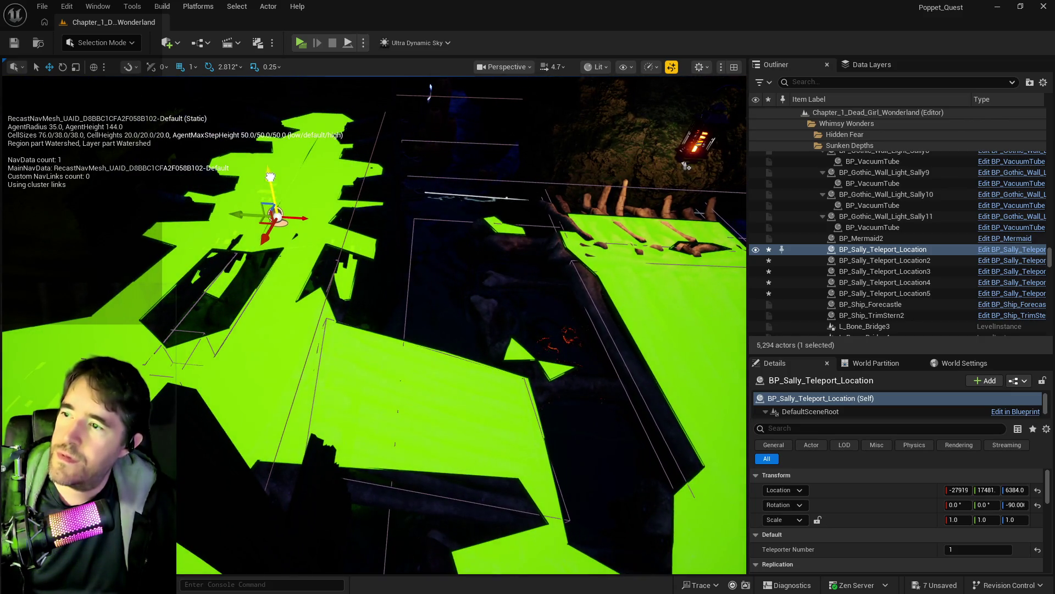
left_click_drag(465, 196, 505, 176)
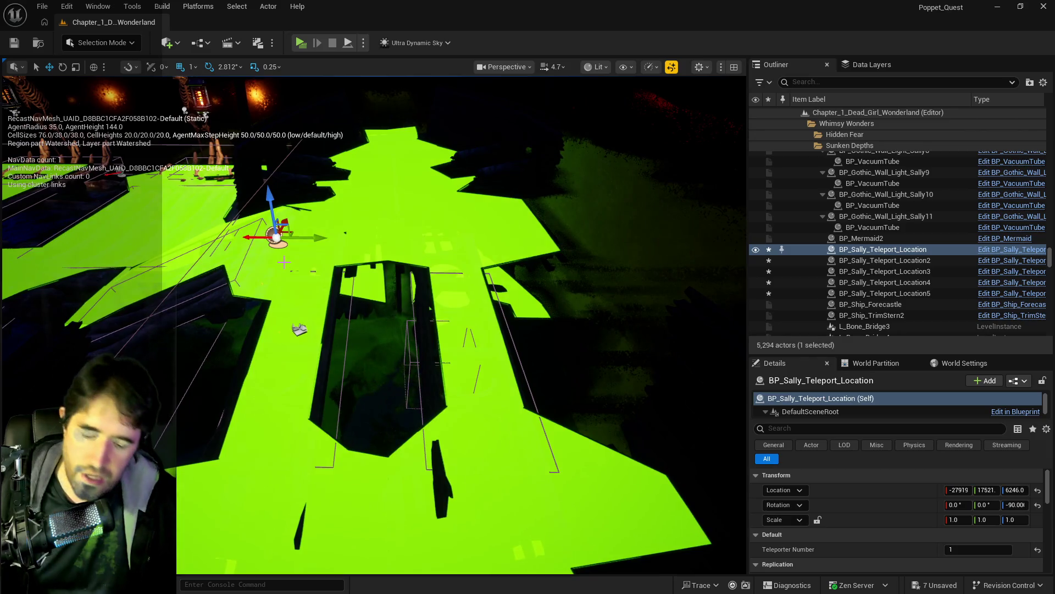
key("p")
left_click_drag(284, 262, 239, 247)
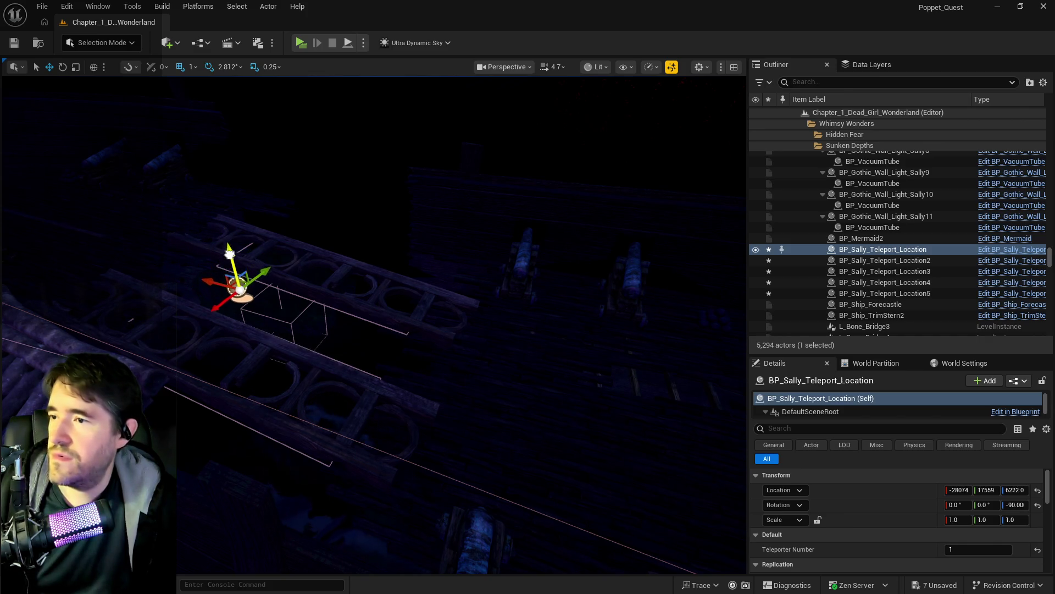
mouse_move(231, 252)
left_mouse_down()
mouse_move(217, 318)
mouse_move(233, 325)
mouse_move(142, 211)
left_mouse_up()
mouse_move(184, 153)
left_mouse_down()
mouse_move(197, 183)
mouse_move(373, 350)
mouse_move(328, 254)
left_mouse_up()
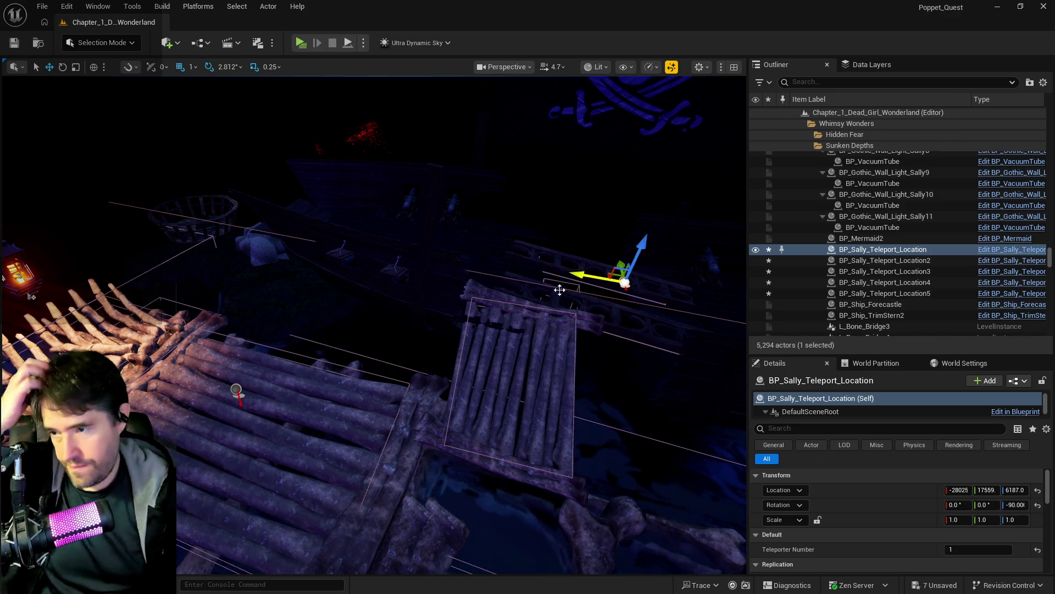
mouse_move(514, 346)
left_mouse_down()
mouse_move(514, 330)
mouse_move(473, 291)
mouse_move(395, 273)
mouse_move(447, 307)
left_mouse_up()
left_click(480, 325)
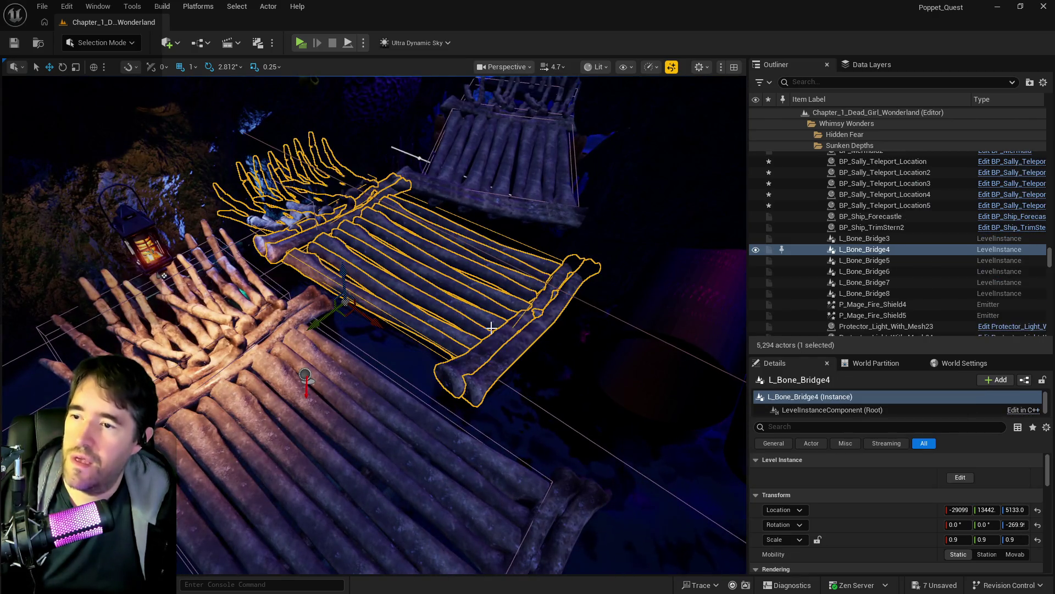
Pick out the middle raft, L_Bone_Bridge3, and nudge it up to Z 5332
left_click(263, 411)
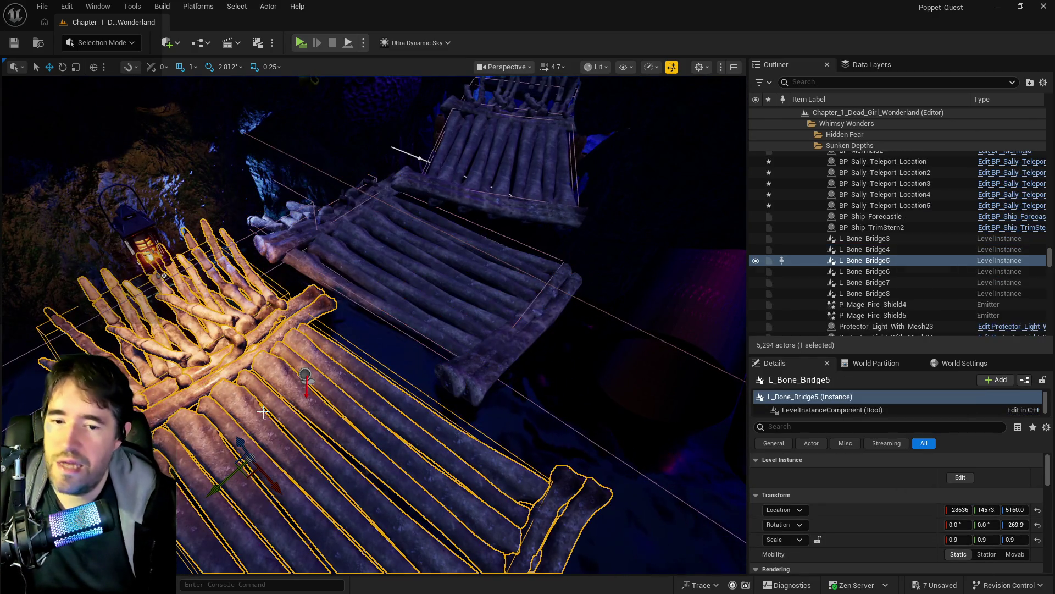
left_click(553, 278)
left_click(528, 191)
mouse_move(527, 311)
left_mouse_down()
mouse_move(527, 330)
mouse_move(528, 311)
left_mouse_up()
left_click(516, 346)
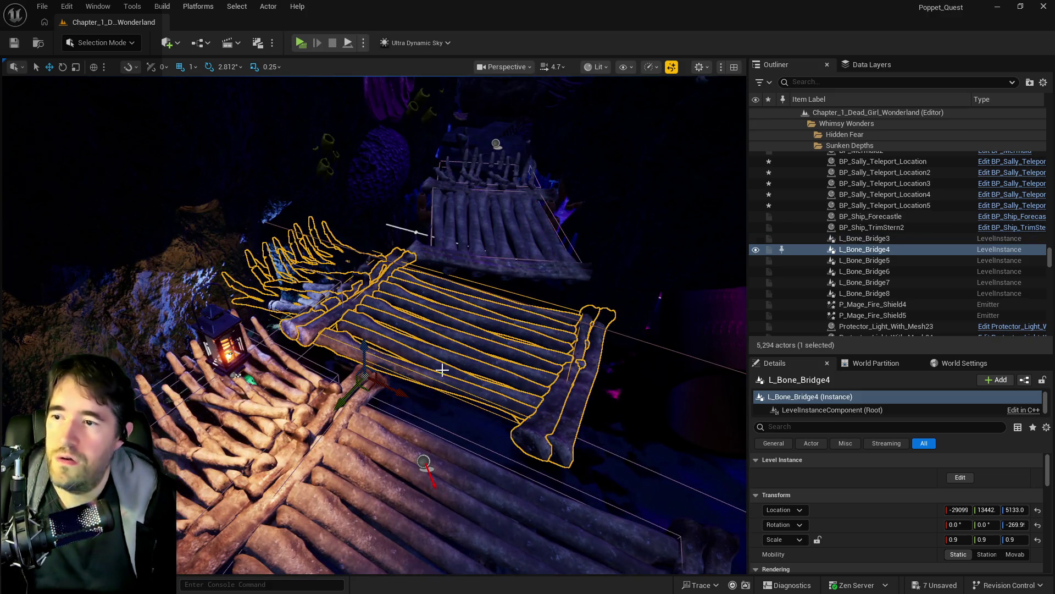
mouse_move(440, 429)
left_mouse_down()
mouse_move(440, 401)
mouse_move(461, 435)
left_mouse_up()
mouse_move(514, 313)
left_mouse_down()
mouse_move(495, 314)
mouse_move(494, 336)
mouse_move(431, 318)
left_mouse_up()
left_click(427, 314)
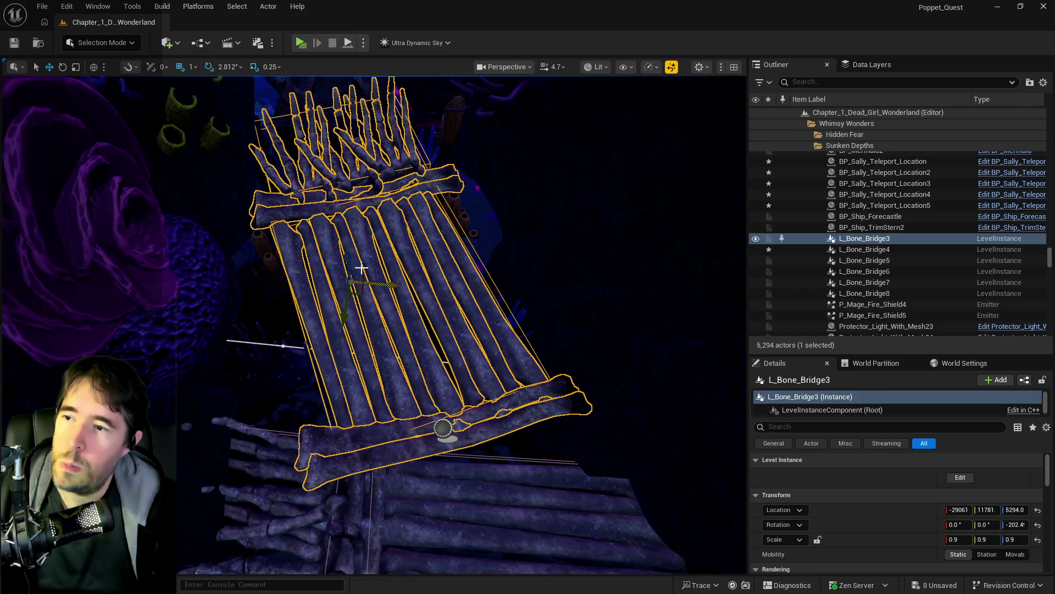
mouse_move(347, 255)
left_mouse_down()
mouse_move(348, 201)
mouse_move(346, 255)
left_mouse_up()
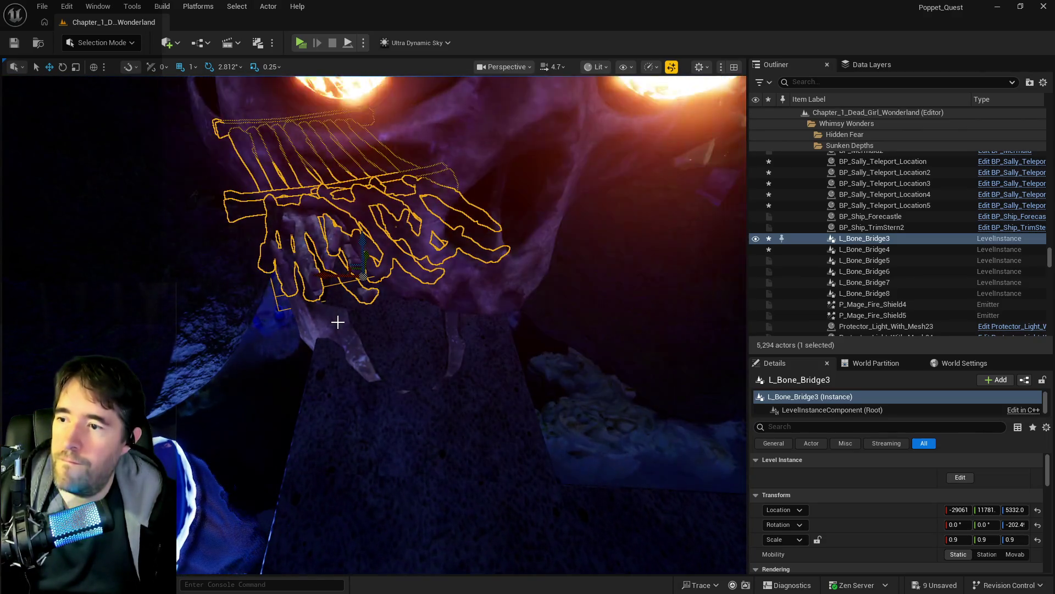
Select the skull jaw SM_Jaw_01a6 and lower it slightly on Z
left_click(337, 319)
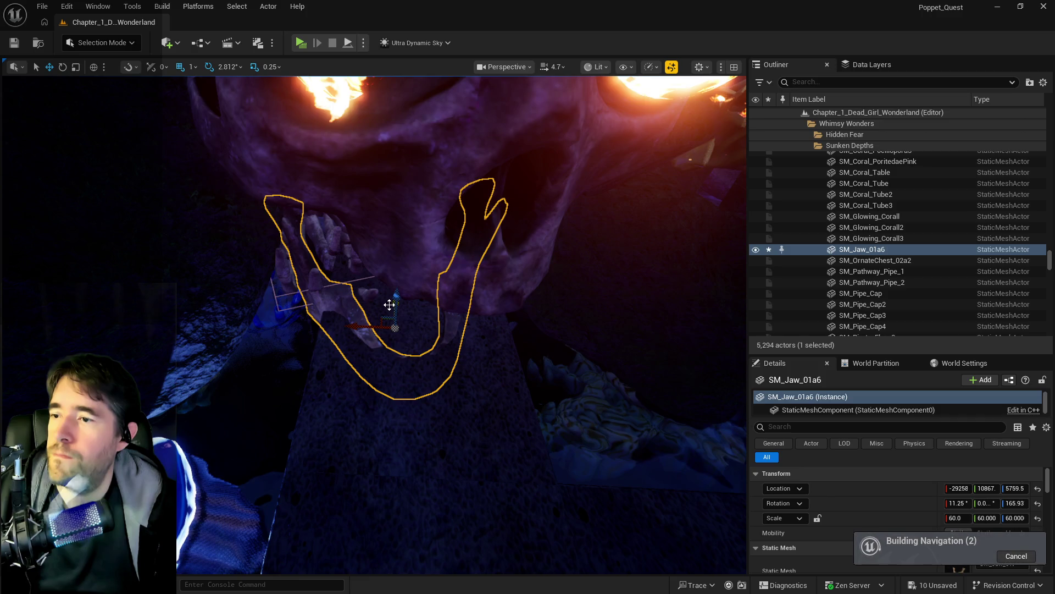
left_click_drag(391, 304, 380, 315)
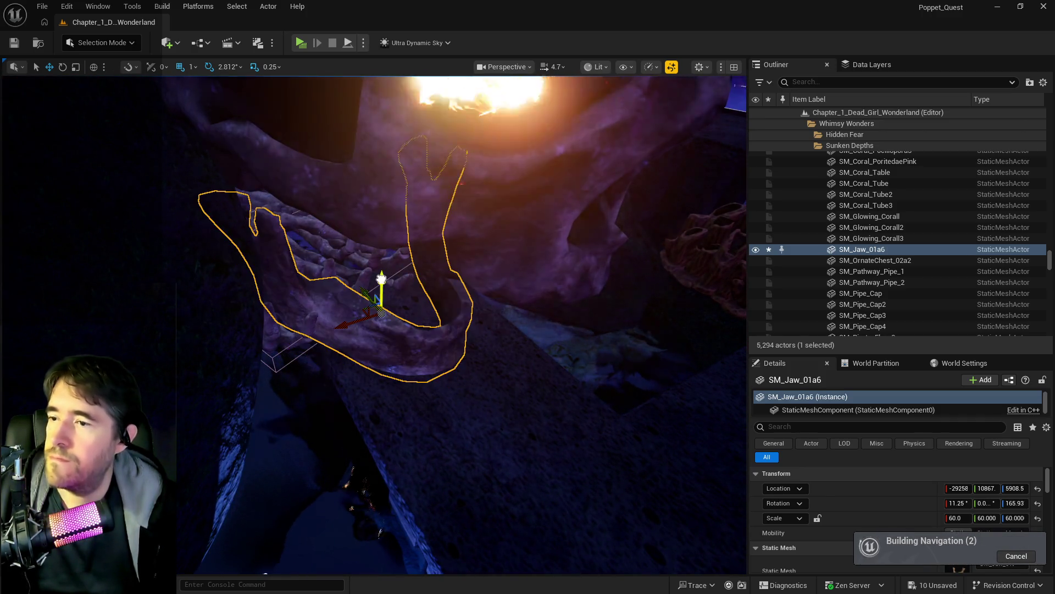
left_click_drag(380, 278, 381, 278)
left_click_drag(387, 328, 394, 323)
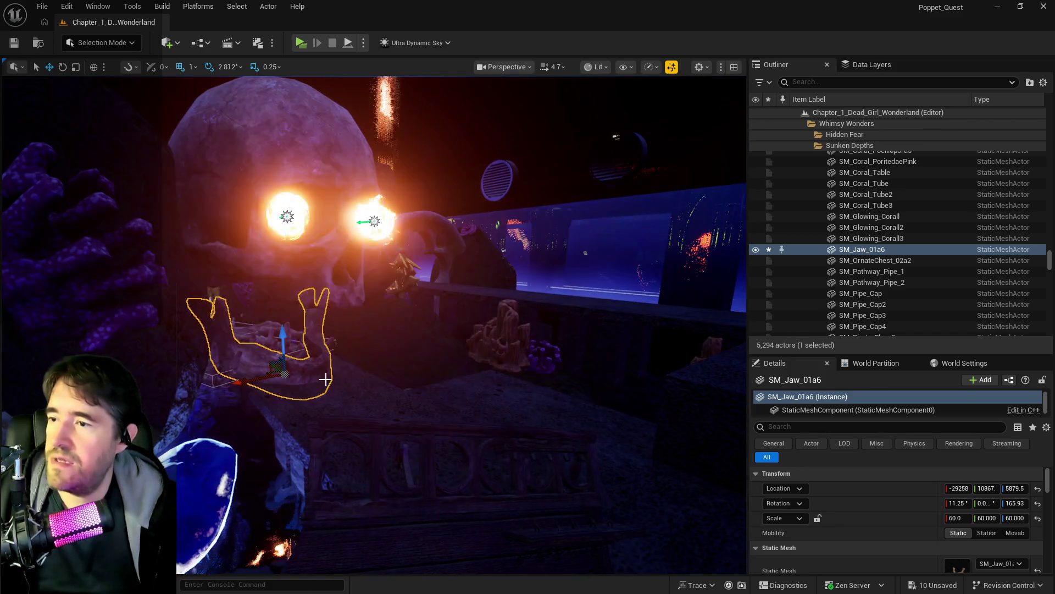
Select SkullTop together with both P_Mage_Fire_Shield eye flame emitters
left_click(310, 232)
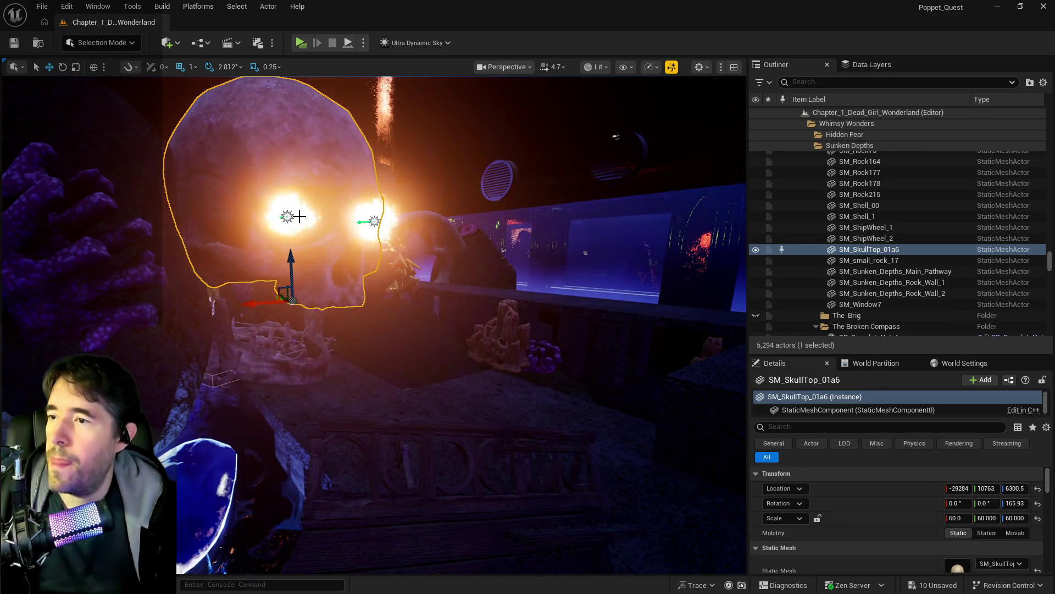
left_click(288, 216, "ctrl")
left_click(366, 220)
left_click_drag(366, 220, 365, 220)
left_click(352, 224)
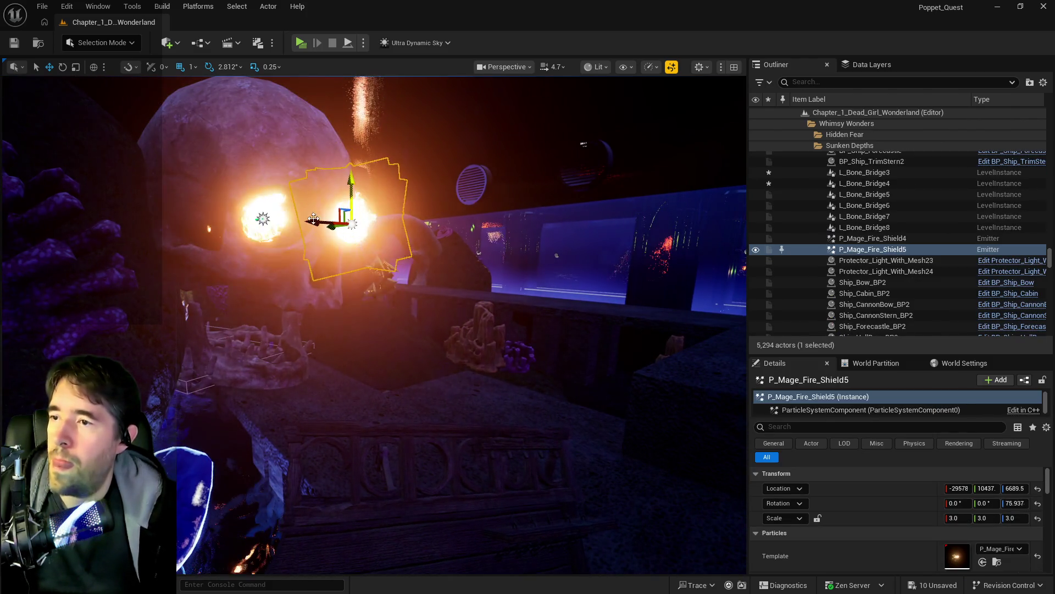
left_click(268, 206, "ctrl")
left_click(196, 152, "ctrl")
left_click_drag(195, 152, 195, 152)
Move the skull top and both eye flames into place, shifting them left along X
mouse_move(286, 258)
left_mouse_down()
mouse_move(275, 247)
mouse_move(308, 258)
mouse_move(292, 255)
mouse_move(427, 243)
mouse_move(434, 231)
mouse_move(330, 247)
mouse_move(278, 238)
mouse_move(507, 195)
left_mouse_up()
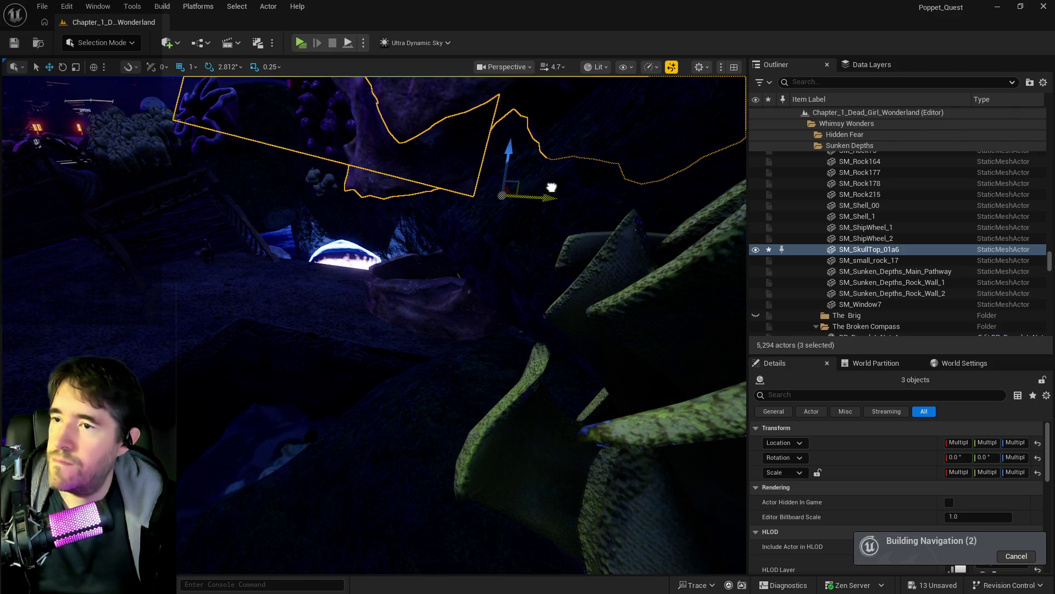
key("f")
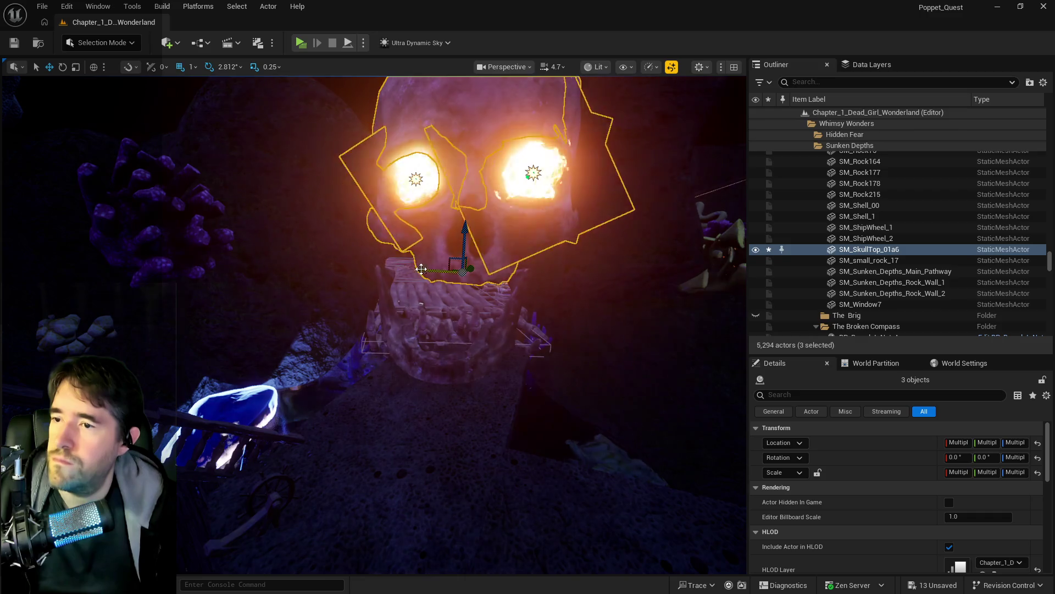
left_click_drag(435, 270, 420, 275)
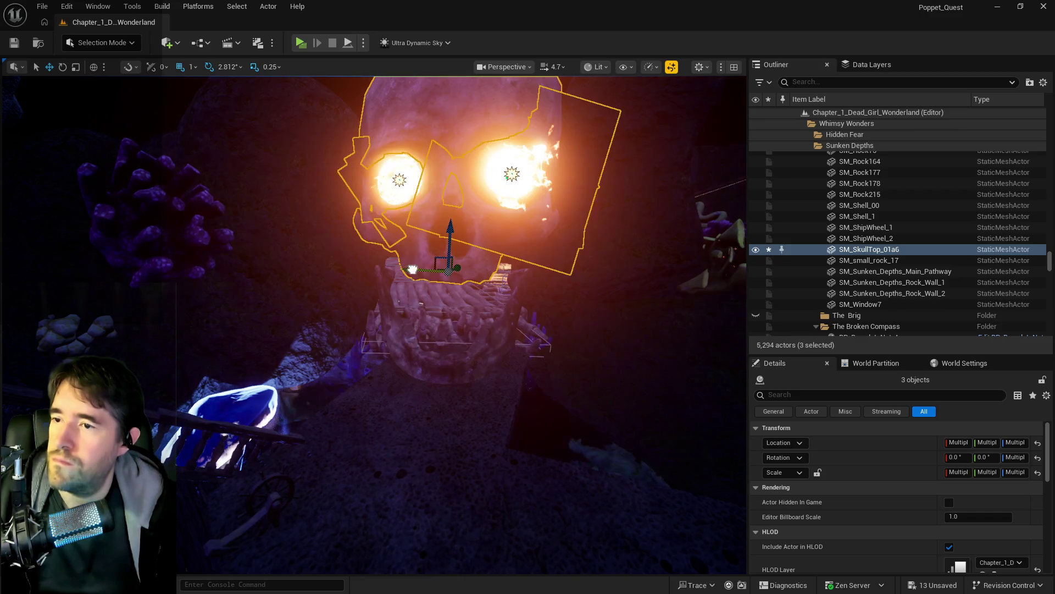
scroll(373, 297, "up", 5)
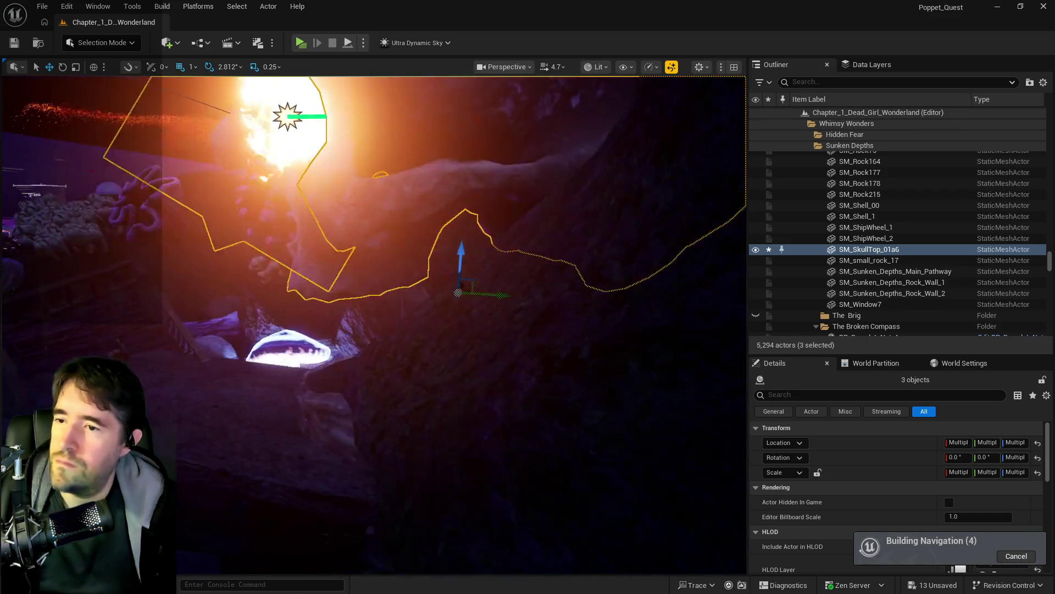
scroll(486, 294, "down", 5)
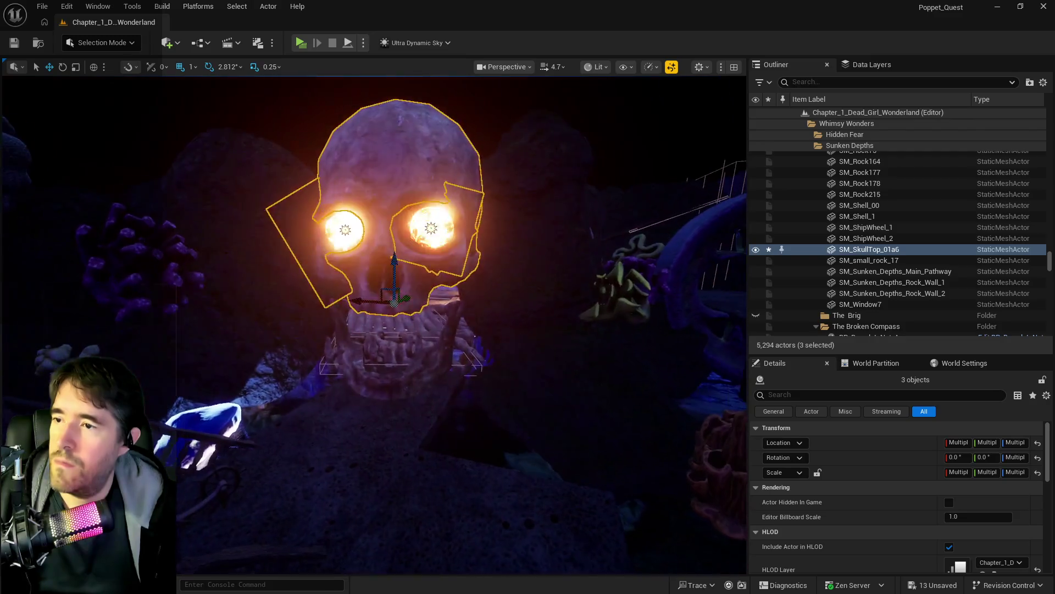
left_click_drag(286, 141, 323, 20)
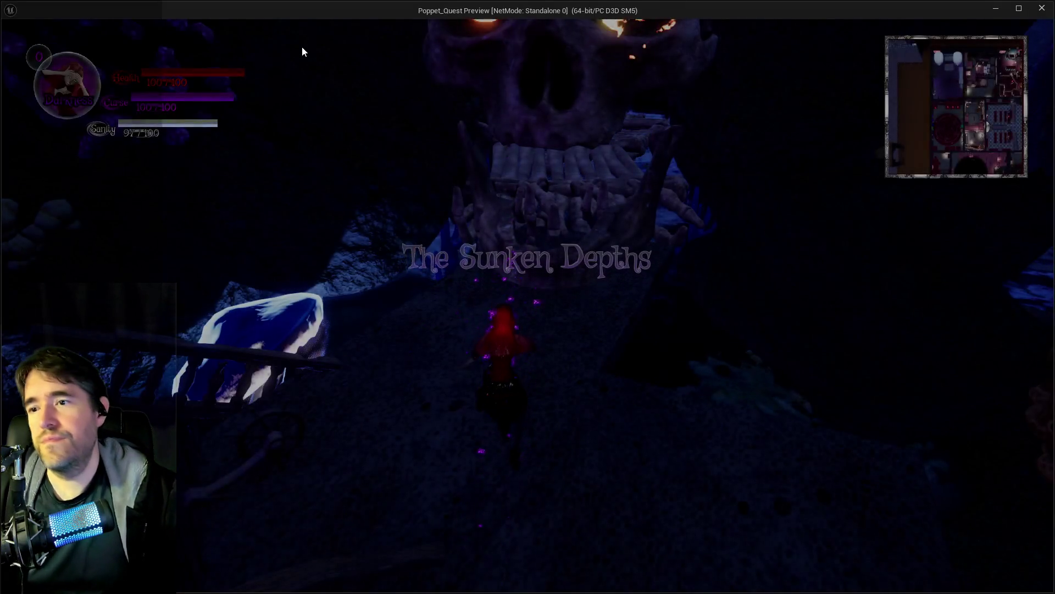
Run across the bone and log bridges into Sally the Blackheart's arena, fight, then leave the preview
key("w")
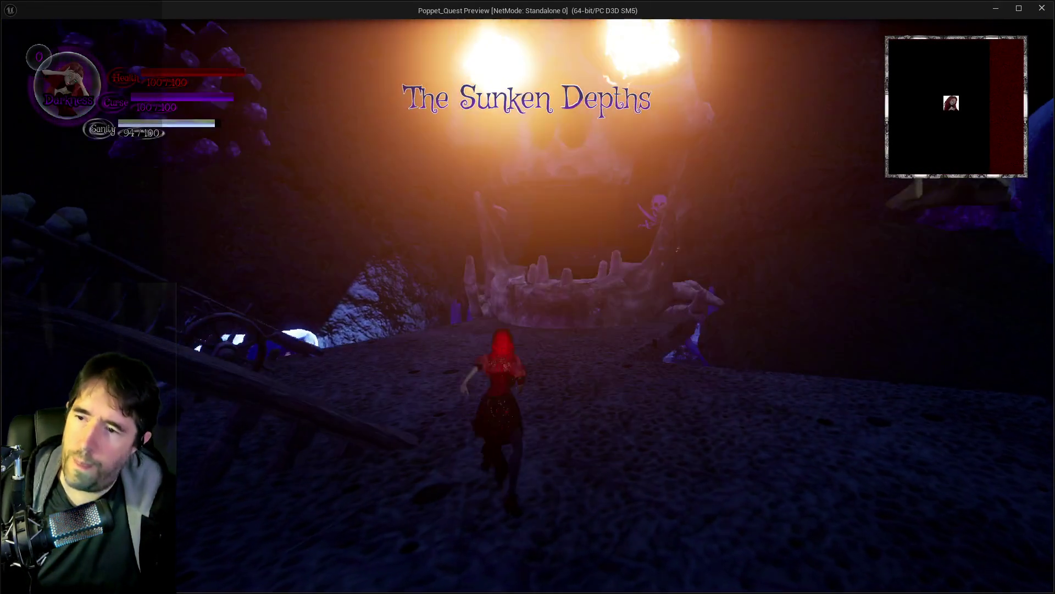
key("w")
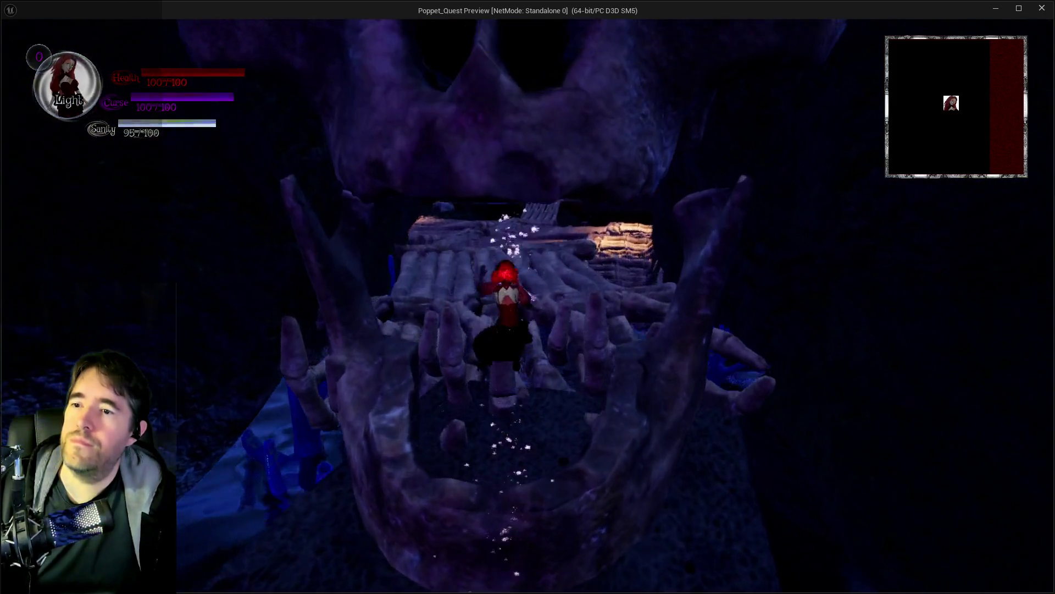
key("w")
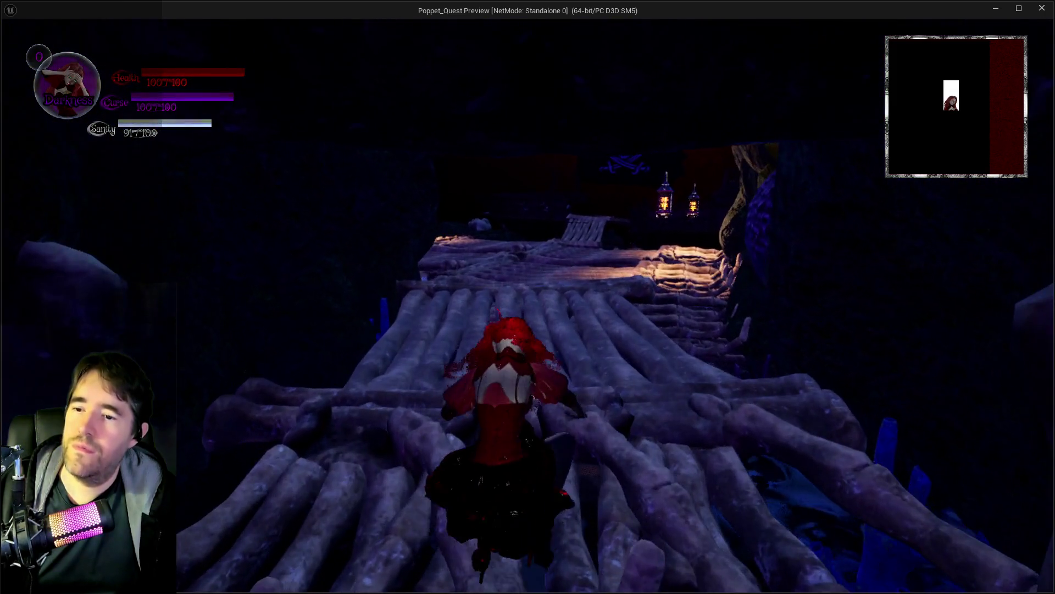
key("w")
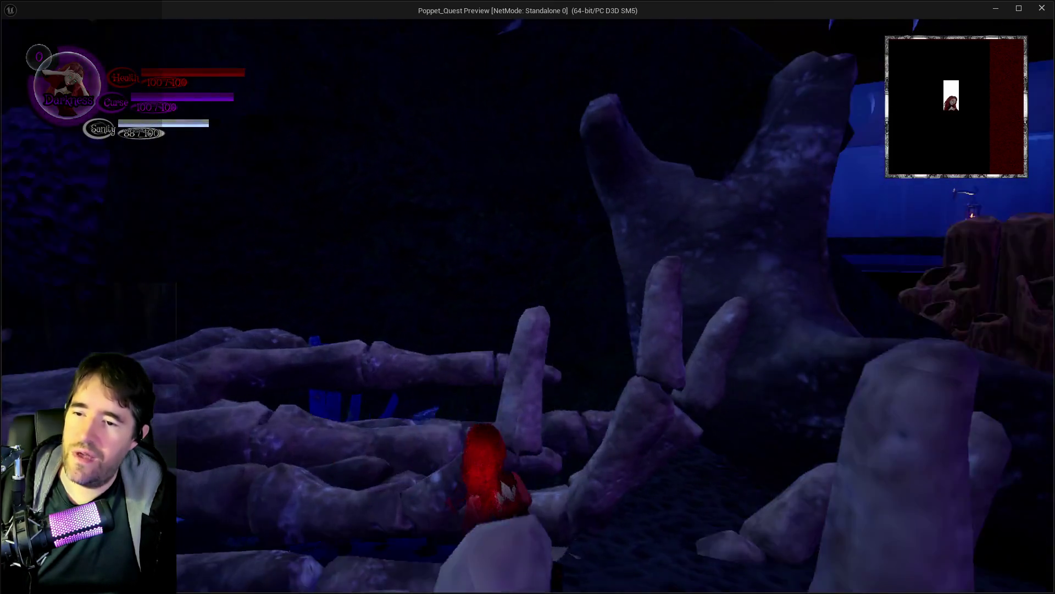
key("w")
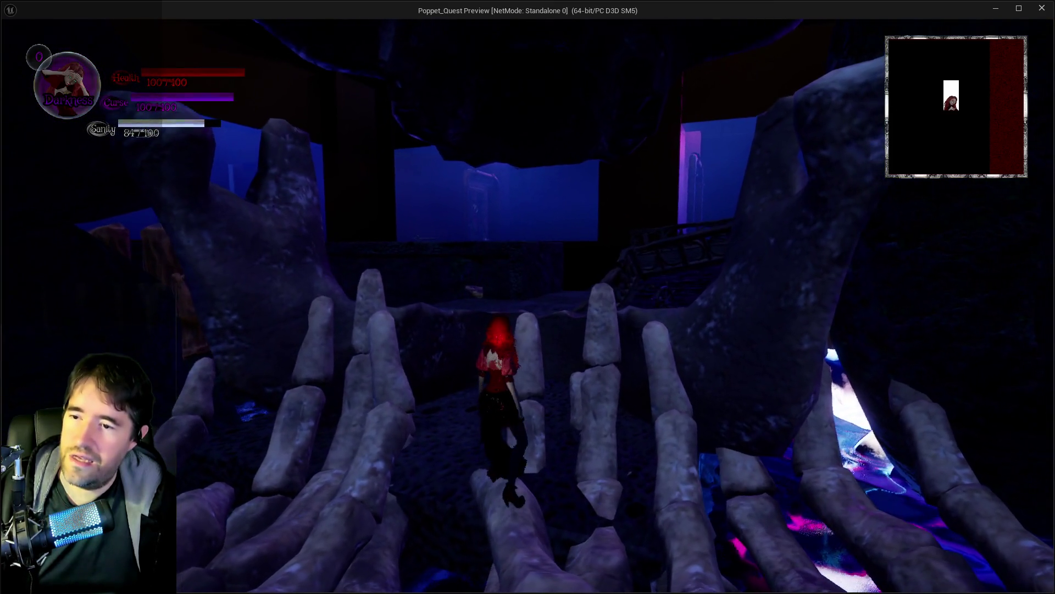
key("w")
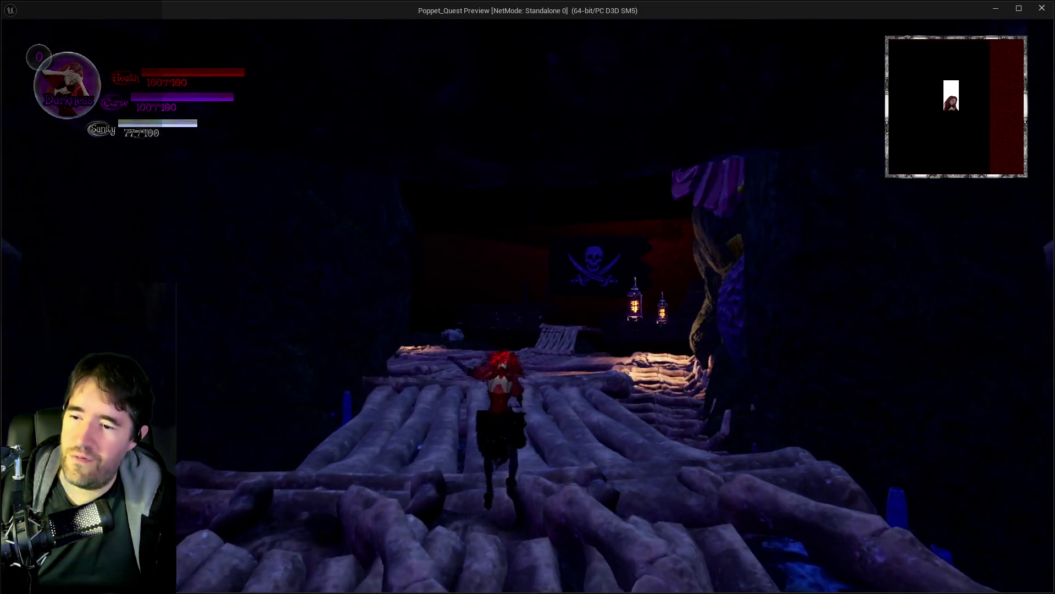
key("w")
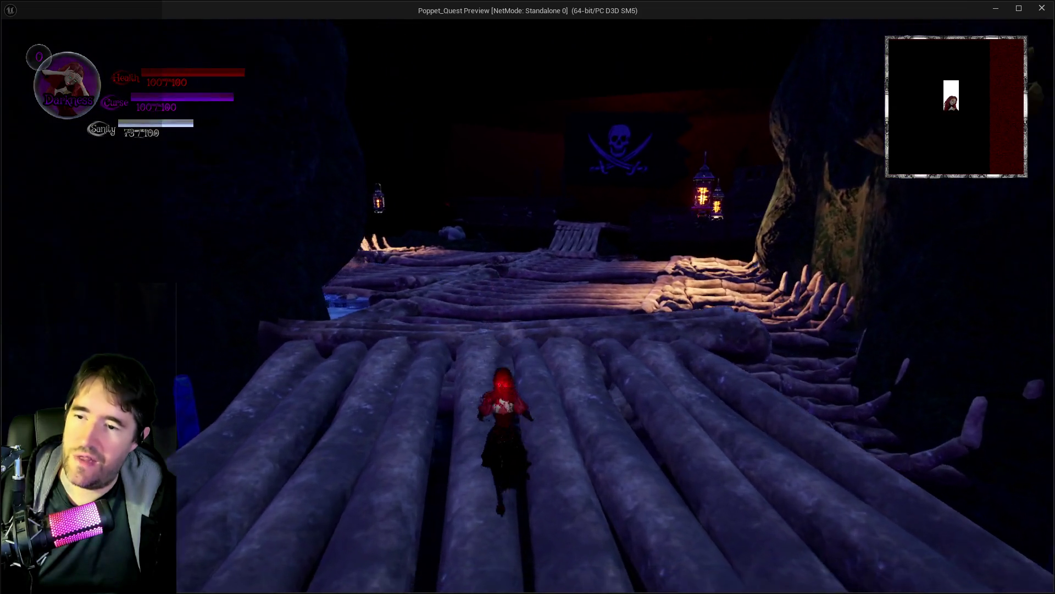
key("w")
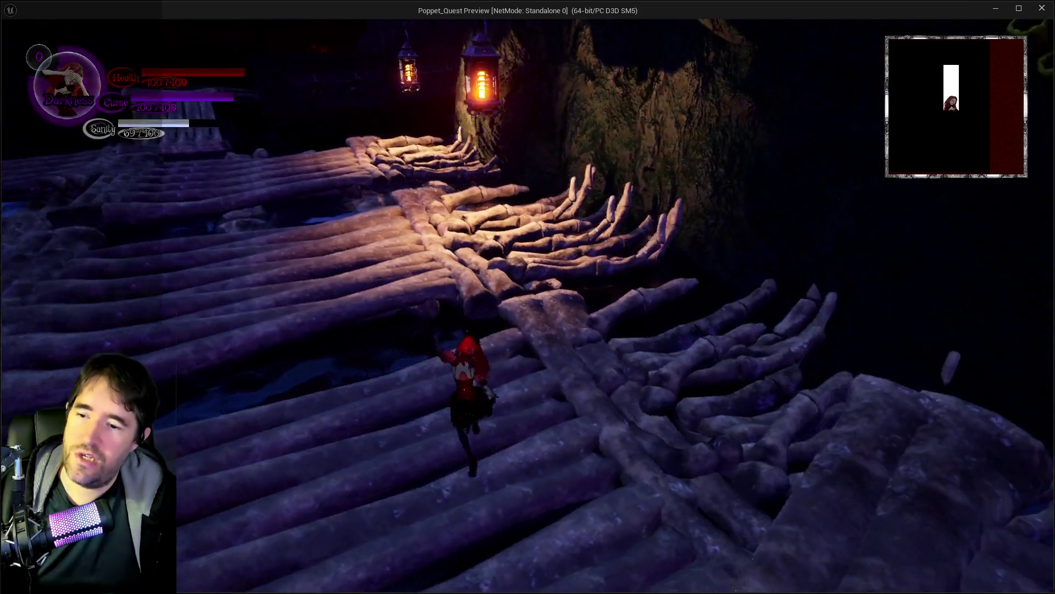
key("w")
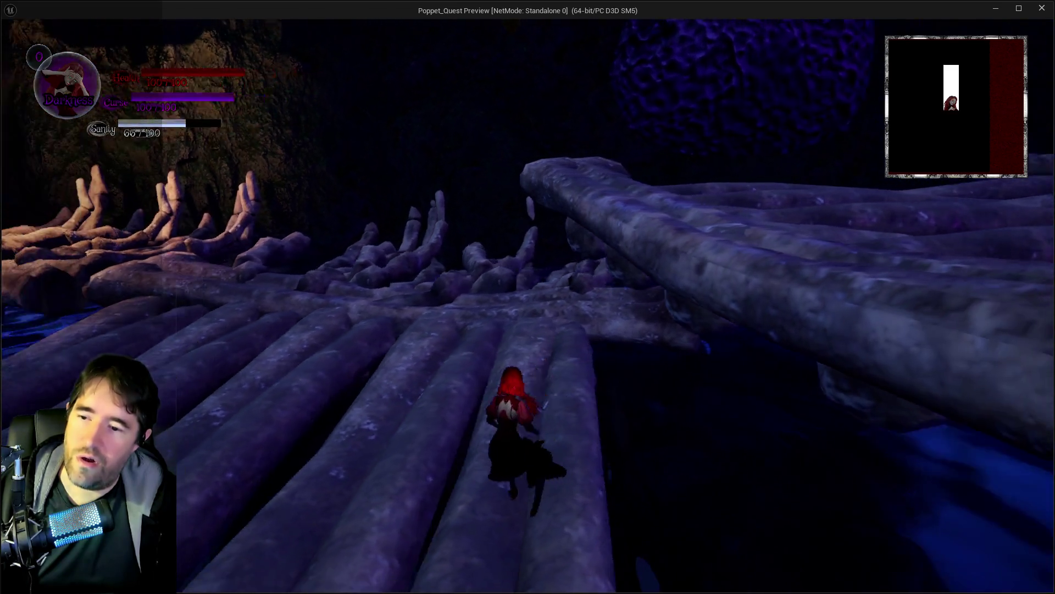
key("w")
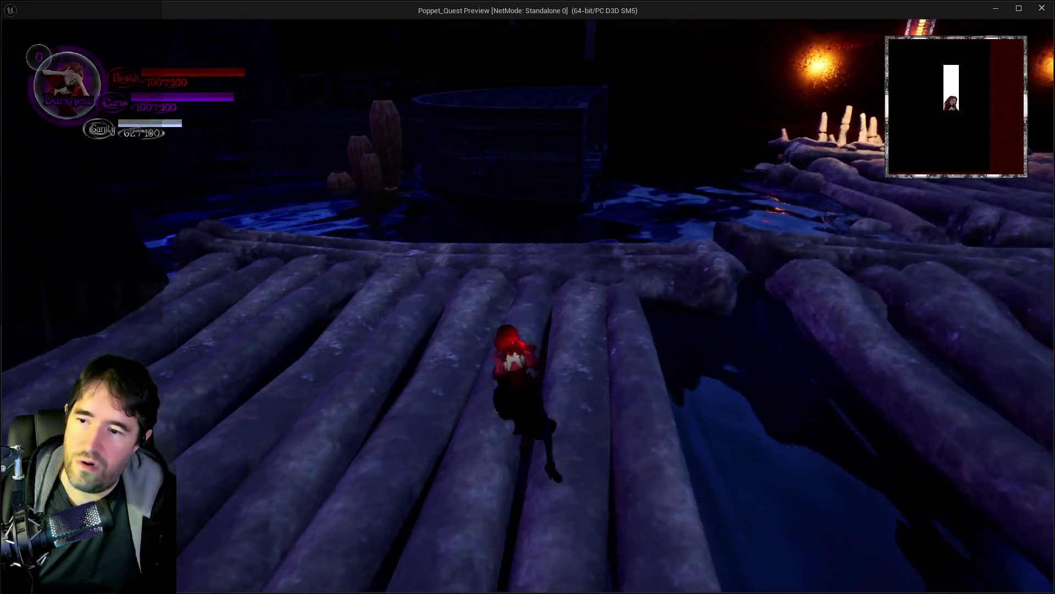
key("w")
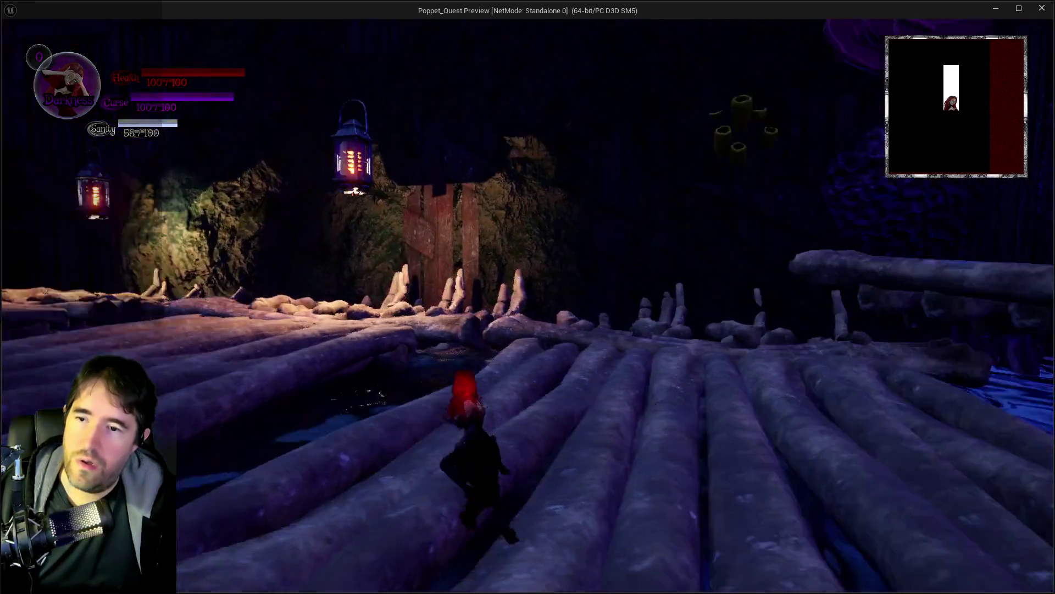
key("w")
key("w")
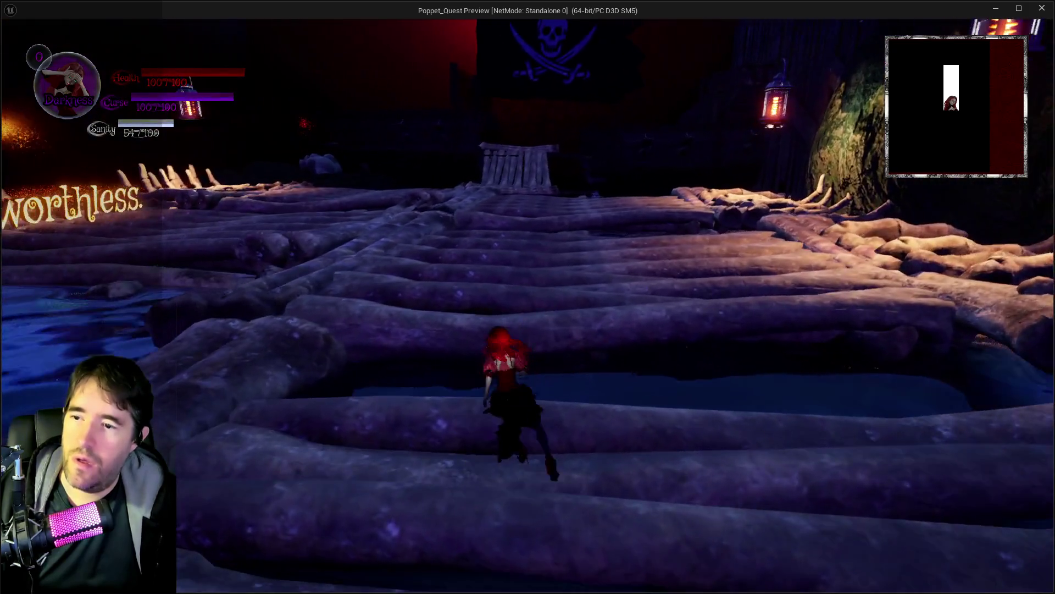
key("w")
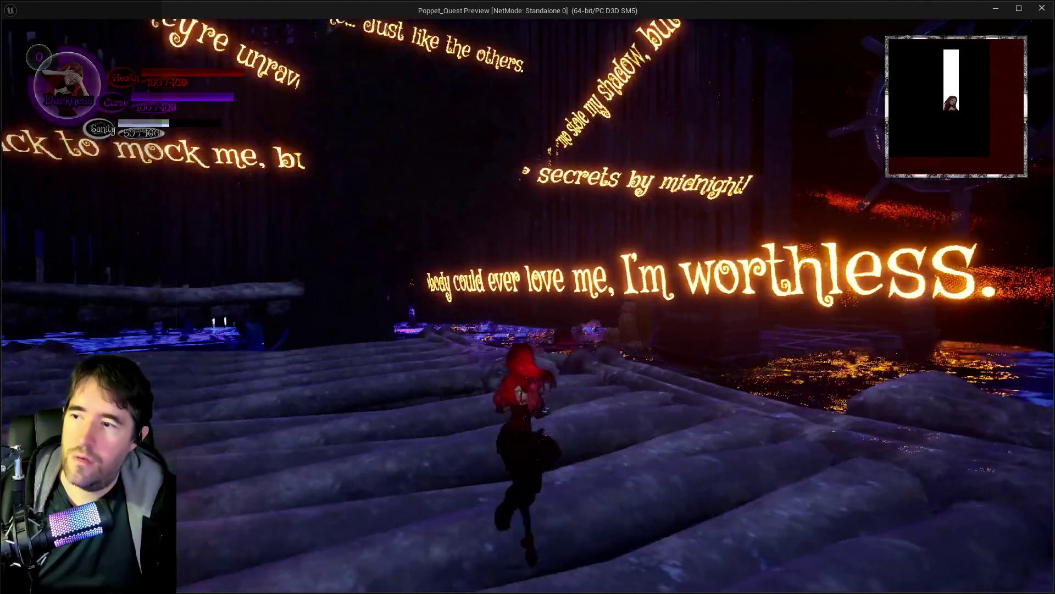
key("w")
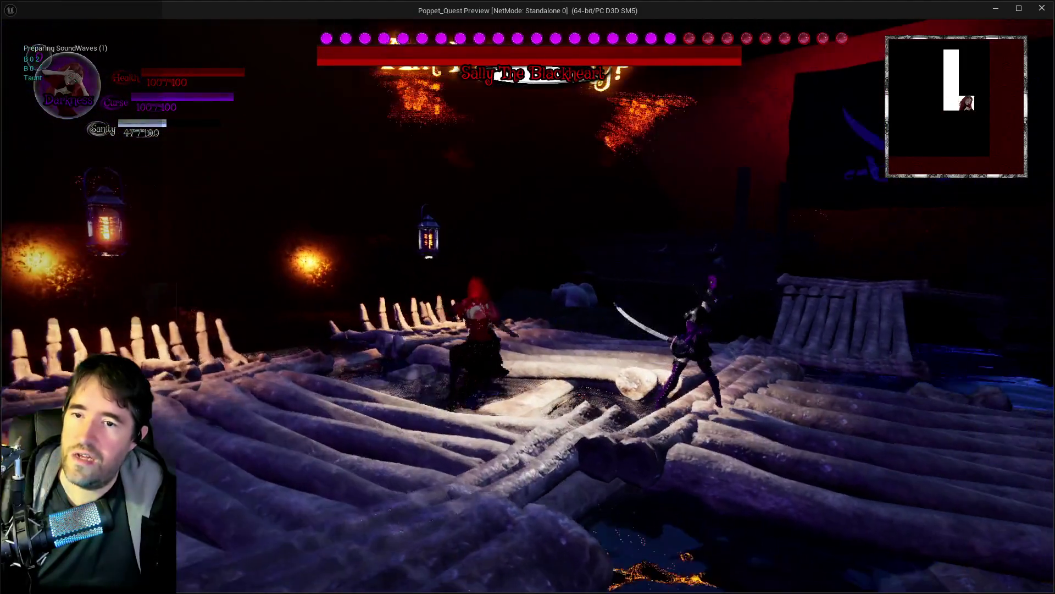
key("w")
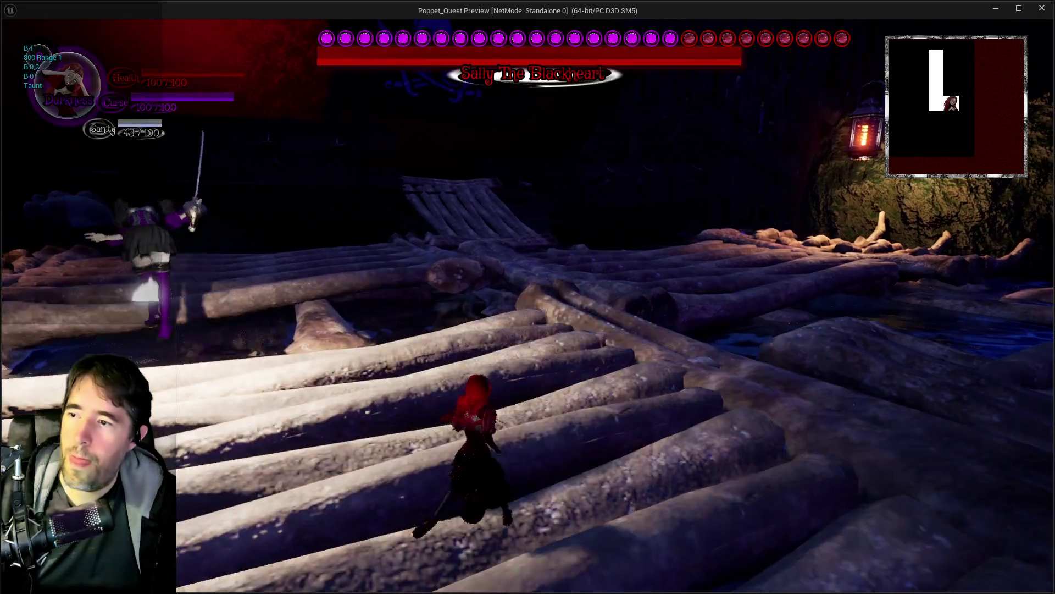
key("w")
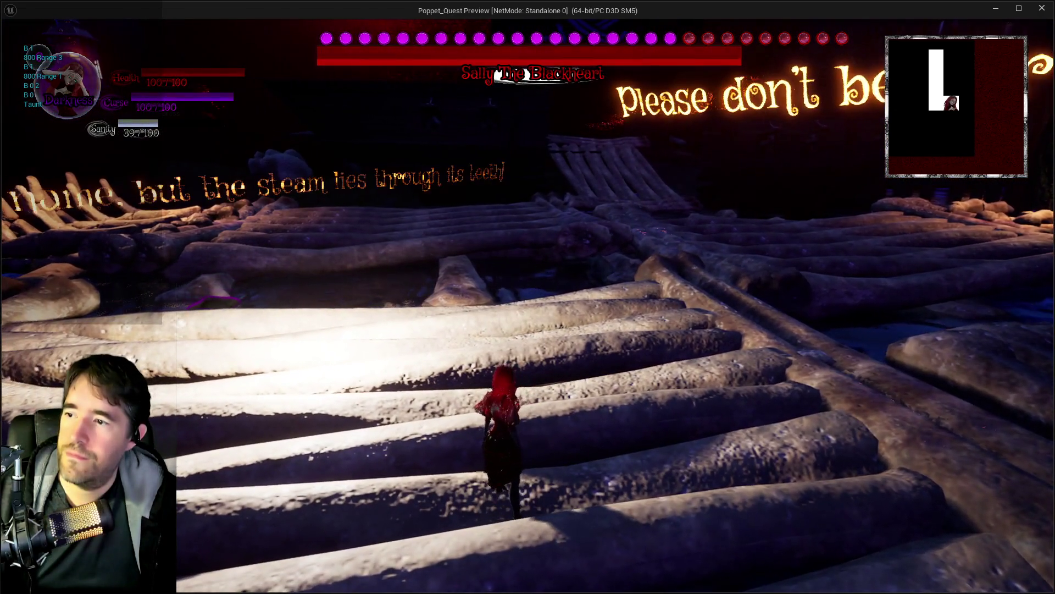
key("w")
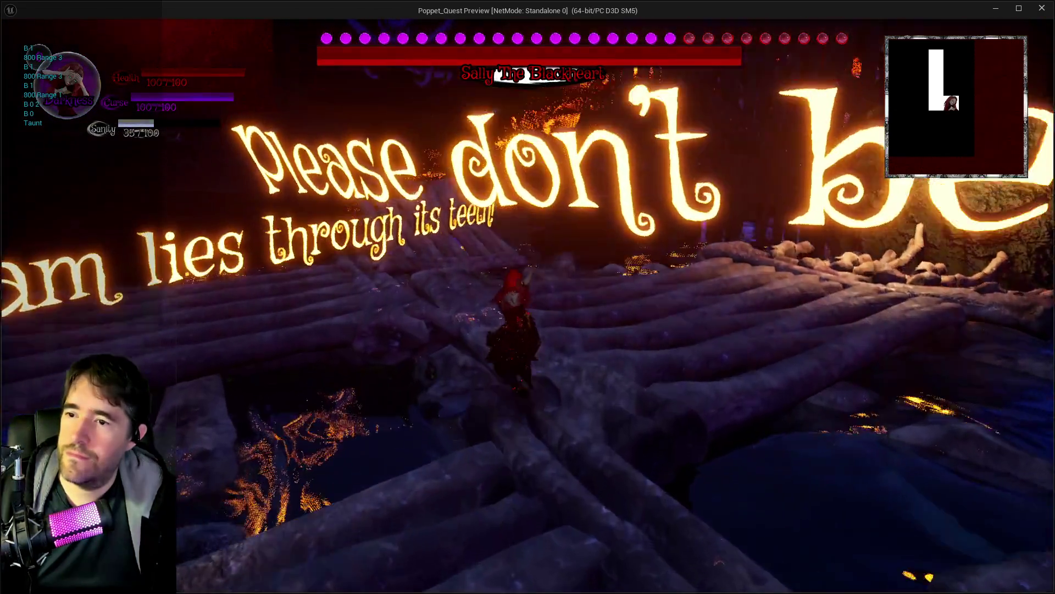
key("w")
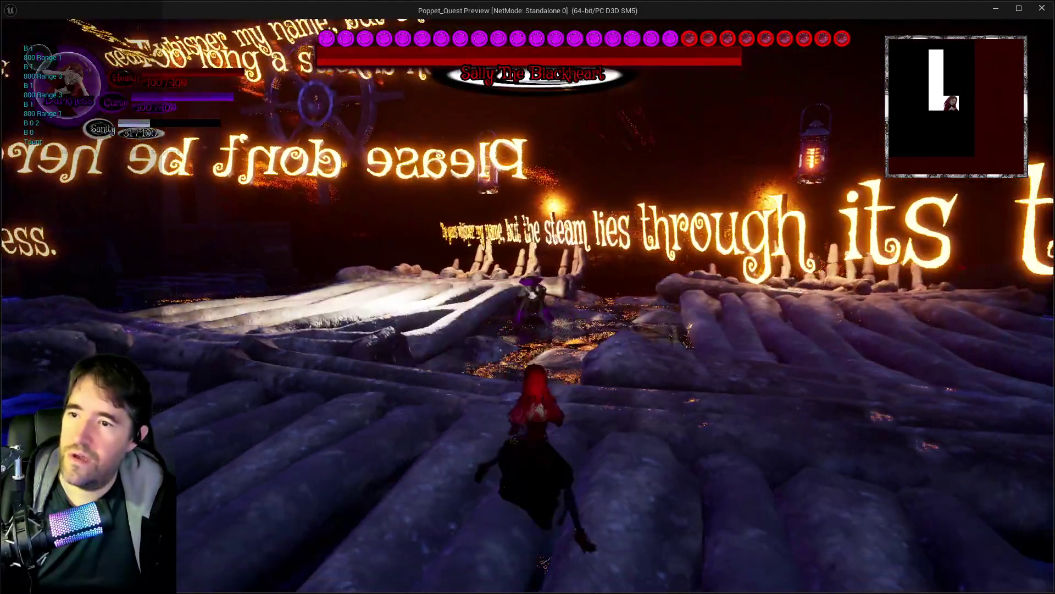
key("w")
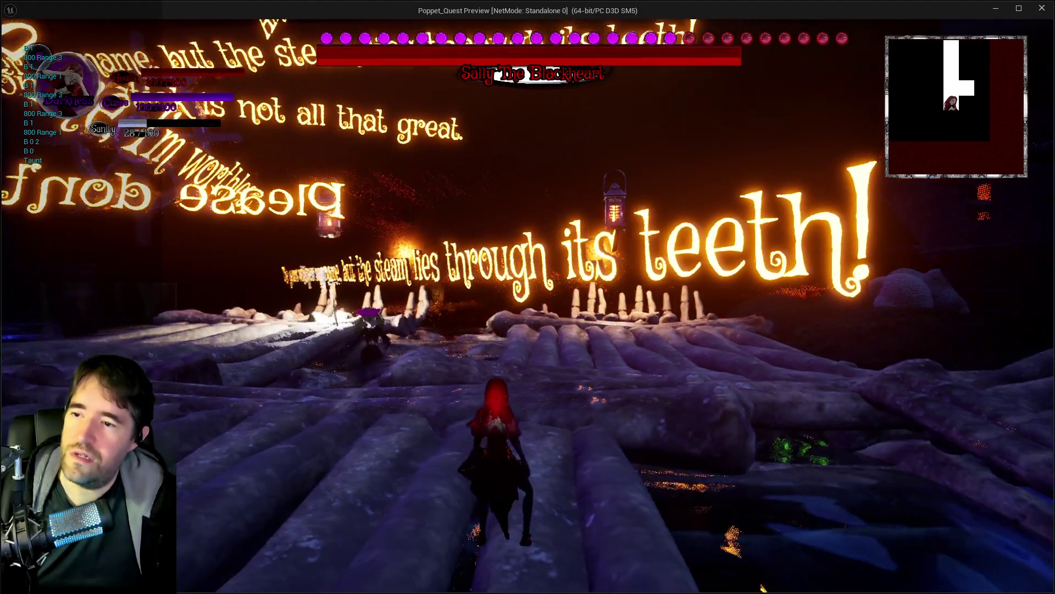
key("alt+Tab")
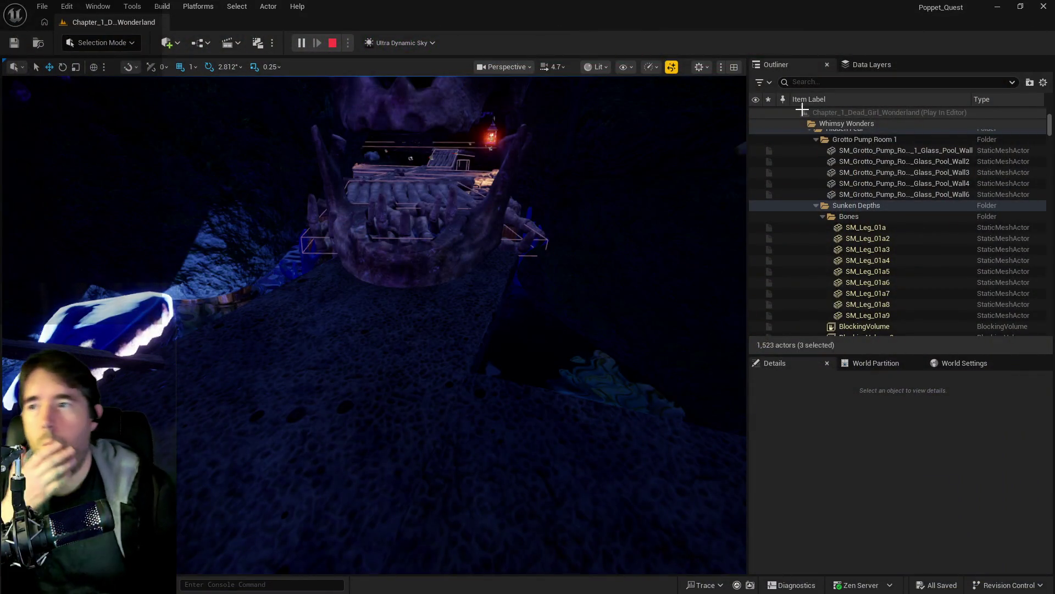
Stop the playtest and return to BP_Sally_The_Blackheart's Battle Phase 1 graph
key("Escape")
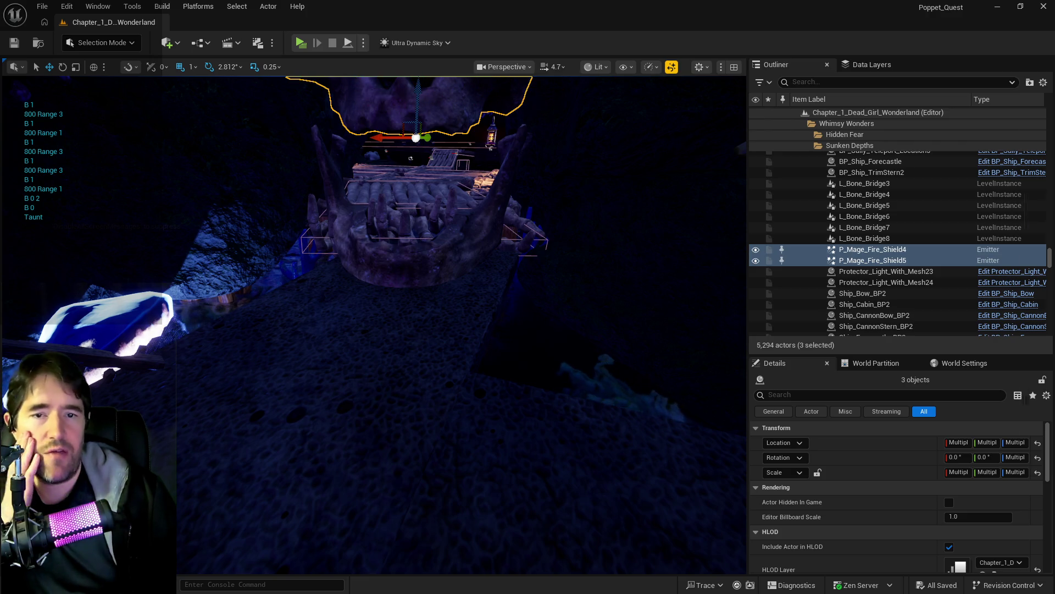
key("alt+Tab")
double_click(636, 94)
scroll(586, 181, "down", 5)
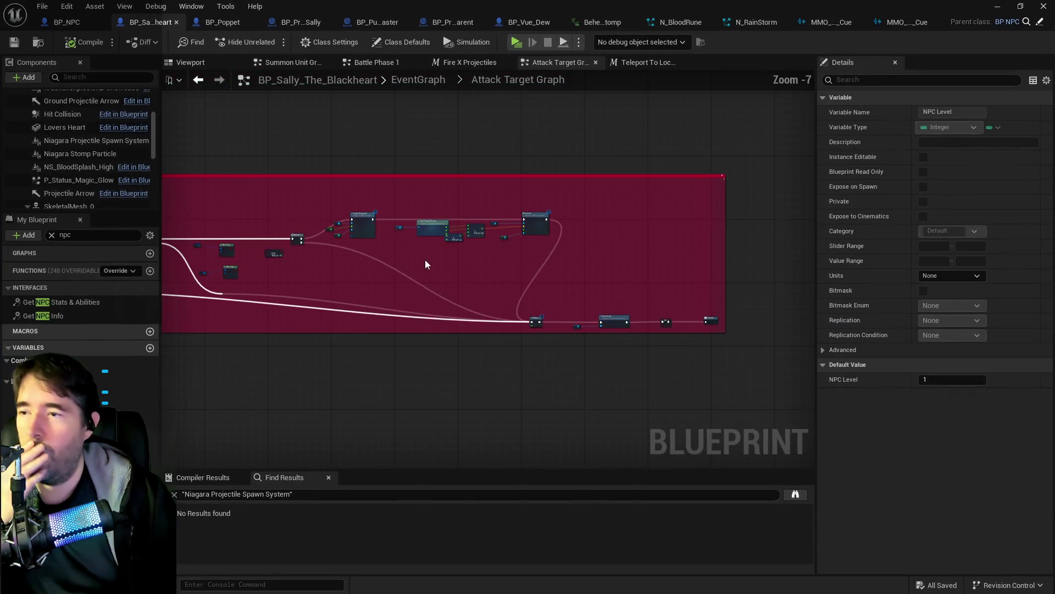
left_click(631, 63)
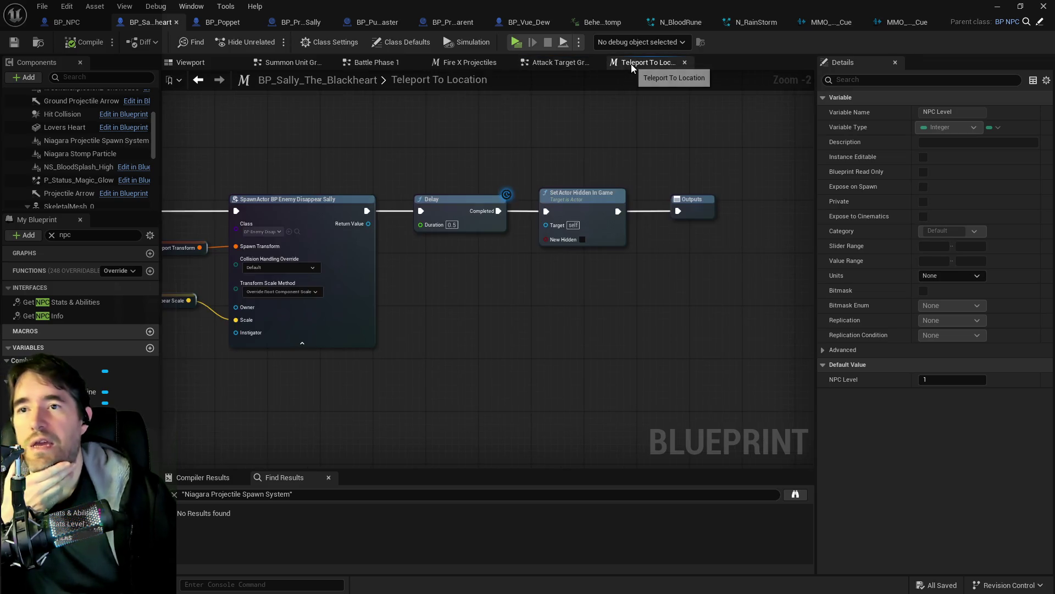
left_click(392, 64)
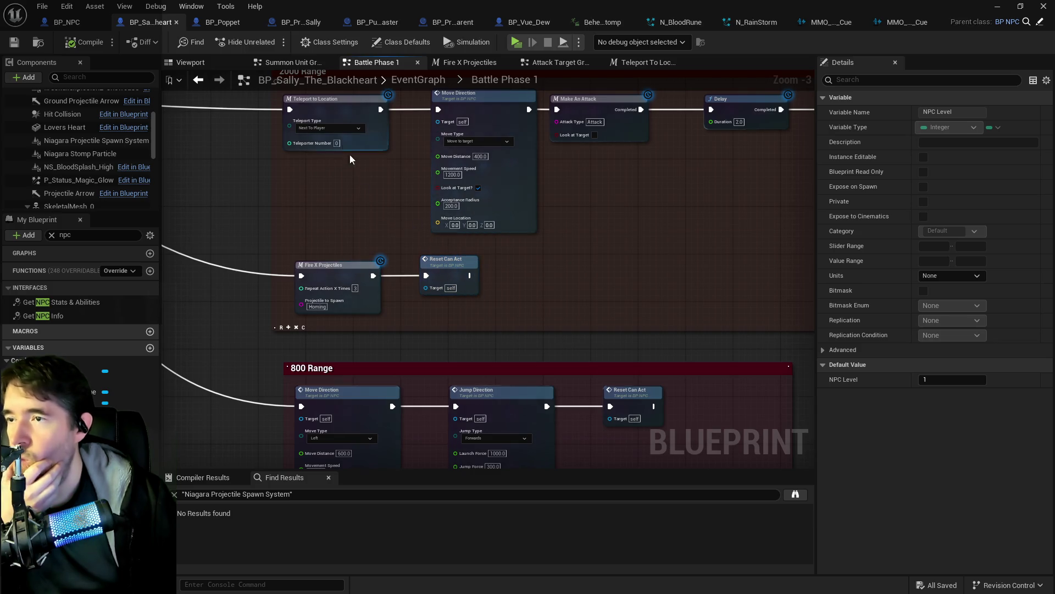
Shift Fire X Projectiles and Reset Can Act right and paste a Teleport to Location copy before them
left_click(328, 108)
left_click_drag(345, 185, 290, 228)
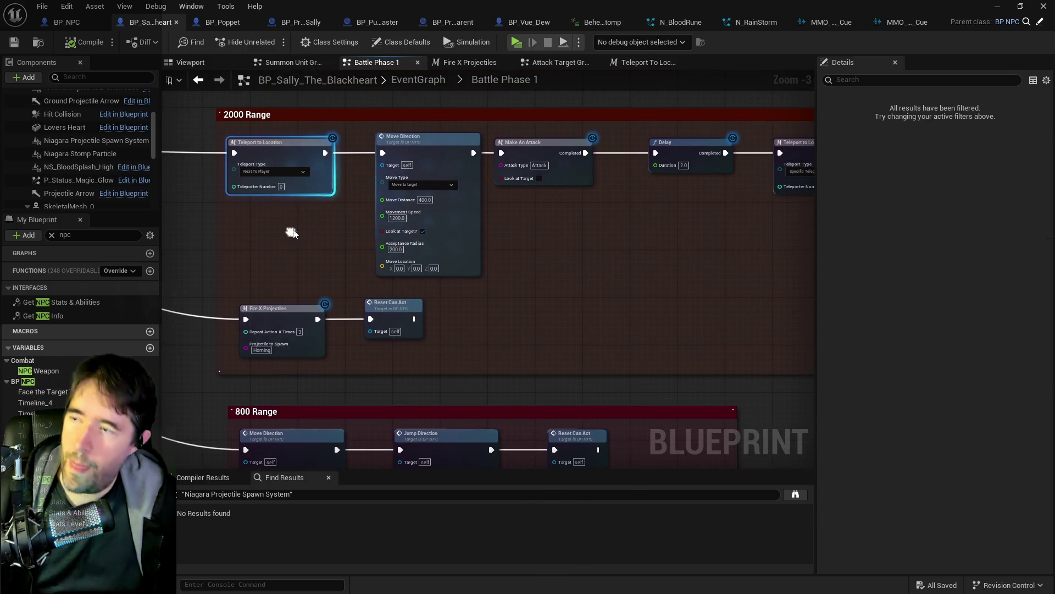
left_click(267, 303)
left_click(390, 314, "shift")
left_click_drag(291, 311, 427, 312)
left_click(255, 310)
key("ctrl+v")
left_click_drag(304, 303, 295, 292)
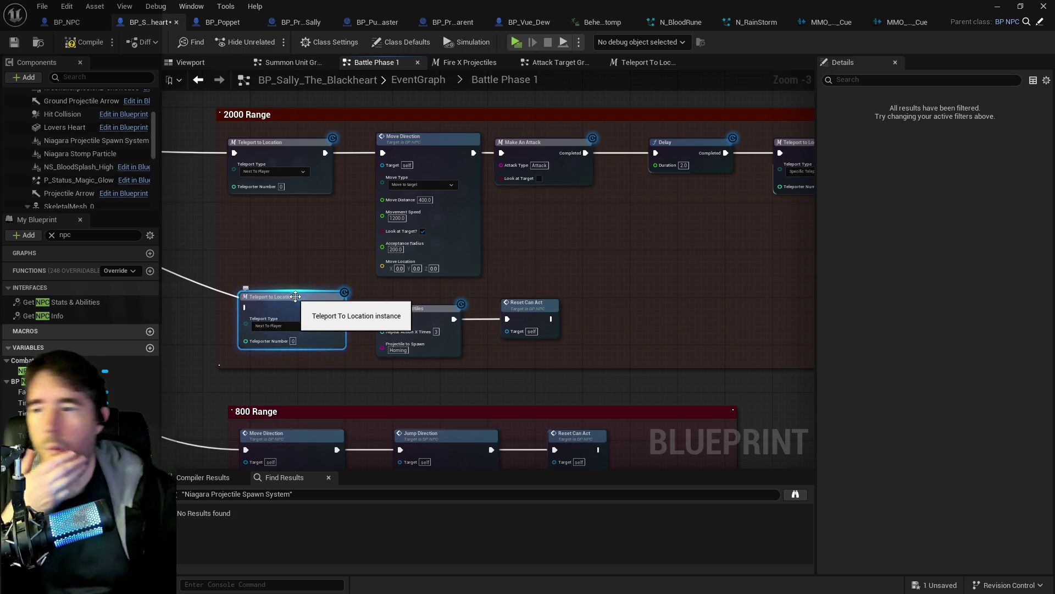
double_click(306, 294)
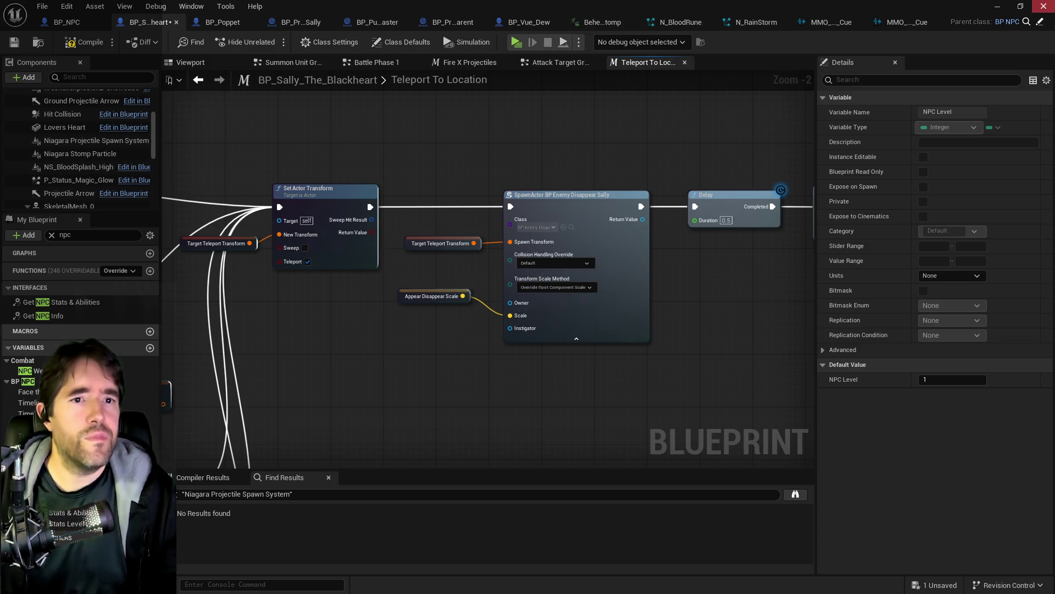
key("alt+Tab")
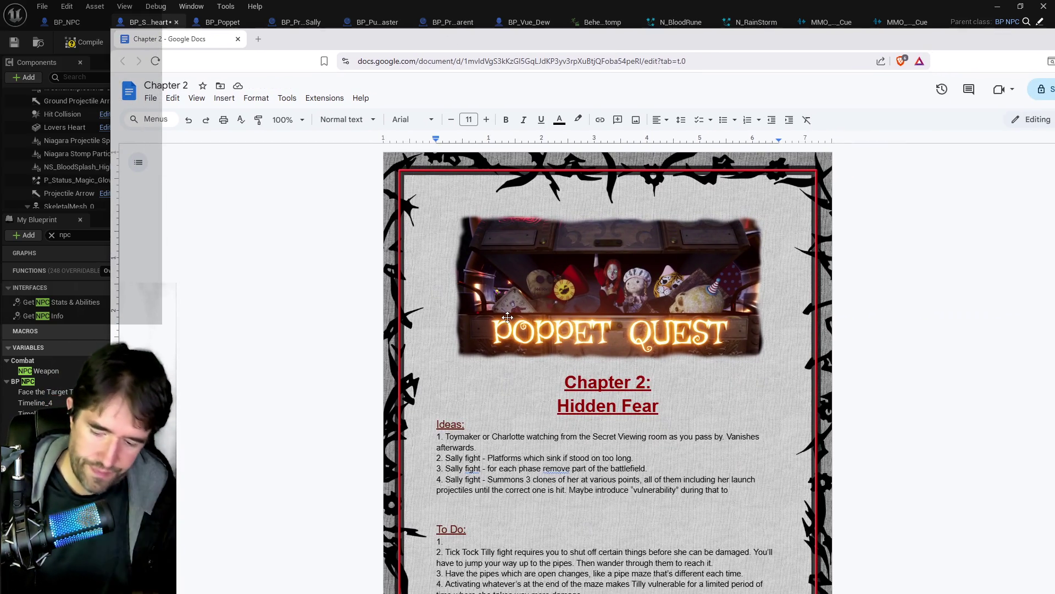
Add 'or the timer is up' and 'reward hitting the correct one' to idea 4, then move the browser aside
type("reward ")
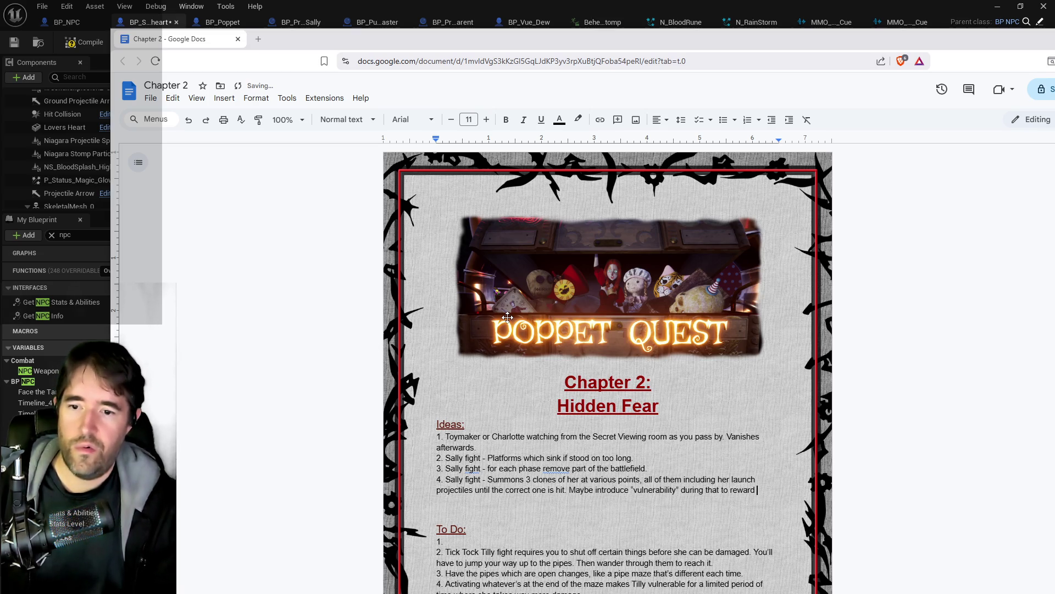
type("hittin ")
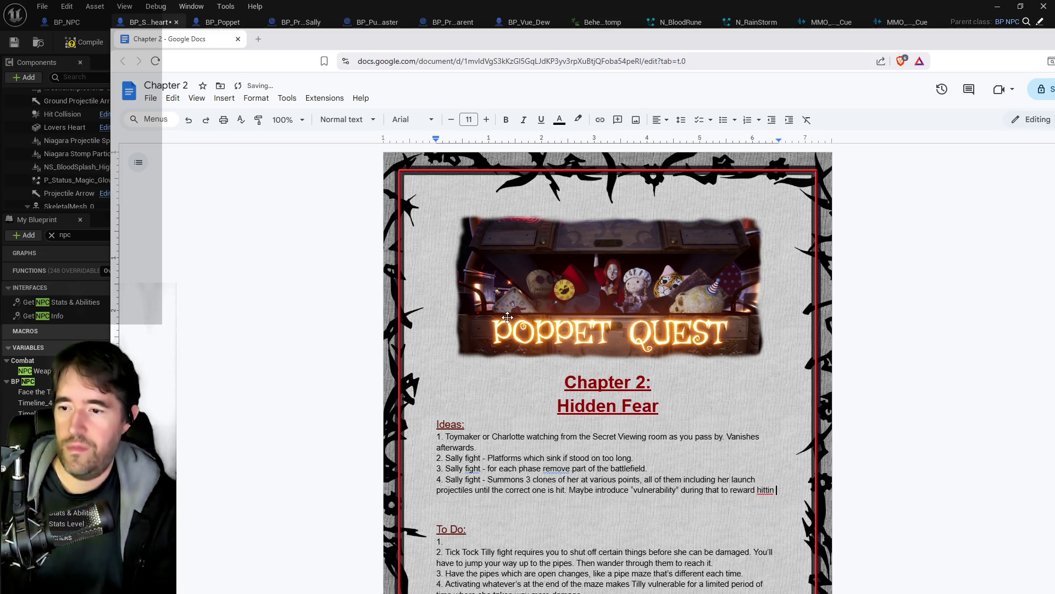
type(" the c")
type("orrect one.")
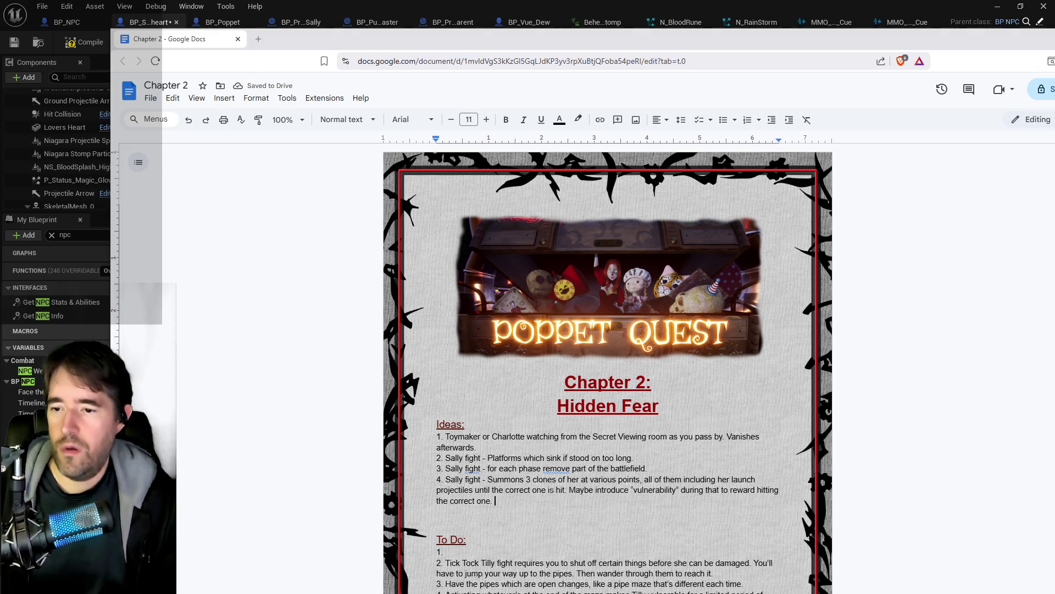
type(" or the")
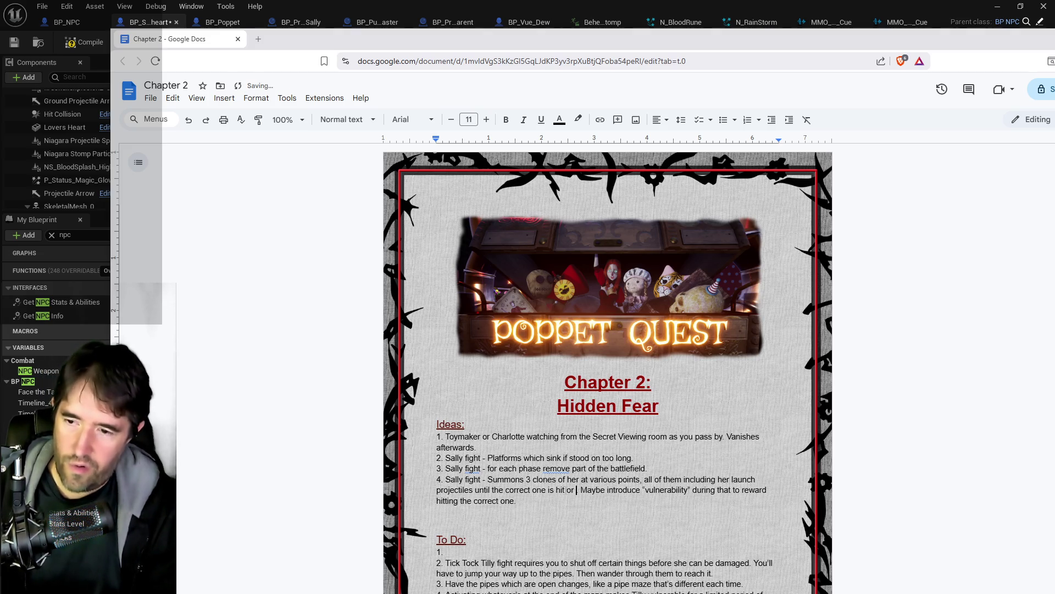
type(" timer is up")
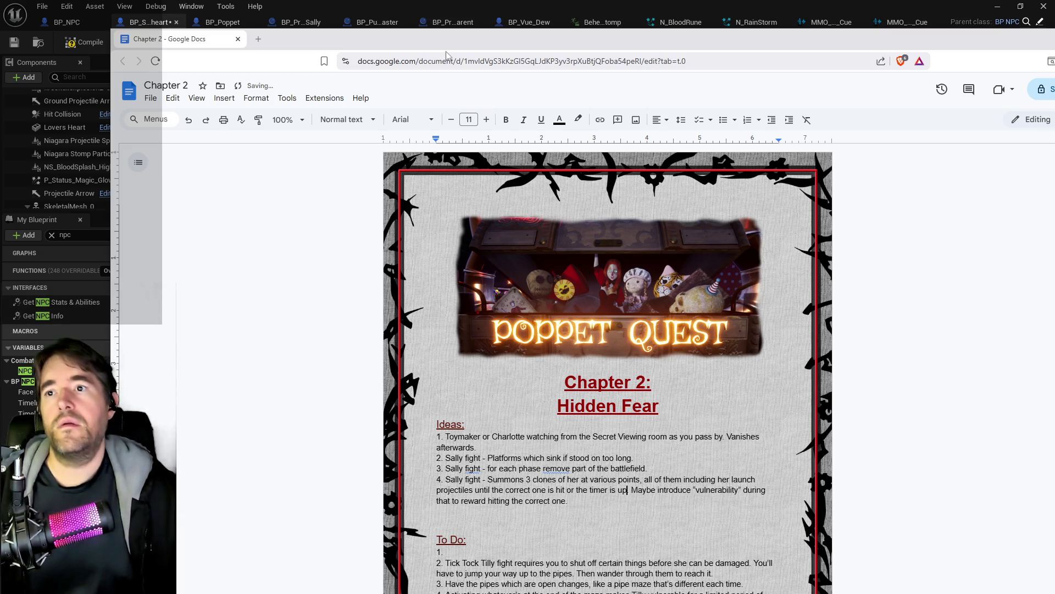
left_click_drag(459, 44, 1054, 115)
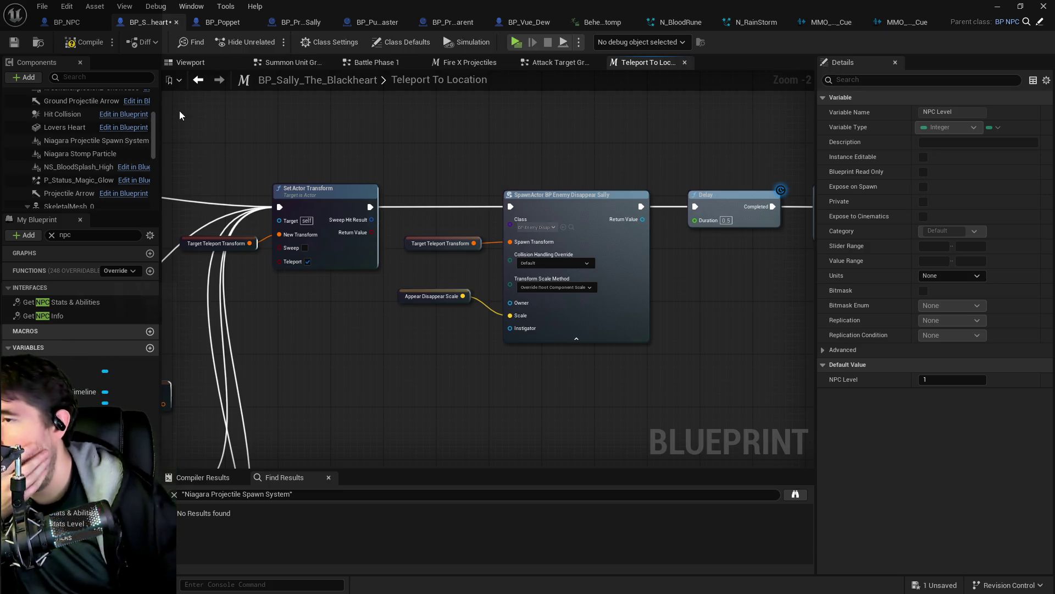
Save the Sally blueprint and fly the level view down onto the raft decks
left_click(12, 48)
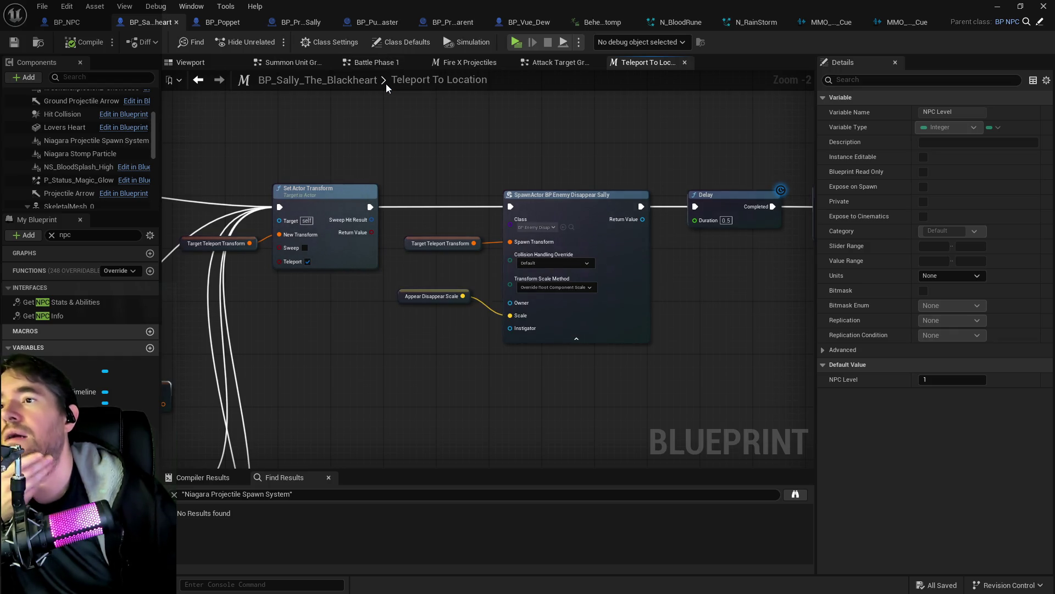
key("alt+Tab")
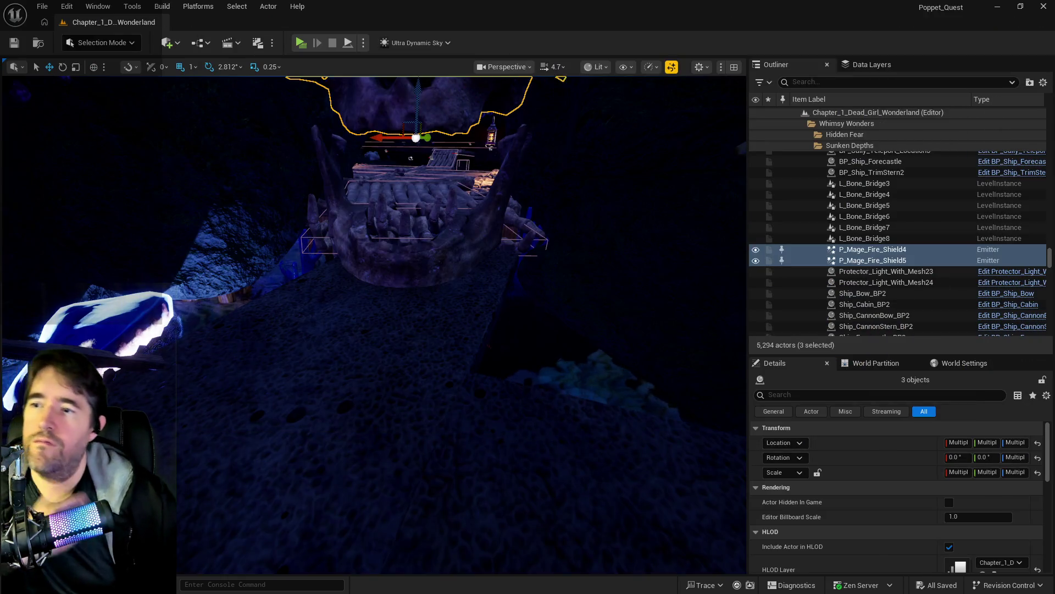
key("w")
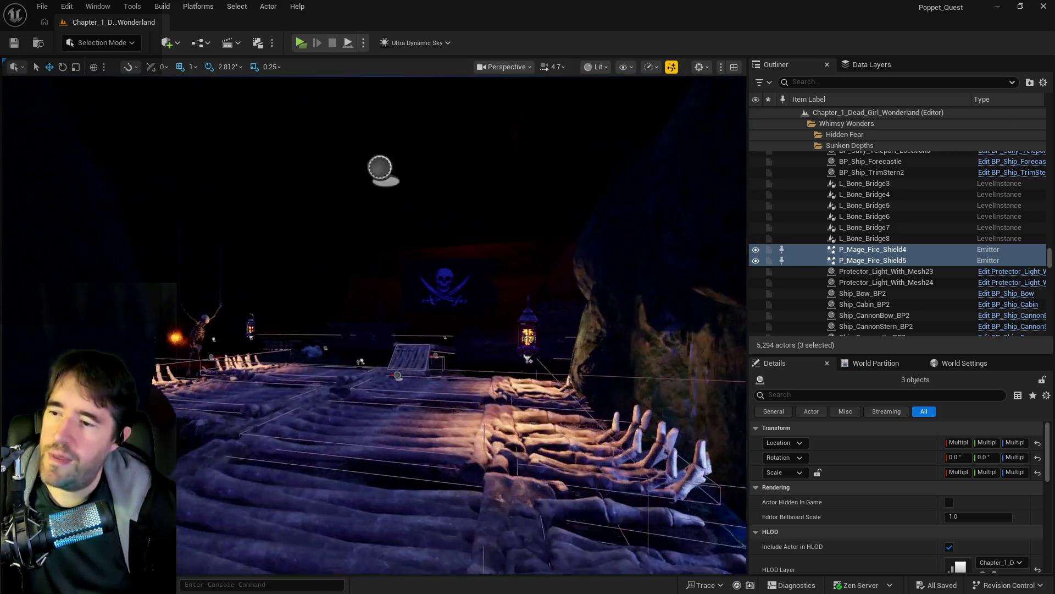
key("w")
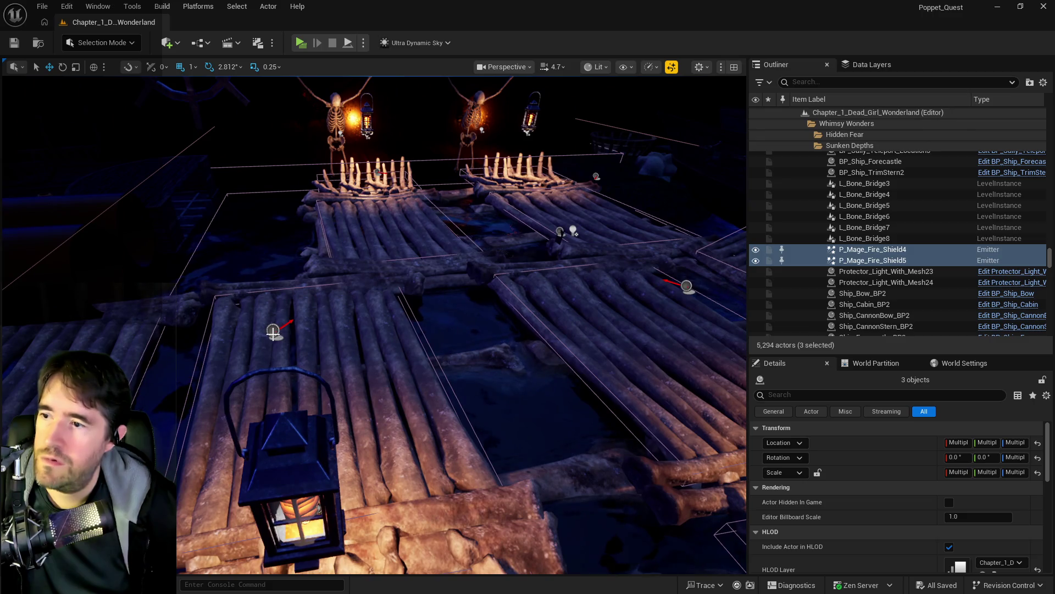
Inspect Sally's second, fifth and fourth teleport location markers on the bone rafts
left_click(279, 328)
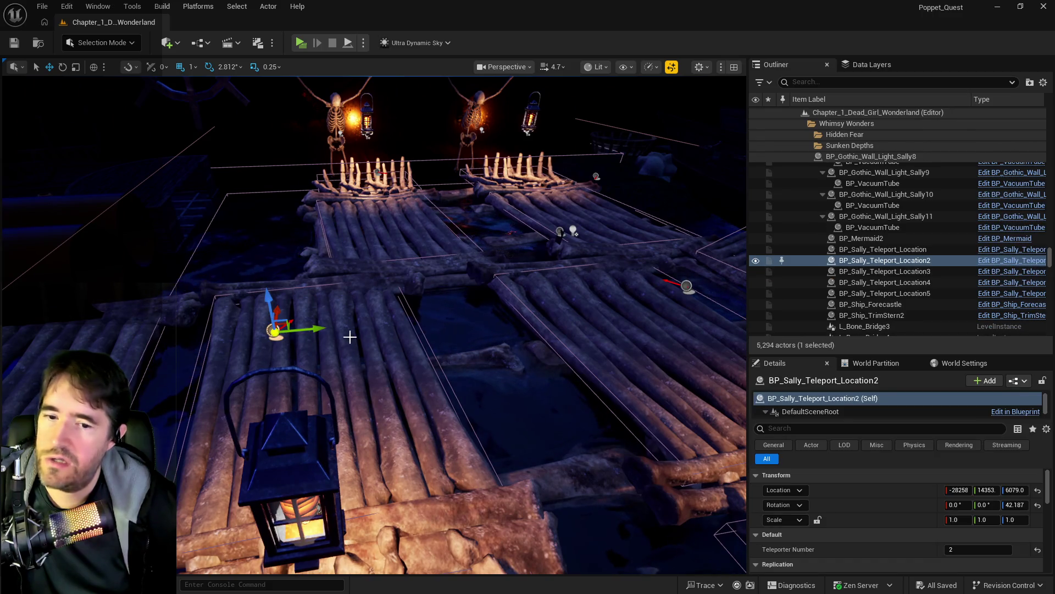
left_click(607, 281)
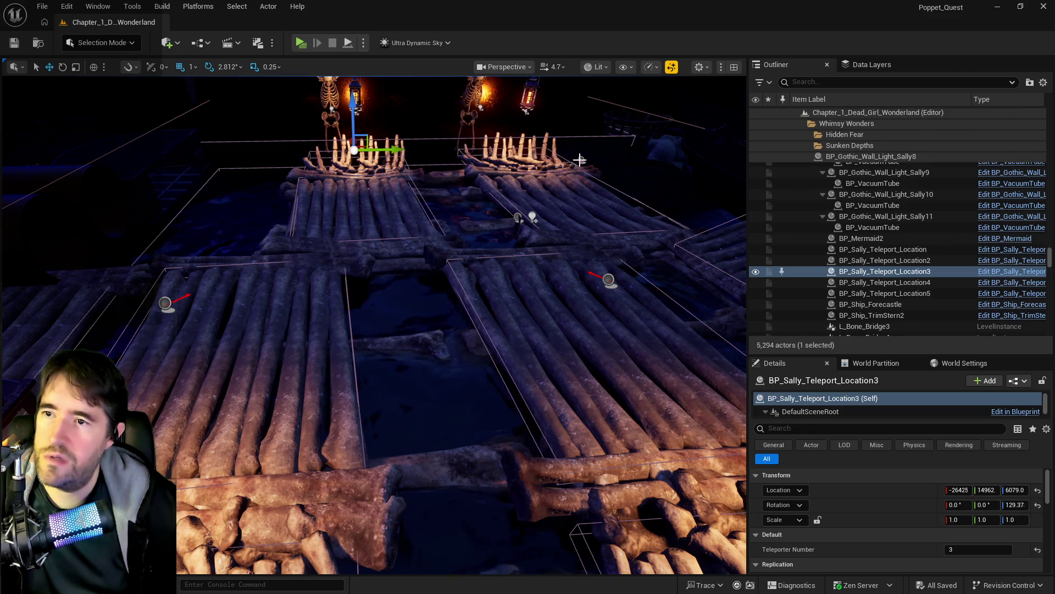
left_click(581, 160)
left_click_drag(521, 220, 484, 259)
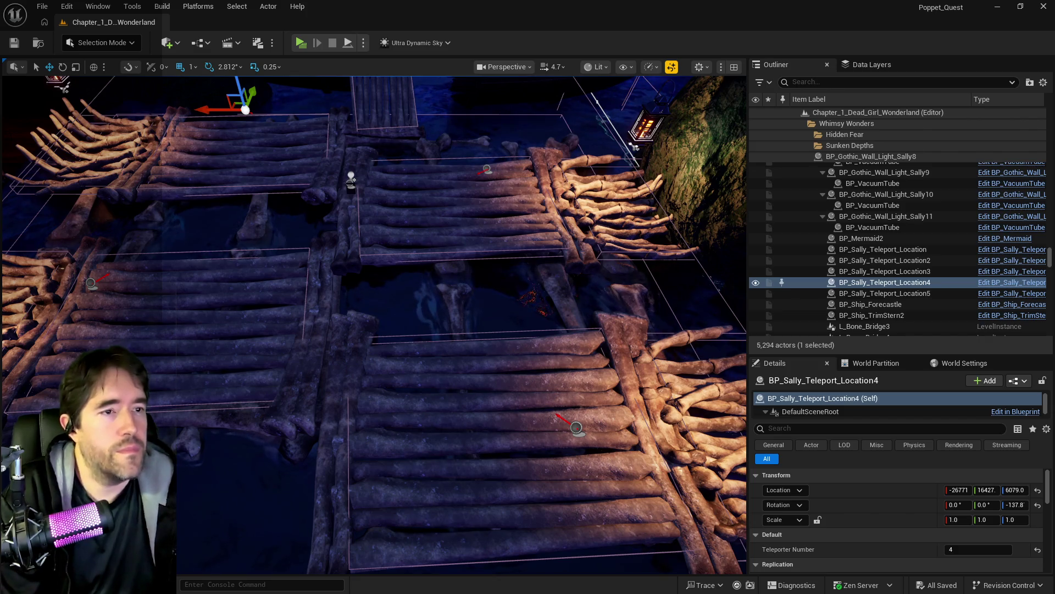
key("alt+Tab")
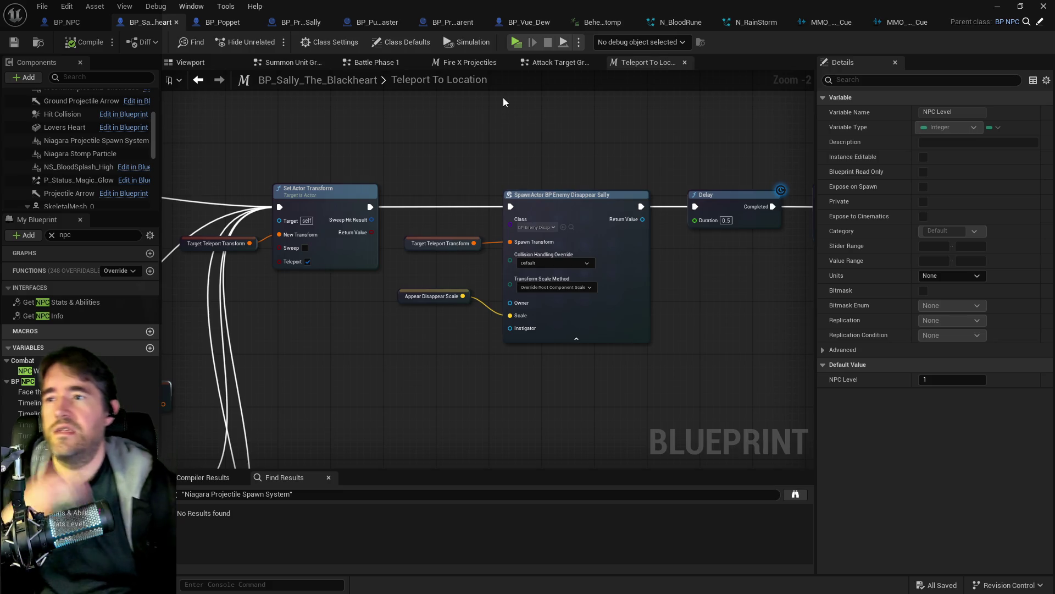
Navigate the Battle Phase 1 graph to the 2000 Range group's Switch on String node
left_click(371, 62)
scroll(390, 189, "down", 5)
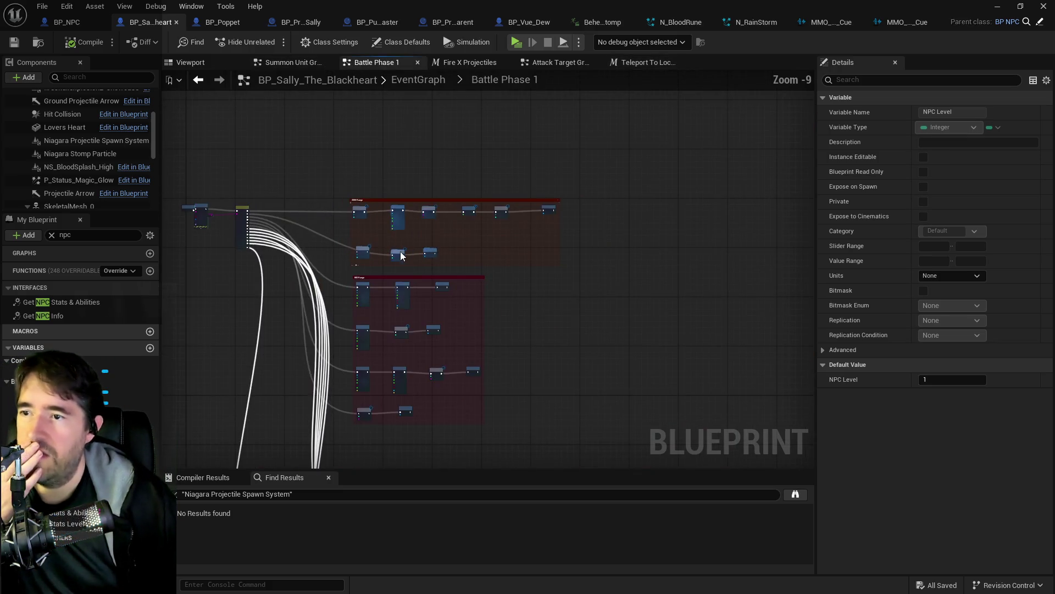
mouse_move(469, 117)
left_mouse_down()
mouse_move(440, 170)
mouse_move(596, 220)
mouse_move(478, 422)
mouse_move(518, 154)
left_mouse_up()
mouse_move(387, 443)
left_mouse_down()
mouse_move(459, 217)
mouse_move(203, 136)
left_mouse_up()
left_click_drag(495, 142, 365, 170)
scroll(313, 208, "up", 2)
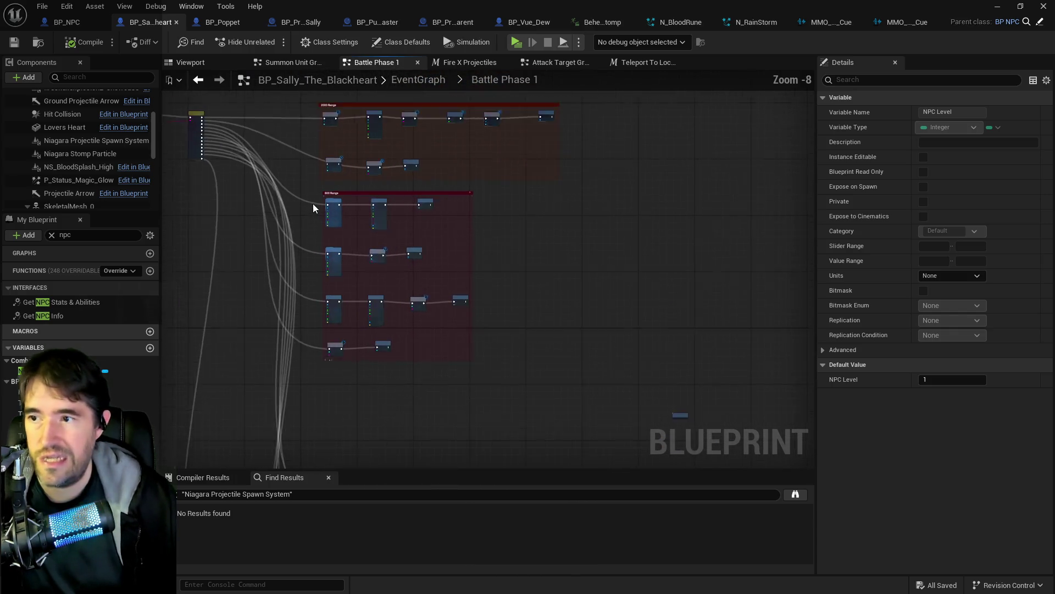
scroll(370, 252, "up", 3)
mouse_move(358, 316)
left_mouse_down()
mouse_move(354, 216)
mouse_move(357, 293)
mouse_move(375, 316)
left_mouse_up()
scroll(391, 242, "up", 2)
left_click_drag(391, 242, 506, 272)
left_click_drag(340, 194, 481, 220)
Wire 2000 Range 2 through the new teleport node, set to Random, into Fire X Projectiles
left_click(239, 120)
left_click_drag(254, 124, 697, 287)
left_click_drag(744, 316, 532, 275)
left_click(532, 274)
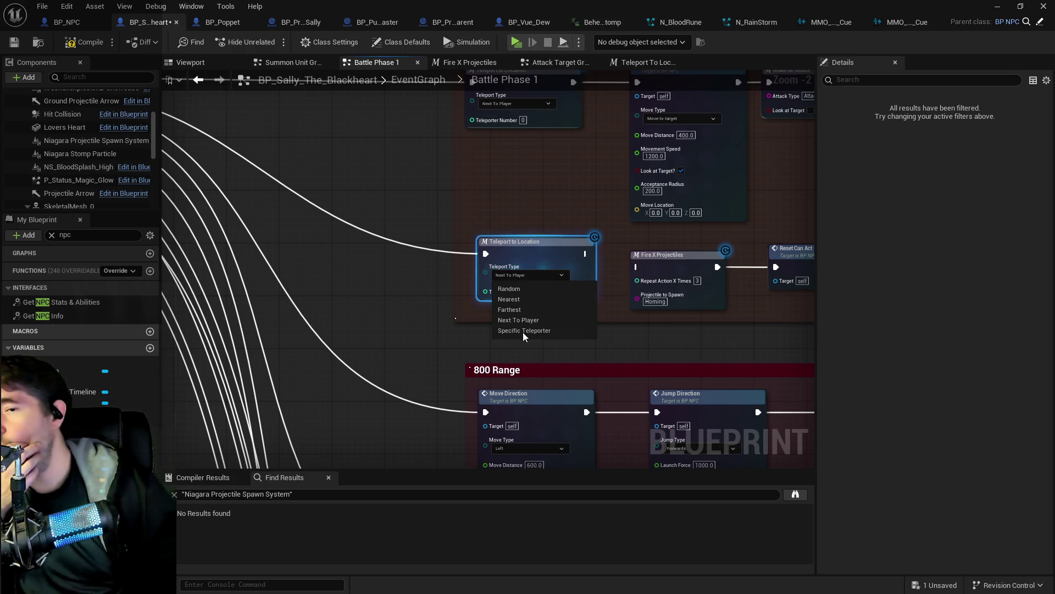
left_click(514, 293)
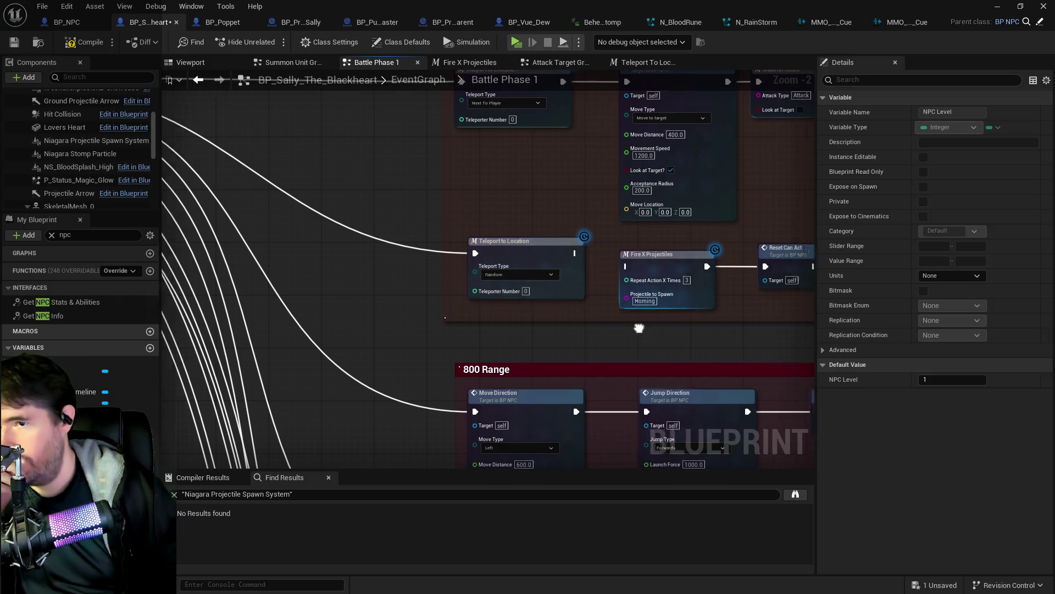
left_click_drag(449, 249, 507, 264)
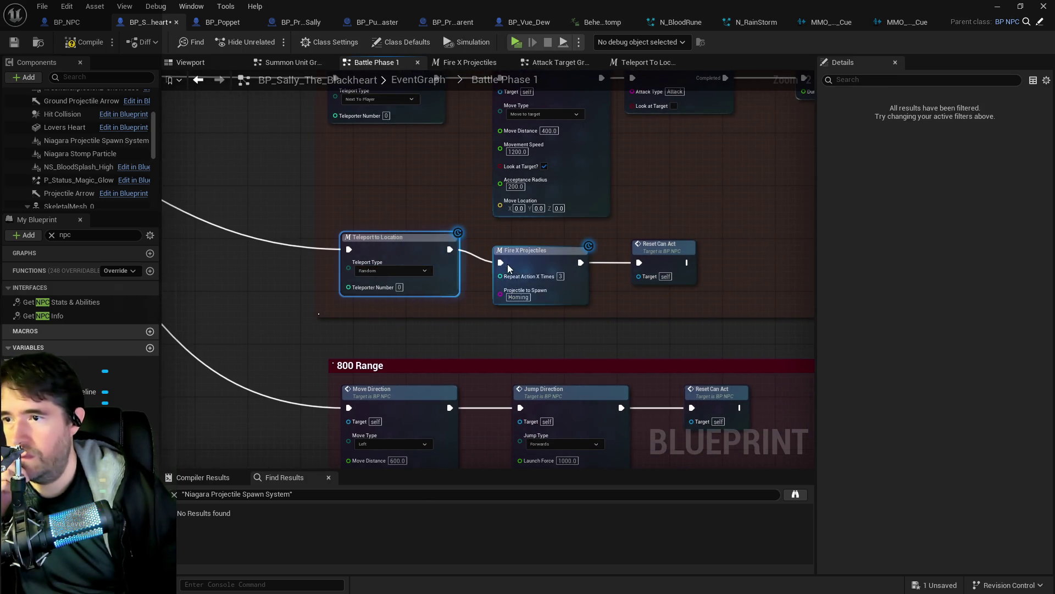
left_click(407, 288)
scroll(400, 310, "down", 4)
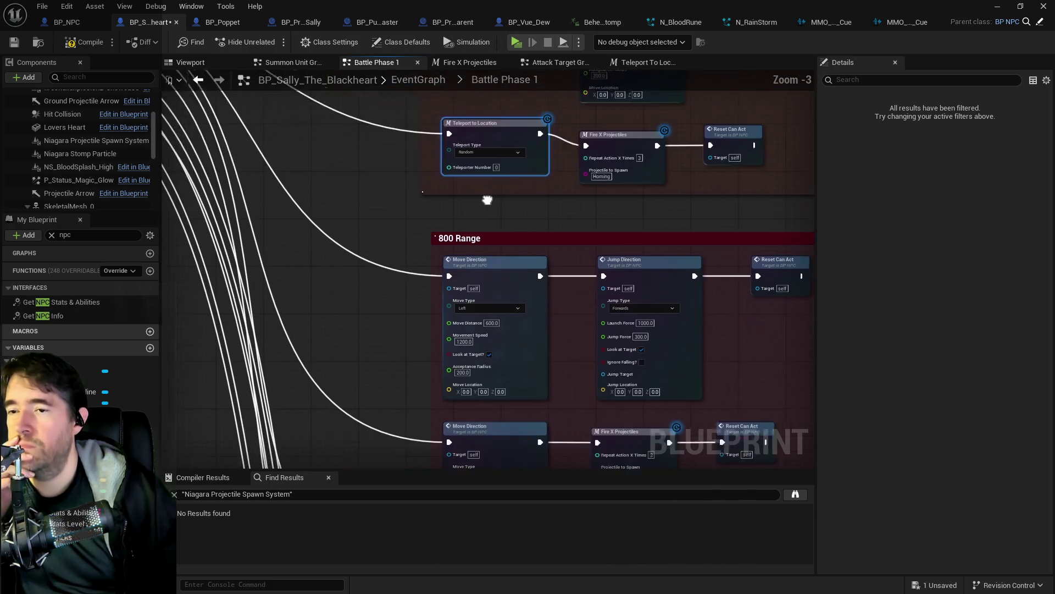
scroll(439, 216, "up", 4)
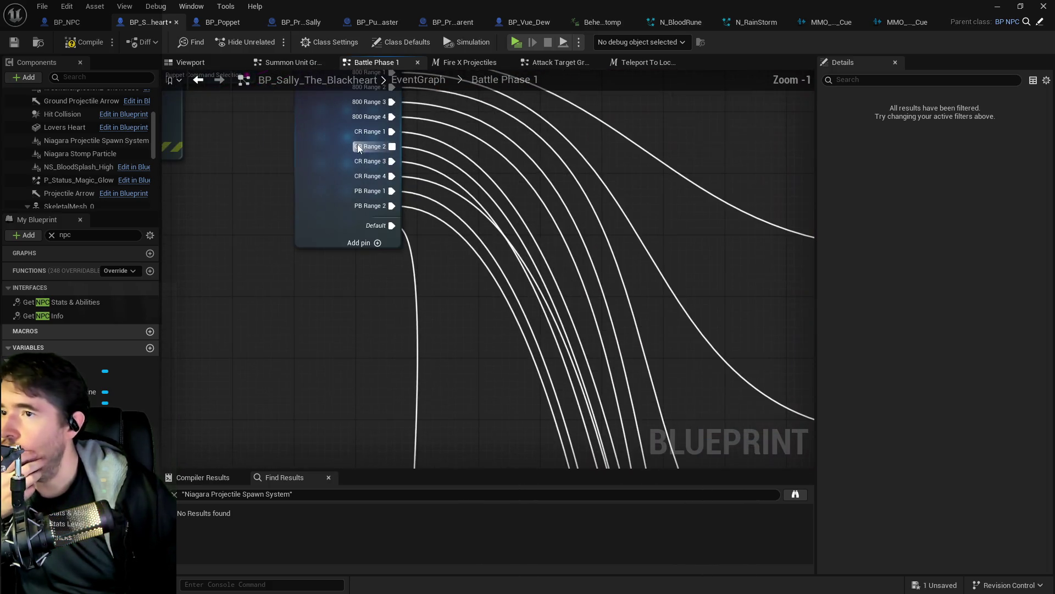
Marquee-select all Close Range group nodes and move them higher in the graph
scroll(431, 289, "down", 6)
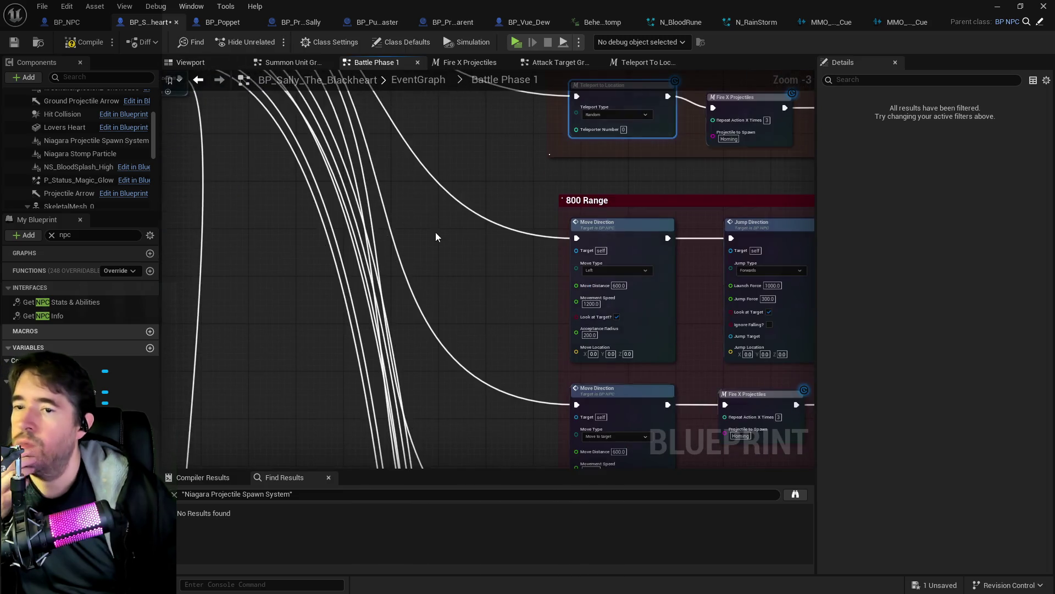
left_click_drag(515, 328, 433, 191)
scroll(458, 223, "up", 3)
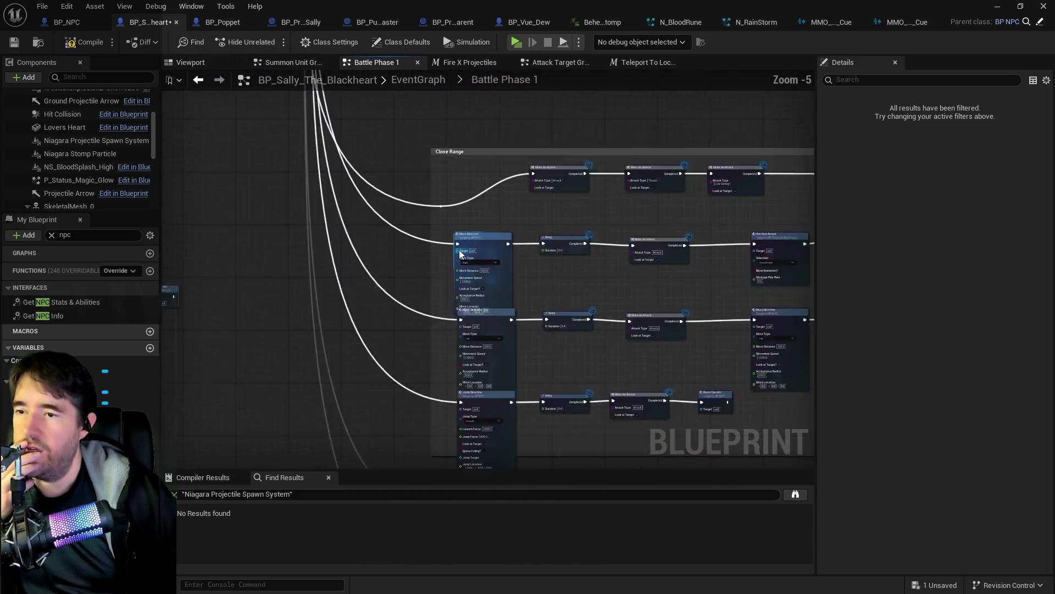
scroll(458, 224, "down", 3)
mouse_move(458, 223)
left_mouse_down()
mouse_move(454, 362)
mouse_move(395, 201)
mouse_move(753, 384)
left_mouse_up()
mouse_move(574, 362)
left_mouse_down()
mouse_move(547, 273)
mouse_move(566, 281)
left_mouse_up()
scroll(565, 276, "up", 4)
mouse_move(523, 232)
left_mouse_down()
mouse_move(471, 318)
mouse_move(472, 359)
left_mouse_up()
Review the Close Range Make An Attack nodes and the Point Blank group
scroll(472, 358, "down", 5)
scroll(447, 308, "up", 3)
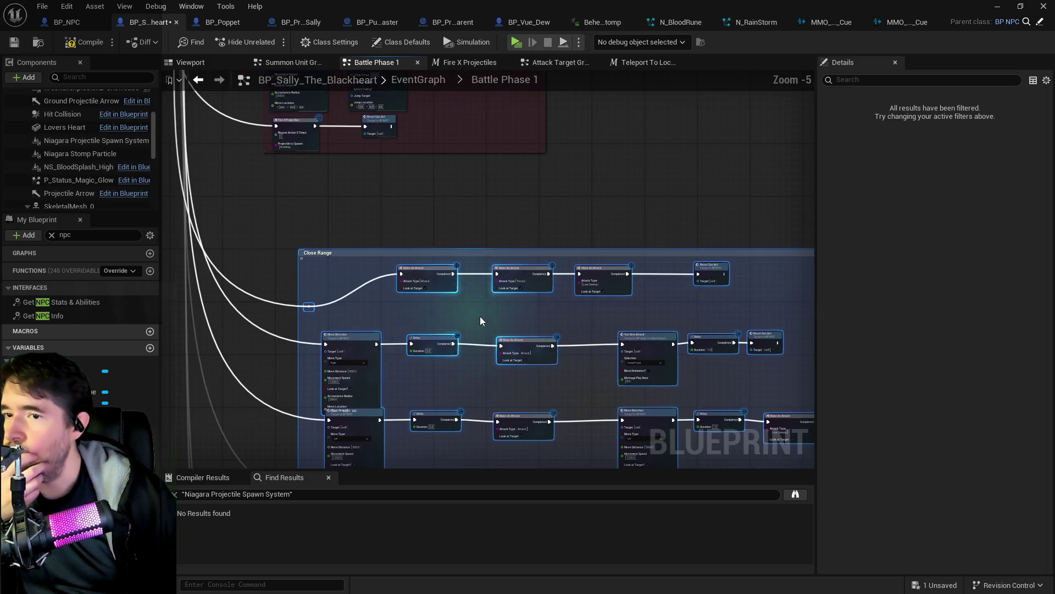
left_click_drag(510, 322, 529, 273)
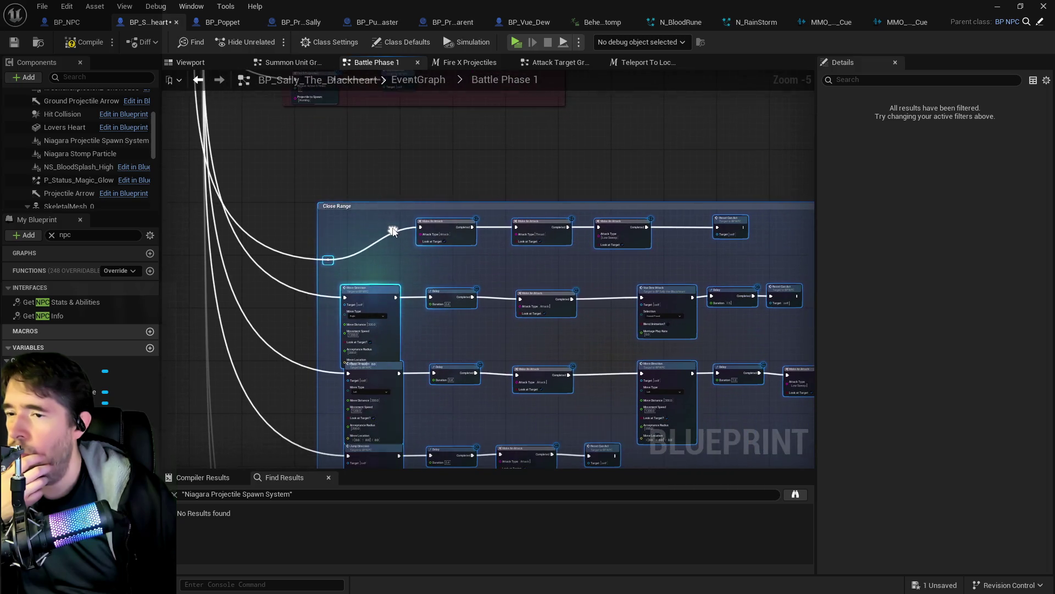
scroll(528, 275, "up", 2)
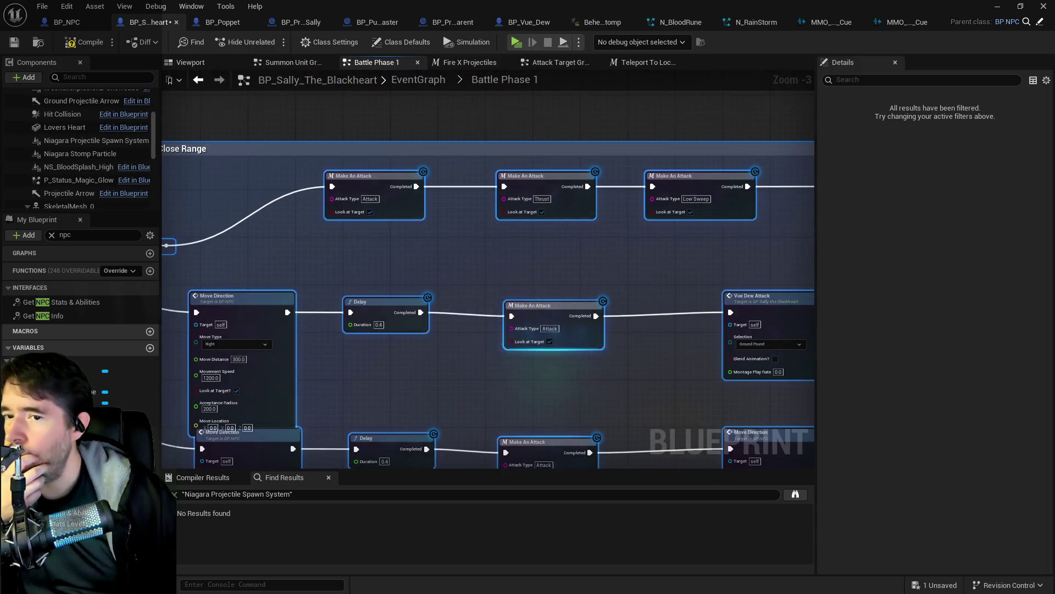
left_click_drag(518, 365, 446, 329)
scroll(447, 329, "down", 2)
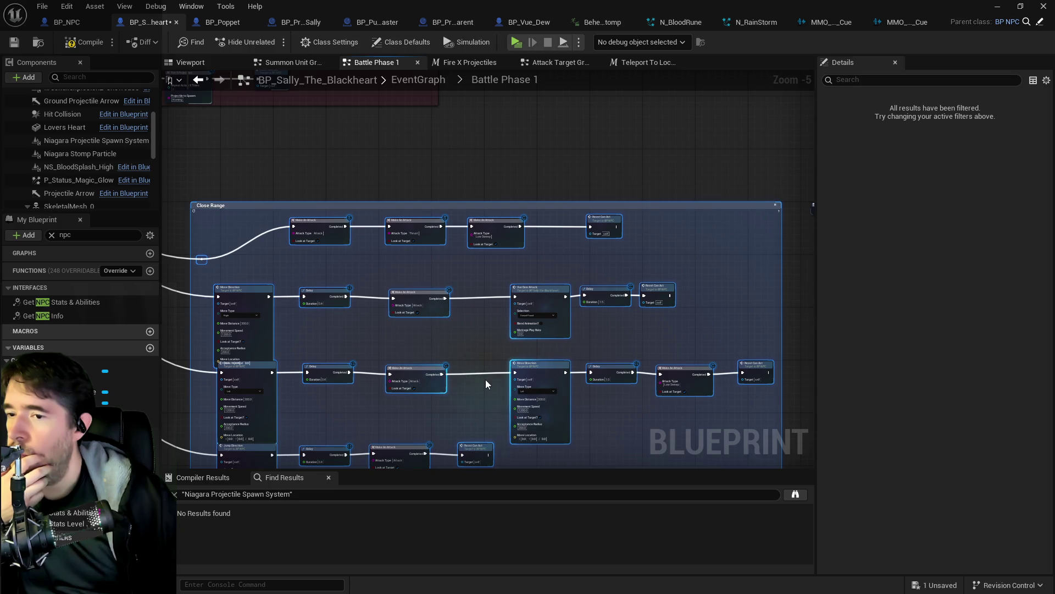
scroll(473, 333, "up", 2)
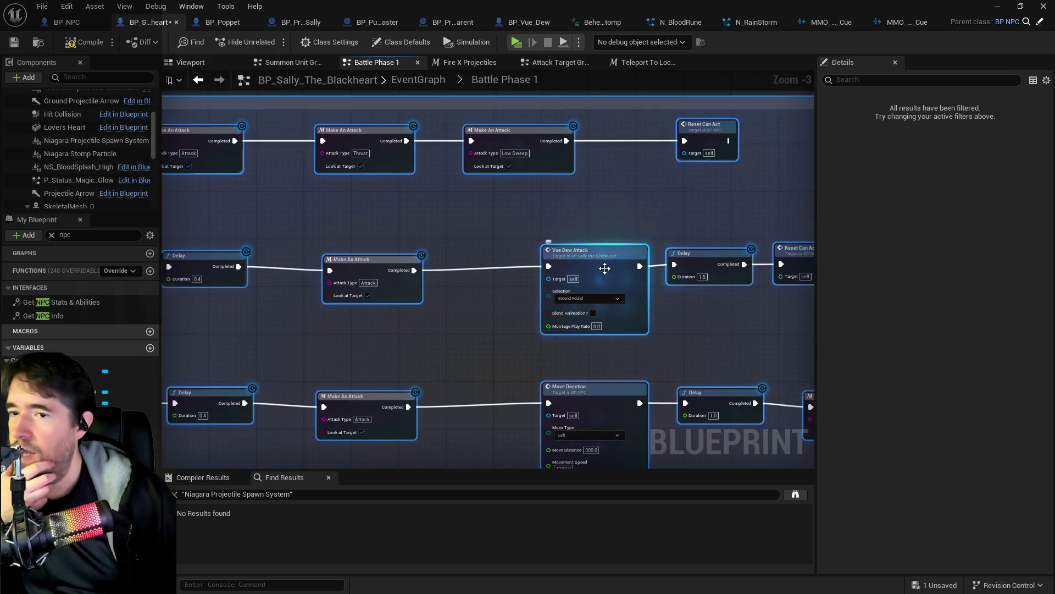
scroll(464, 315, "down", 3)
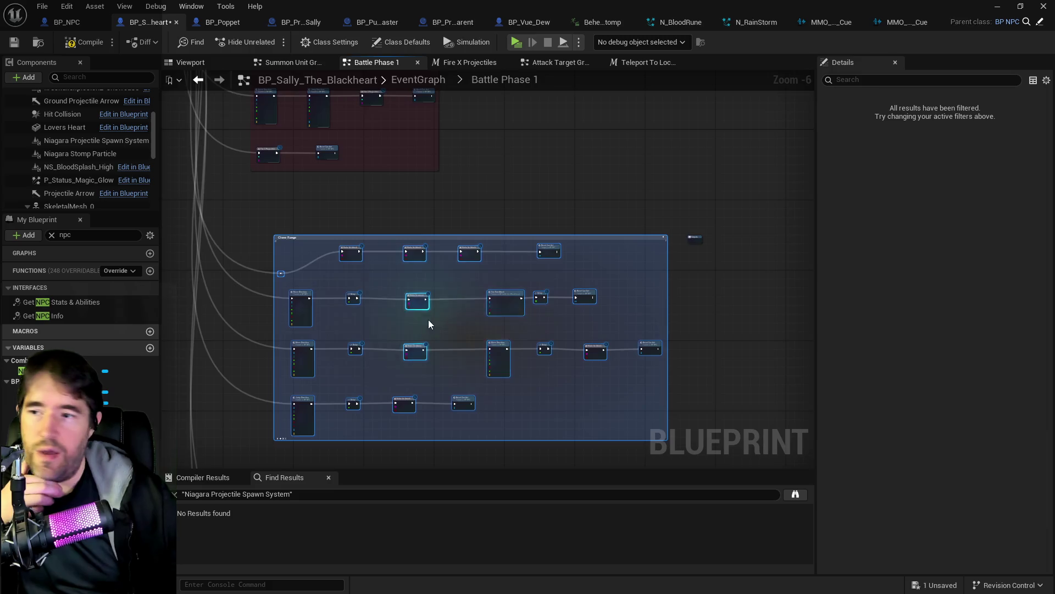
left_click_drag(428, 318, 519, 278)
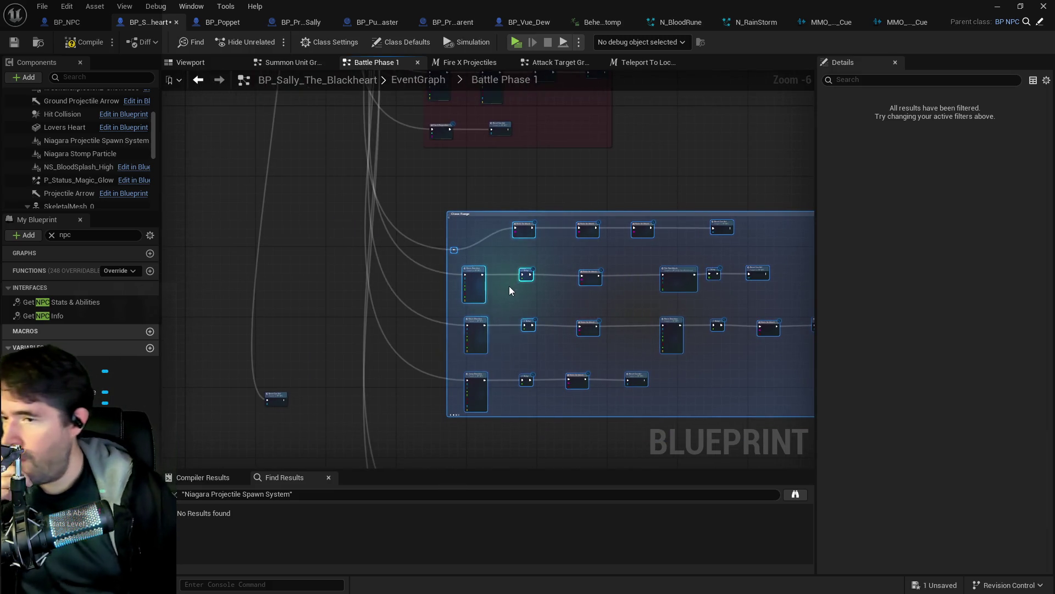
scroll(510, 284, "up", 2)
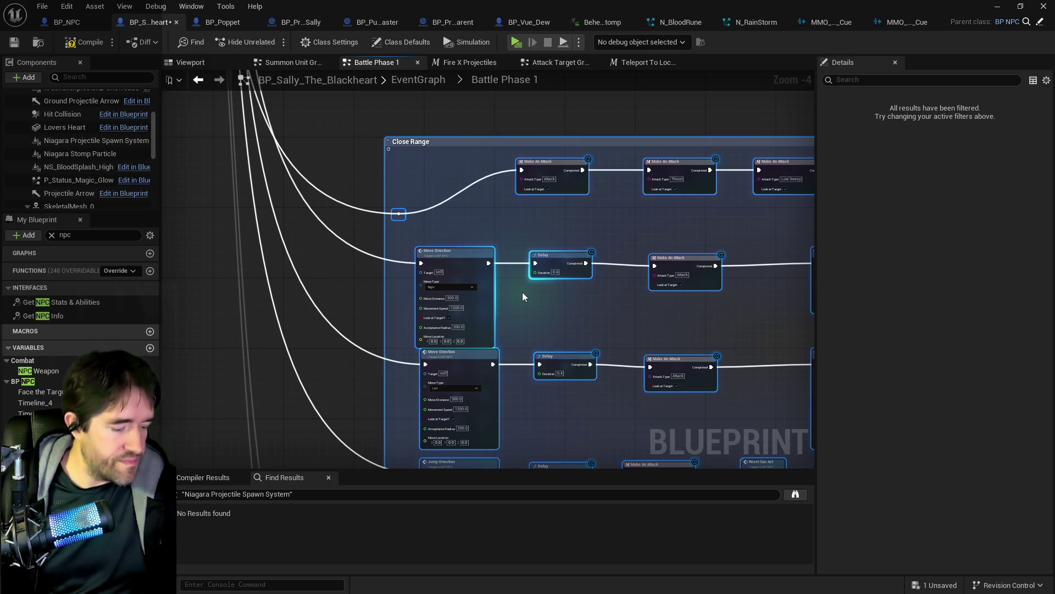
scroll(522, 286, "down", 5)
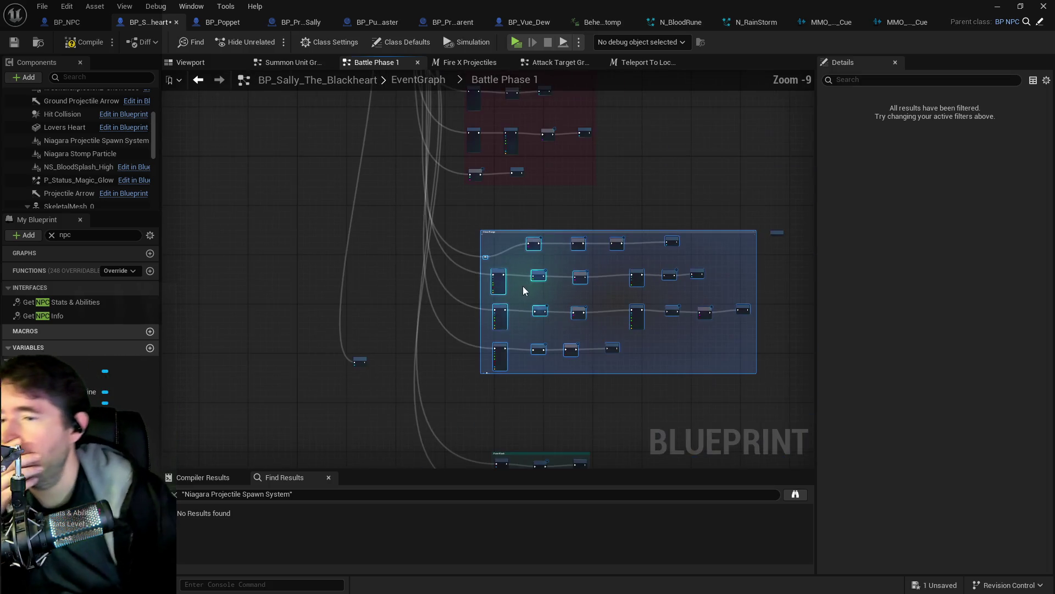
scroll(443, 320, "up", 4)
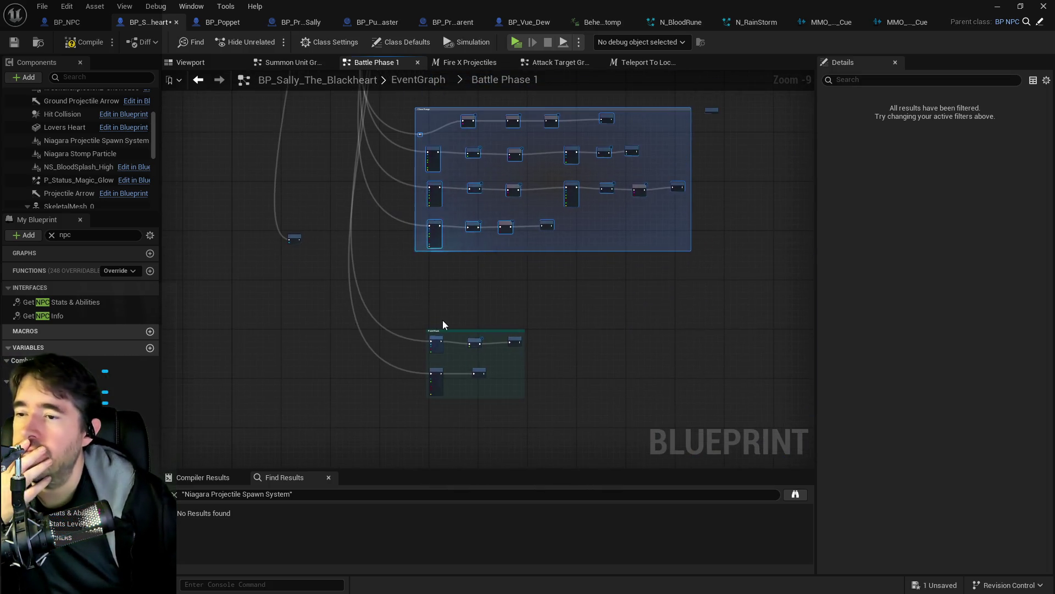
scroll(493, 422, "up", 1)
mouse_move(492, 421)
left_mouse_down()
mouse_move(492, 275)
mouse_move(565, 306)
left_mouse_up()
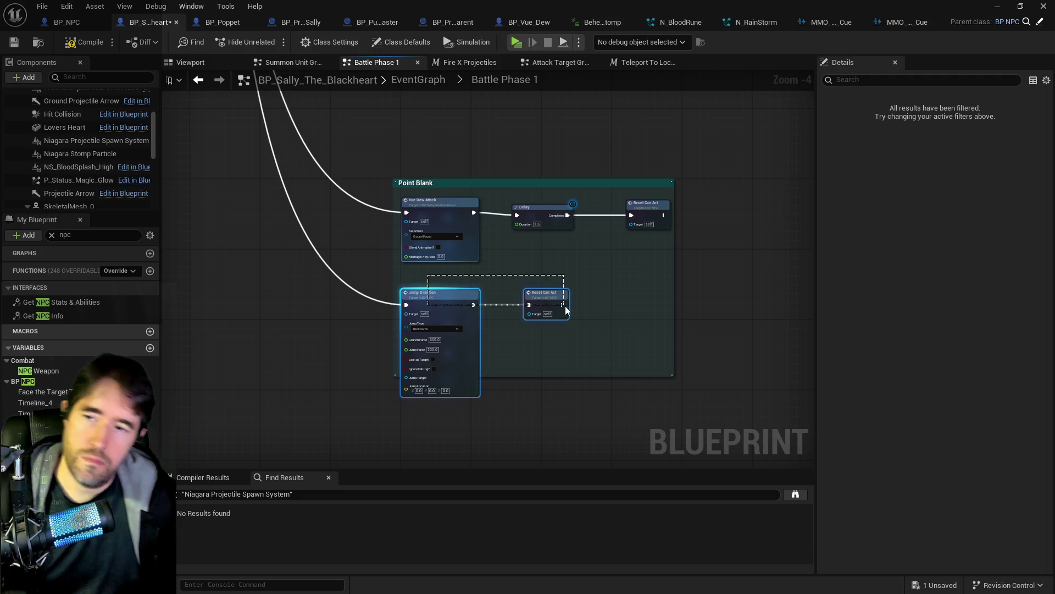
Copy 2000 Range's Teleport to Location into Point Blank, placing it on the jump's execution wire
left_click(487, 281)
mouse_move(484, 275)
left_mouse_down()
mouse_move(499, 233)
mouse_move(454, 216)
mouse_move(417, 279)
left_mouse_up()
left_click(417, 283)
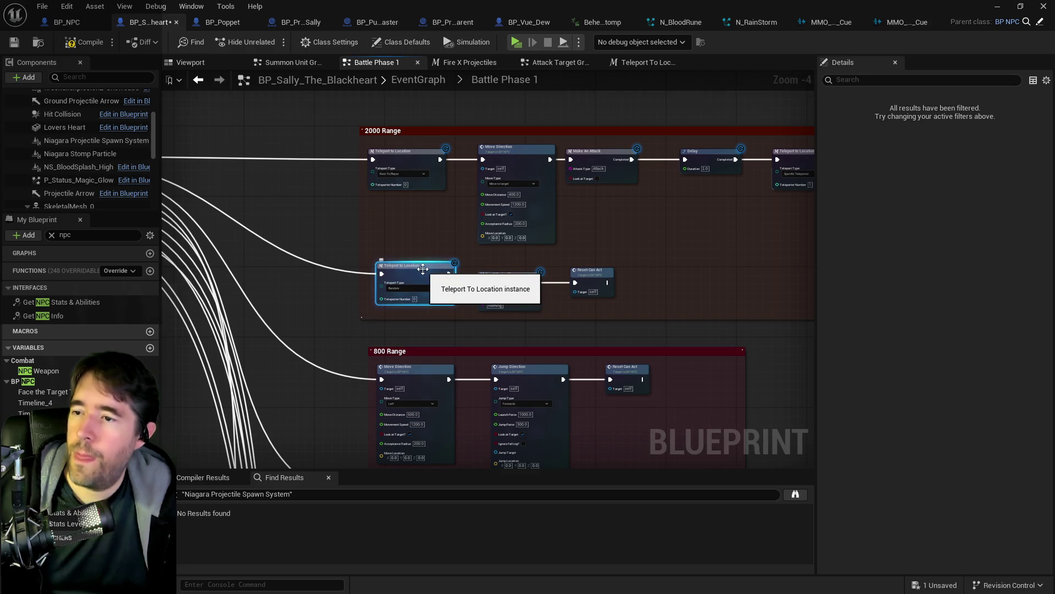
scroll(417, 283, "down", 3)
left_click_drag(456, 330, 454, 248)
scroll(457, 282, "up", 4)
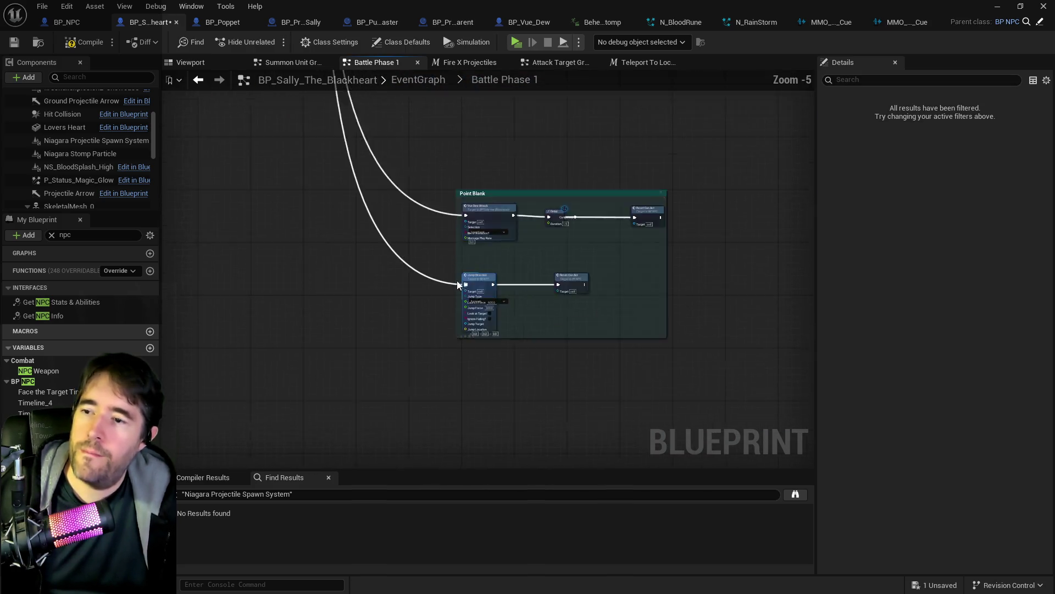
key("ctrl+v")
left_click_drag(668, 279, 755, 279)
left_click_drag(632, 348, 632, 307)
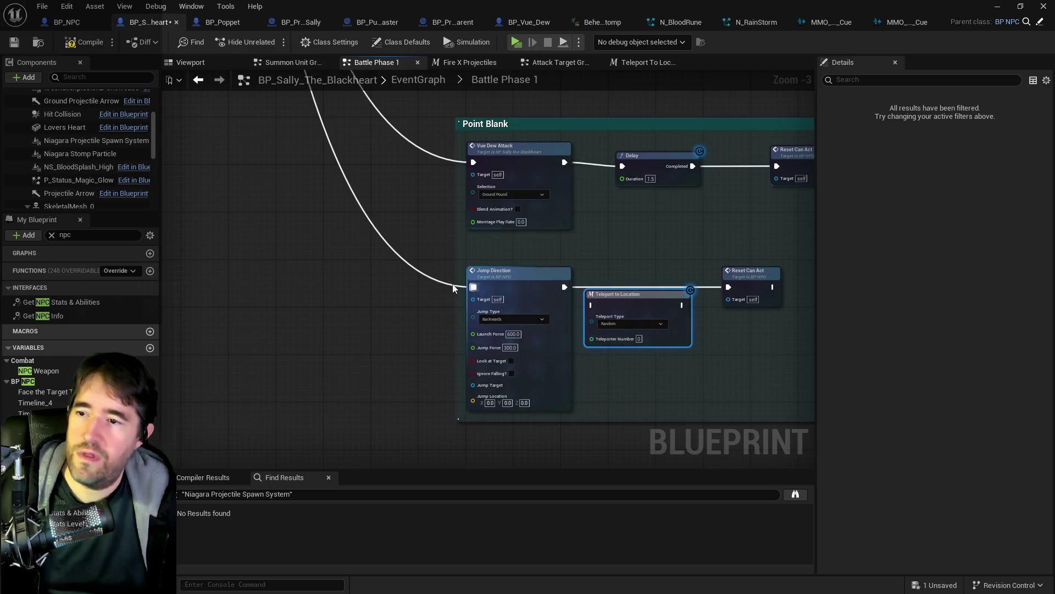
left_click(438, 284)
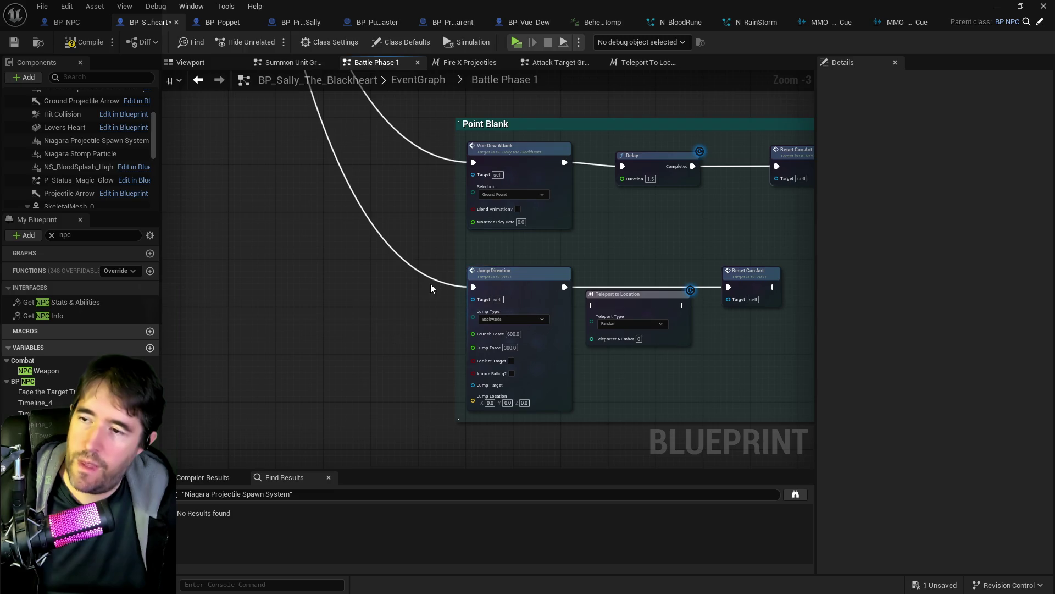
Reopen the Battle Phase 1 collapsed graph and shift Jump Direction left to make room
key("alt+Left")
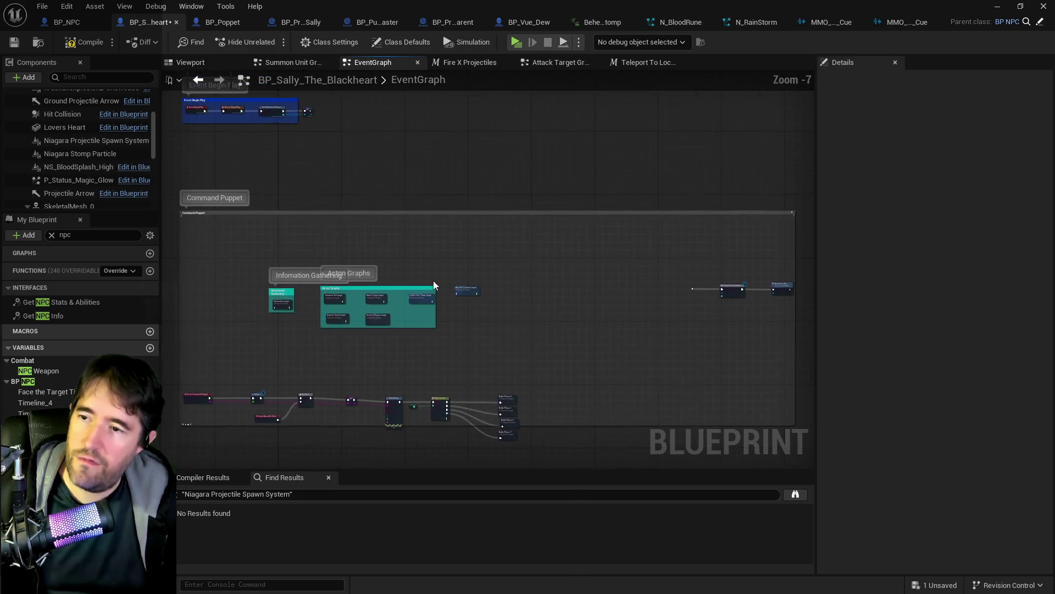
scroll(396, 262, "down", 4)
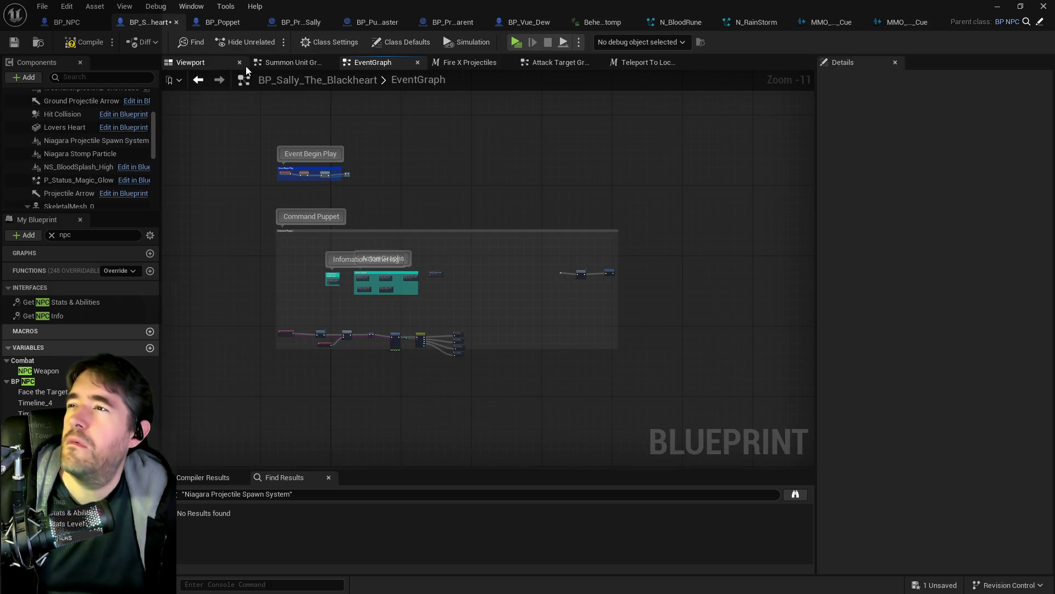
scroll(418, 186, "down", 1)
scroll(410, 273, "up", 11)
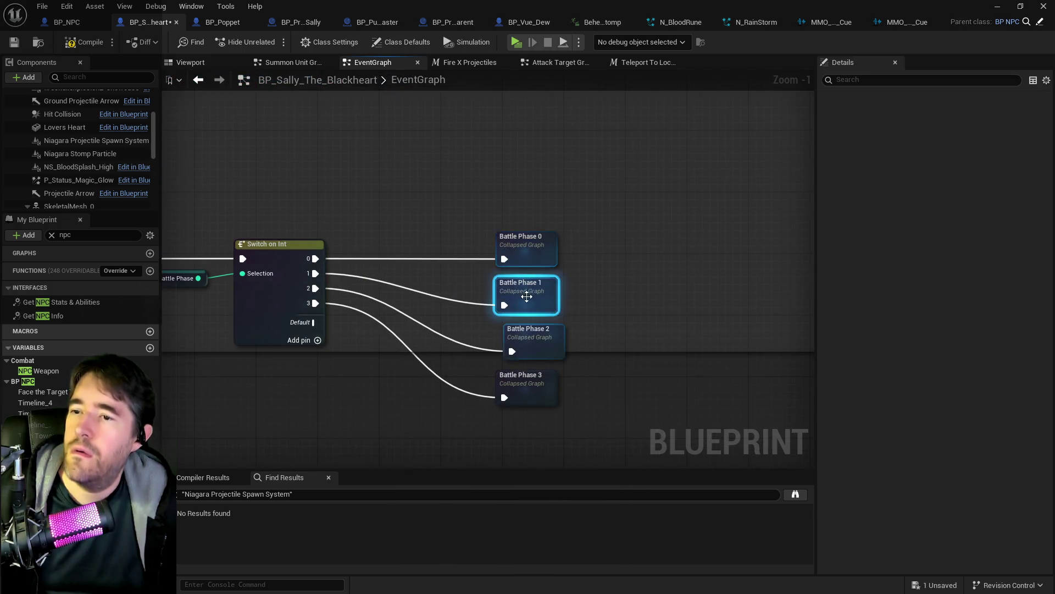
double_click(530, 292)
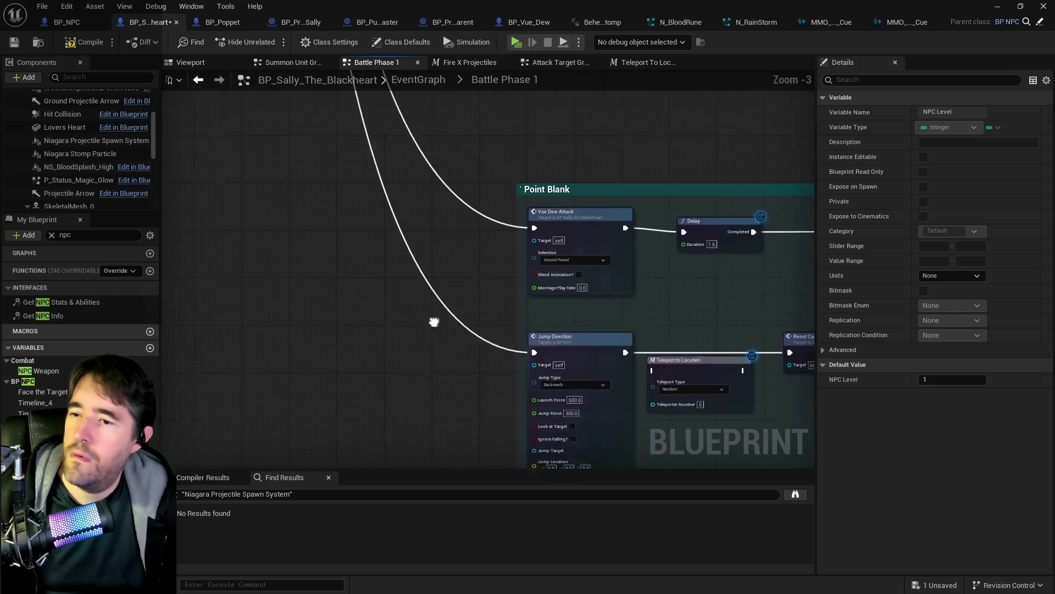
left_click_drag(421, 289, 259, 283)
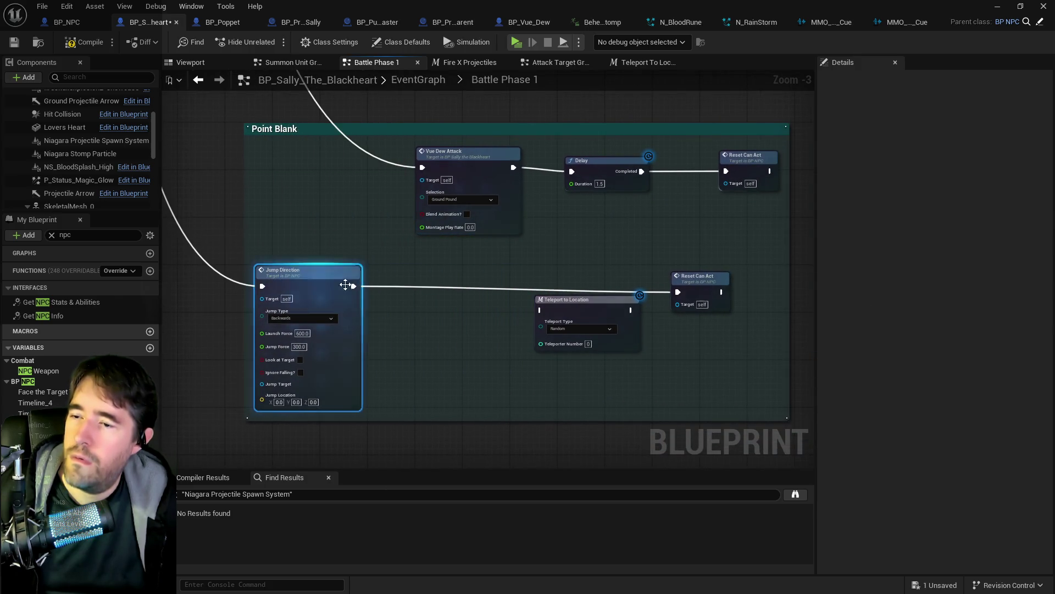
Insert a Delay of 0.2 seconds between the jump and the teleport node
right_click(454, 321)
type("delay")
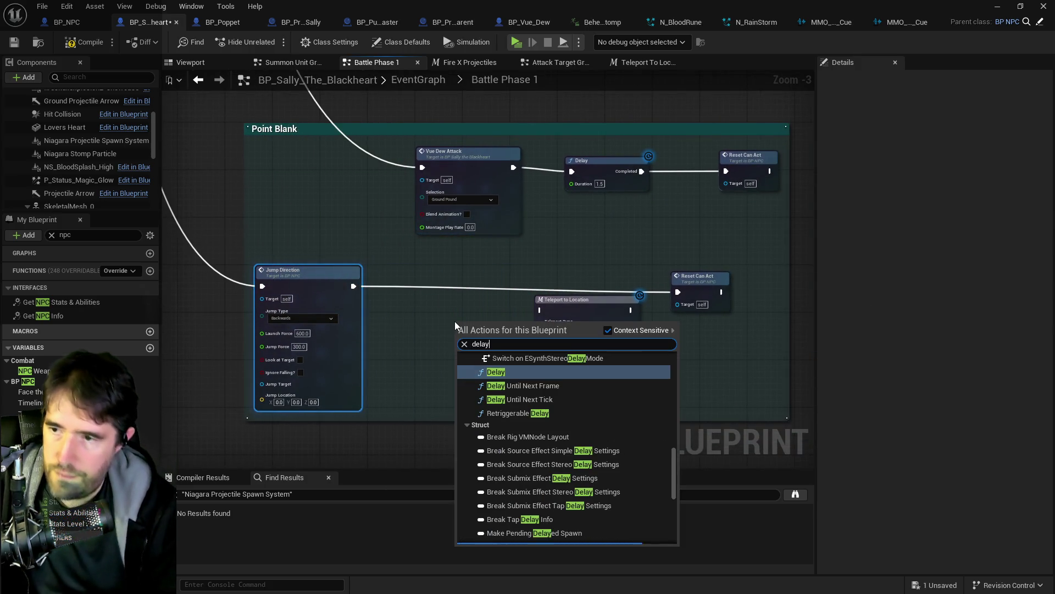
left_click(499, 376)
left_click_drag(493, 331, 458, 300)
scroll(470, 276, "down", 1)
scroll(470, 276, "down", 1)
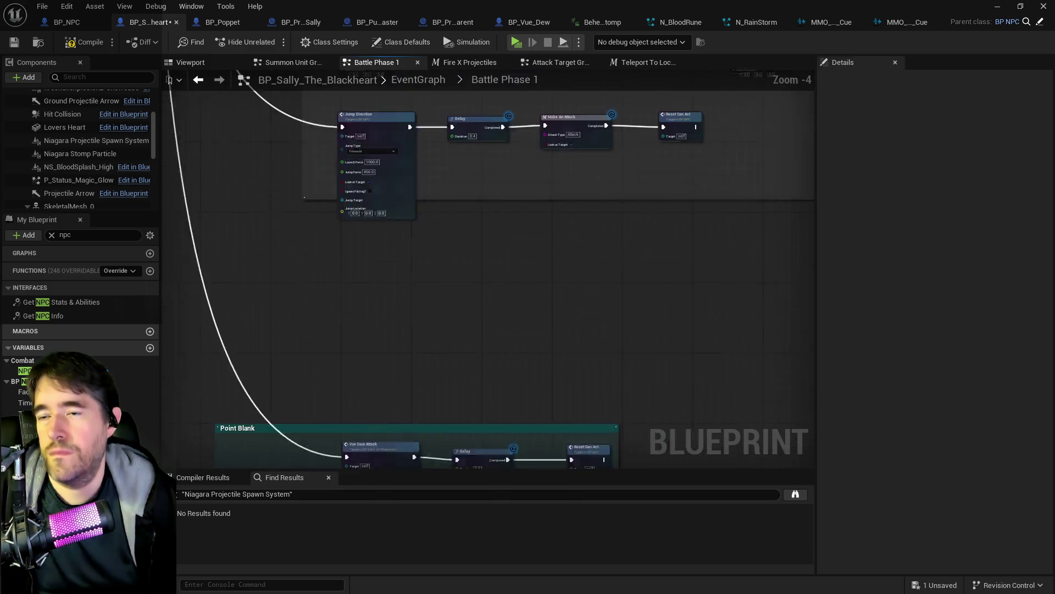
scroll(470, 159, "up", 1)
mouse_move(506, 196)
left_mouse_down()
mouse_move(446, 245)
mouse_move(536, 210)
mouse_move(553, 189)
left_mouse_up()
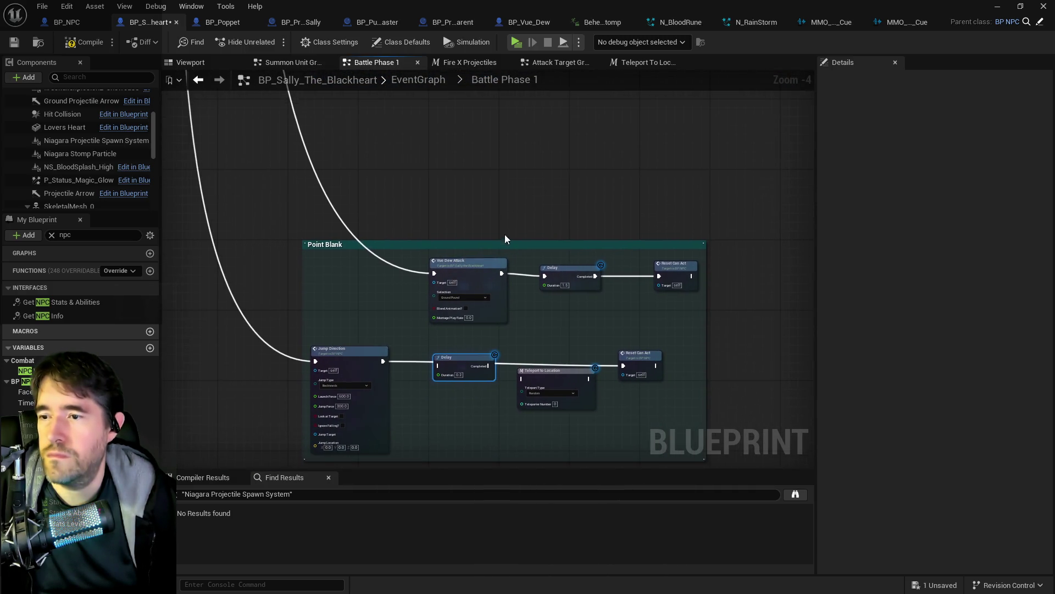
left_click_drag(572, 263, 579, 263)
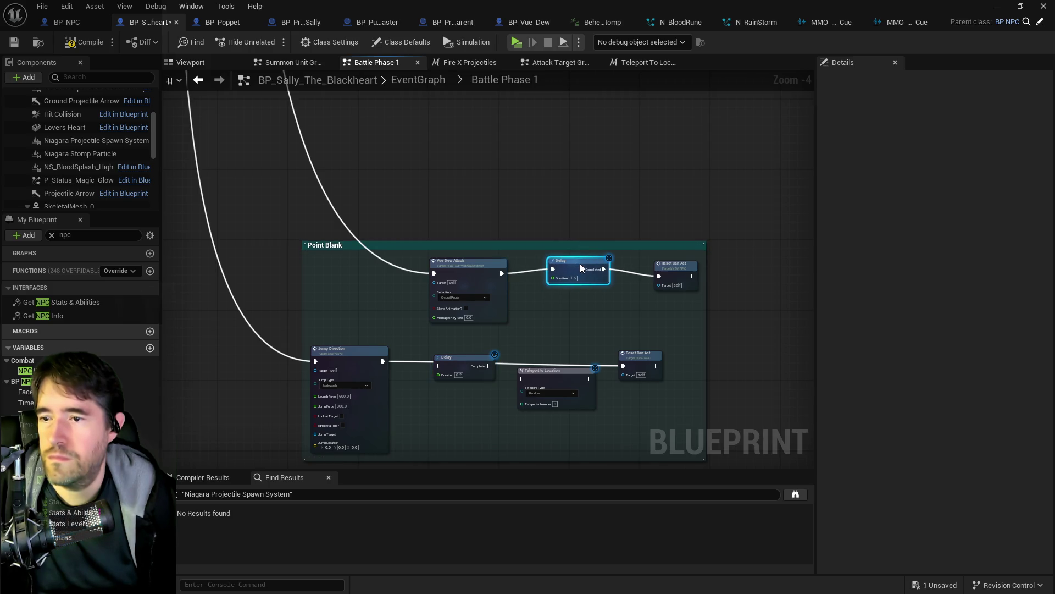
left_click(464, 376)
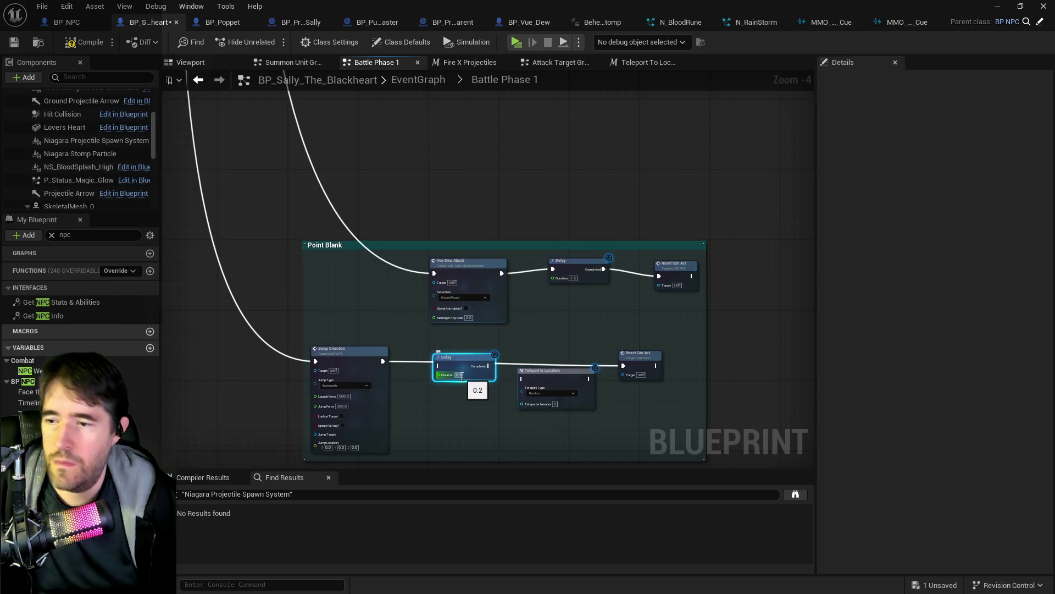
left_click_drag(476, 385, 476, 82)
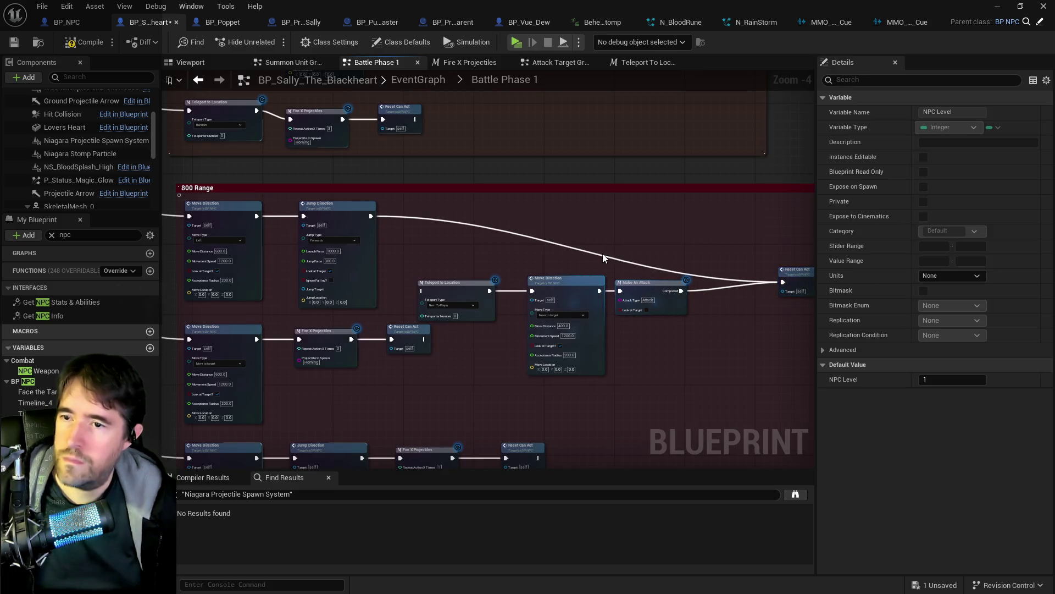
Delete 800 Range's Move Direction and Jump Direction nodes and move the remaining nodes up
left_click_drag(603, 255, 698, 223)
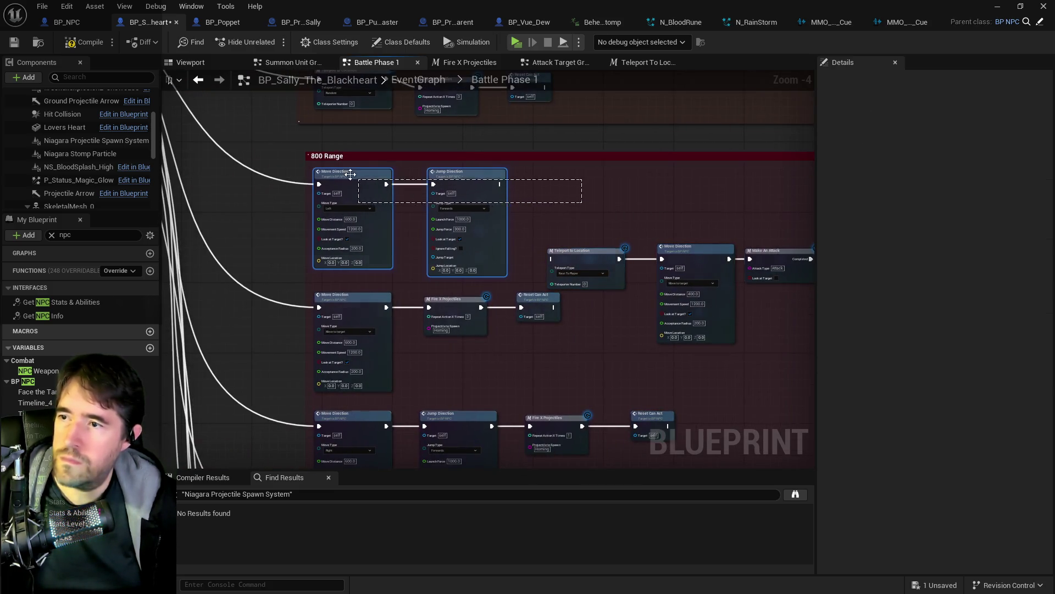
left_click(358, 221, "shift")
key("Delete")
mouse_move(419, 196)
left_mouse_down()
mouse_move(607, 243)
mouse_move(606, 217)
mouse_move(625, 230)
left_mouse_up()
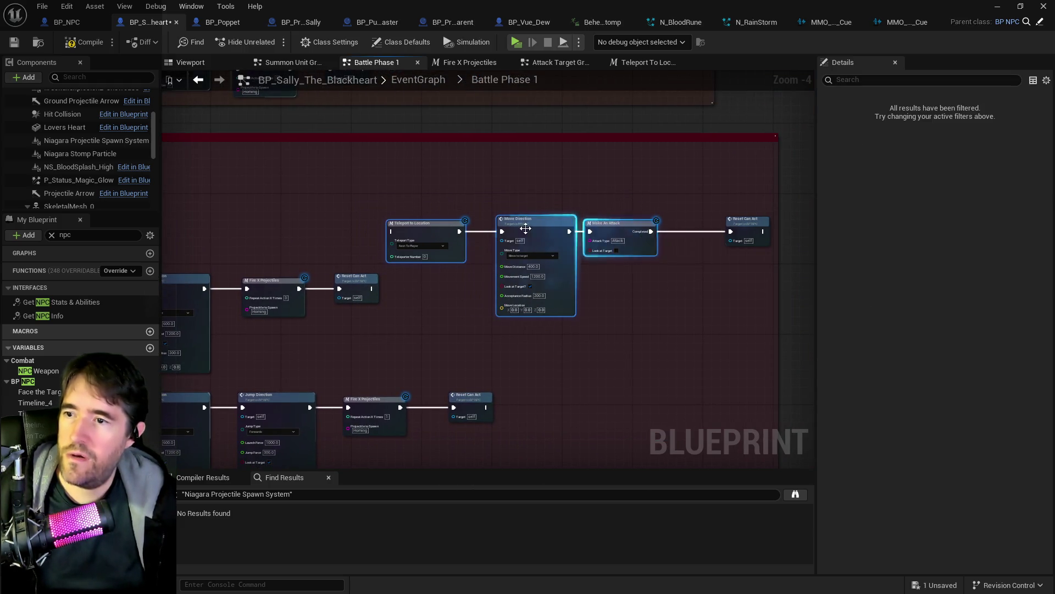
Wire a Switch on String output to 800 Range's Teleport to Location, then compile and save
scroll(645, 240, "down", 3)
scroll(521, 258, "up", 3)
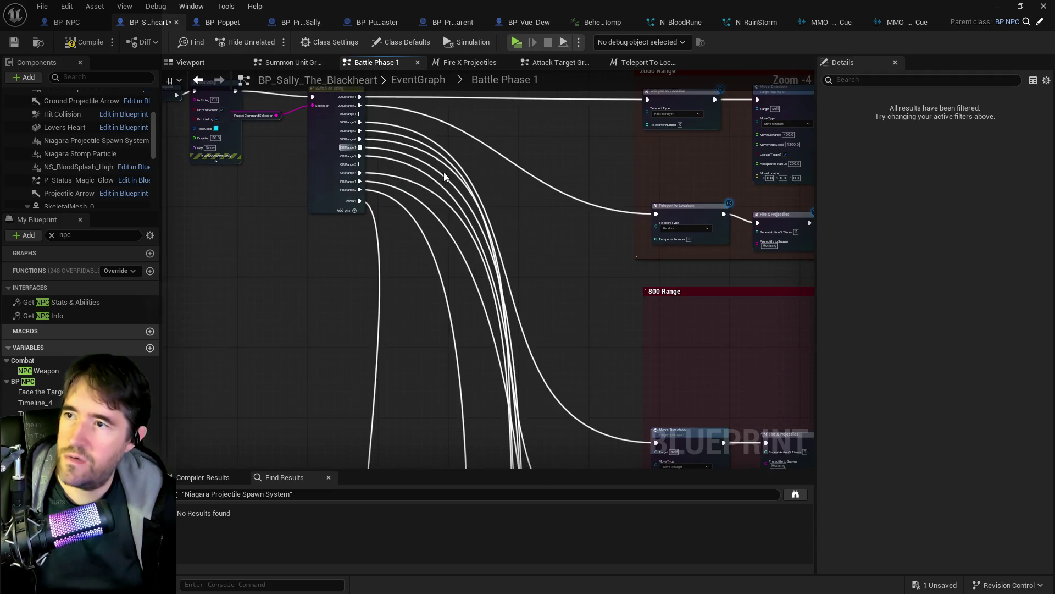
mouse_move(363, 127)
left_mouse_down()
mouse_move(750, 308)
mouse_move(763, 367)
left_mouse_up()
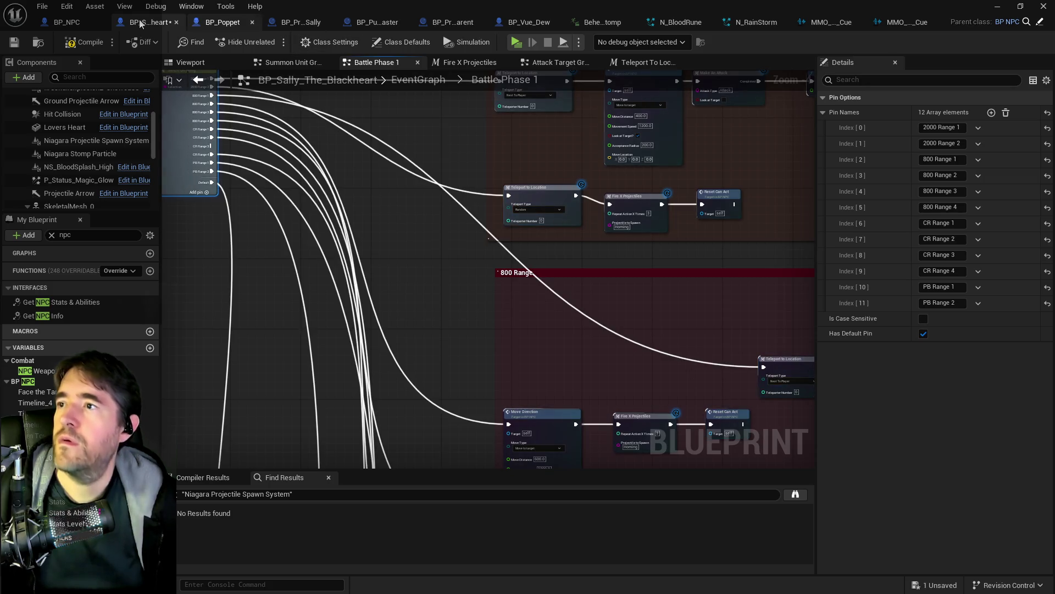
left_click(101, 44)
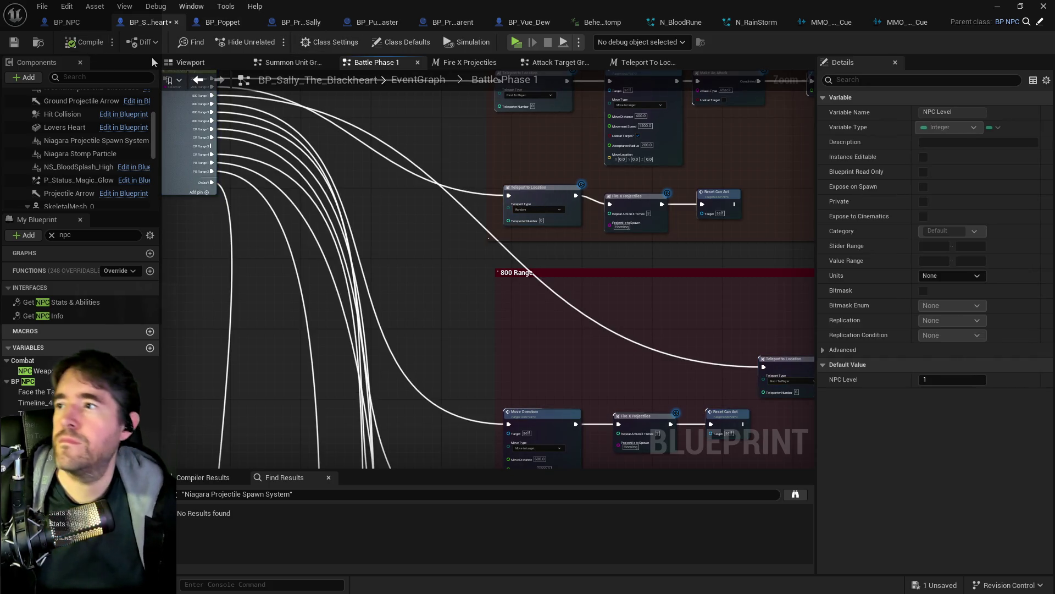
left_click_drag(393, 101, 293, 144)
left_click_drag(393, 101, 712, 196)
scroll(489, 263, "up", 2)
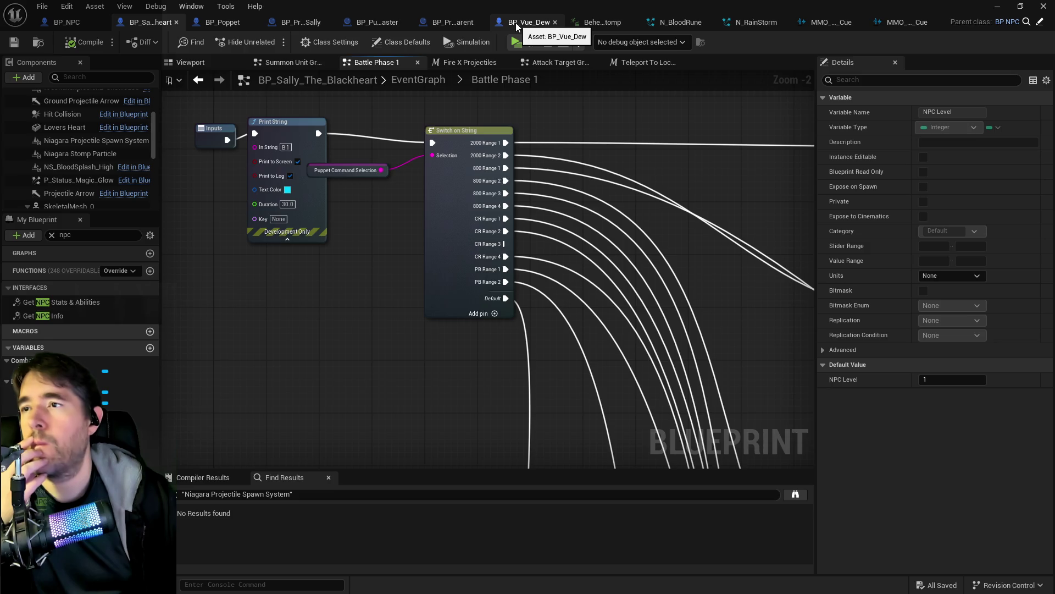
left_click(786, 22)
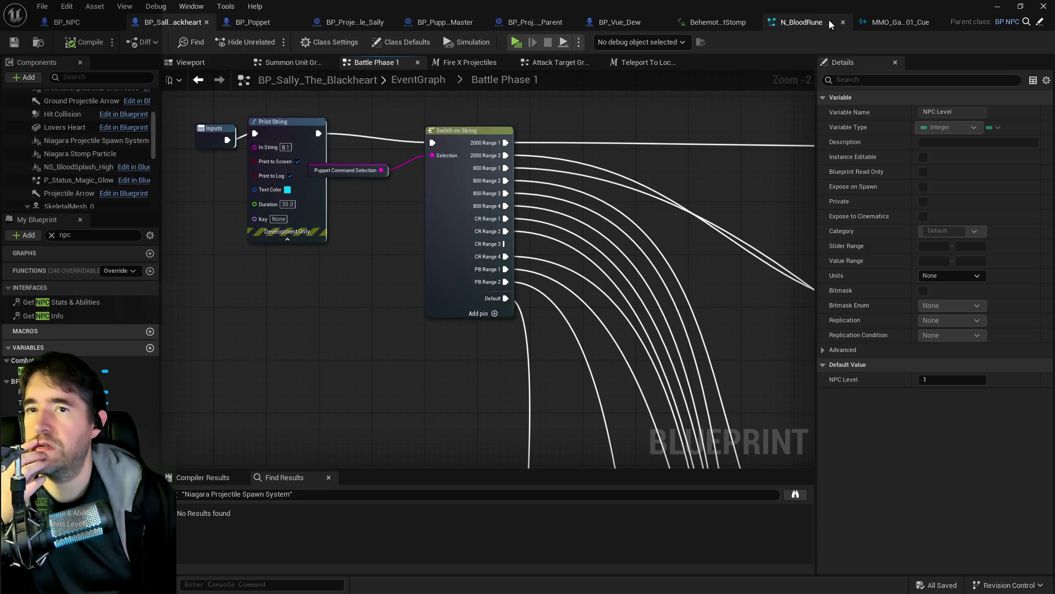
Close the N_BloodRune, Behemoth_FootStomp and MMO gameplay cue tabs and switch to BP_Puppet_Master
middle_click(865, 23)
middle_click(866, 23)
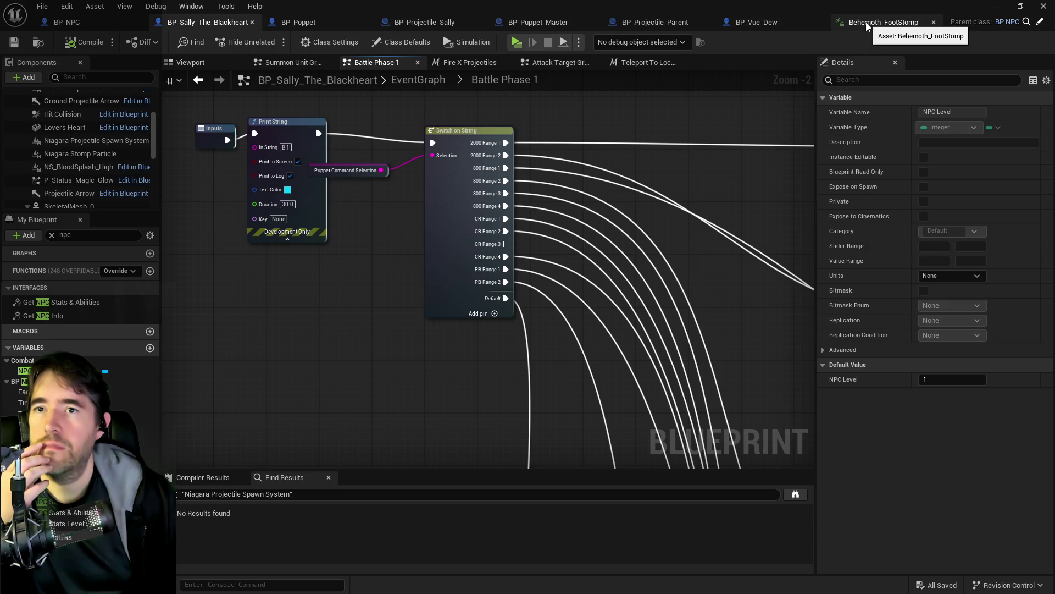
middle_click(865, 24)
left_click(550, 22)
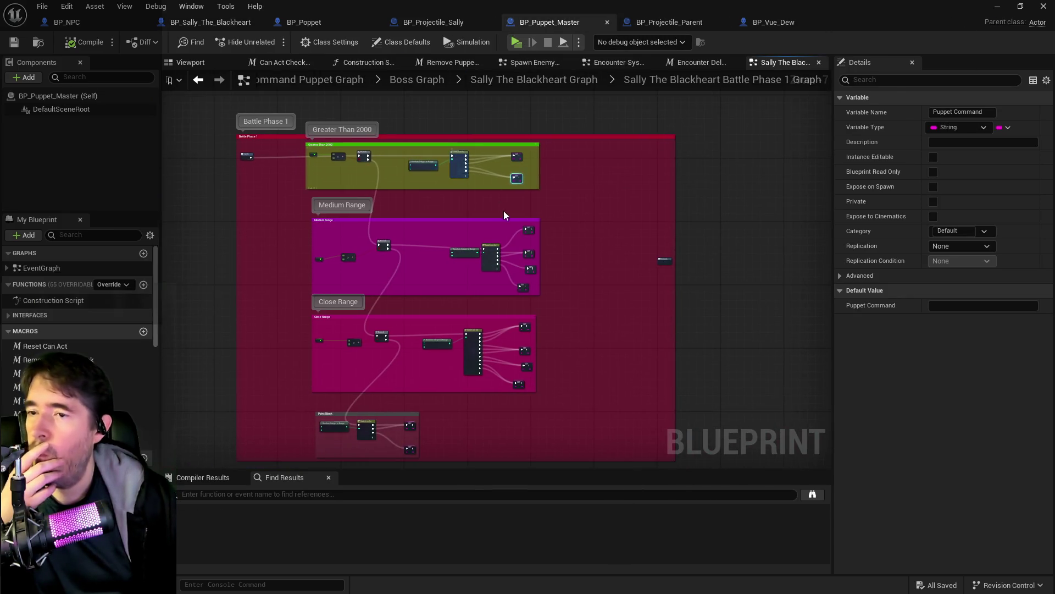
scroll(509, 251, "up", 4)
Delete the 800 Range 3 and 4 SET nodes and remove switch pins 4 and 3
left_click_drag(494, 282, 542, 337)
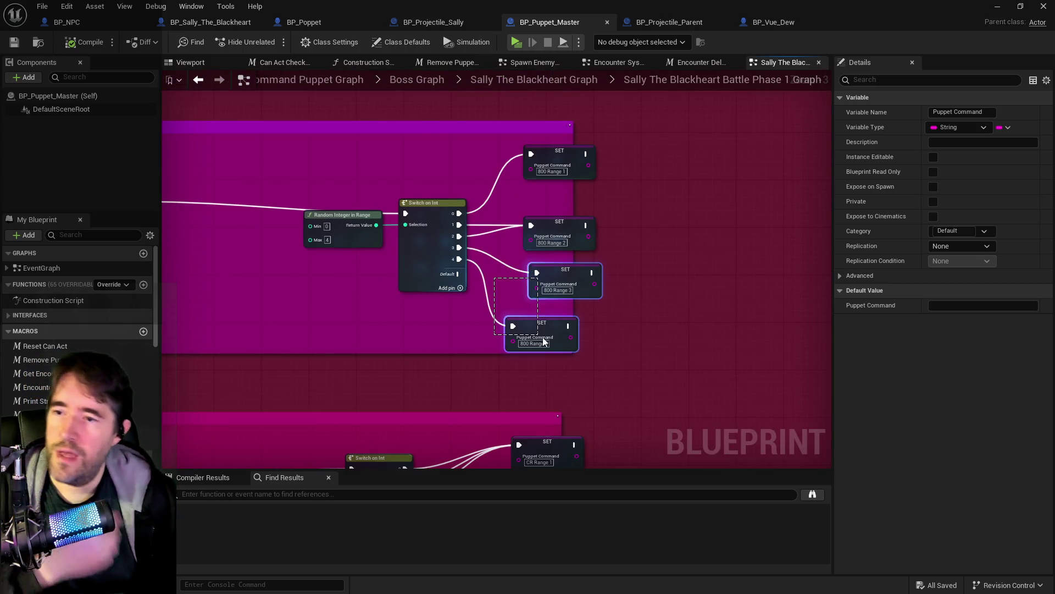
key("Delete")
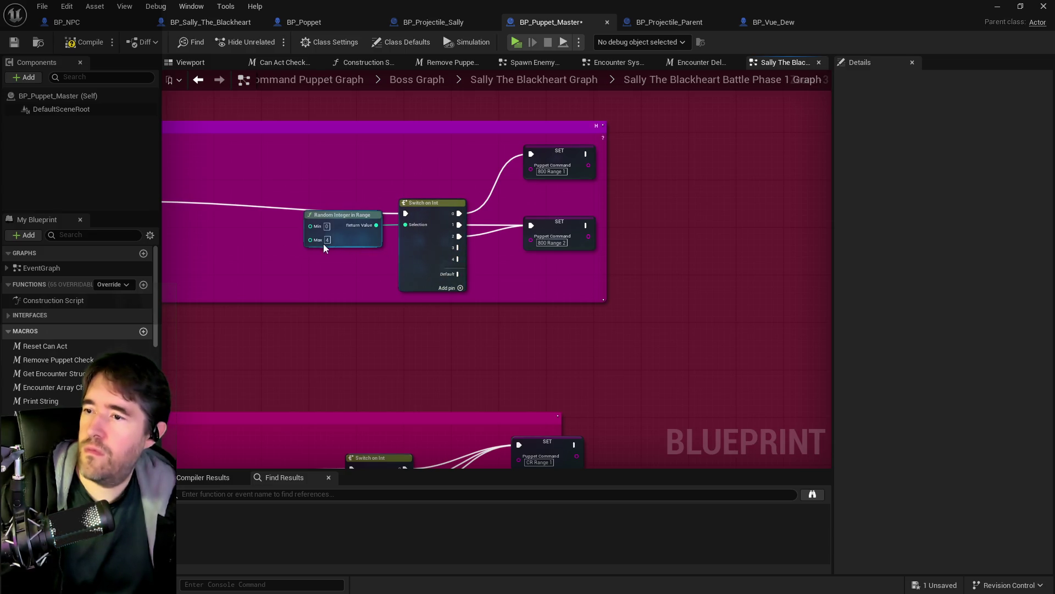
left_click(328, 241)
right_click(458, 259)
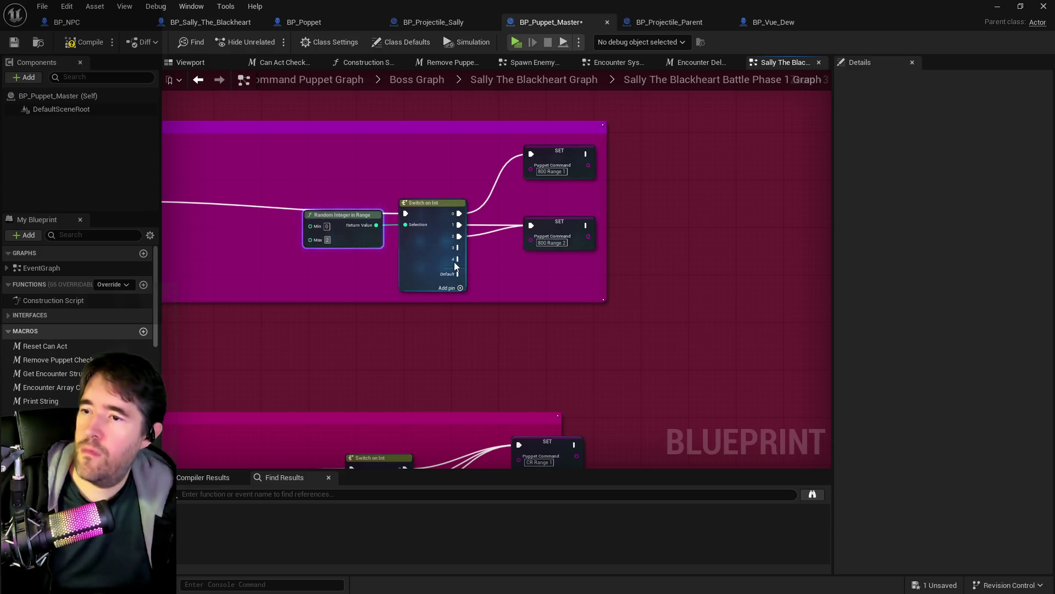
left_click(453, 261)
right_click(458, 248)
left_click(469, 269)
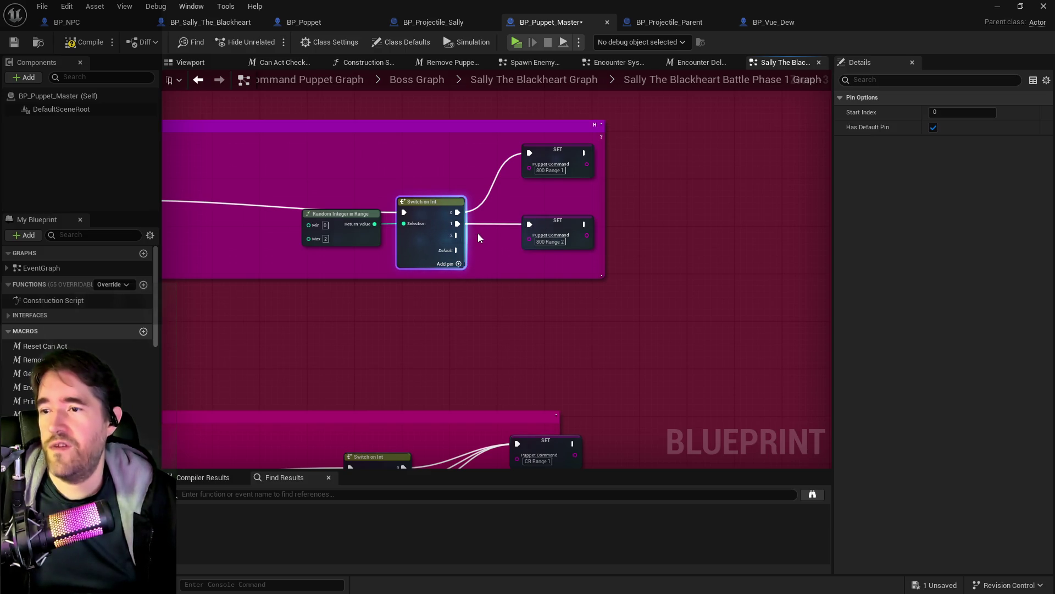
Remove switch pin 2 and set the random integer's Max to 1
left_click(456, 235, "alt")
right_click(456, 236)
left_click(470, 269)
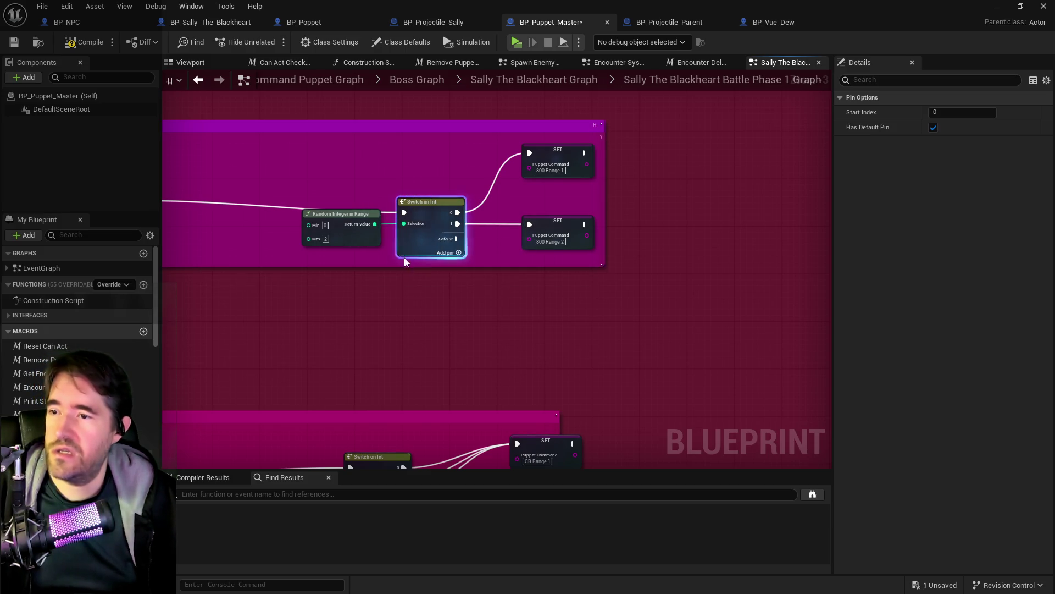
scroll(326, 242, "down", 3)
scroll(323, 256, "up", 5)
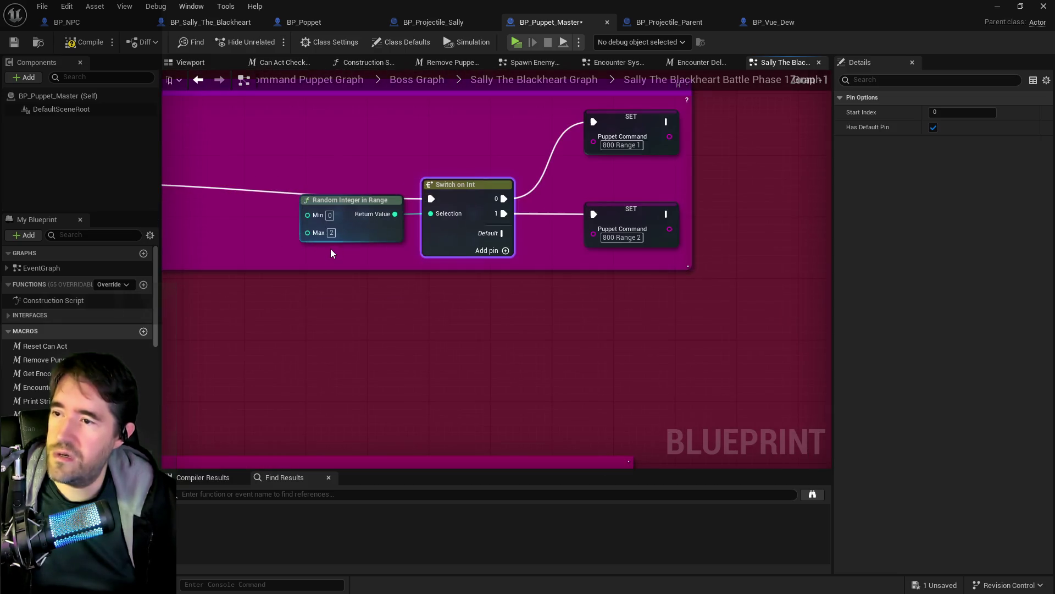
left_click(331, 233)
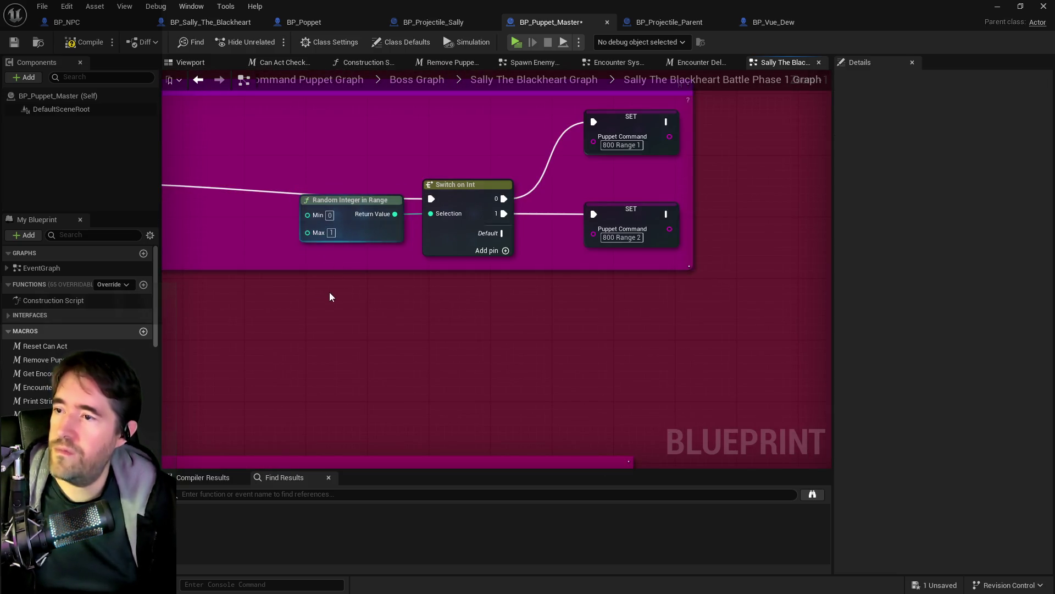
scroll(328, 304, "down", 3)
scroll(431, 285, "up", 2)
scroll(438, 281, "up", 3)
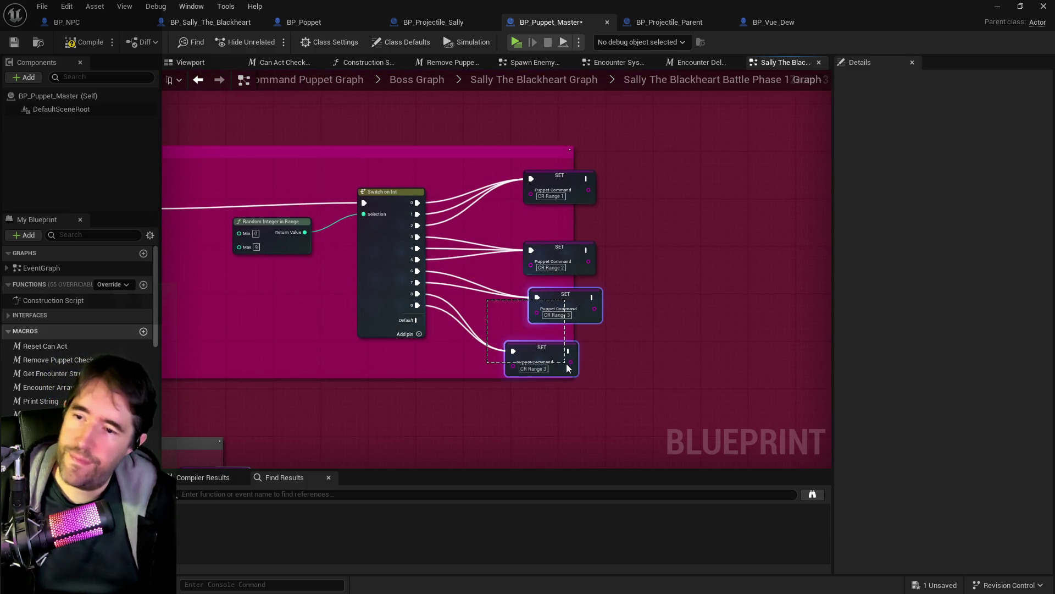
Try deleting the bottom CR Range SET node, then undo the deletion
left_click_drag(566, 364, 566, 364)
left_click(509, 352)
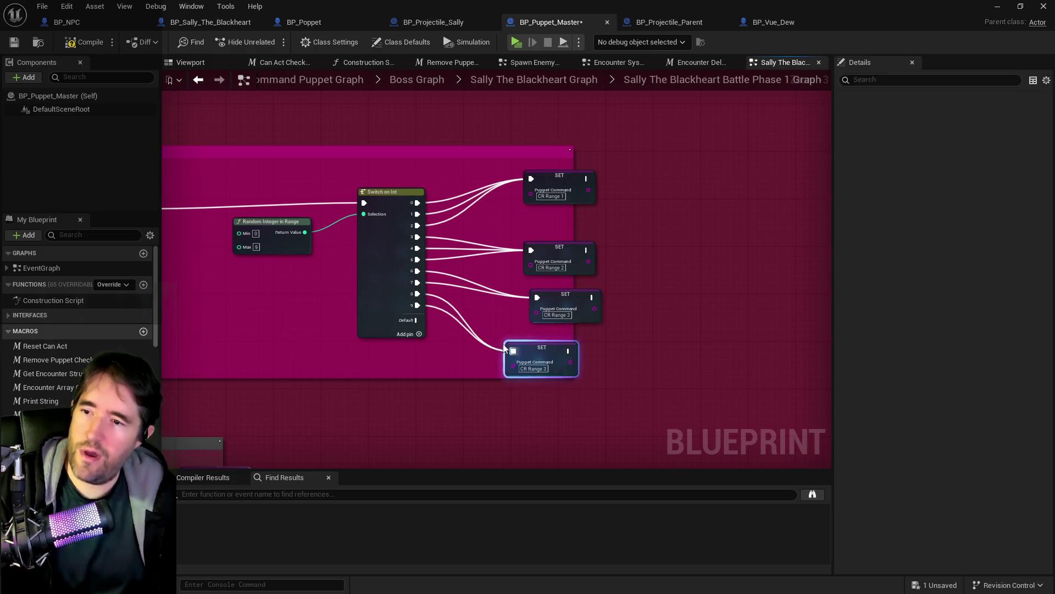
key("Delete")
right_click(454, 312)
key("Escape")
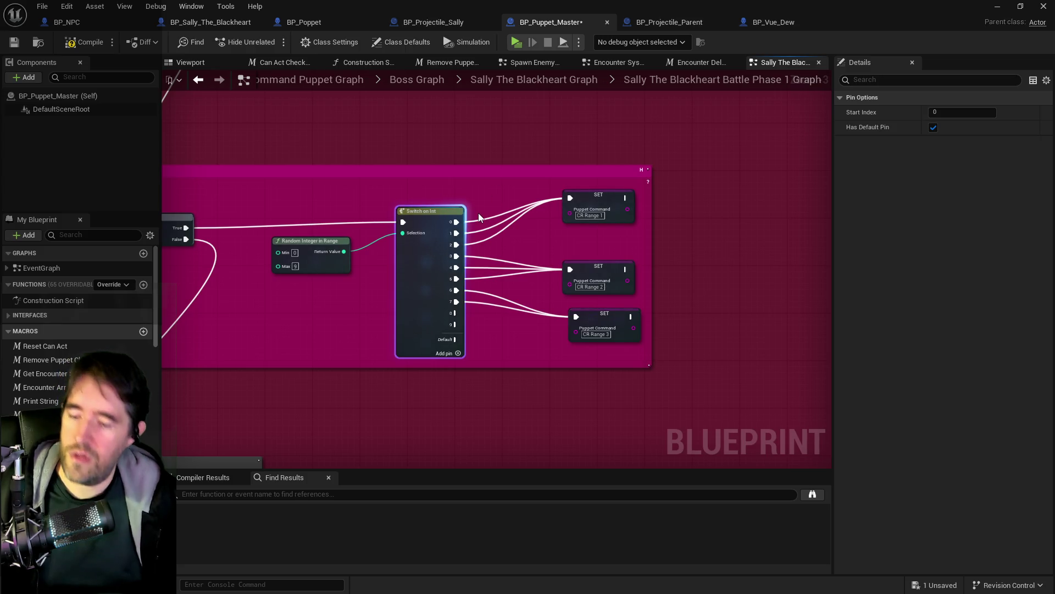
key("ctrl+z")
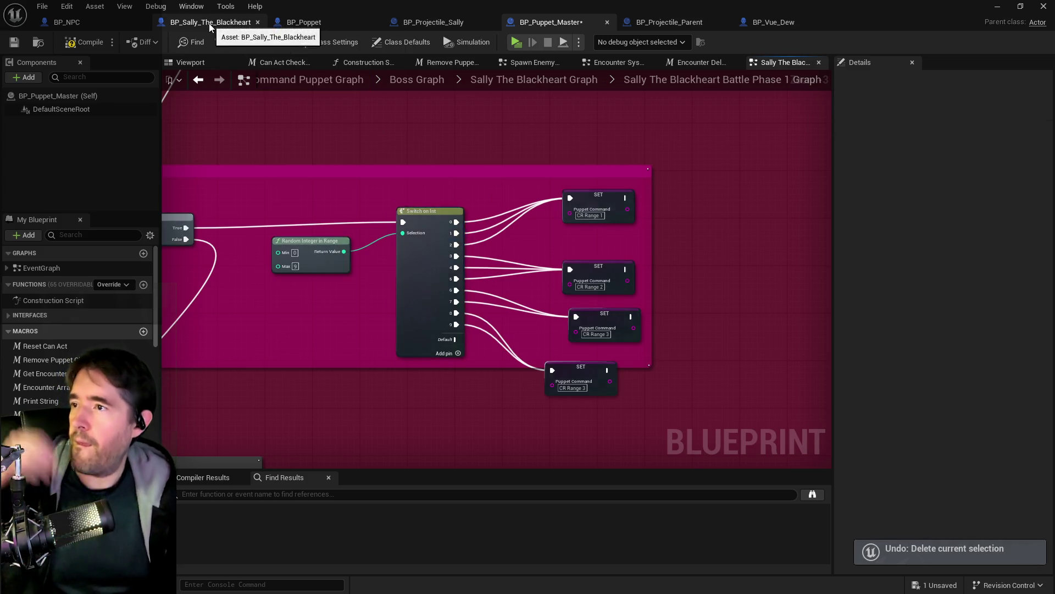
In BP_Sally_The_Blackheart, shift Close Range's top-row Make An Attack and Reset Can Act nodes left and down
left_click(215, 23)
scroll(527, 305, "down", 2)
mouse_move(556, 338)
left_mouse_down()
mouse_move(507, 188)
mouse_move(526, 222)
mouse_move(504, 207)
mouse_move(482, 265)
left_mouse_up()
scroll(552, 310, "down", 2)
left_click_drag(552, 310, 523, 199)
scroll(499, 242, "up", 2)
scroll(466, 236, "down", 3)
scroll(453, 229, "up", 4)
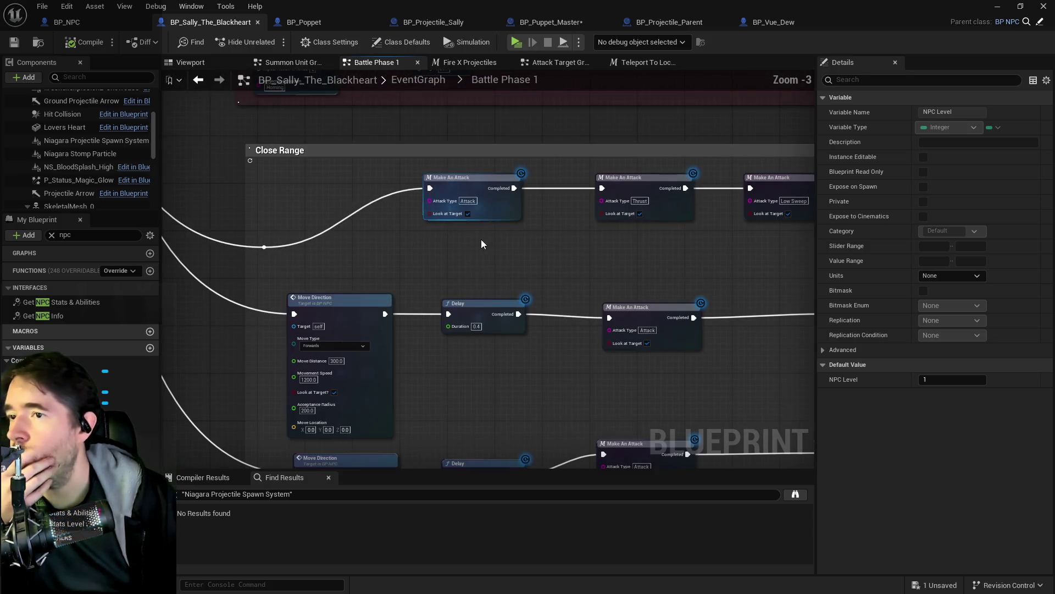
scroll(331, 230, "down", 2)
left_click_drag(251, 183, 588, 213)
mouse_move(459, 213)
left_mouse_down()
mouse_move(414, 232)
mouse_move(536, 269)
left_mouse_up()
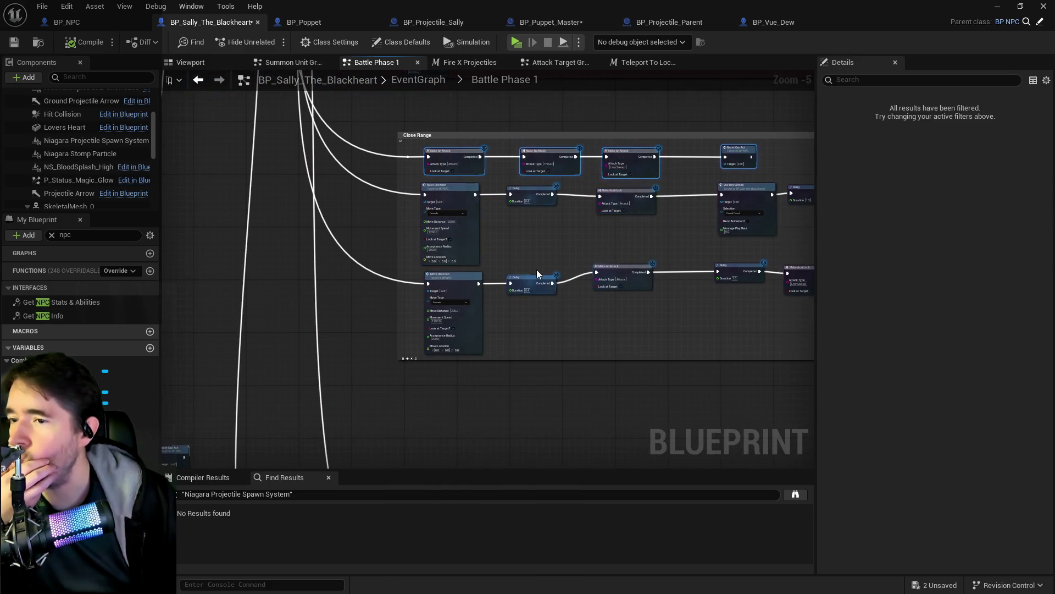
Cut the Teleport to Location, Fire X Projectiles and Reset Can Act nodes and paste them under Close Range's Delay
scroll(536, 269, "up", 1)
mouse_move(519, 220)
left_mouse_down()
mouse_move(476, 206)
mouse_move(453, 230)
mouse_move(418, 229)
mouse_move(520, 202)
mouse_move(451, 259)
mouse_move(486, 302)
mouse_move(557, 243)
left_mouse_up()
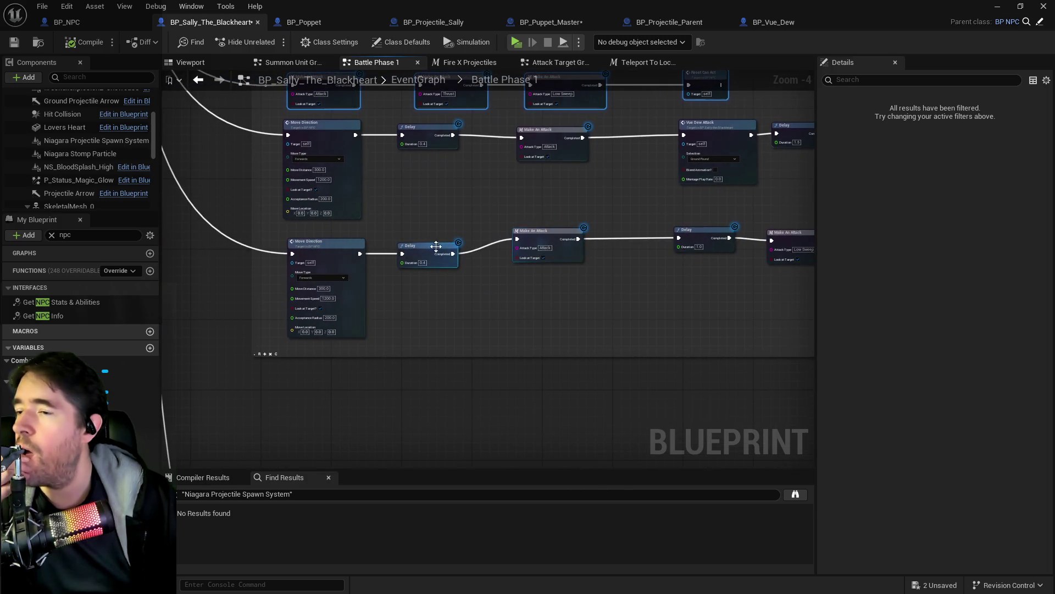
scroll(444, 249, "down", 5)
scroll(404, 259, "up", 6)
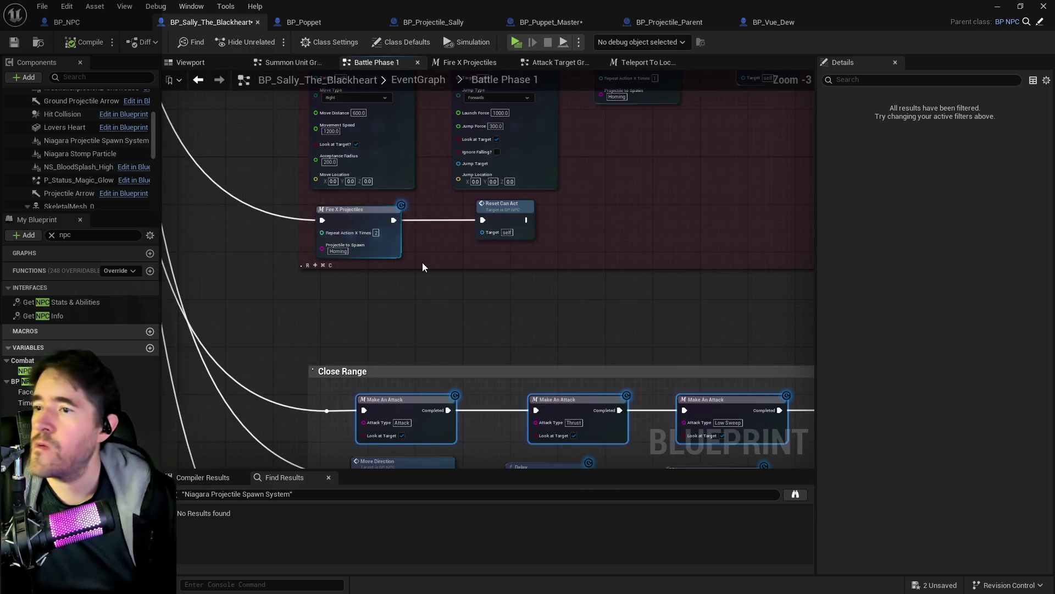
scroll(417, 263, "down", 3)
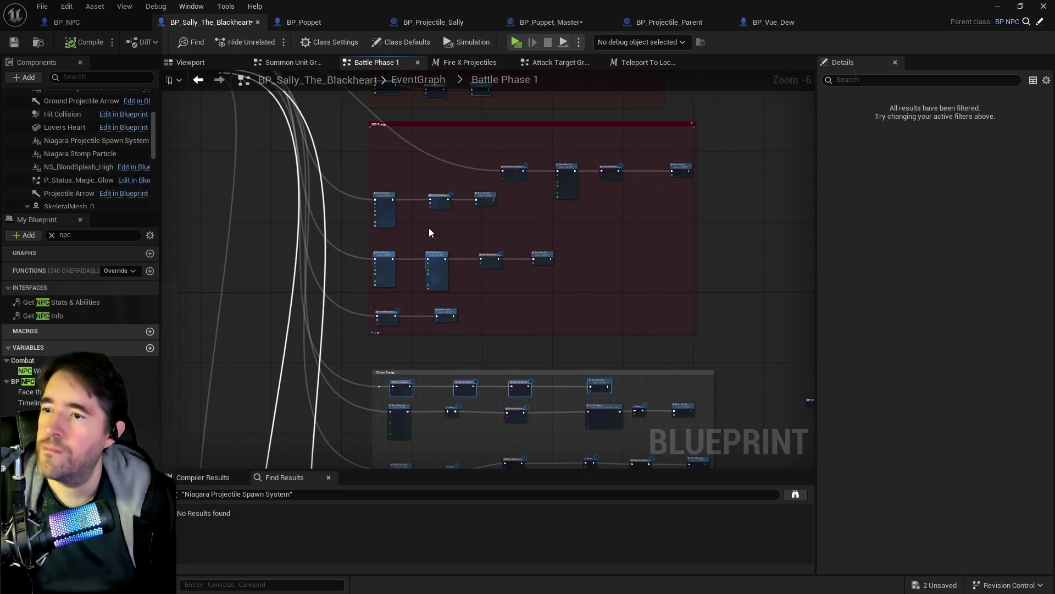
scroll(429, 227, "up", 2)
mouse_move(437, 225)
left_mouse_down()
mouse_move(395, 193)
mouse_move(401, 243)
left_mouse_up()
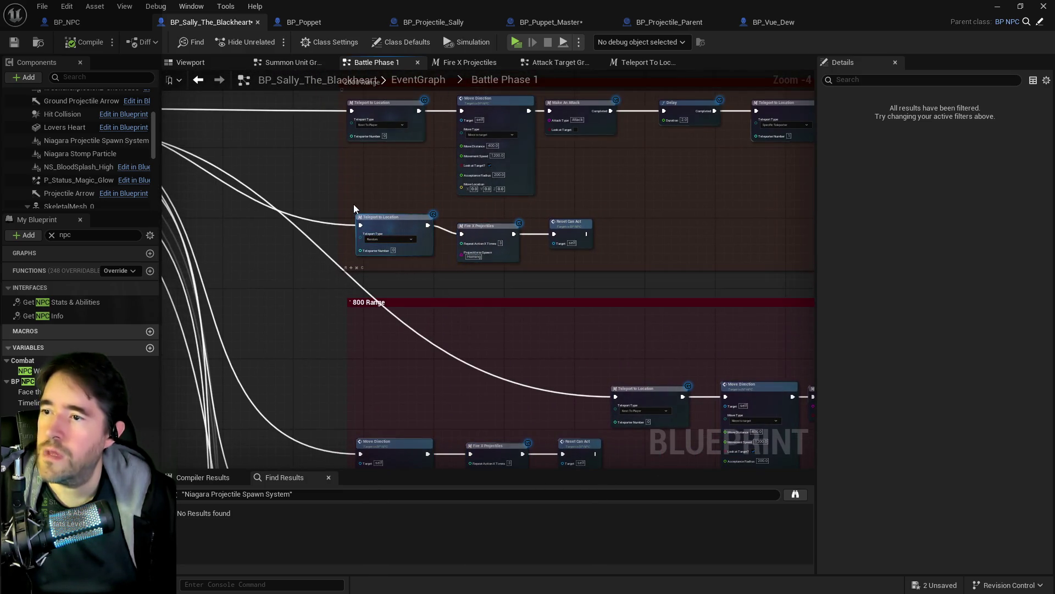
mouse_move(358, 203)
left_mouse_down()
mouse_move(497, 241)
mouse_move(563, 241)
mouse_move(551, 243)
left_mouse_up()
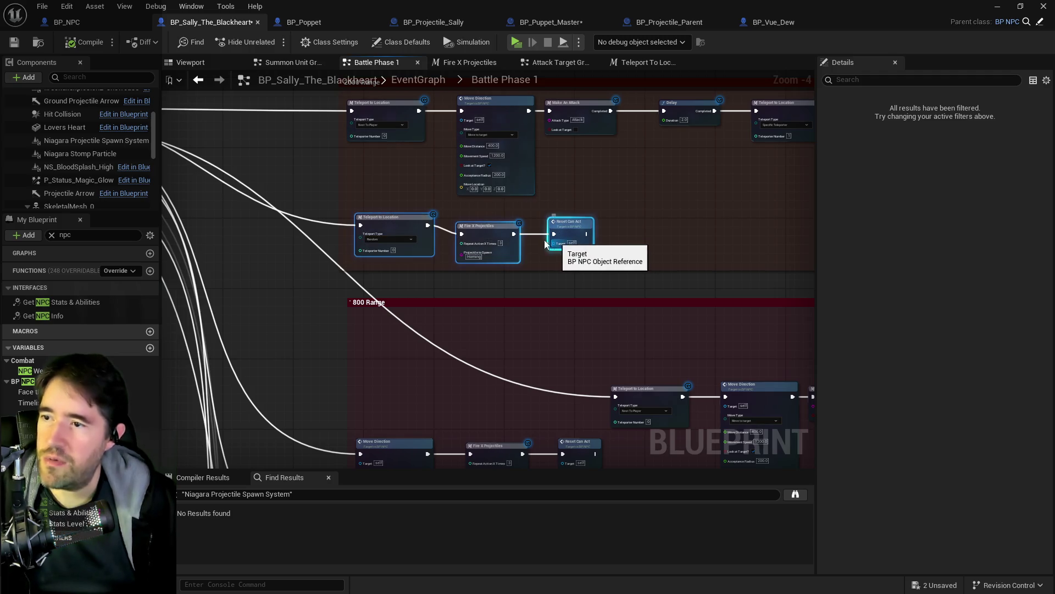
scroll(497, 301, "down", 3)
scroll(567, 330, "up", 1)
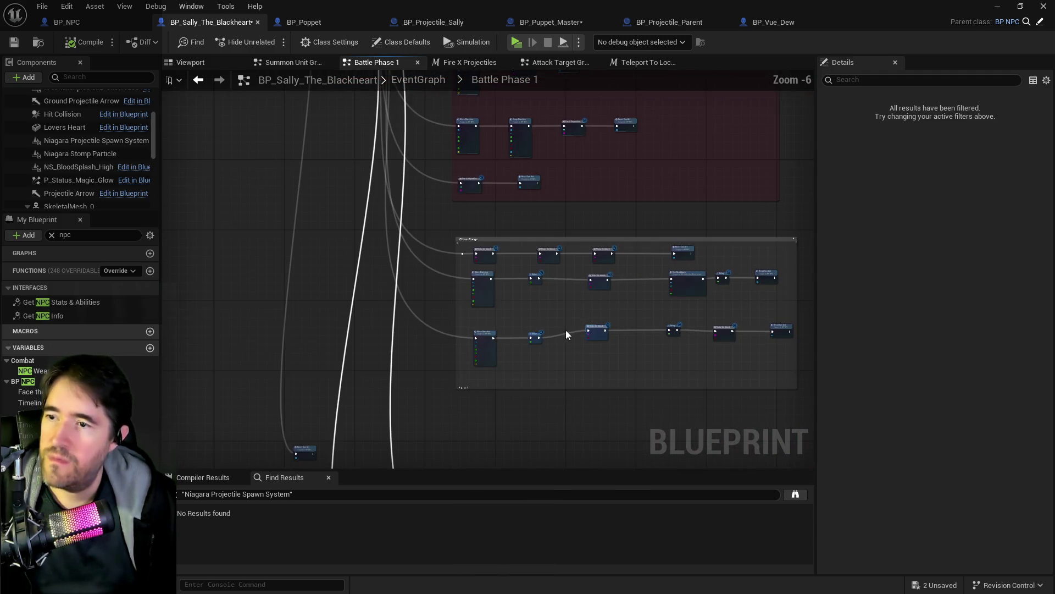
scroll(566, 330, "up", 2)
key("ctrl+x")
key("ctrl+v")
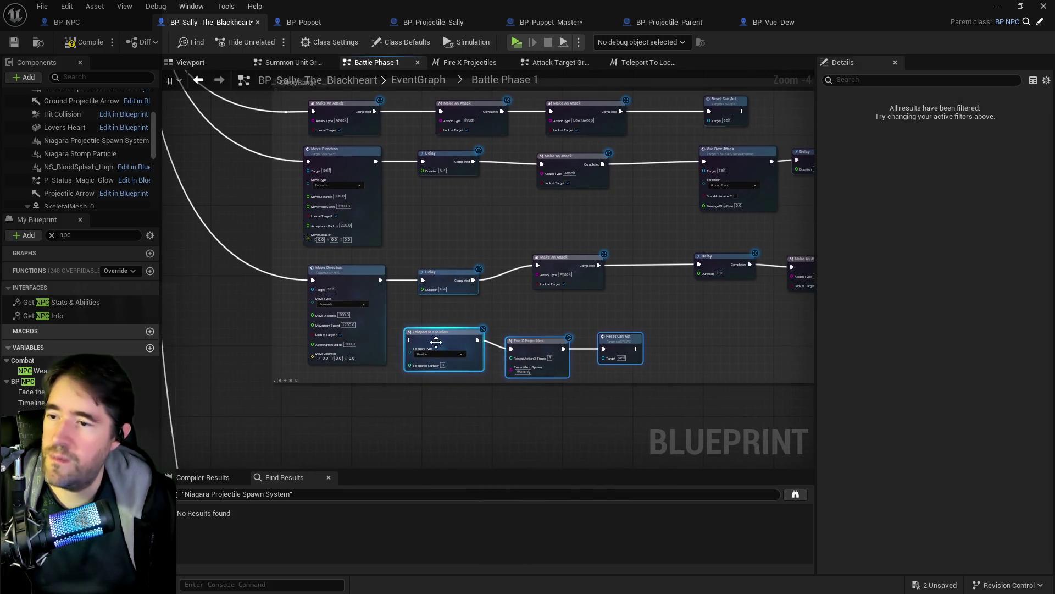
Keep the pasted Teleport to Location node's teleport type set to Random
left_click(438, 355)
left_click(438, 355)
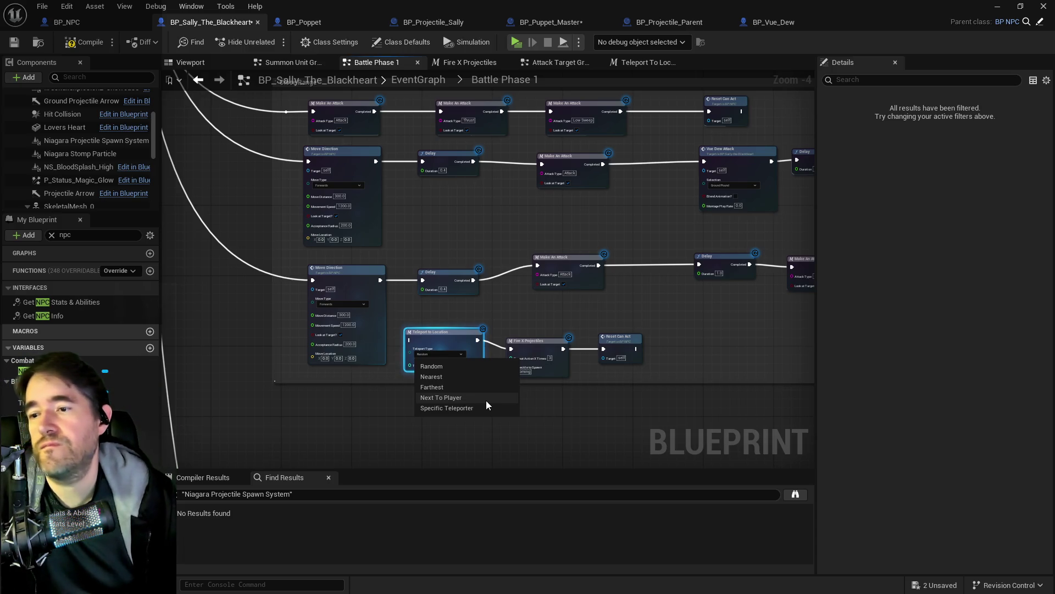
left_click(424, 367)
mouse_move(341, 289)
left_mouse_down()
mouse_move(355, 310)
mouse_move(412, 335)
mouse_move(372, 372)
mouse_move(407, 379)
mouse_move(446, 288)
mouse_move(477, 424)
mouse_move(432, 233)
mouse_move(468, 382)
left_mouse_up()
scroll(446, 288, "down", 3)
Move the 2000 Range, 800 Range and Close Range groups up into a compact stack and frame all nodes
mouse_move(448, 160)
left_mouse_down()
mouse_move(481, 332)
mouse_move(466, 423)
left_mouse_up()
mouse_move(457, 212)
left_mouse_down()
mouse_move(722, 287)
mouse_move(764, 310)
left_mouse_up()
left_click_drag(593, 294, 568, 172)
mouse_move(532, 286)
left_mouse_down()
mouse_move(532, 262)
mouse_move(455, 214)
mouse_move(783, 419)
left_mouse_up()
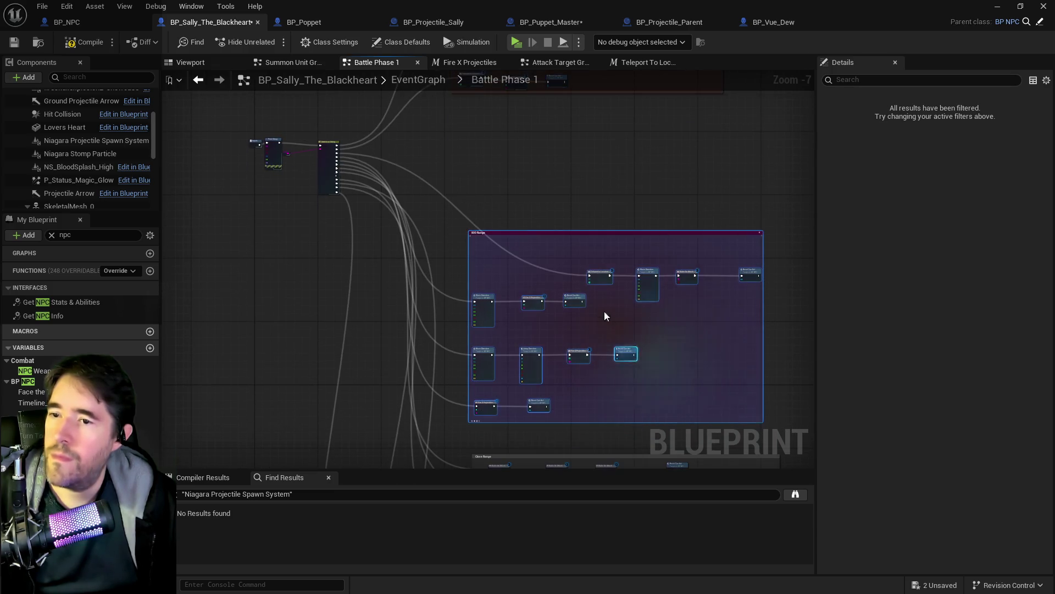
mouse_move(576, 286)
left_mouse_down()
mouse_move(598, 199)
mouse_move(635, 159)
mouse_move(618, 157)
left_mouse_up()
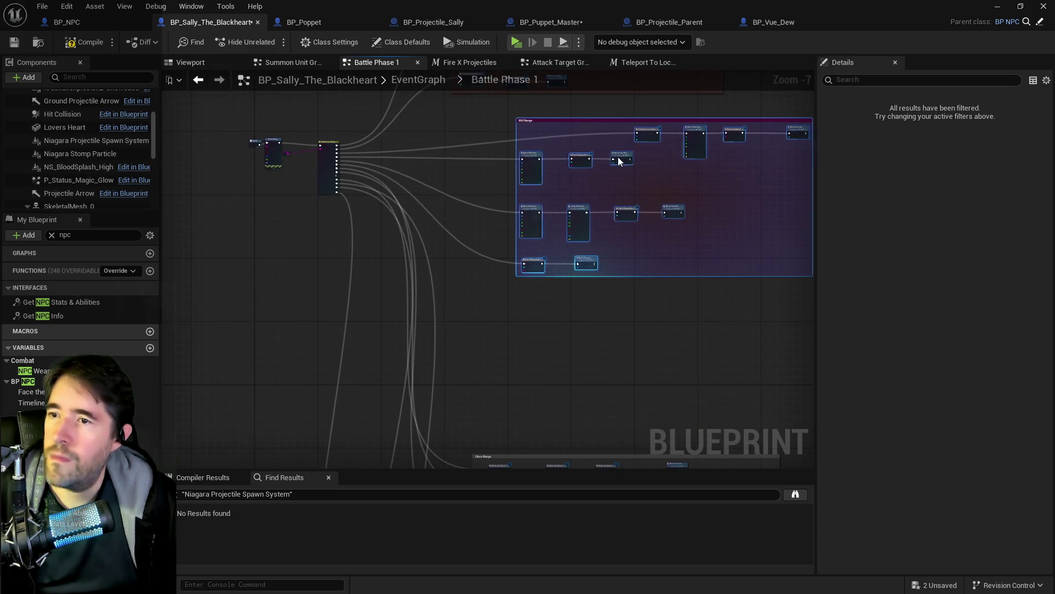
left_click_drag(439, 265, 791, 440)
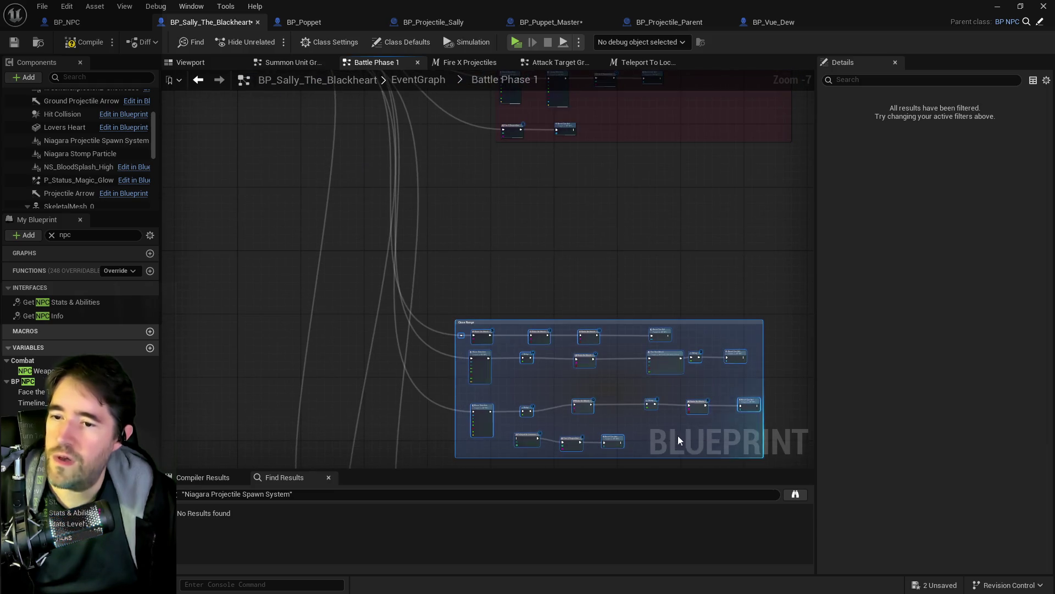
mouse_move(611, 435)
left_mouse_down()
mouse_move(636, 287)
mouse_move(657, 259)
left_mouse_up()
scroll(551, 287, "down", 4)
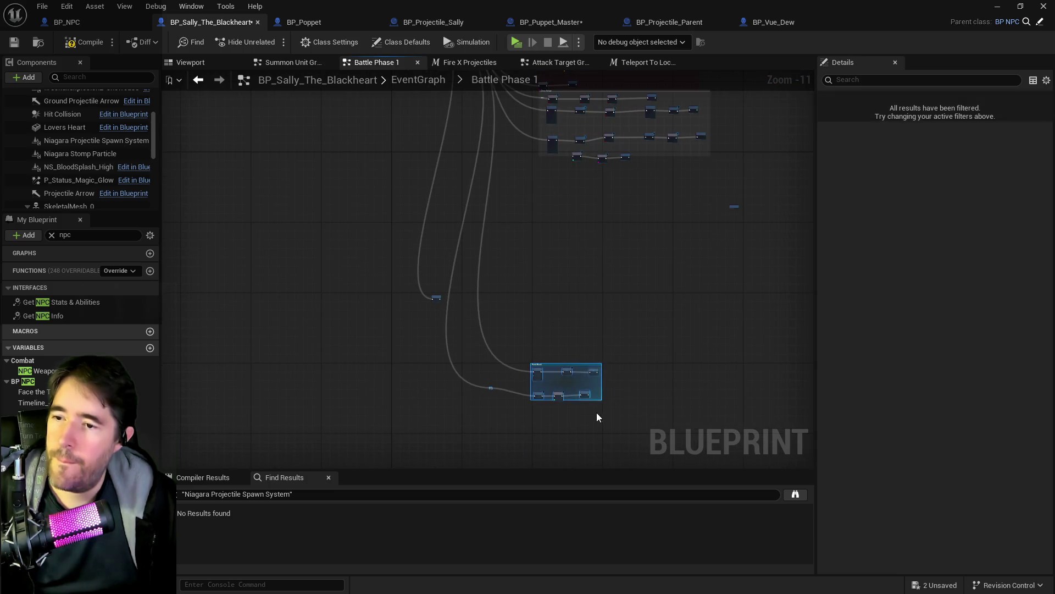
left_click_drag(583, 399, 632, 224)
left_click_drag(565, 240, 559, 367)
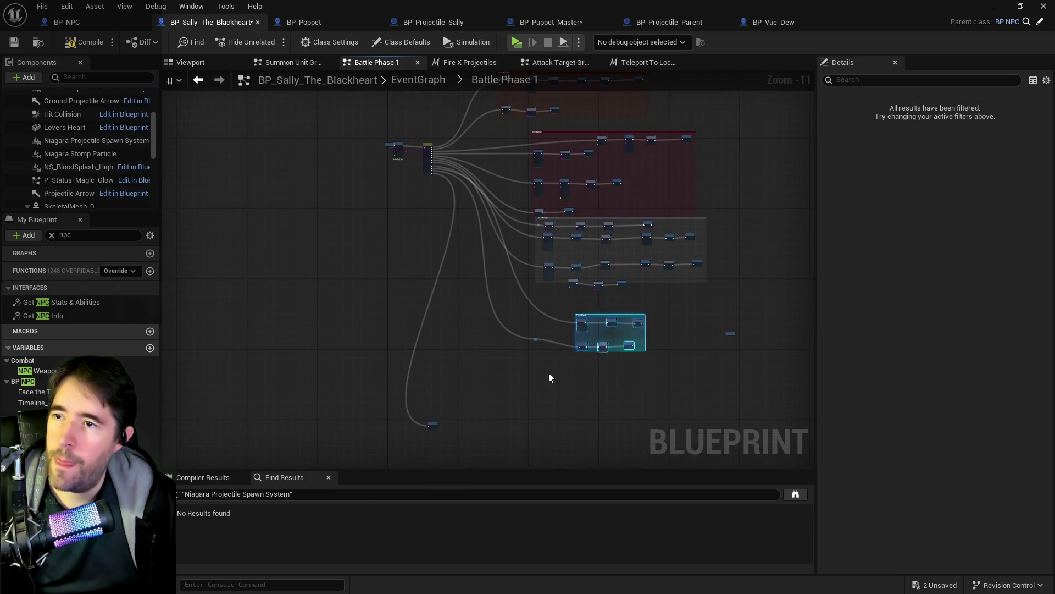
left_click(449, 406)
key("Home")
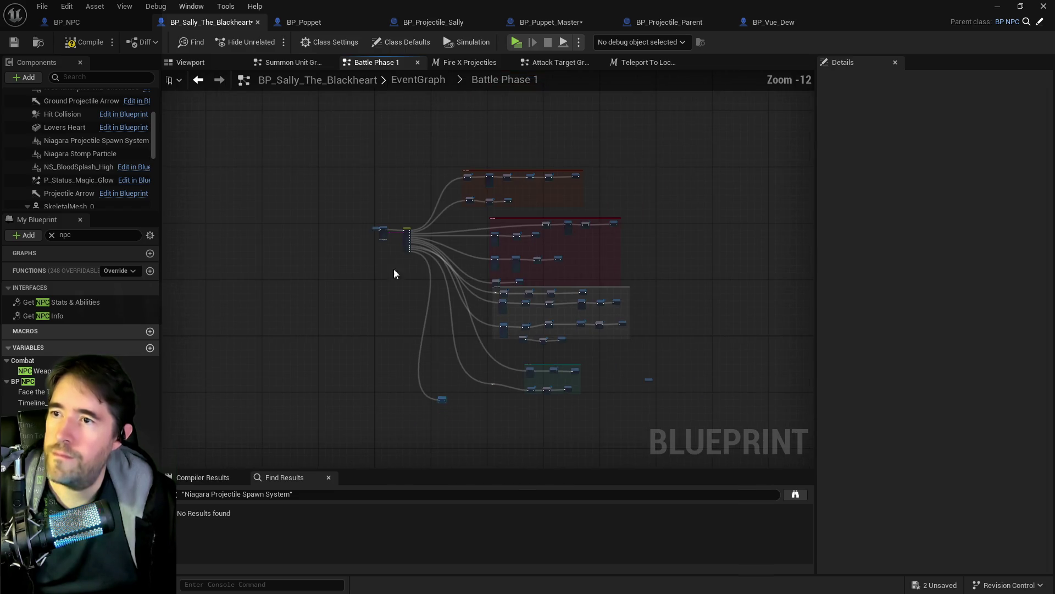
Wrap all nodes in a dark red 'Battle Phase 1 Graph' comment and save all assets
left_click_drag(373, 165, 714, 424)
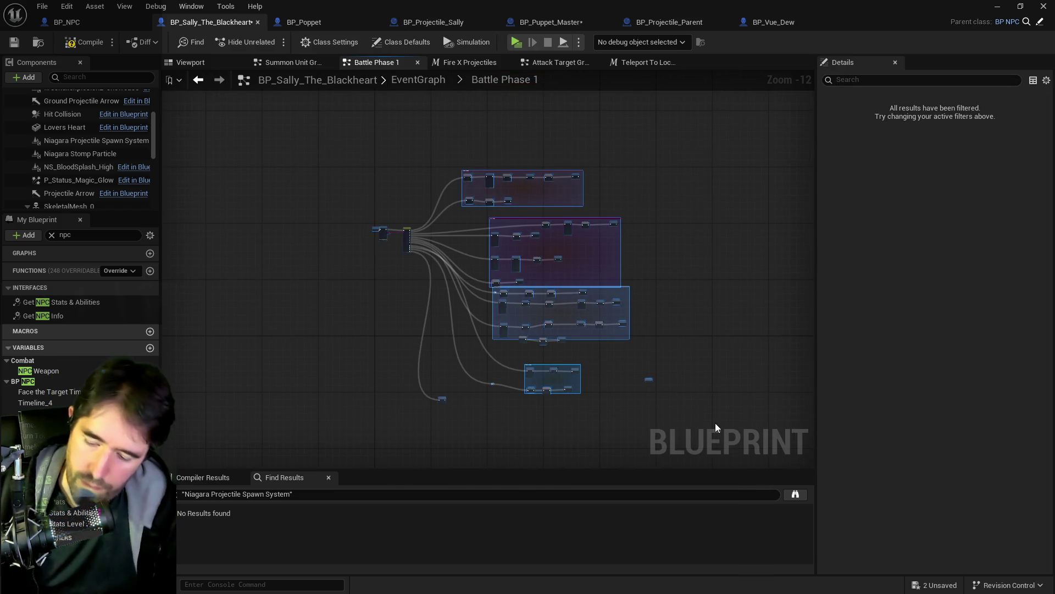
key("c")
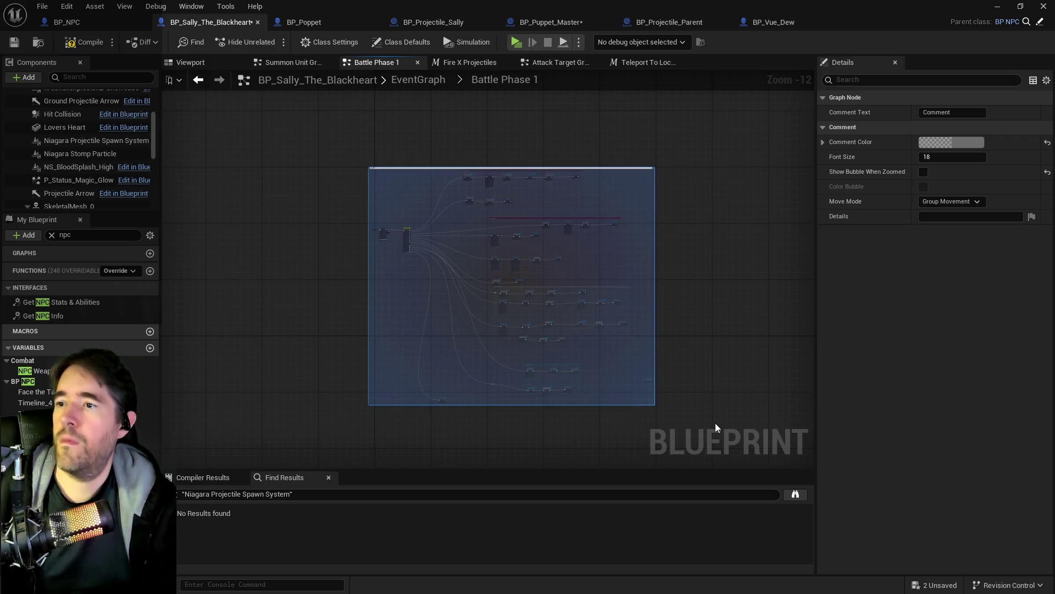
key("Return")
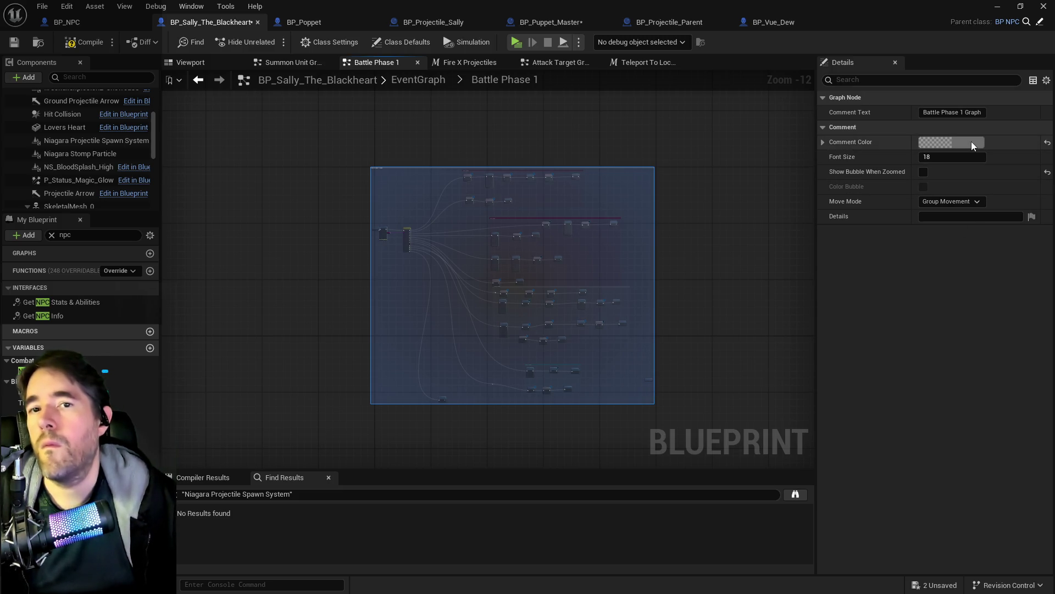
left_click(971, 141)
left_click_drag(782, 223, 836, 222)
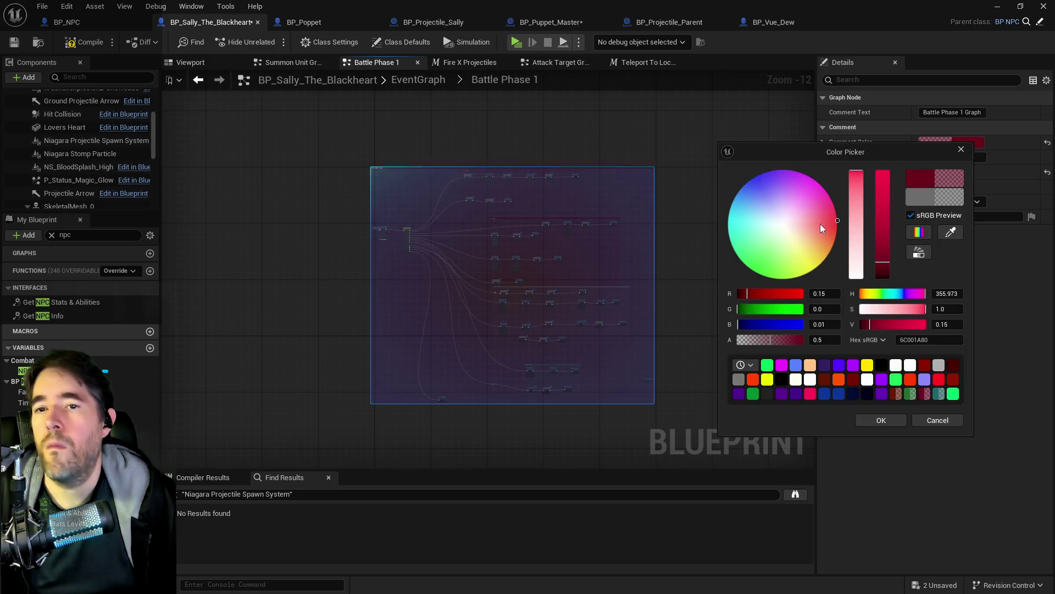
left_click(838, 226)
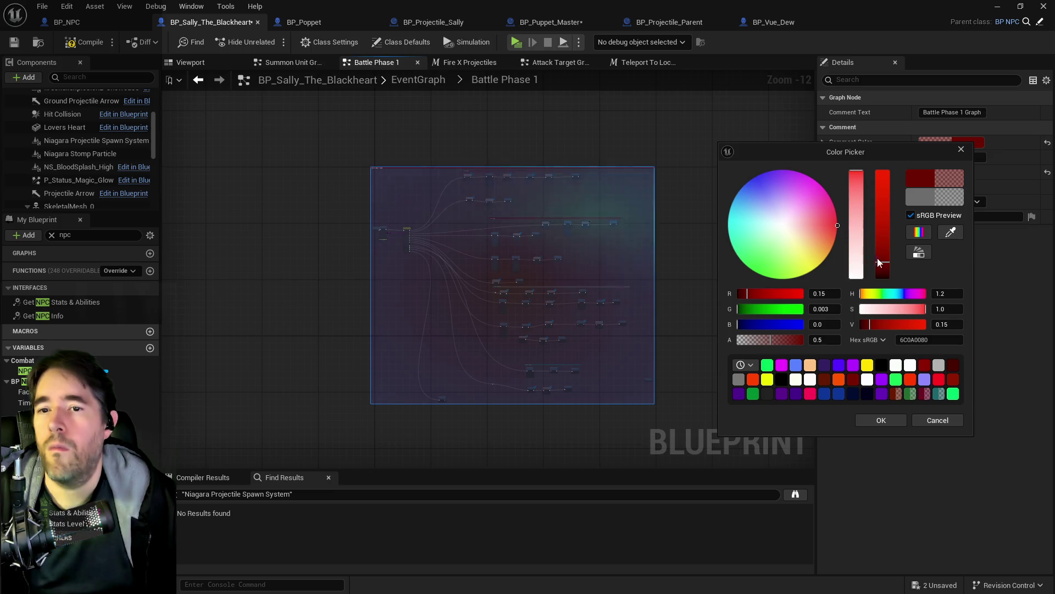
left_click(924, 368)
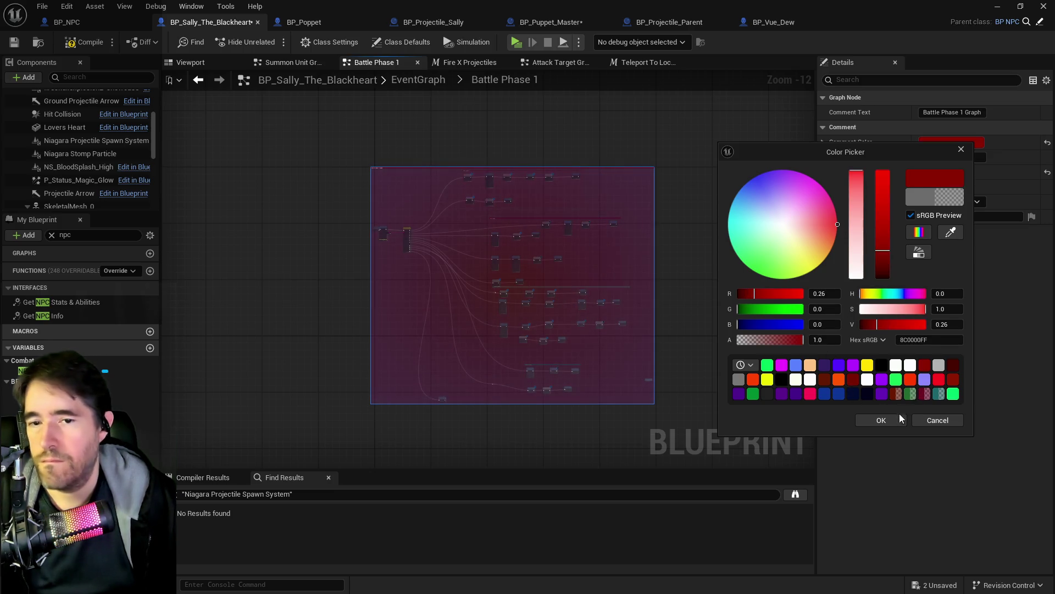
left_click(895, 420)
left_click(681, 272)
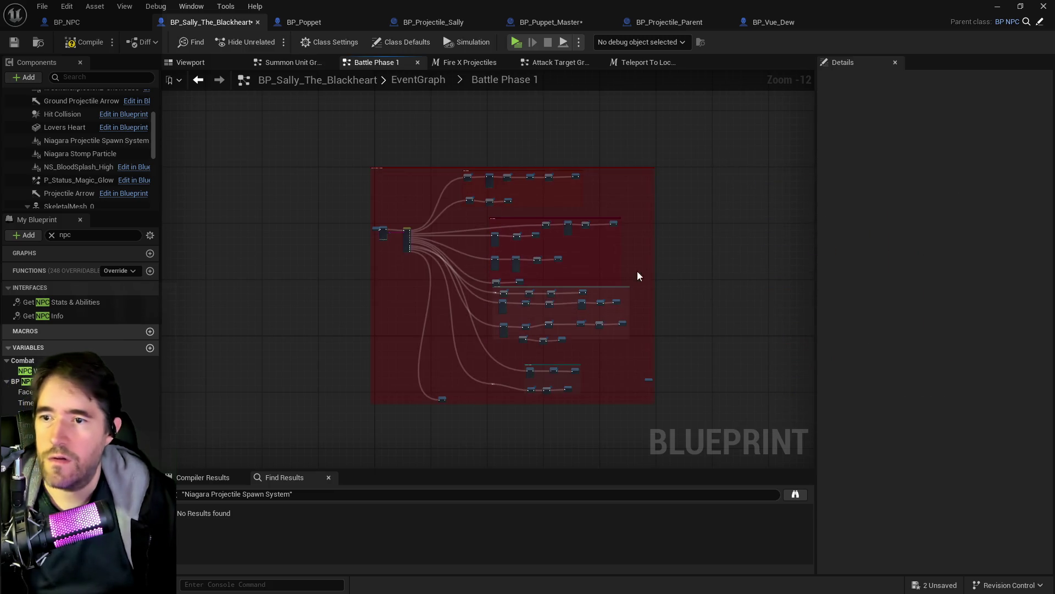
scroll(553, 269, "up", 5)
key("ctrl+shift+s")
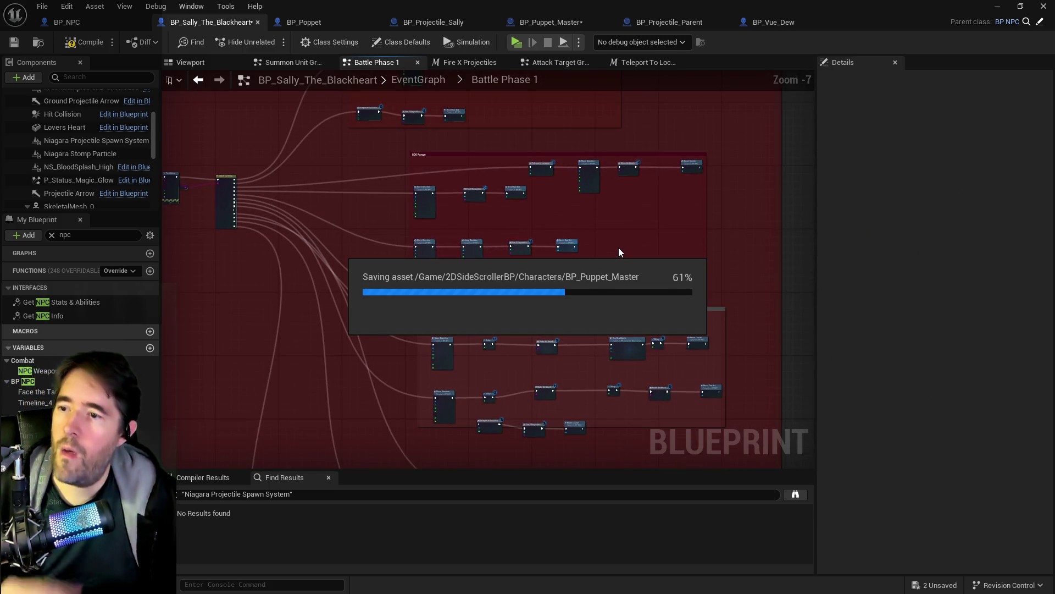
Compile the blueprint and move the Close Range comment group slightly lower
left_click(591, 309)
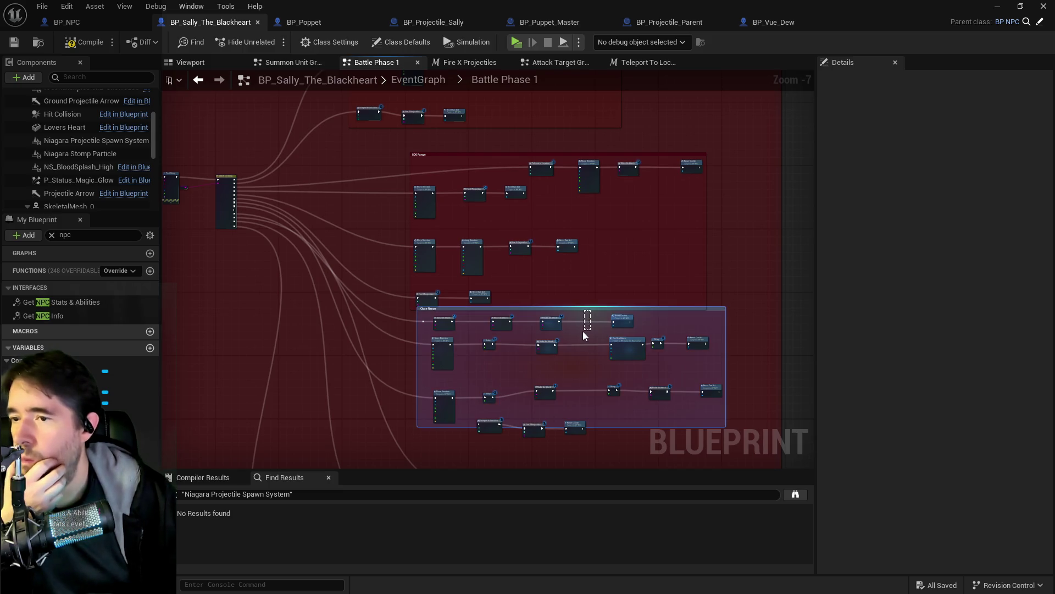
left_click(539, 307)
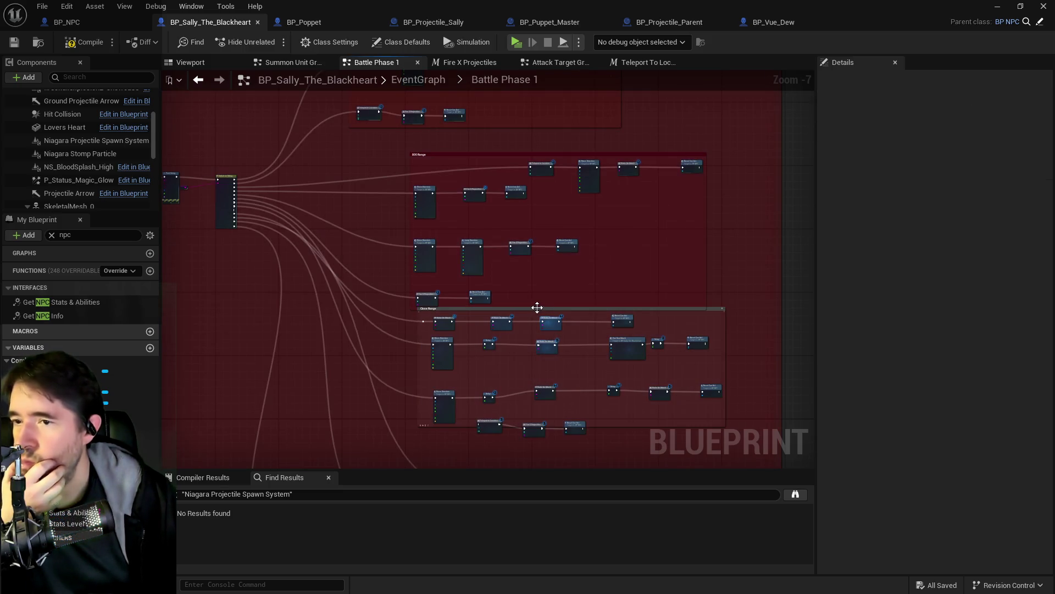
left_click(534, 323)
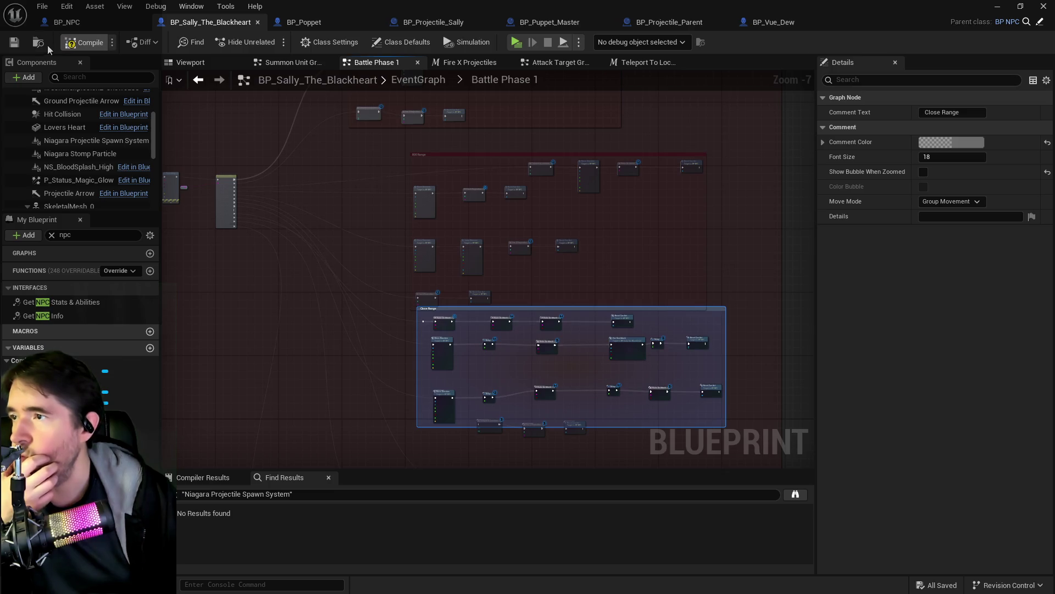
left_click(83, 42)
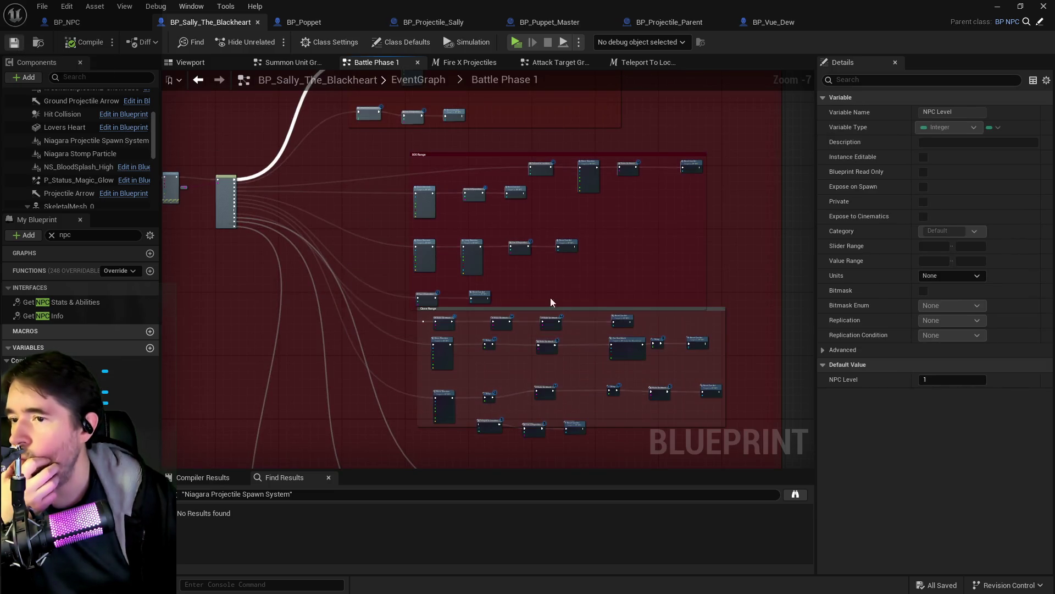
left_click(597, 312)
mouse_move(714, 319)
left_mouse_down()
mouse_move(713, 329)
mouse_move(708, 320)
left_mouse_up()
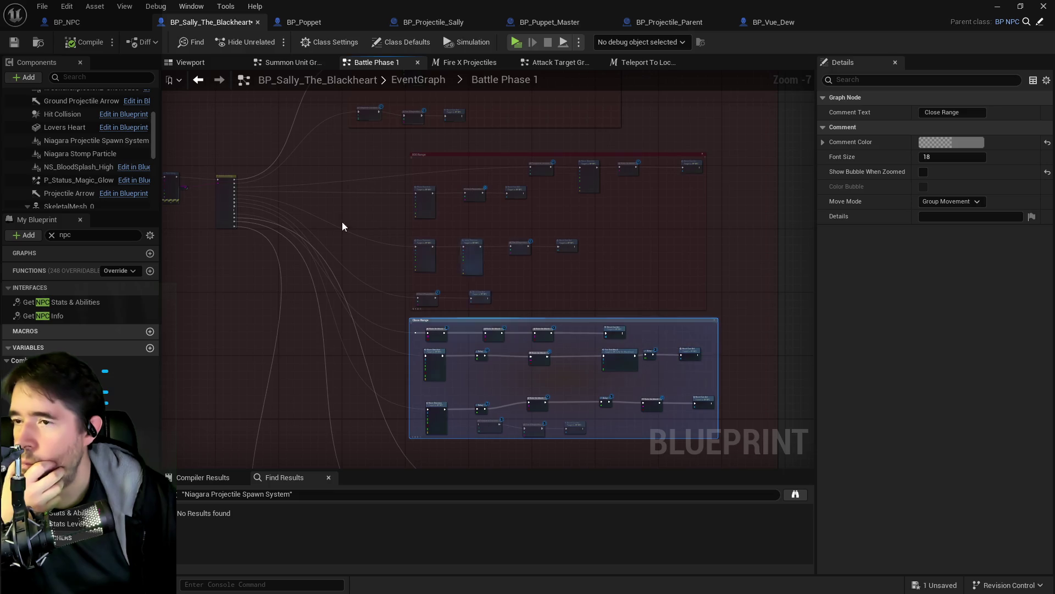
Disconnect the wire from the Switch on String node's 800 Range 3 output
left_click_drag(342, 222, 443, 252)
scroll(514, 222, "up", 3)
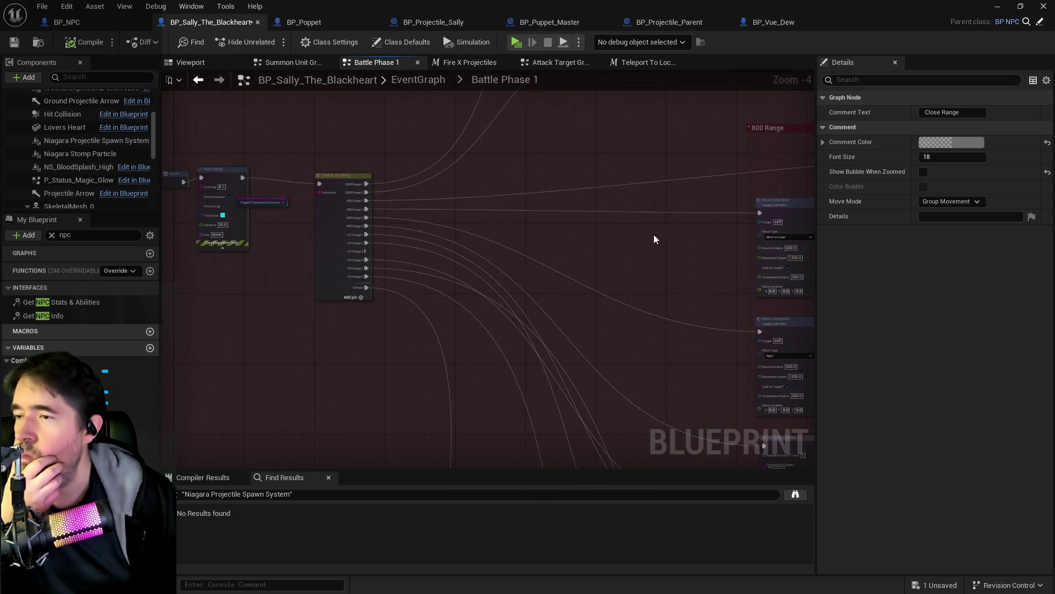
scroll(372, 205, "up", 1)
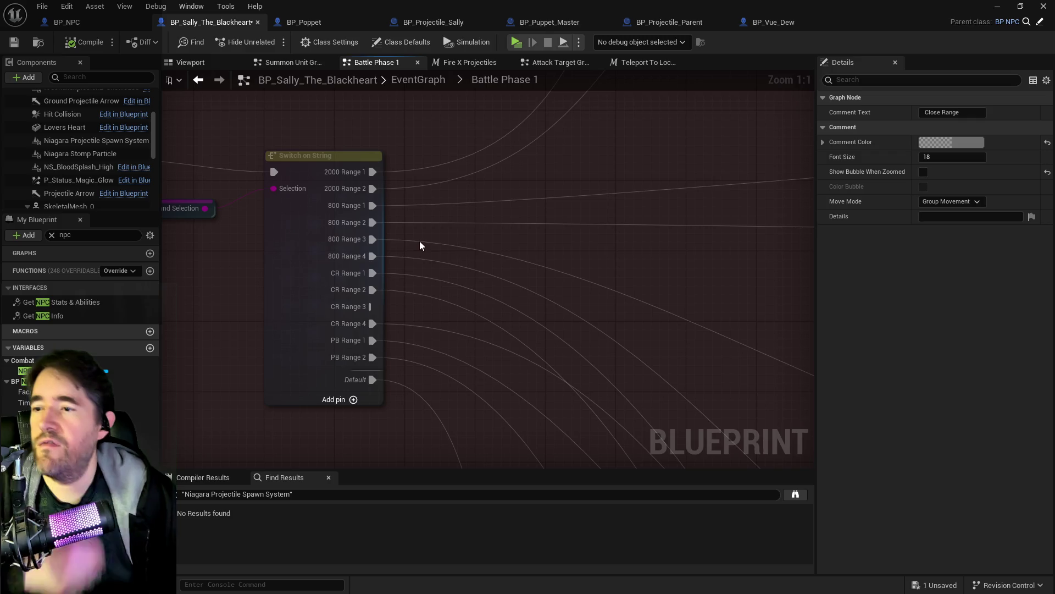
left_click(420, 242)
left_click(418, 243, "alt")
Reopen the Battle Phase 1 collapsed graph and disconnect the 800 Range 4 wire to Fire X Projectiles
key("alt+Left")
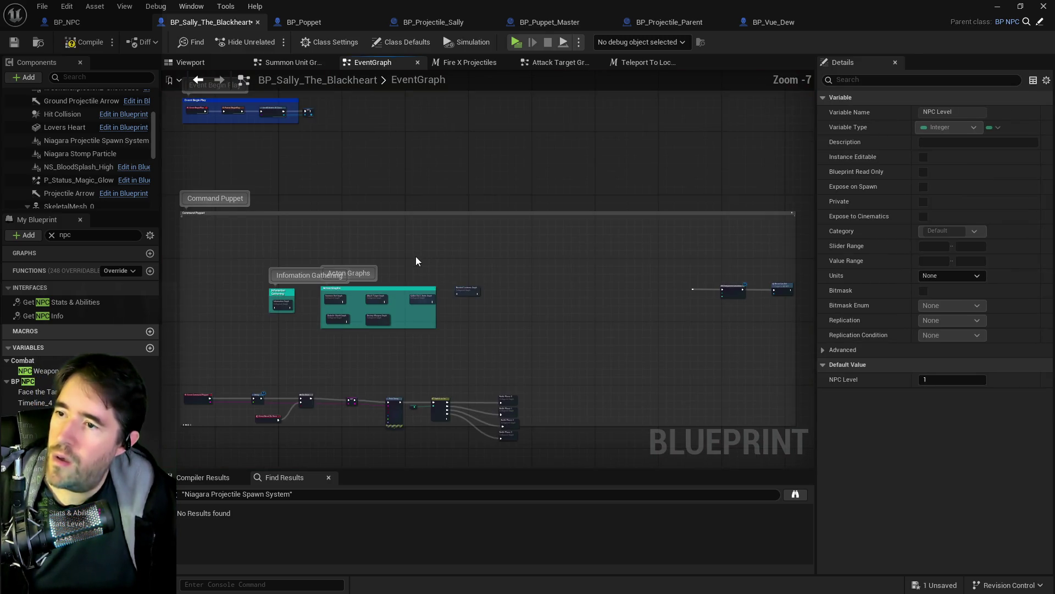
scroll(460, 354, "up", 4)
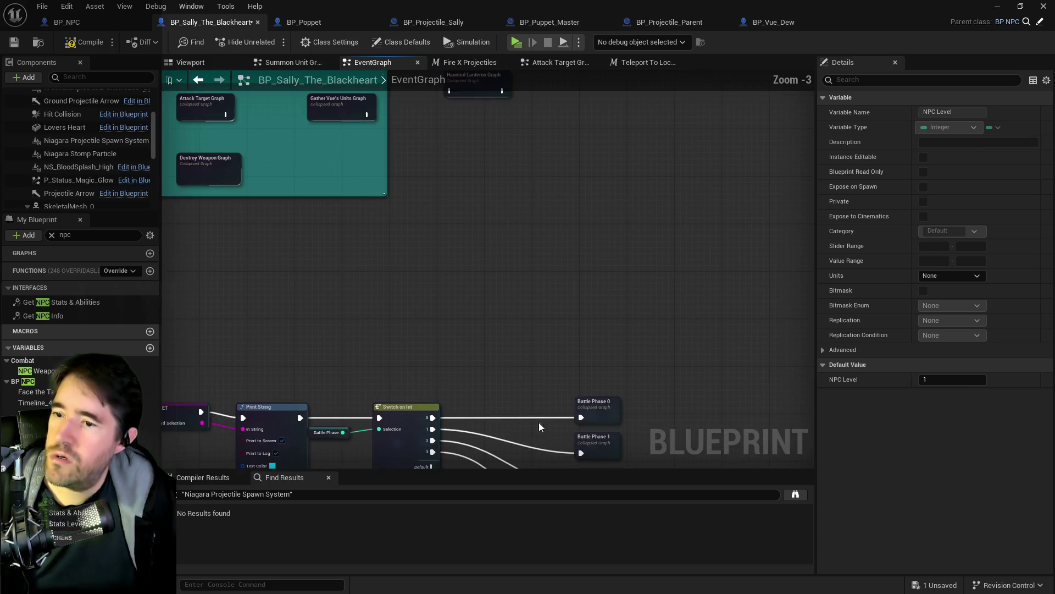
double_click(601, 444)
scroll(400, 217, "up", 4)
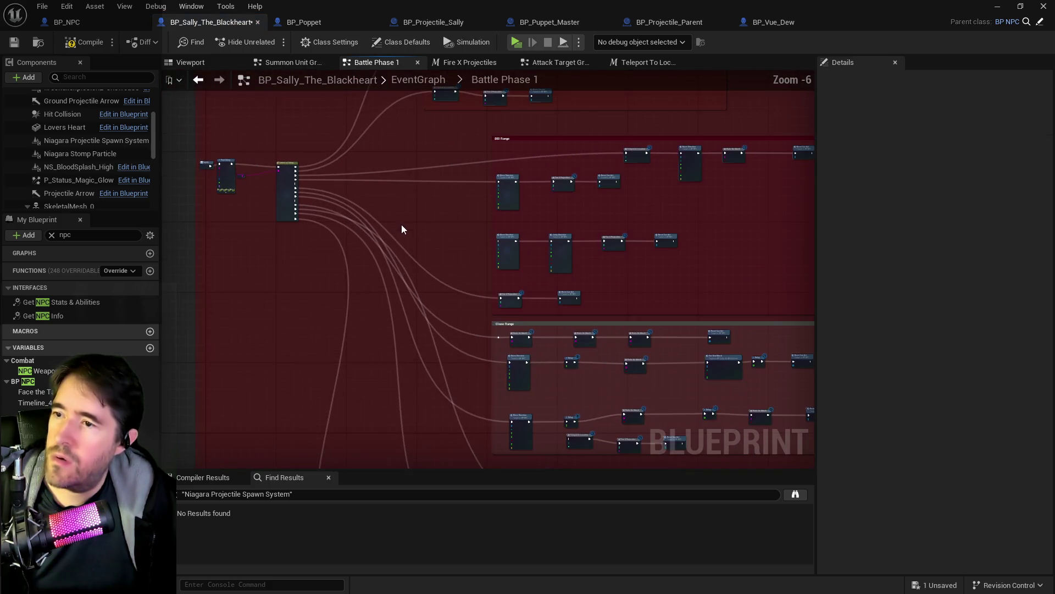
scroll(498, 320, "up", 2)
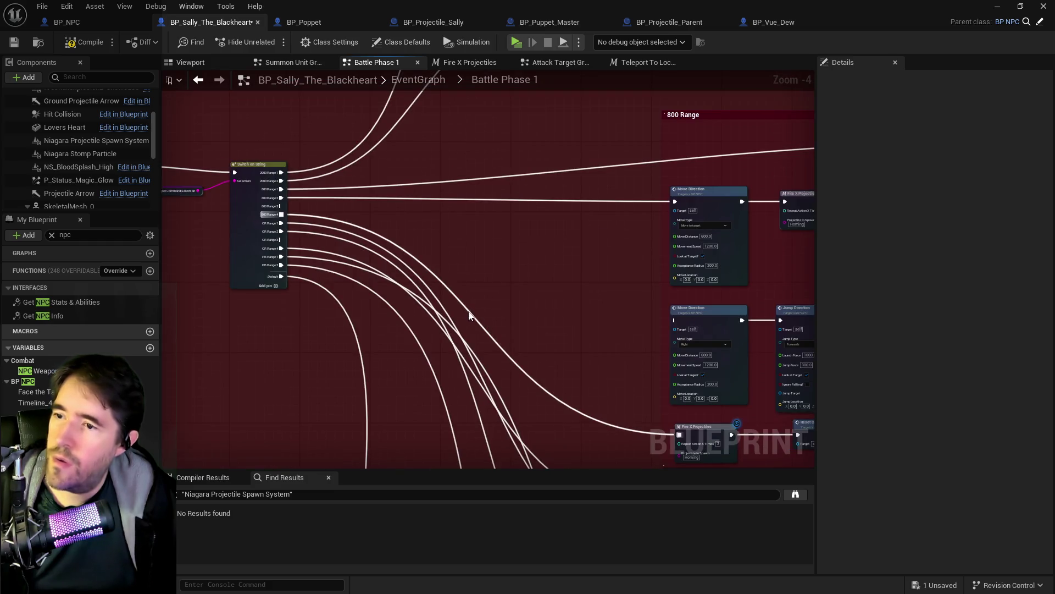
left_click(475, 319, "alt")
mouse_move(475, 320)
left_mouse_down()
mouse_move(489, 301)
mouse_move(388, 275)
mouse_move(537, 339)
mouse_move(565, 327)
left_mouse_up()
scroll(286, 187, "up", 4)
Remove the 800 Range 3 and 800 Range 4 execution pins, leaving 800 Range 1 and 2
right_click(337, 190)
left_click(355, 213)
right_click(341, 190)
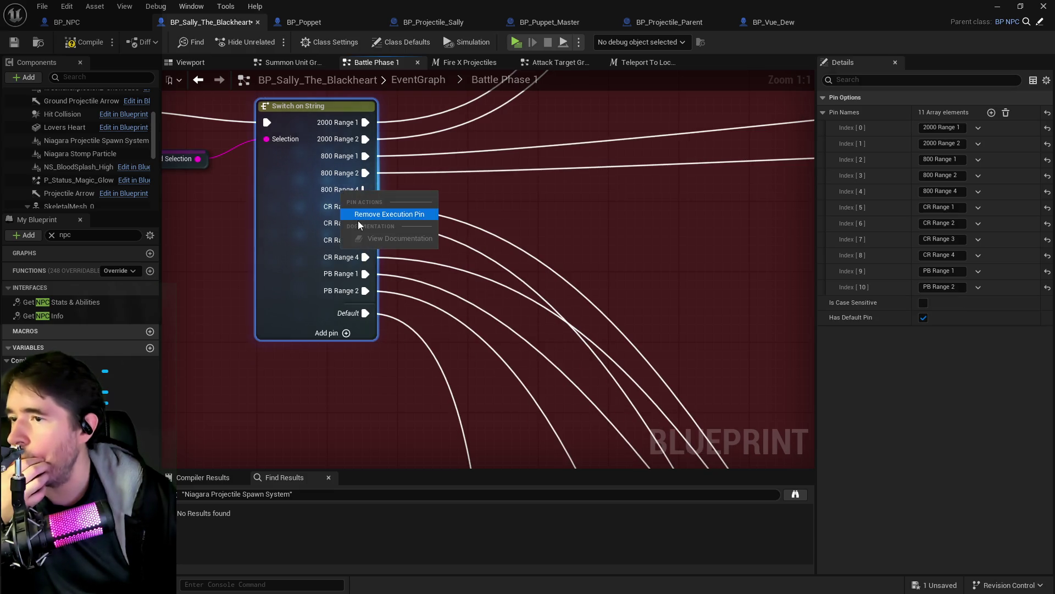
left_click(359, 220)
left_click_drag(406, 208, 367, 180)
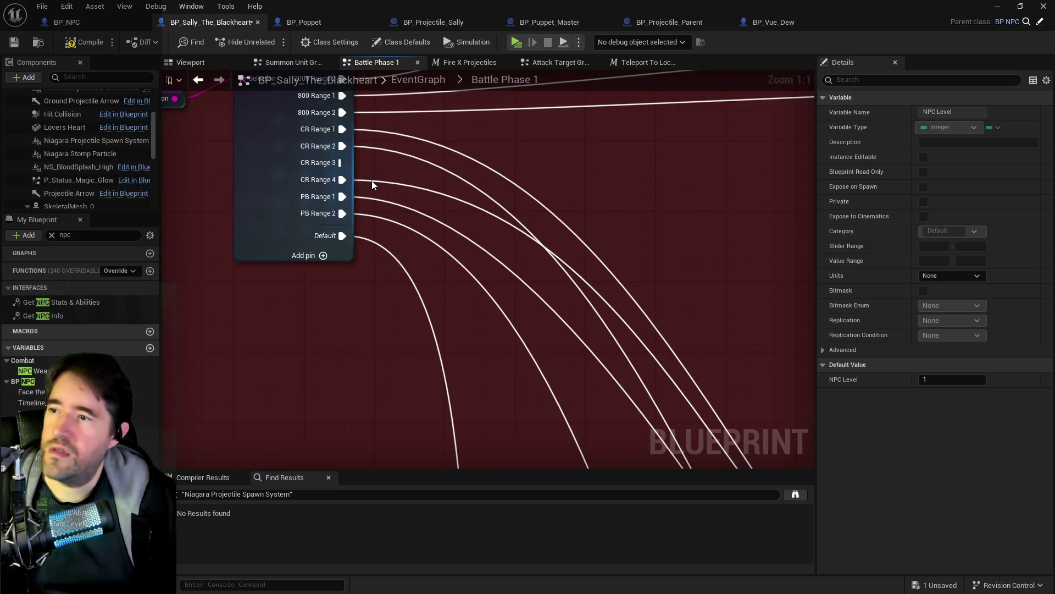
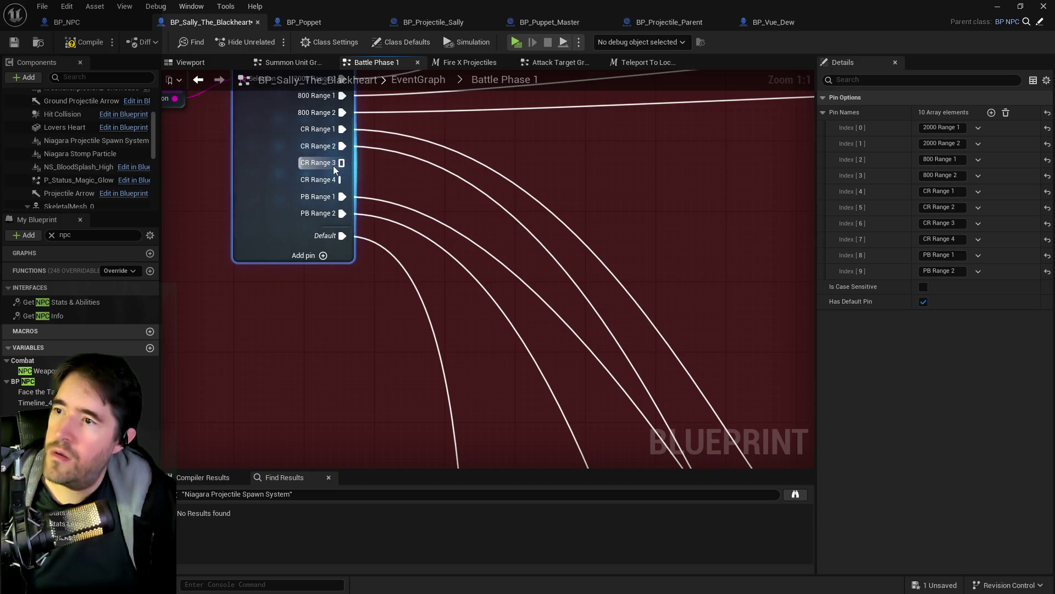
Remove the extra CR Range pin, rename Index [6] to CR Range 3, and save BP_Sally_The_Blackheart
right_click(335, 165)
left_click(371, 192)
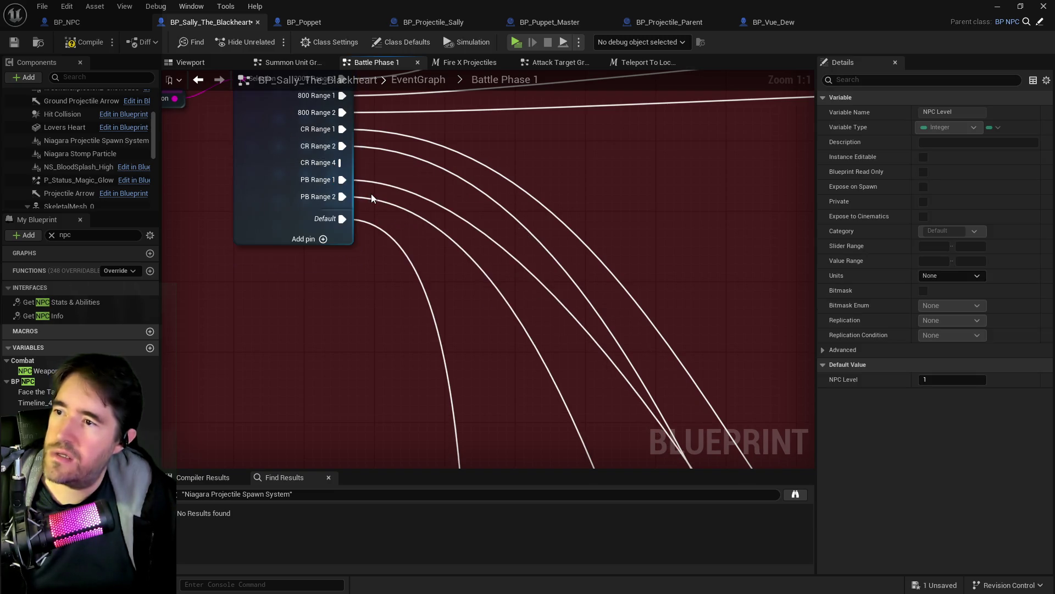
left_click(332, 165)
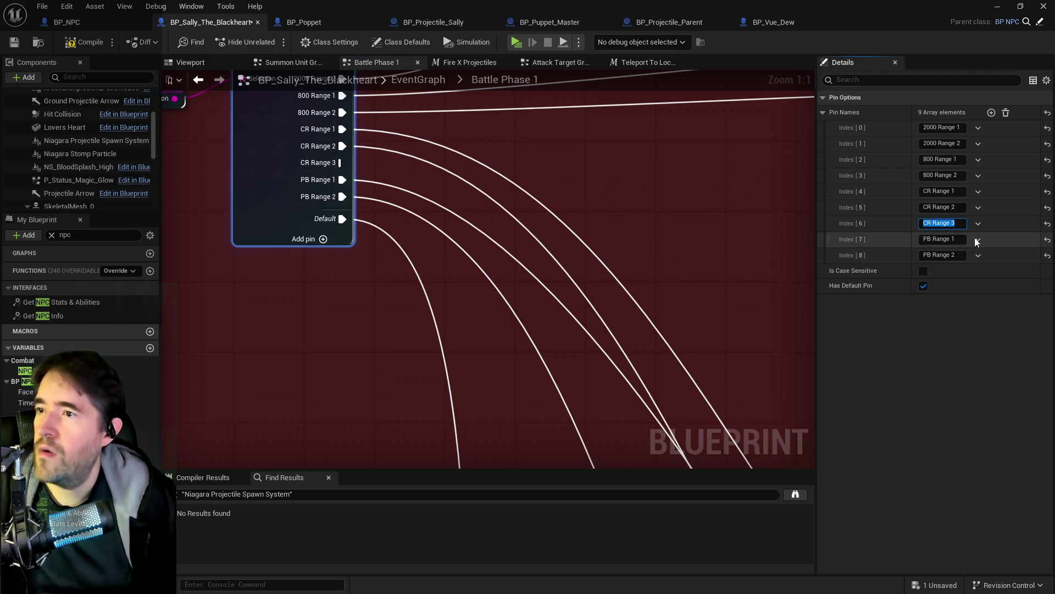
key("Return")
left_click_drag(711, 244, 487, 150)
scroll(488, 156, "down", 3)
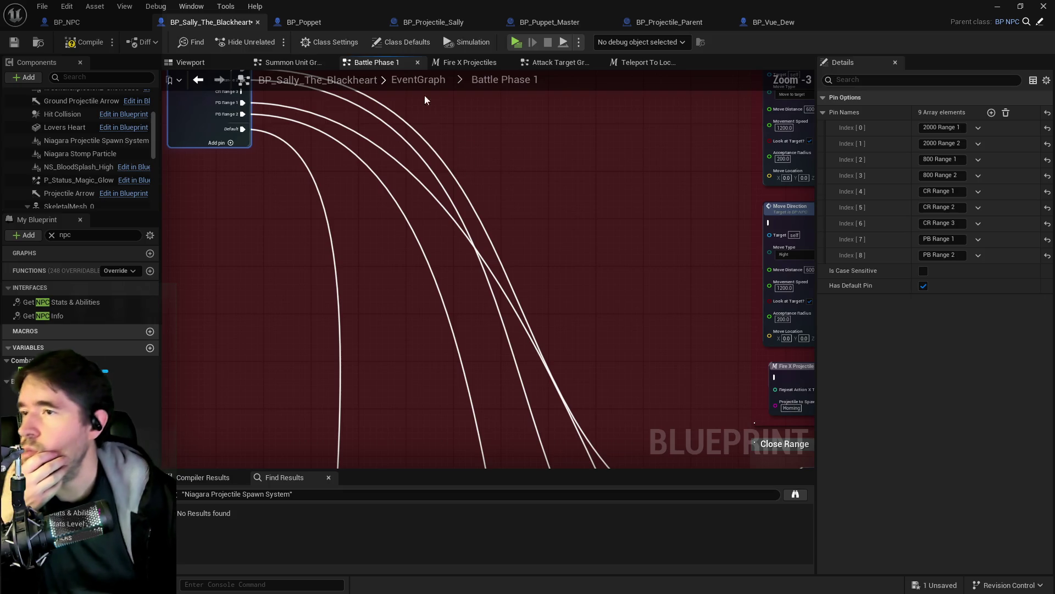
left_click(80, 49)
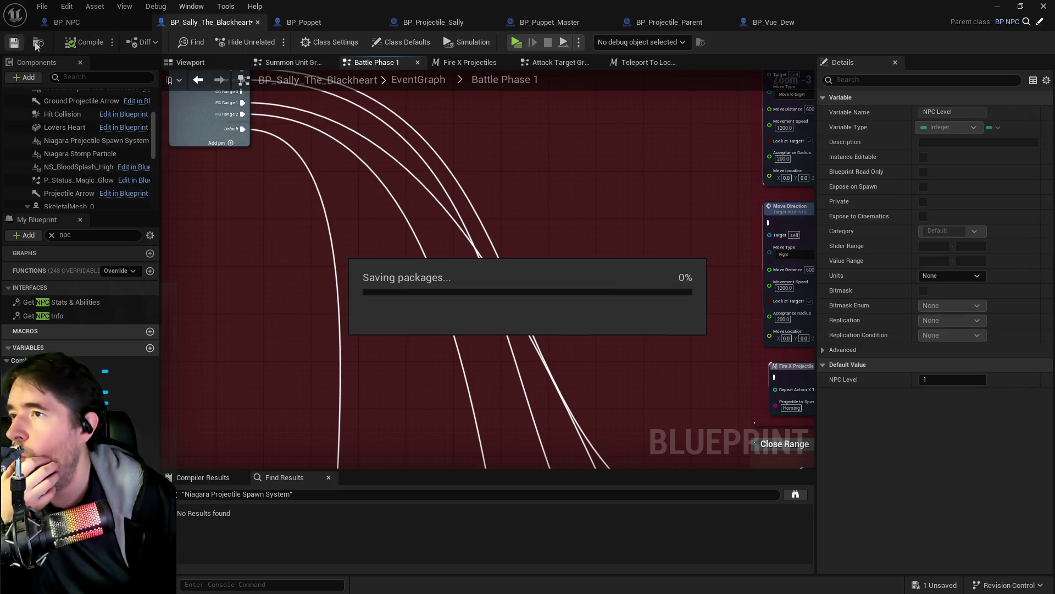
left_click(19, 42)
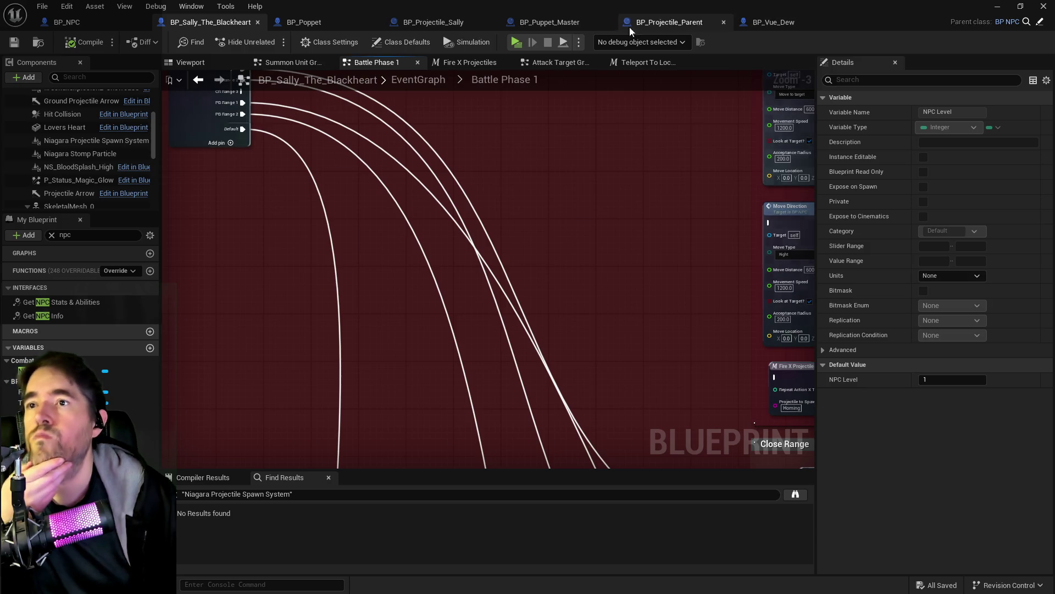
In BP_Puppet_Master, delete the fourth CR Range SET node
left_click(571, 28)
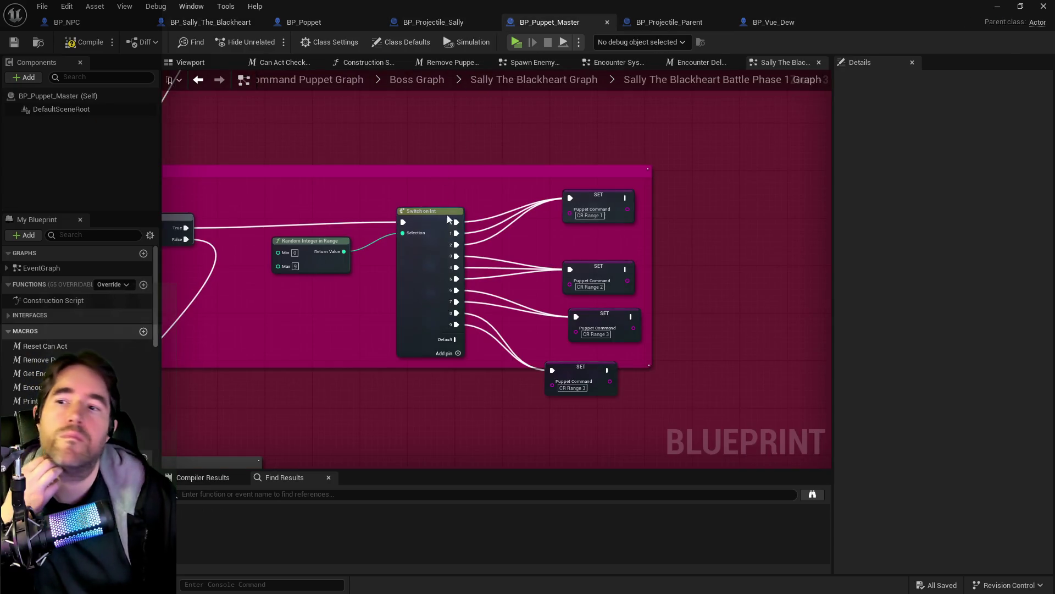
left_click_drag(516, 288, 617, 212)
left_click_drag(643, 292, 554, 292)
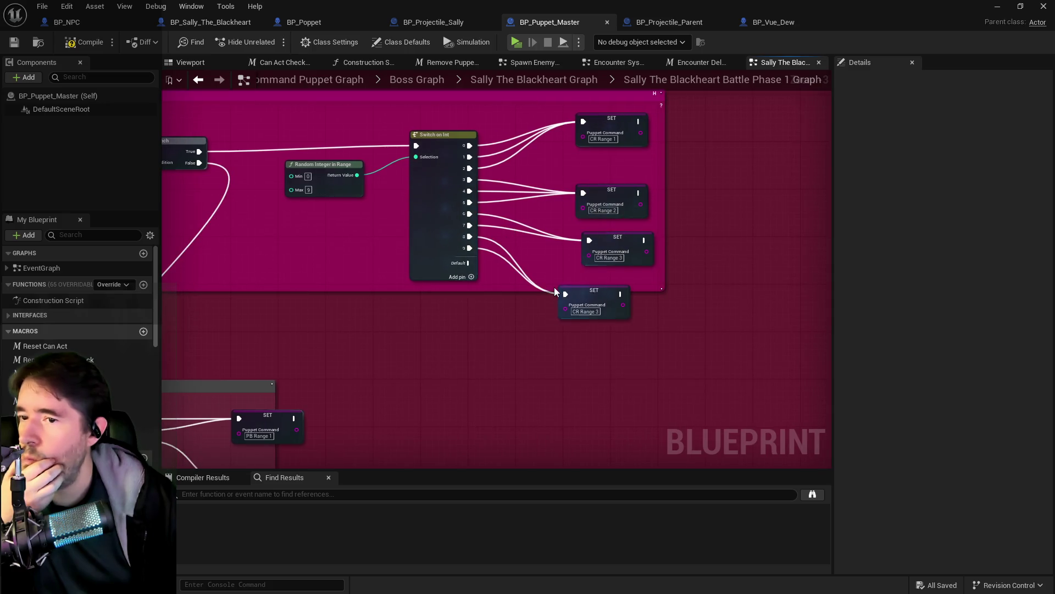
key("Delete")
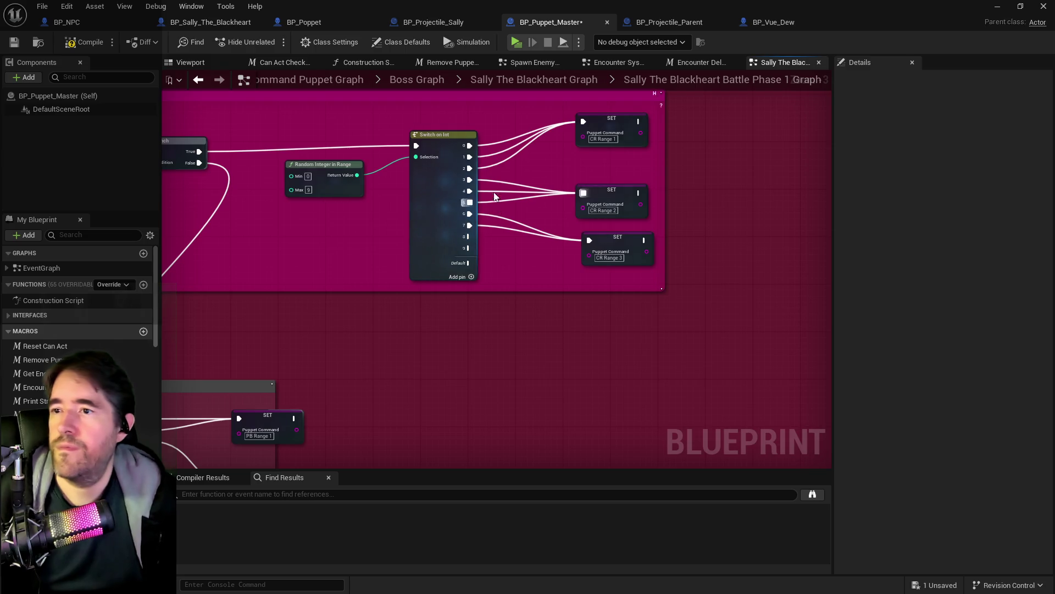
scroll(495, 195, "down", 1)
scroll(469, 158, "up", 3)
left_click(469, 159)
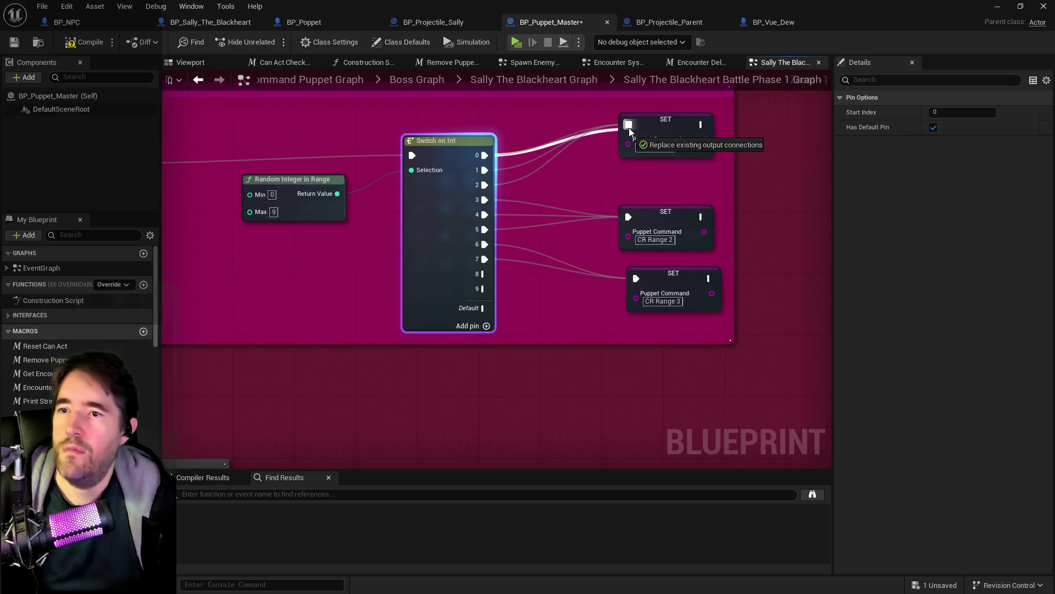
left_click_drag(494, 173, 628, 219)
Add a Switch on Int from the Random Integer in Range result with outputs 0, 1 and 2
left_click(316, 200)
mouse_move(337, 194)
left_mouse_down()
mouse_move(371, 262)
mouse_move(363, 264)
left_mouse_up()
type("switch on")
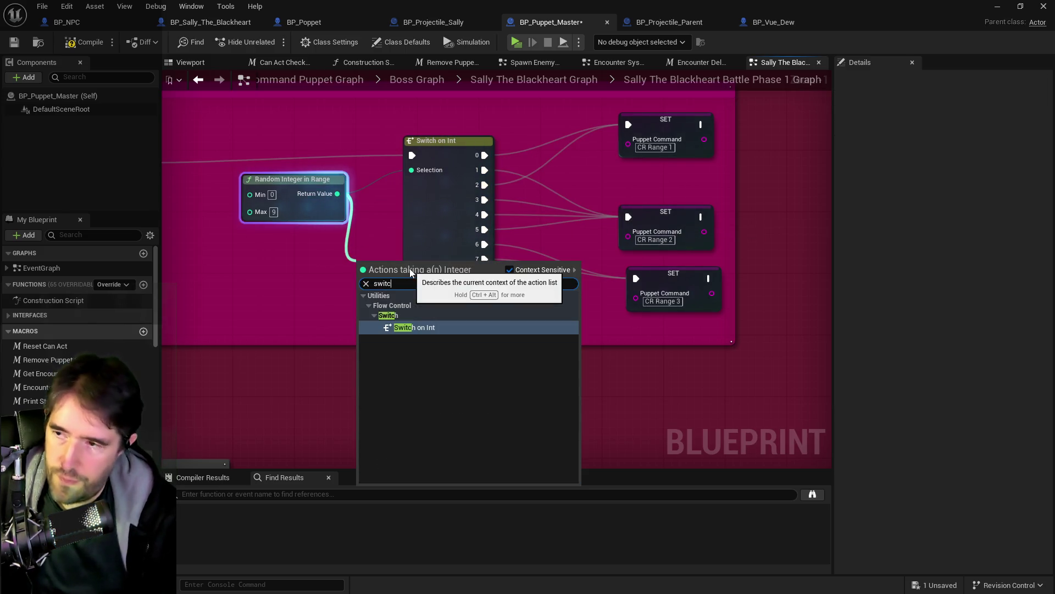
left_click(451, 328)
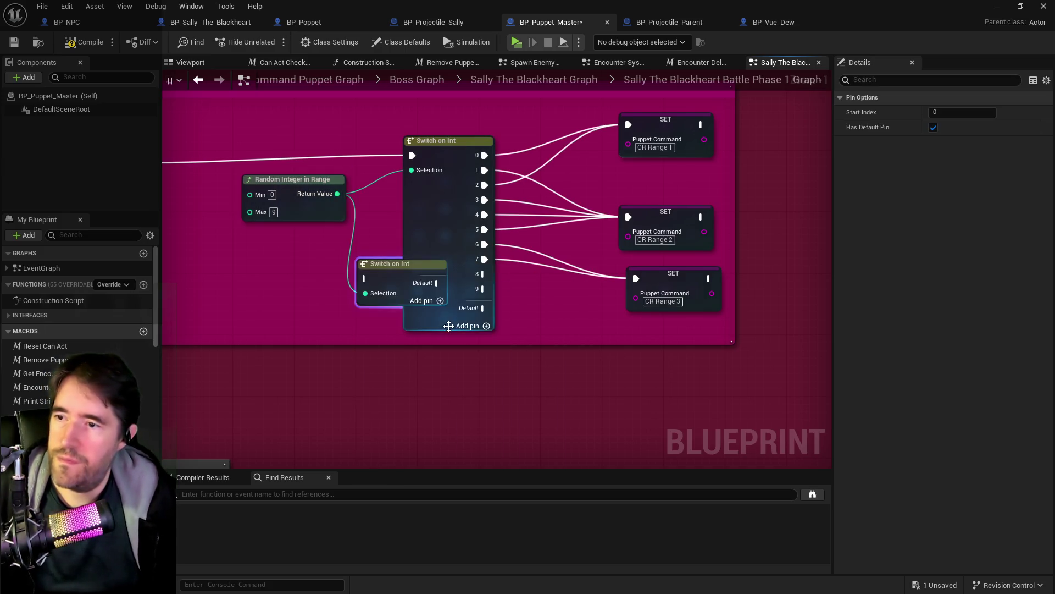
left_click_drag(405, 276, 374, 312)
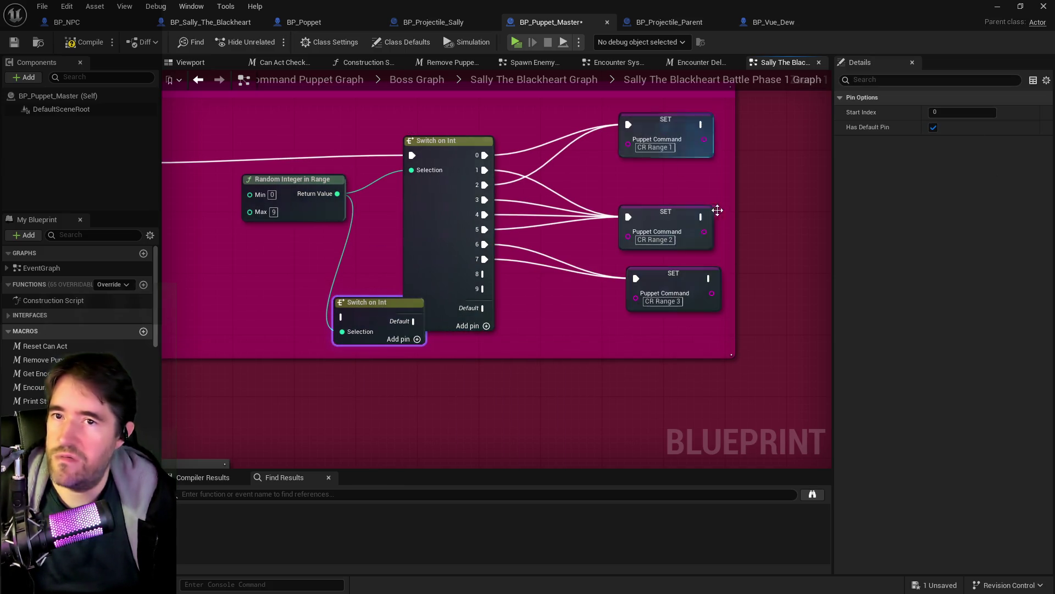
left_click(417, 338)
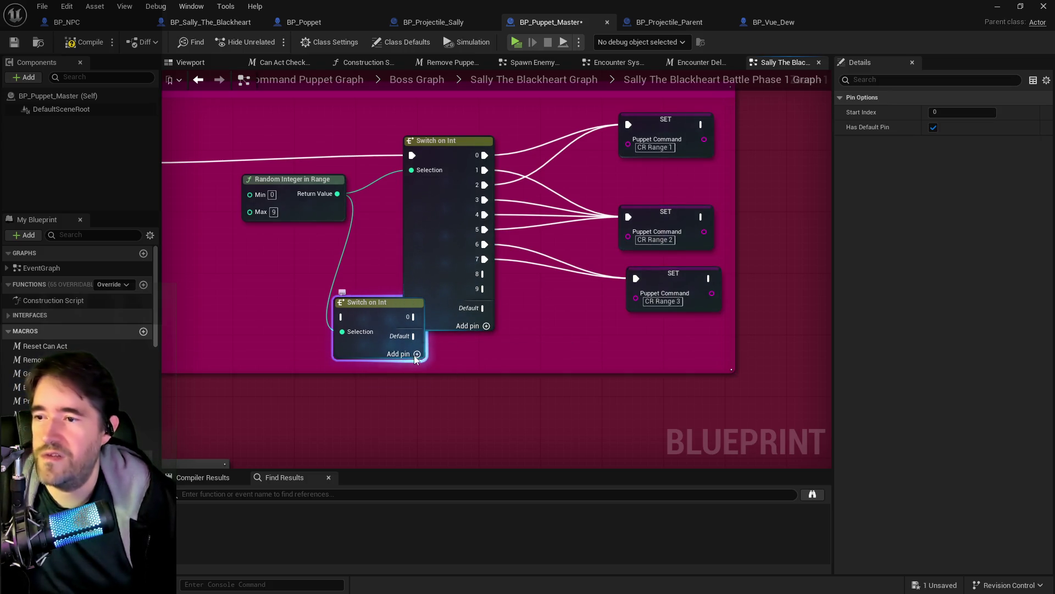
left_click(417, 353)
left_click(416, 368)
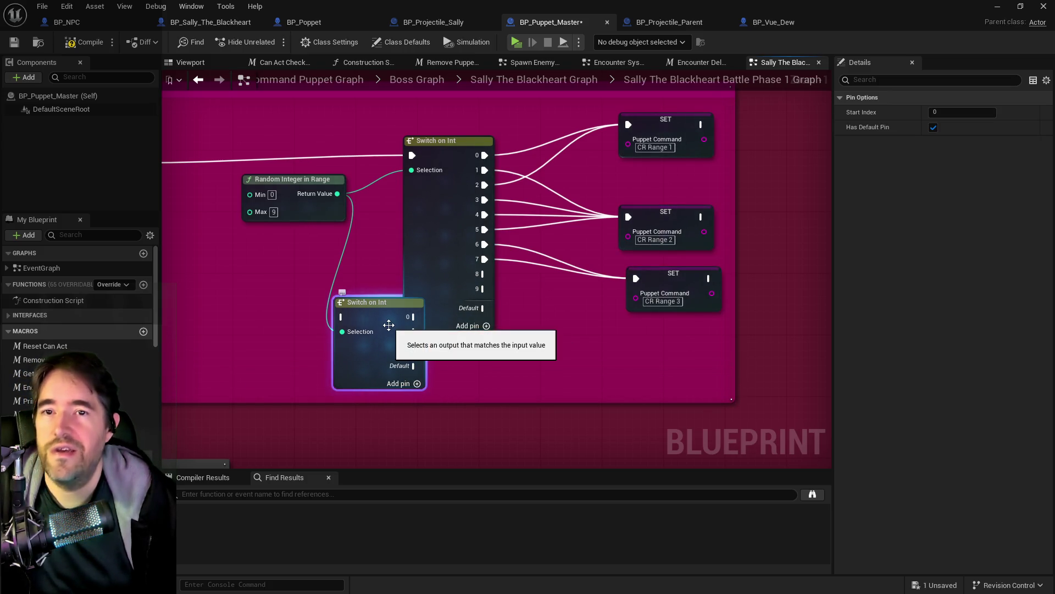
Wire switch outputs 0–2 to the CR Range 1, 2 and 3 SET nodes
left_click_drag(483, 273, 628, 125)
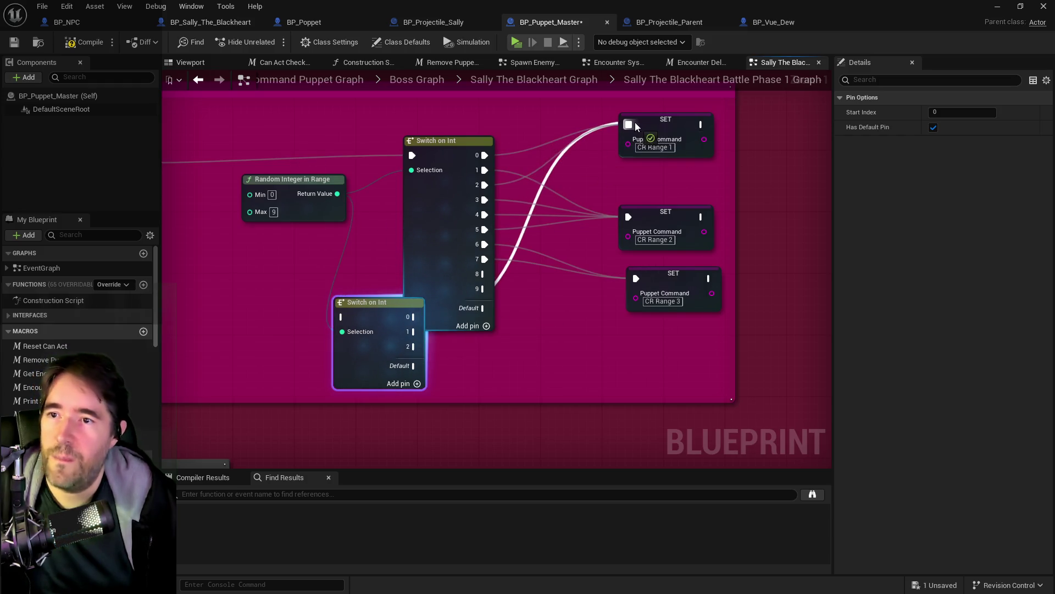
mouse_move(415, 317)
left_mouse_down()
mouse_move(521, 288)
mouse_move(628, 217)
left_mouse_up()
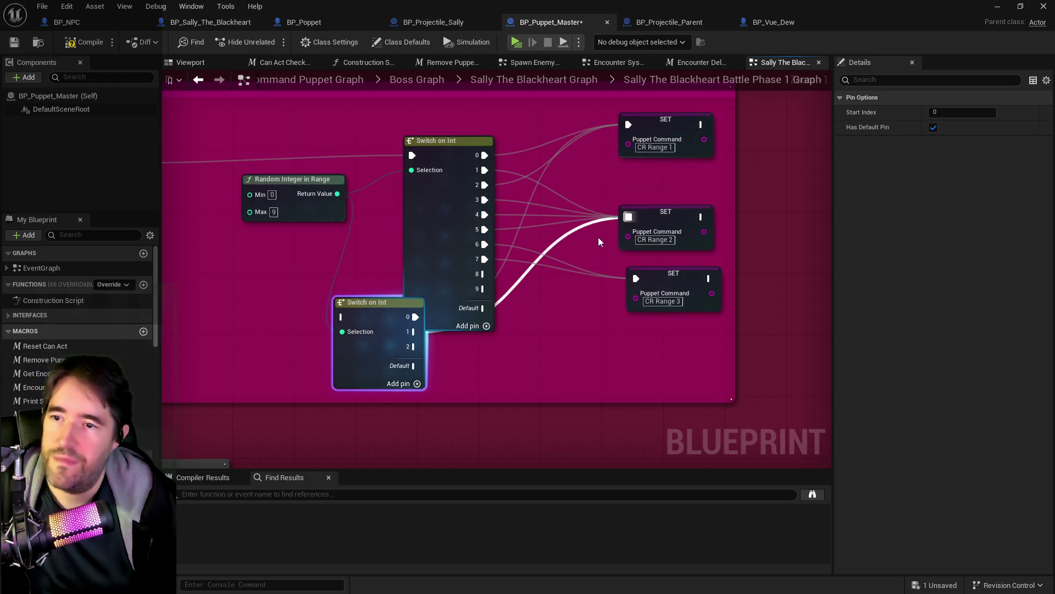
mouse_move(413, 346)
left_mouse_down()
mouse_move(586, 281)
mouse_move(636, 279)
left_mouse_up()
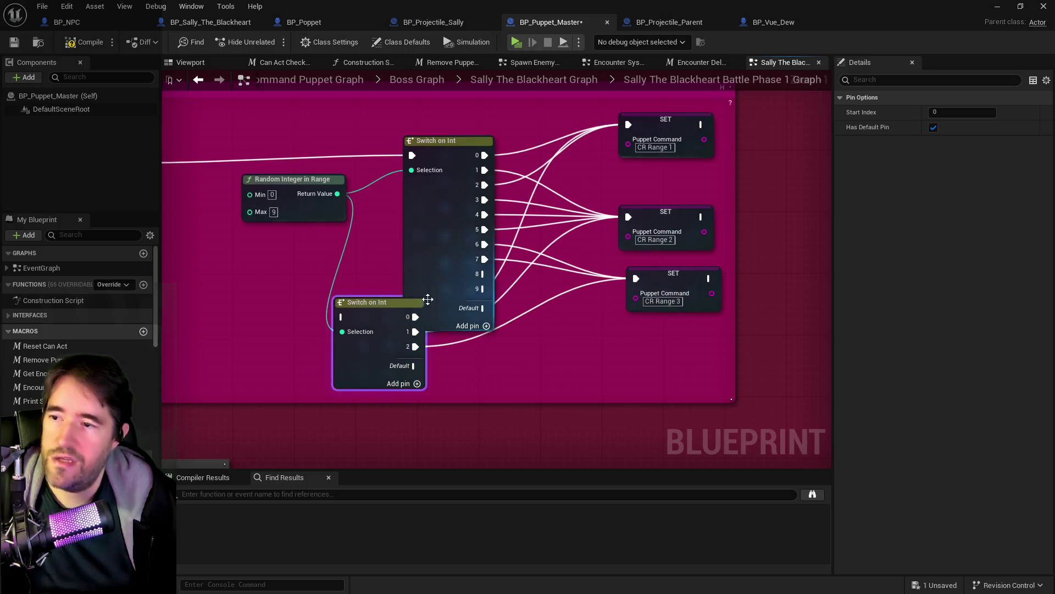
mouse_move(367, 302)
left_mouse_down()
mouse_move(430, 125)
mouse_move(418, 150)
left_mouse_up()
Delete the old ten-output switch and connect the Branch True path to the new switch
left_click(424, 187)
key("Delete")
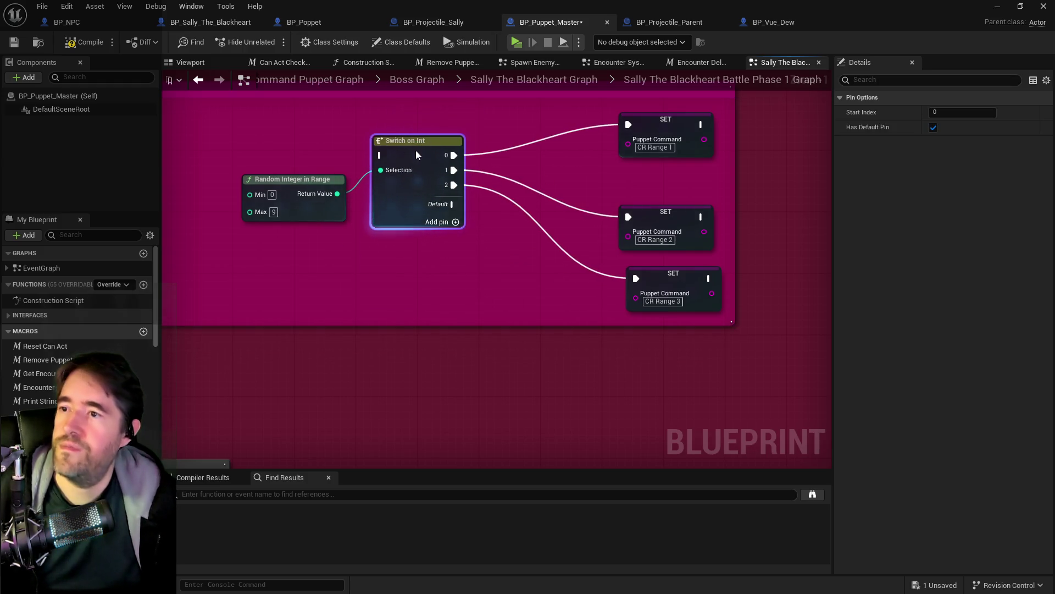
scroll(583, 231, "down", 1)
left_click_drag(364, 214, 589, 210)
left_click(589, 210)
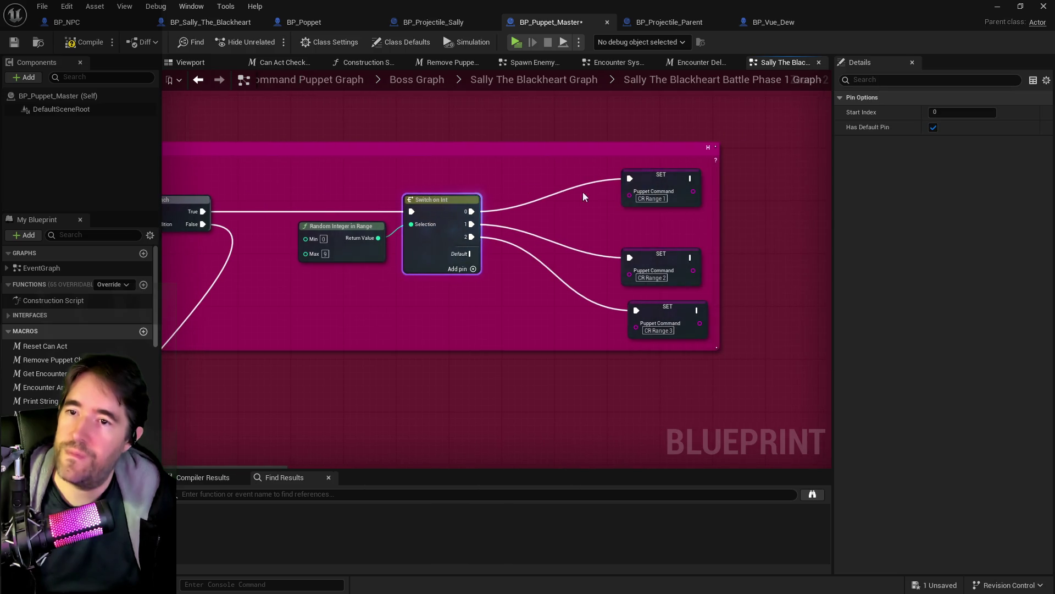
Line up the CR Range 1–3 SET nodes in a neat column inside the Close Range group
left_click_drag(654, 185, 652, 209)
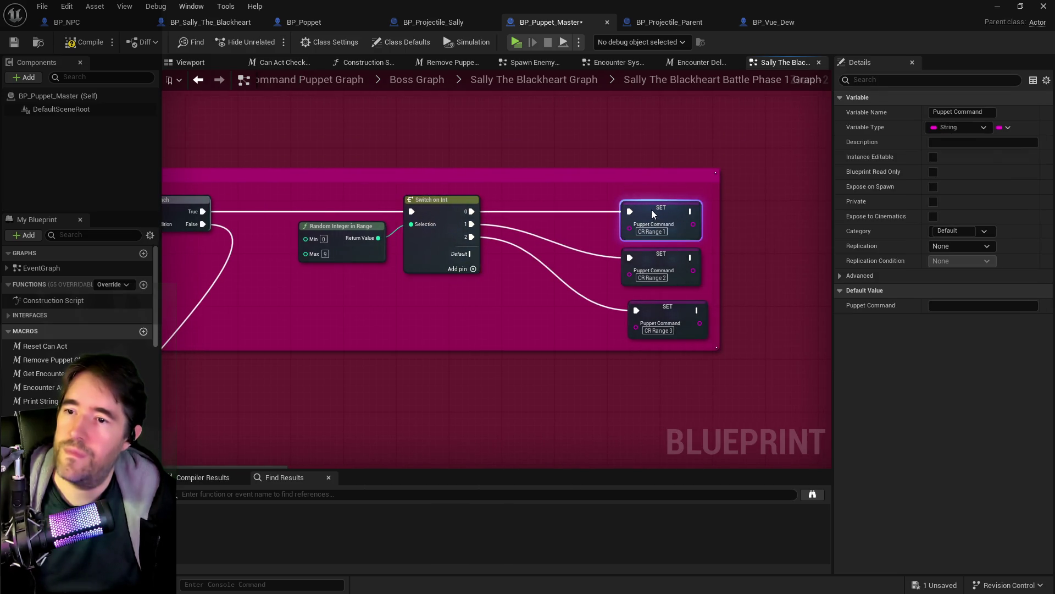
left_click_drag(667, 311, 659, 300)
scroll(516, 304, "down", 3)
mouse_move(515, 305)
left_mouse_down()
mouse_move(715, 269)
mouse_move(517, 273)
left_mouse_up()
mouse_move(549, 352)
left_mouse_down()
mouse_move(450, 303)
mouse_move(480, 293)
mouse_move(508, 341)
mouse_move(464, 295)
mouse_move(523, 361)
mouse_move(537, 363)
left_mouse_up()
Review the Greater Than 2000, Medium Range and full Battle Phase 1 layout, then save BP_Puppet_Master
left_click_drag(495, 238, 444, 318)
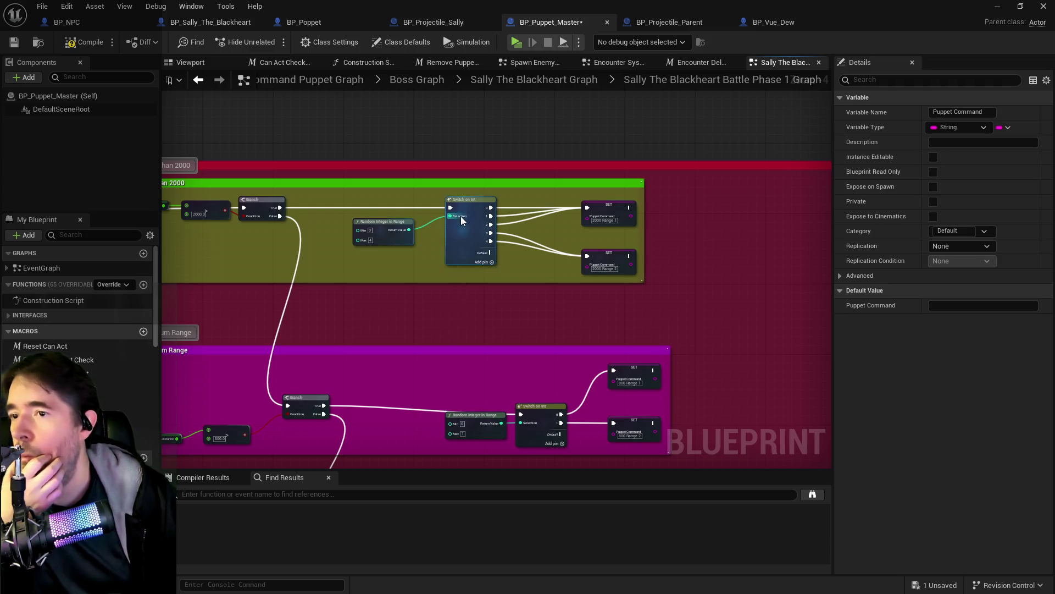
scroll(509, 241, "up", 2)
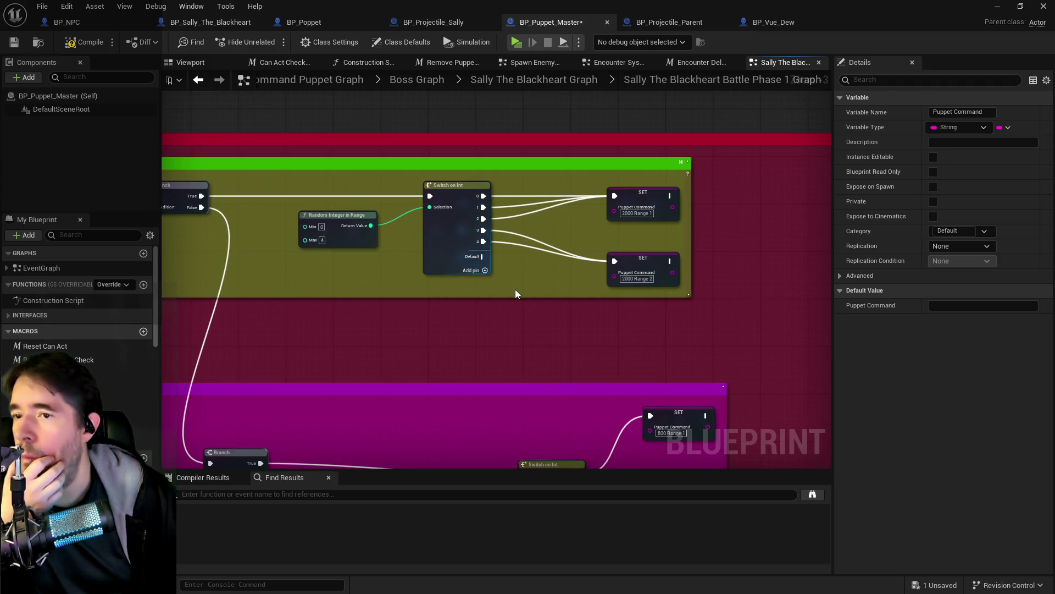
mouse_move(515, 290)
left_mouse_down()
mouse_move(546, 174)
mouse_move(549, 332)
left_mouse_up()
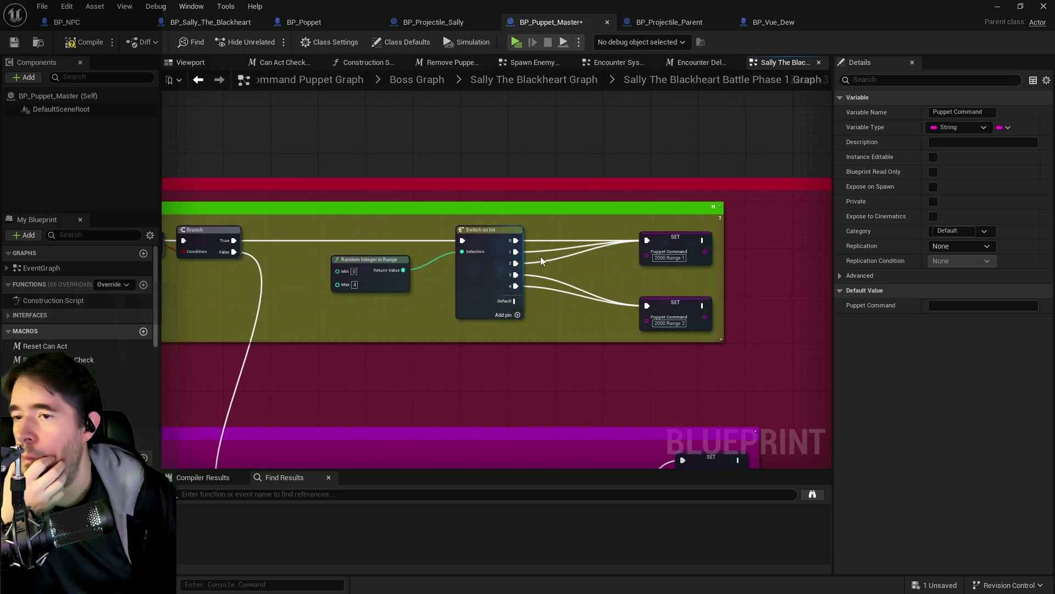
scroll(510, 268, "down", 3)
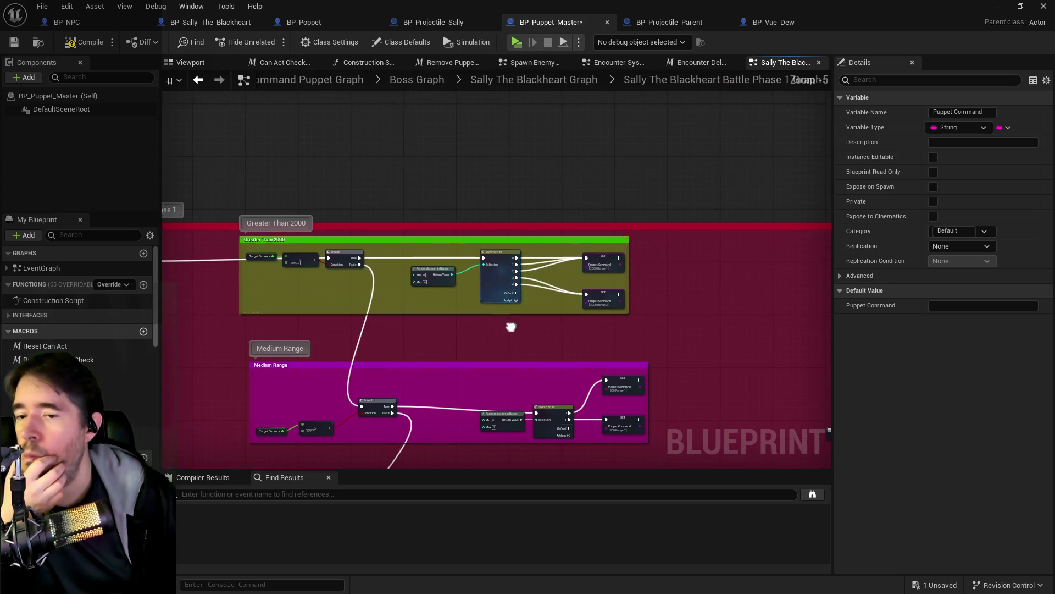
left_click_drag(510, 267, 550, 154)
mouse_move(555, 330)
left_mouse_down()
mouse_move(563, 199)
mouse_move(596, 66)
left_mouse_up()
scroll(563, 199, "up", 1)
left_click_drag(240, 66, 240, 136)
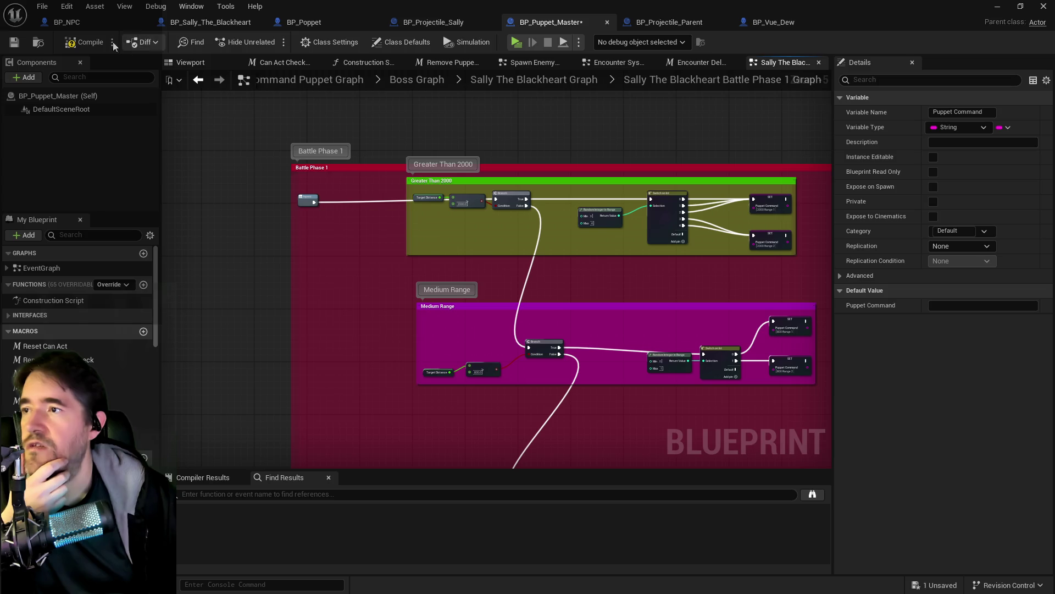
left_click(14, 42)
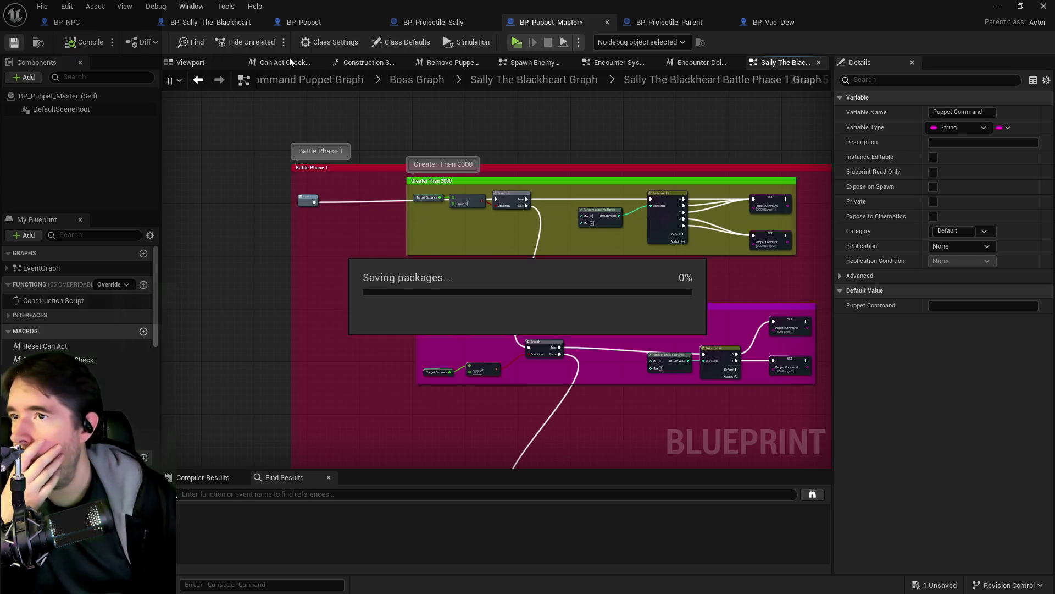
In BP_Sally_The_Blackheart, colour the 2000 Range comment blue
left_click(203, 22)
scroll(556, 269, "down", 3)
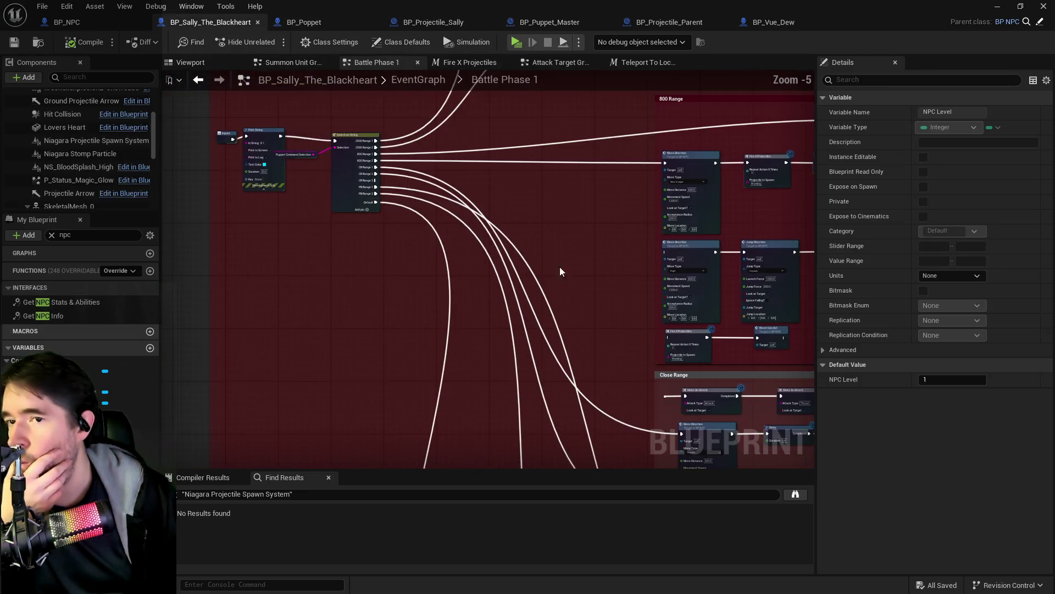
scroll(476, 281, "down", 3)
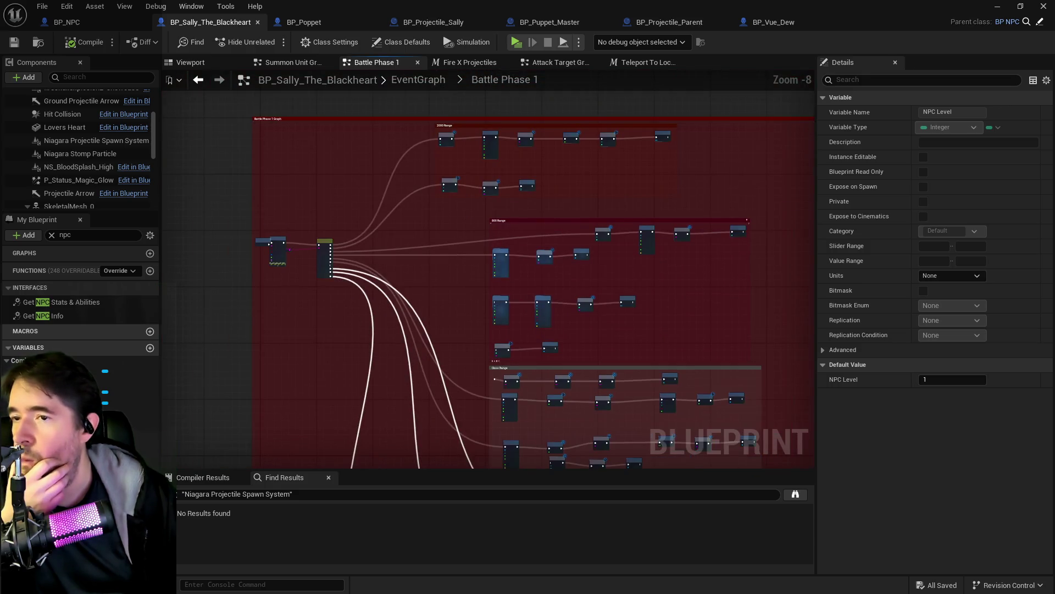
left_click_drag(548, 157, 499, 165)
left_click(505, 133)
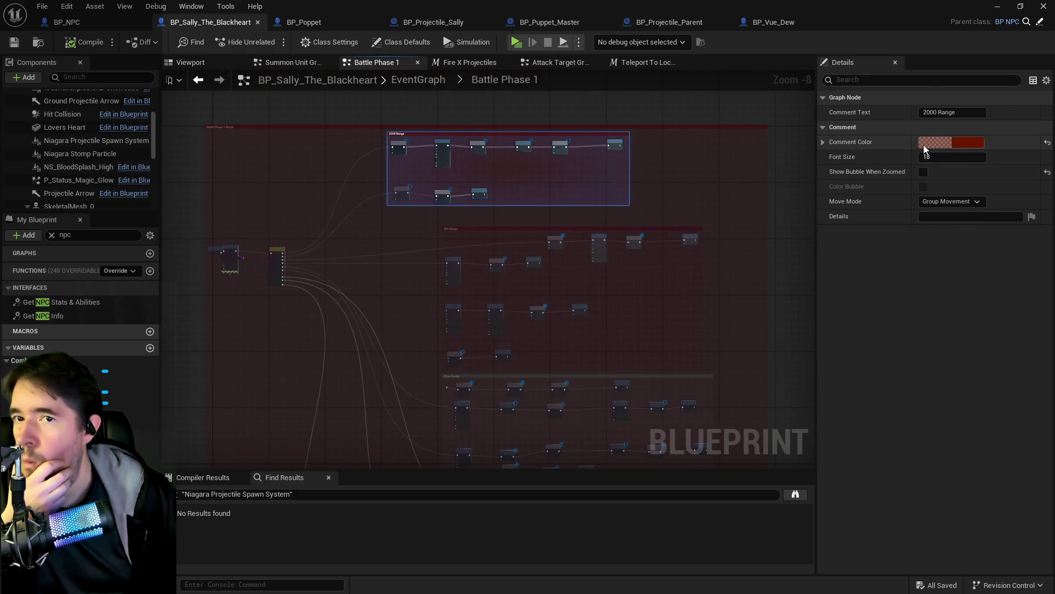
left_click(962, 142)
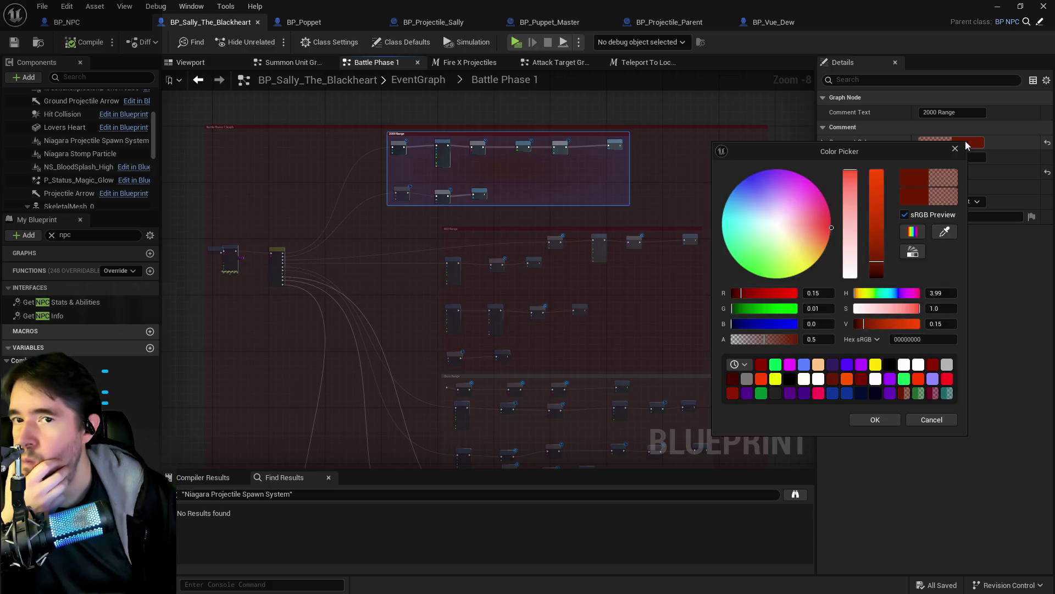
left_click(746, 180)
left_click(875, 419)
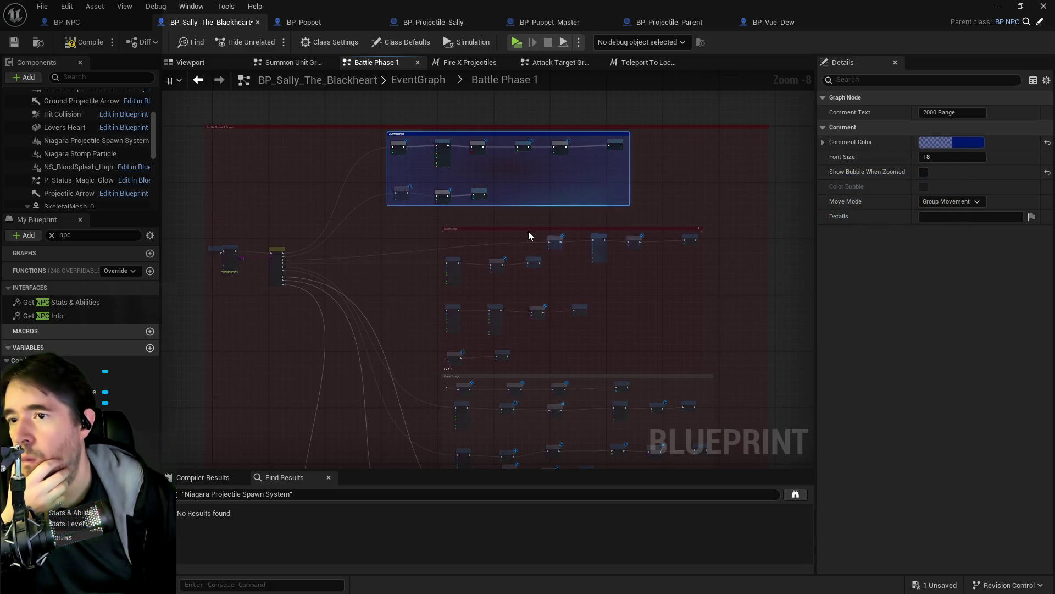
Colour the 800 Range comment teal
left_click(522, 229)
left_click(962, 142)
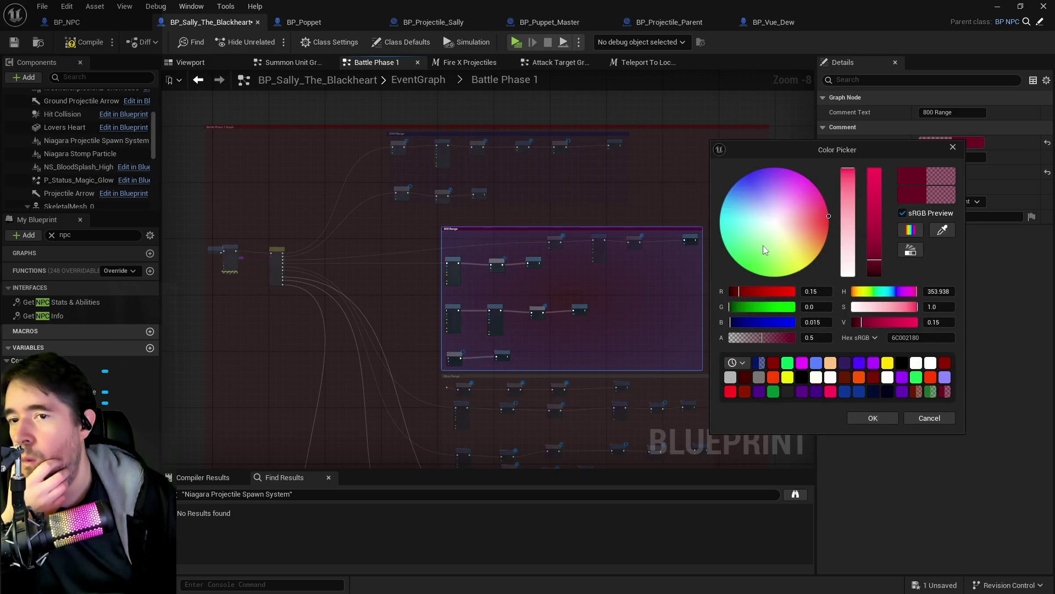
left_click_drag(750, 228, 665, 201)
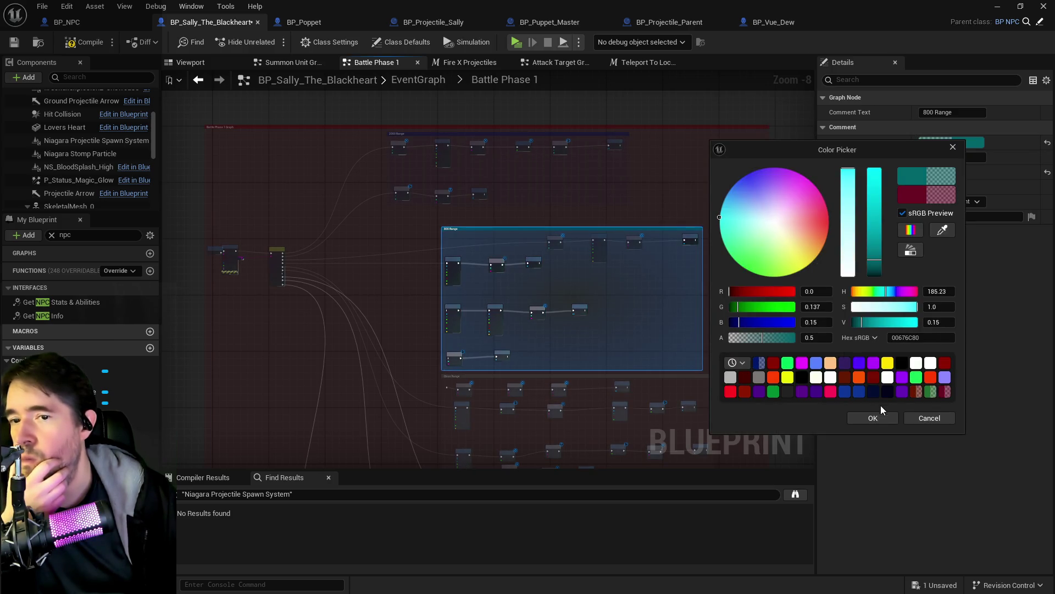
key("Return")
left_click(581, 378)
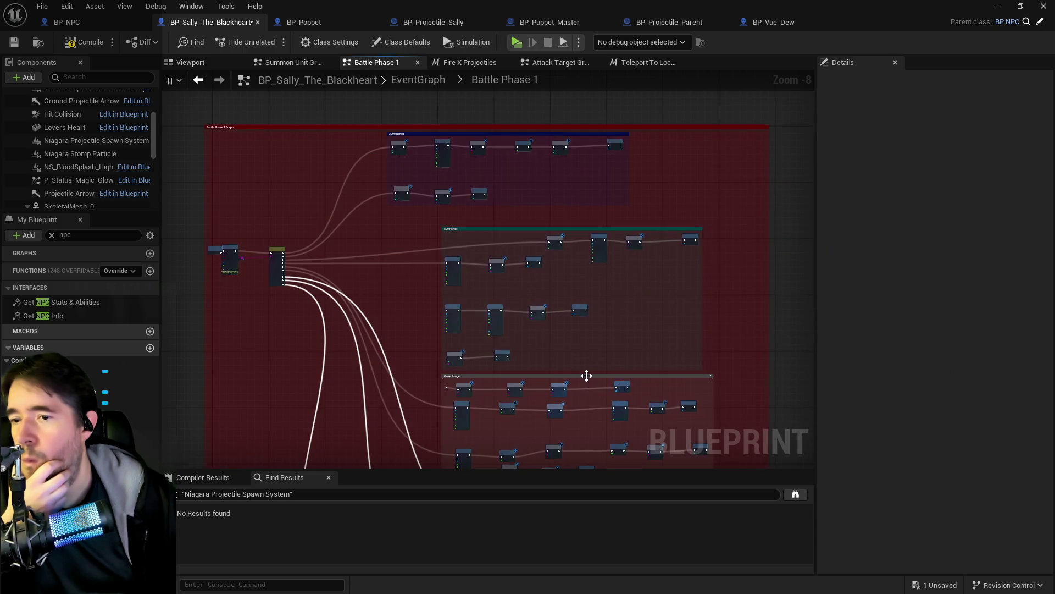
Colour the Close Range comment green
left_click(585, 376)
left_click(962, 141)
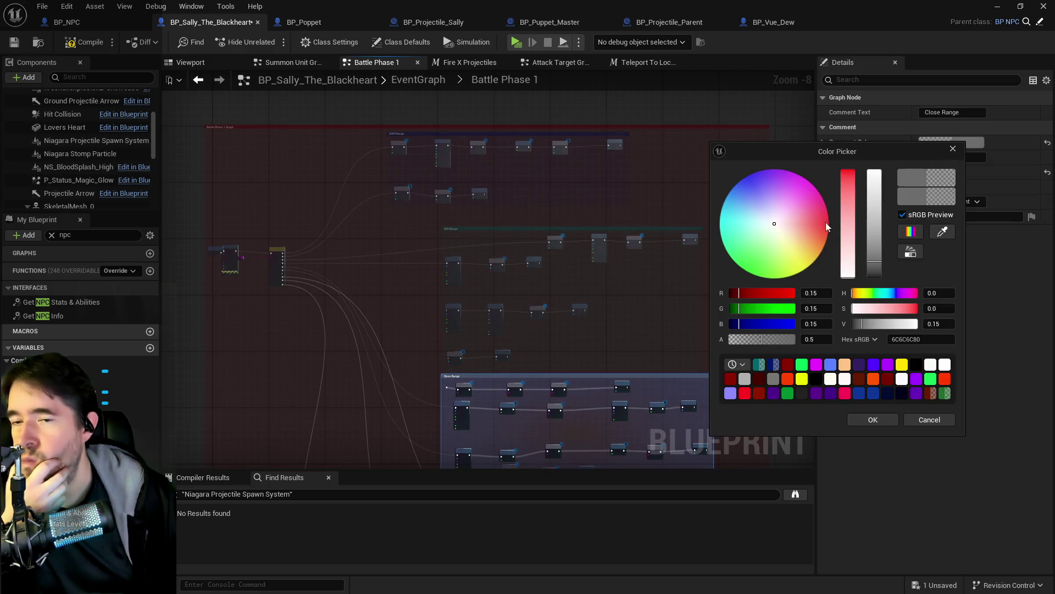
left_click(748, 266)
left_click(745, 268)
left_click(866, 420)
left_click(753, 328)
Colour the Point Blank comment olive
left_click_drag(743, 325, 735, 104)
left_click(587, 303)
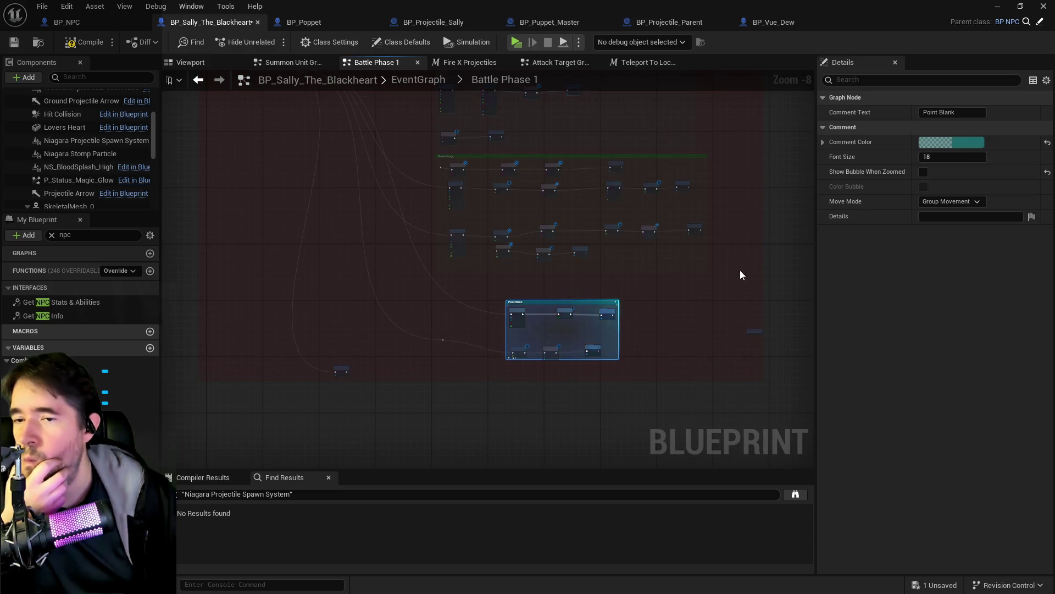
left_click(963, 141)
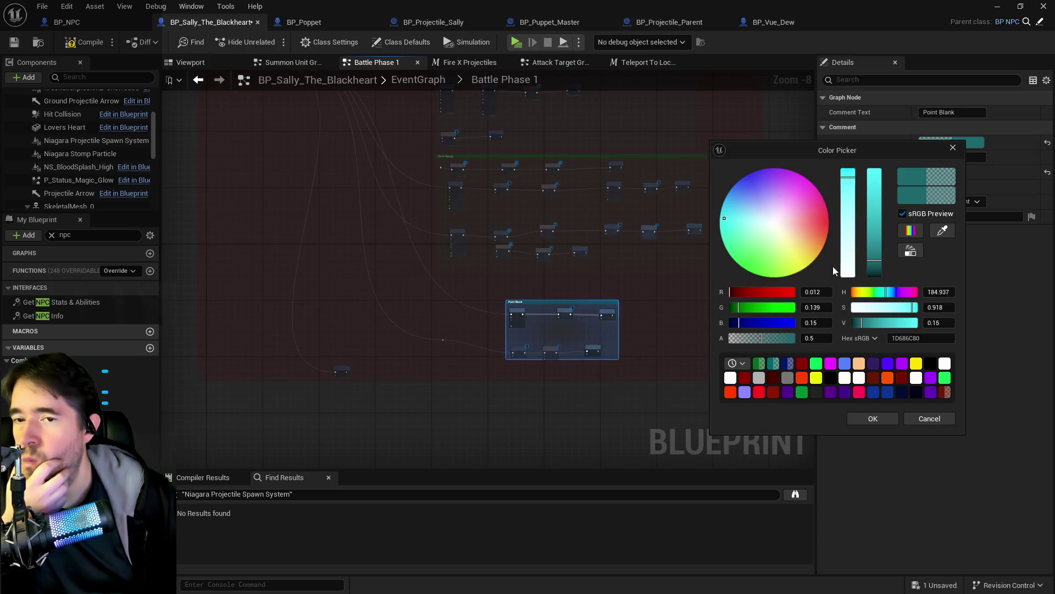
left_click(801, 271)
left_click(803, 268)
left_click(873, 418)
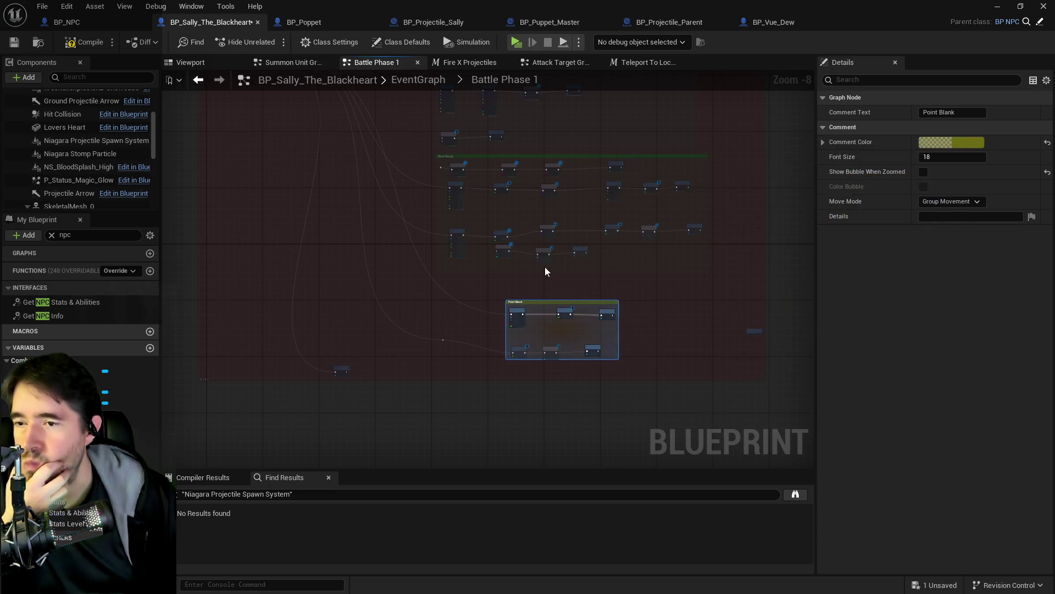
left_click(419, 259)
Colour the outer Battle Phase 1 Graph comment dark and save the blueprint
scroll(418, 260, "up", 2)
mouse_move(364, 183)
left_mouse_down()
mouse_move(408, 351)
mouse_move(444, 266)
mouse_move(377, 229)
mouse_move(385, 219)
left_mouse_up()
left_click(389, 207)
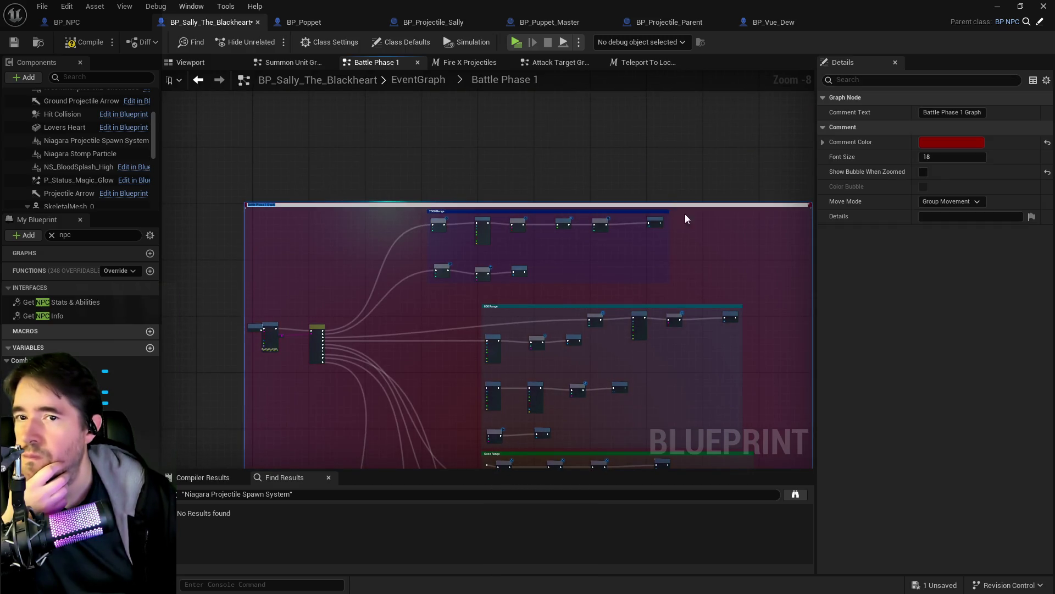
left_click(947, 142)
left_click(900, 391)
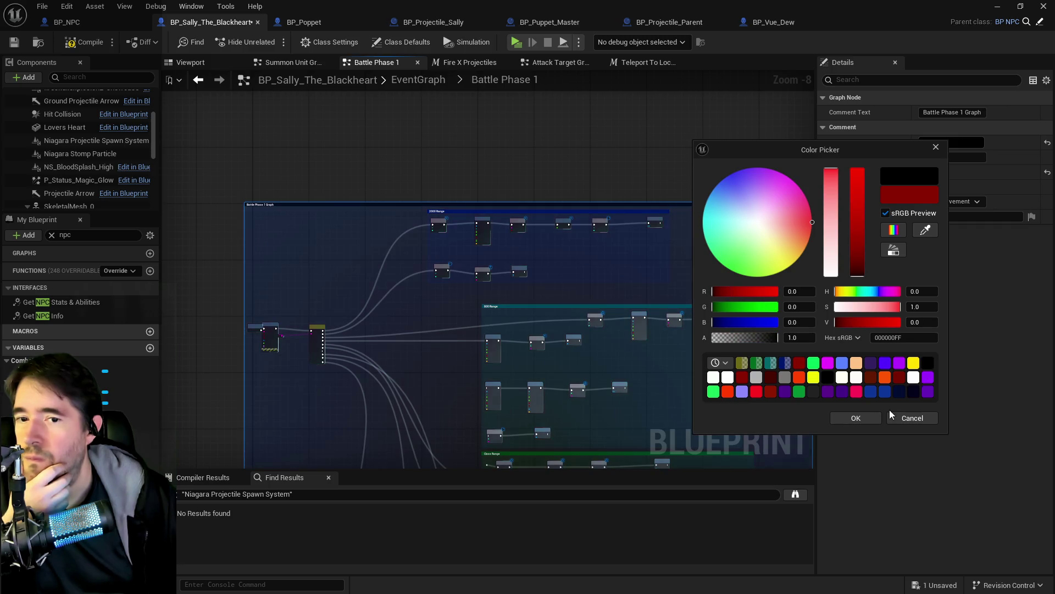
left_click(873, 417)
left_click(612, 183)
left_click_drag(683, 332, 611, 238)
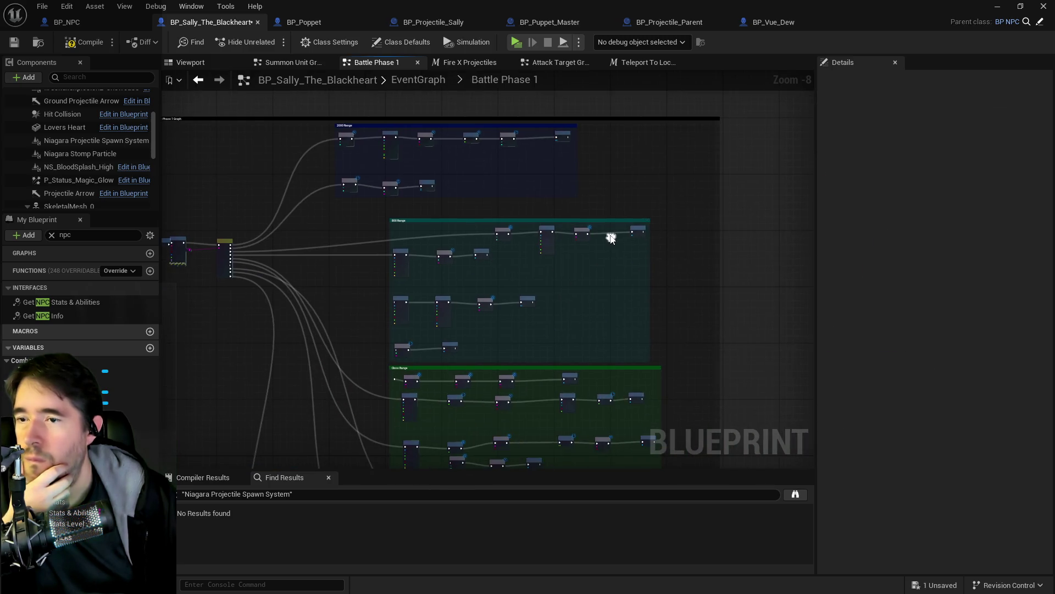
key("ctrl+s")
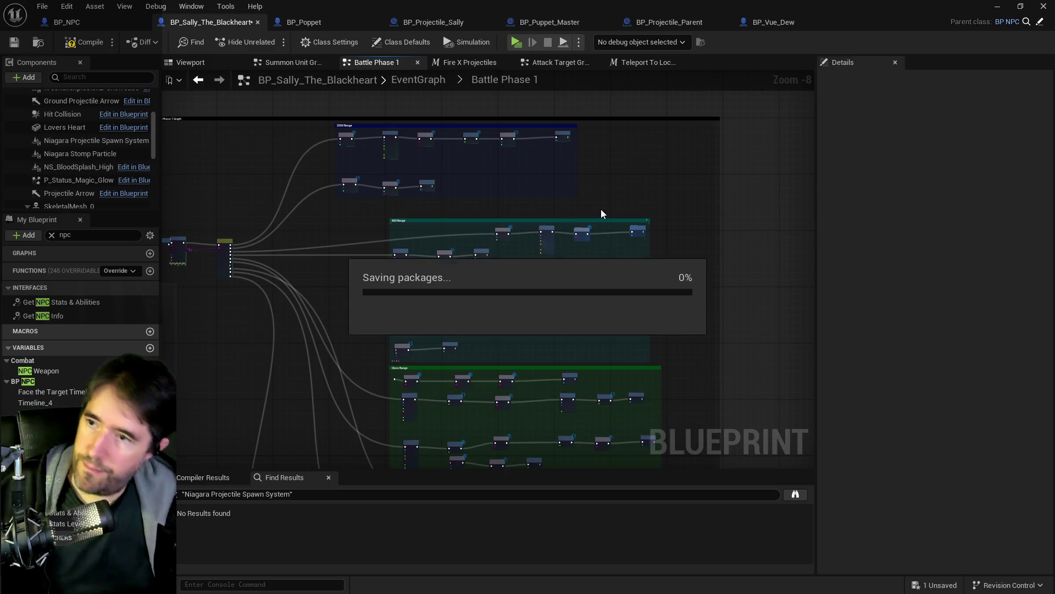
Pan across the graph from the Switch on String node to the 2000 Range teleport chain
scroll(355, 214, "up", 4)
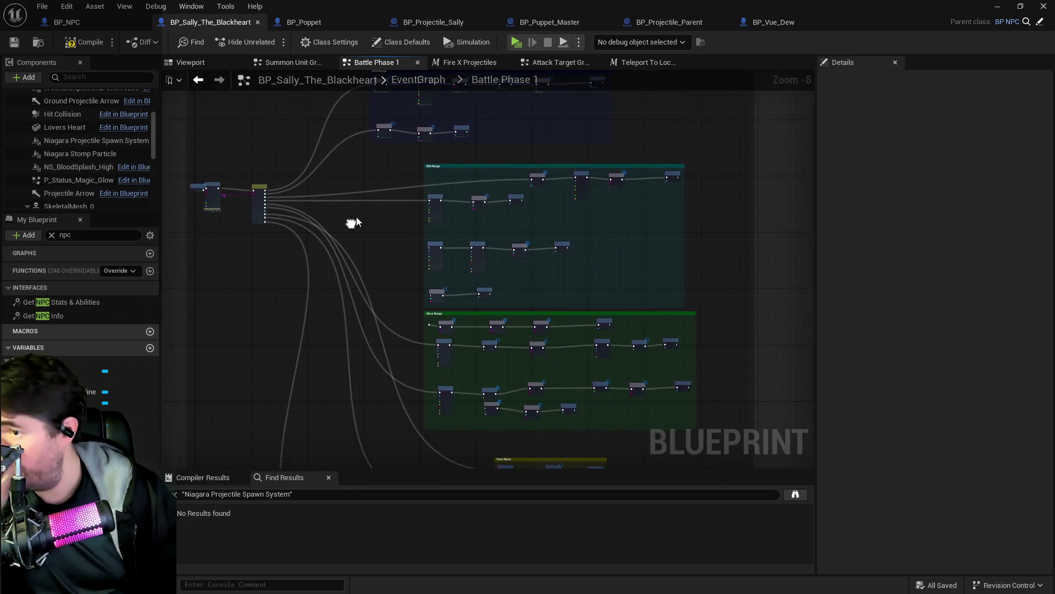
left_click_drag(353, 203, 500, 248)
scroll(410, 228, "up", 2)
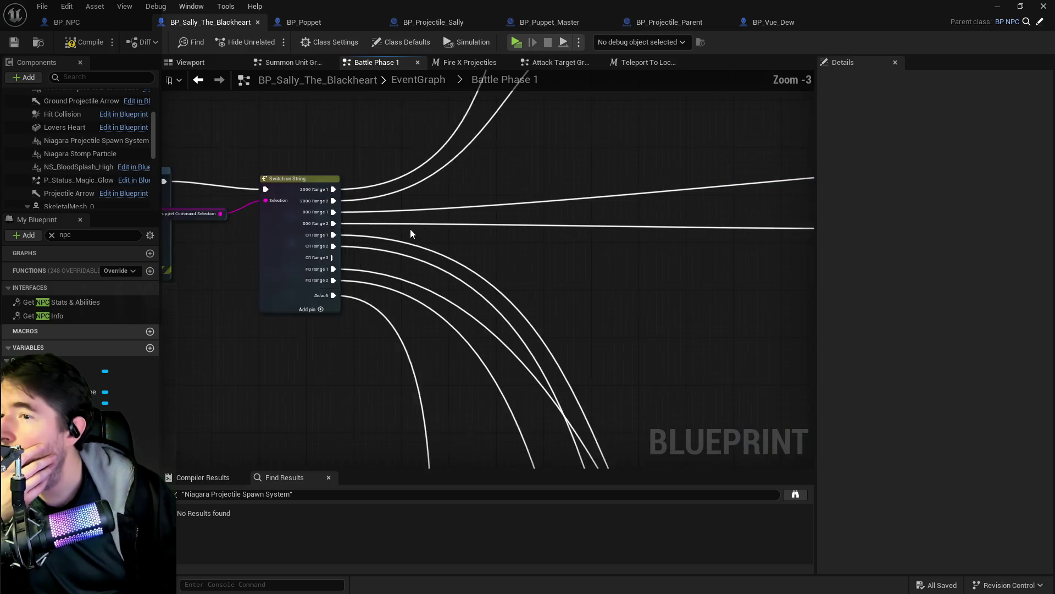
left_click_drag(568, 285, 409, 256)
scroll(409, 256, "down", 1)
mouse_move(627, 149)
left_mouse_down()
mouse_move(409, 184)
mouse_move(246, 190)
left_mouse_up()
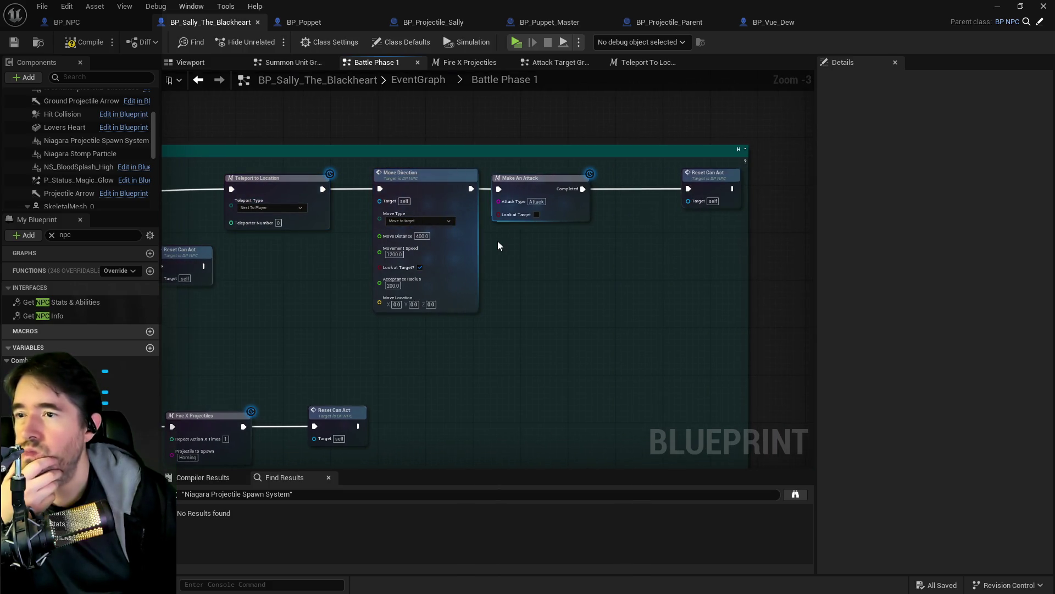
left_click_drag(497, 240, 838, 217)
mouse_move(461, 247)
left_mouse_down()
mouse_move(500, 249)
mouse_move(504, 278)
mouse_move(556, 286)
mouse_move(445, 358)
left_mouse_up()
scroll(488, 277, "down", 1)
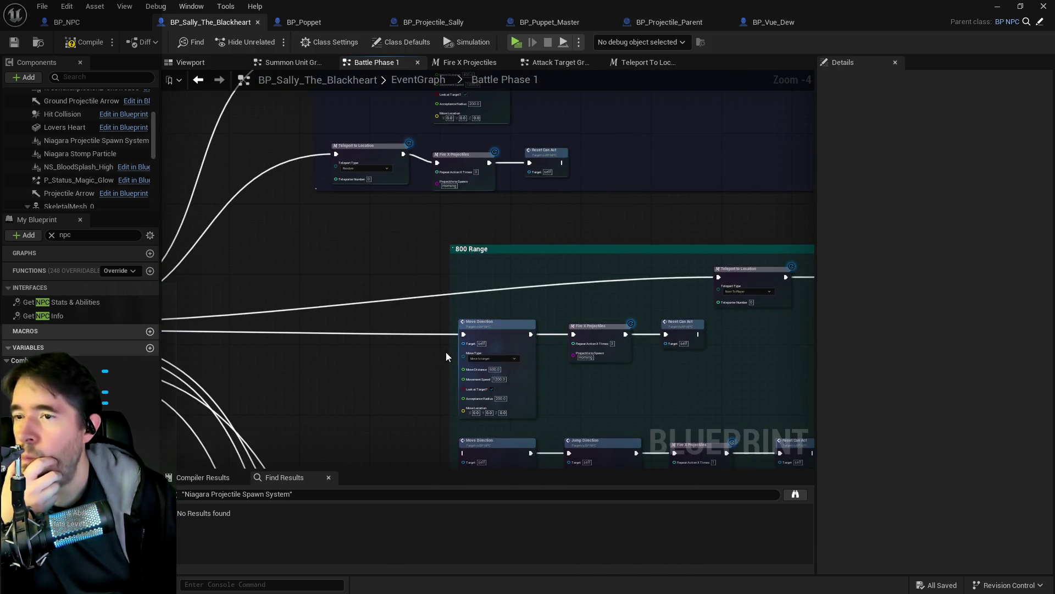
left_click_drag(429, 267, 518, 229)
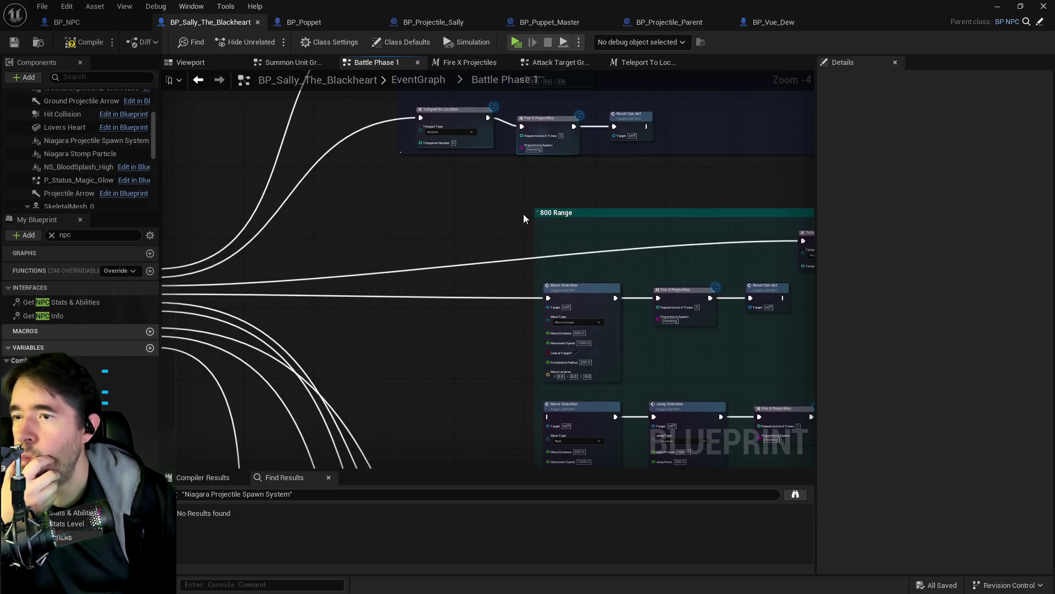
mouse_move(521, 301)
left_mouse_down()
mouse_move(550, 238)
mouse_move(524, 308)
left_mouse_up()
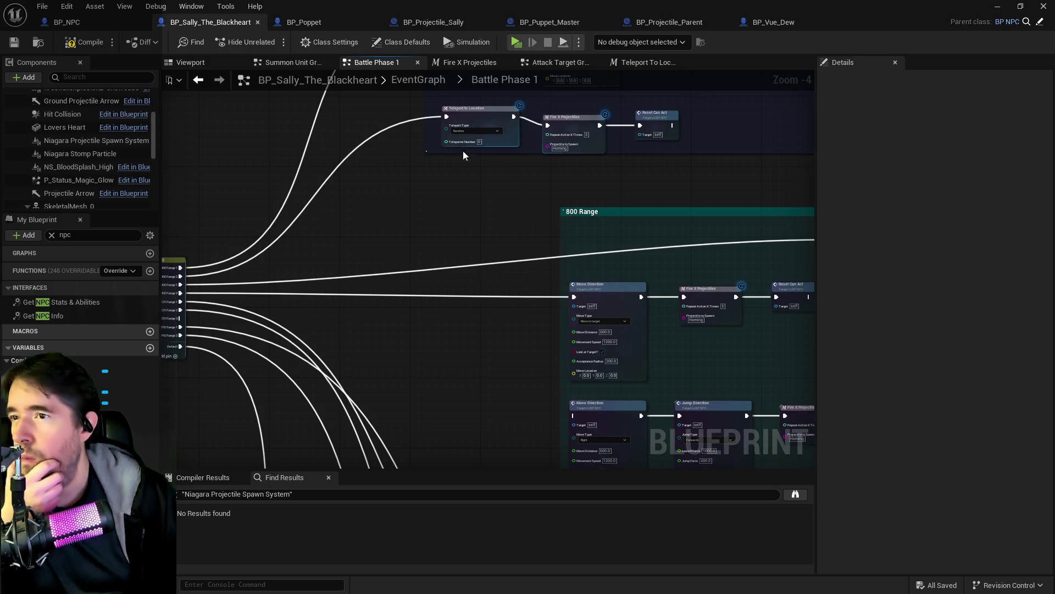
Copy the Teleport to Location, Fire X Projectiles and Reset Can Act nodes
left_click_drag(635, 137, 640, 135)
key("ctrl+c")
left_click_drag(526, 233, 458, 220)
Paste the copied chain and add a Random Integer in Range node with Max 5
key("ctrl+v")
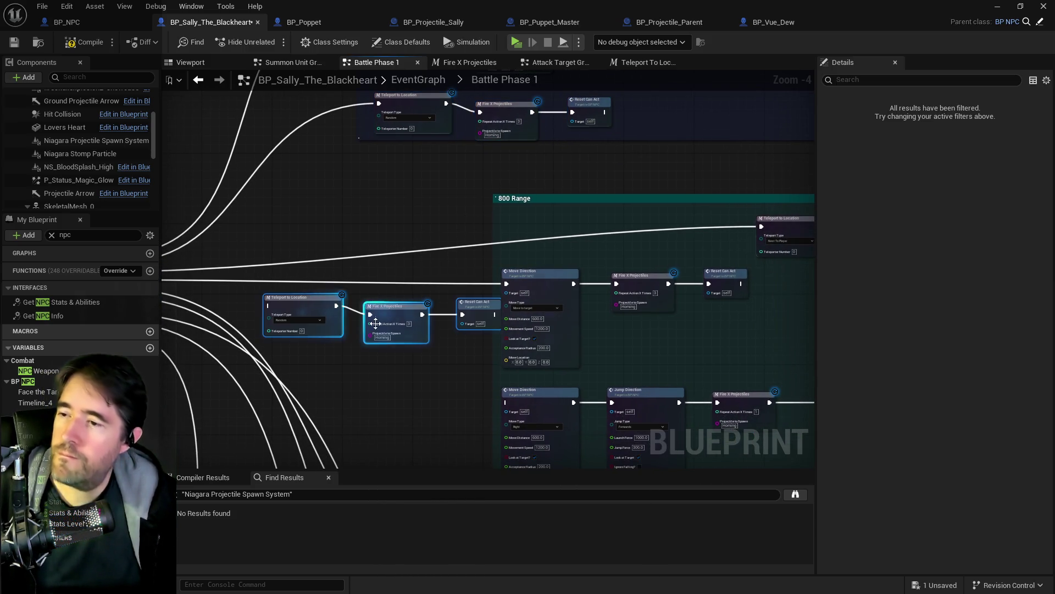
scroll(375, 321, "up", 1)
right_click(407, 335)
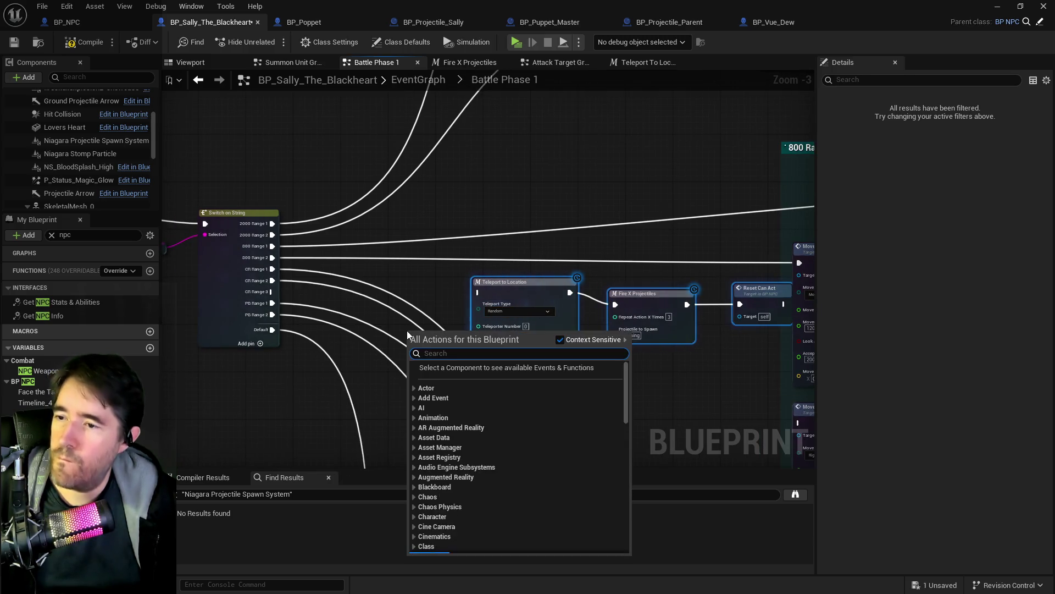
type("random int in")
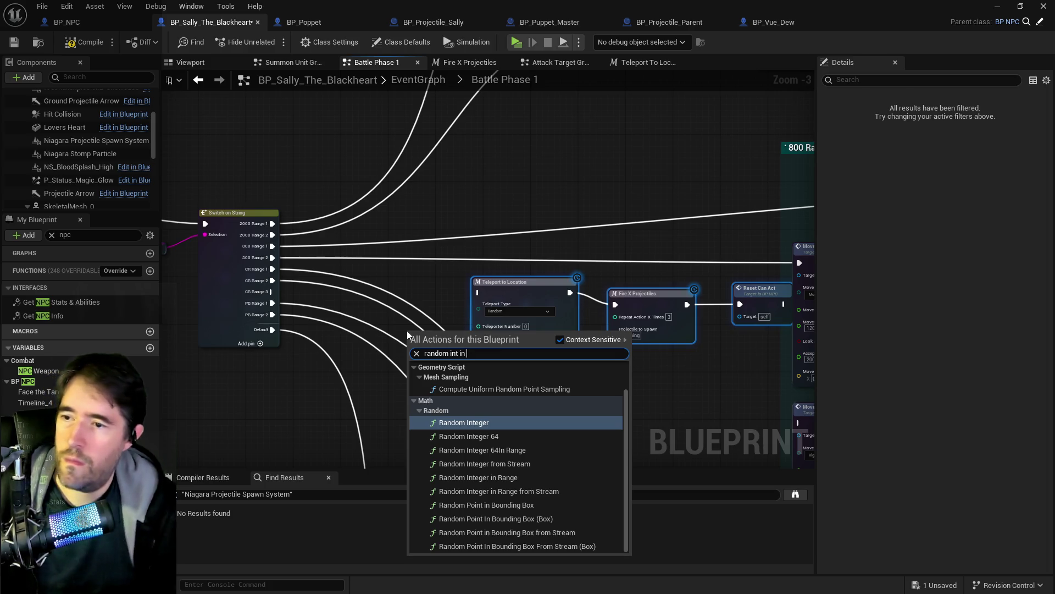
type(" ram")
key("BackSpace")
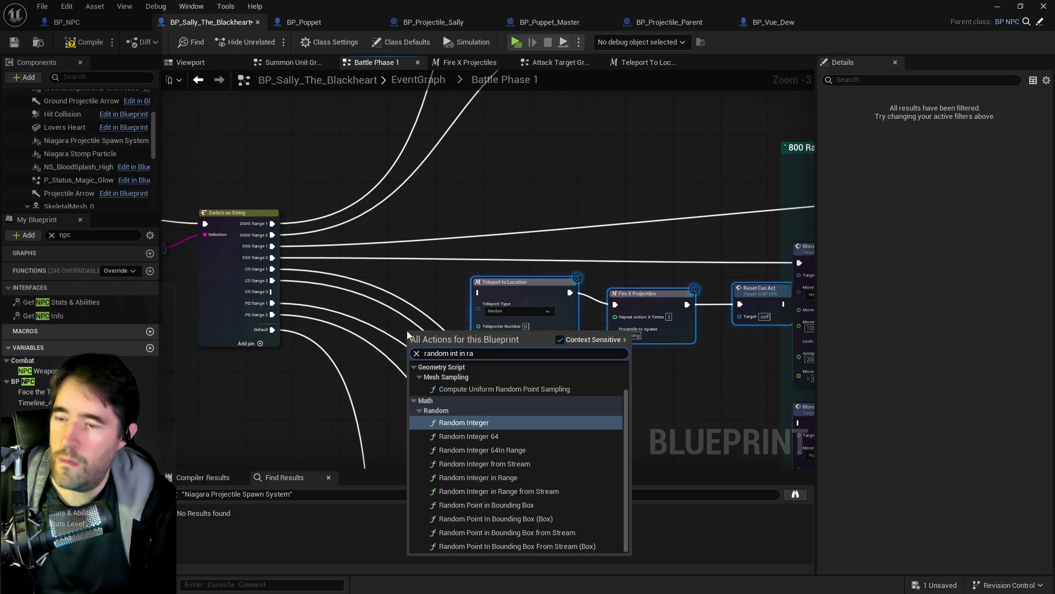
type("nge")
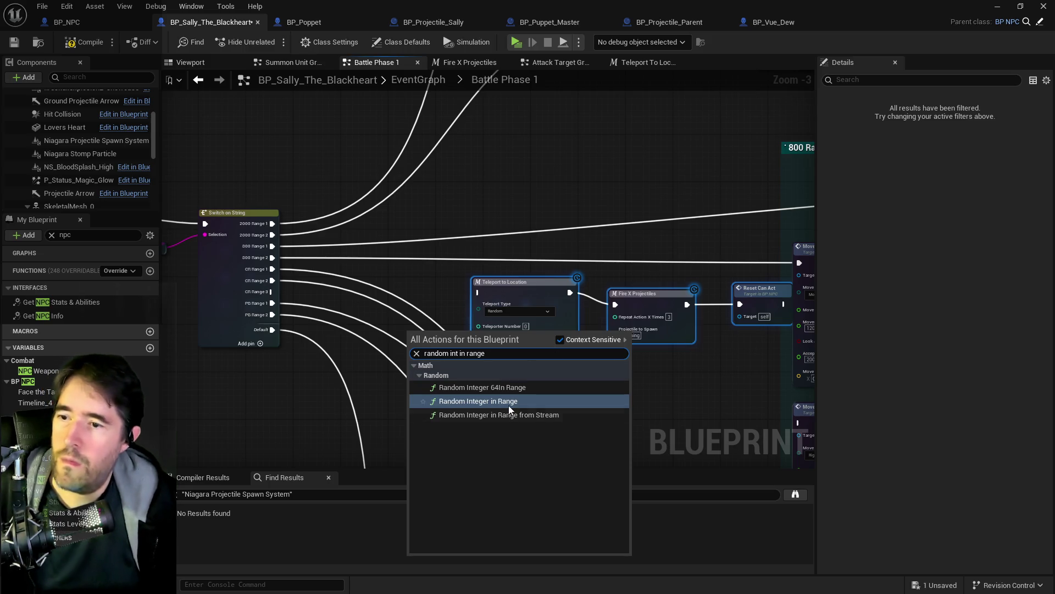
left_click(478, 401)
scroll(435, 376, "up", 3)
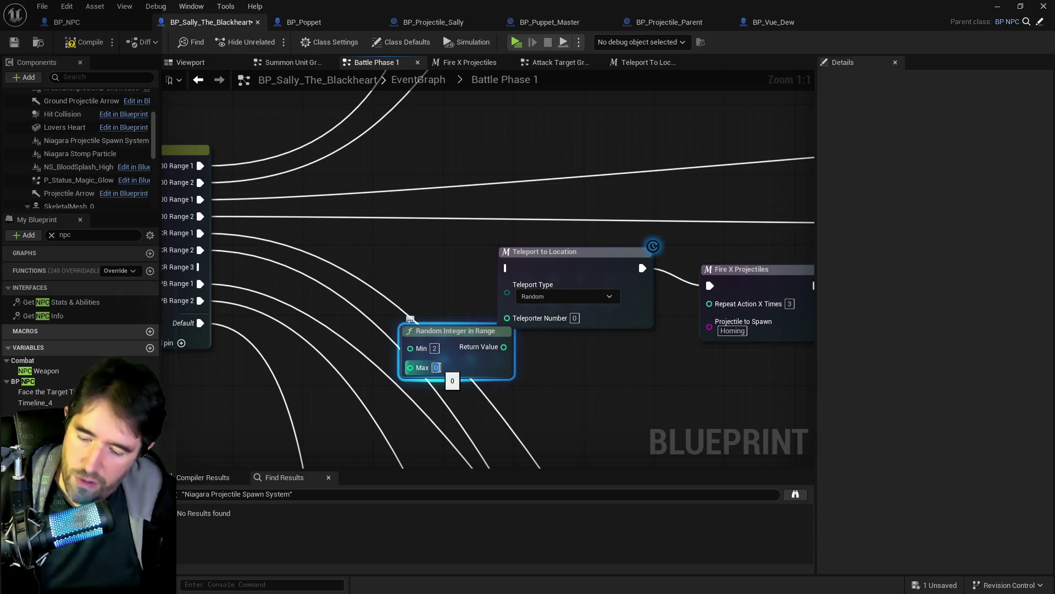
type("5")
mouse_move(503, 350)
left_mouse_down()
mouse_move(432, 315)
mouse_move(507, 318)
left_mouse_up()
Set the Teleport to Location type to Specific Teleporter and reposition the node
left_click(560, 297)
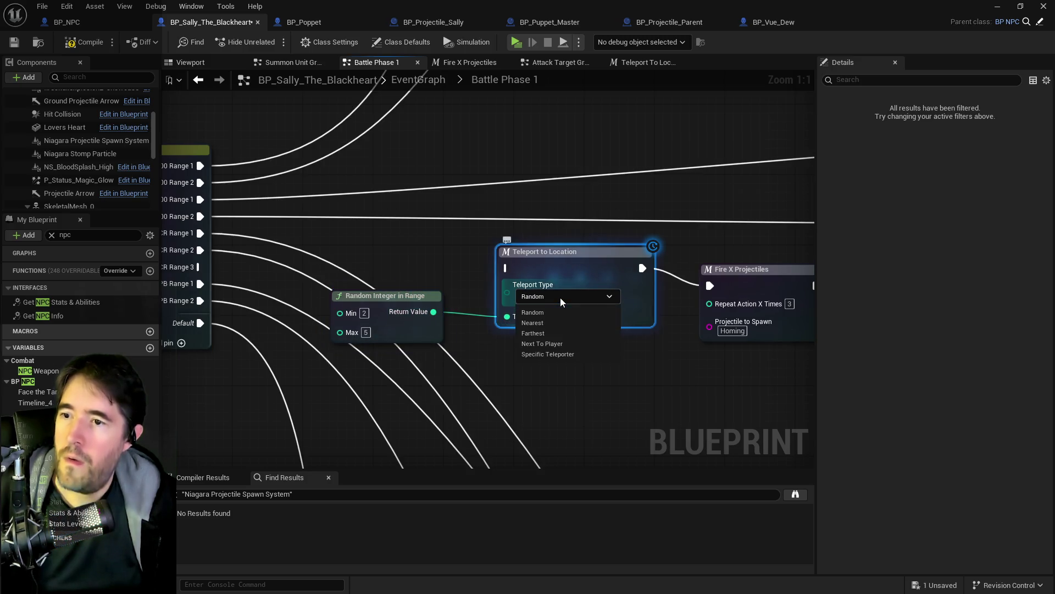
left_click(553, 354)
scroll(489, 358, "down", 1)
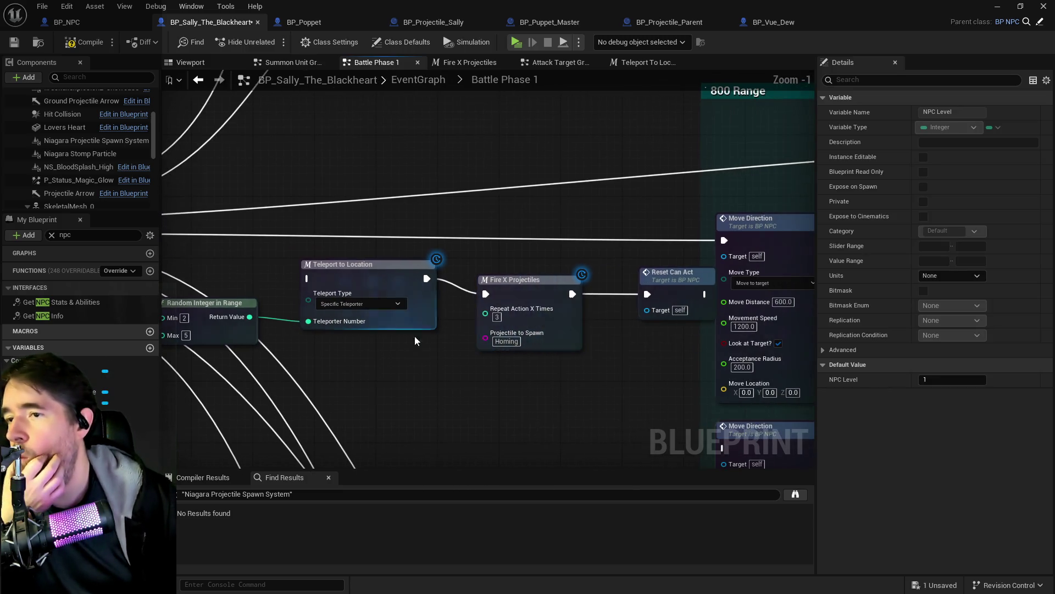
mouse_move(377, 262)
left_mouse_down()
mouse_move(451, 213)
mouse_move(409, 229)
mouse_move(550, 250)
mouse_move(457, 238)
mouse_move(527, 280)
mouse_move(468, 260)
left_mouse_up()
Delete the surplus Move Direction, Fire X Projectiles and Reset Can Act nodes
left_click_drag(552, 267, 514, 253)
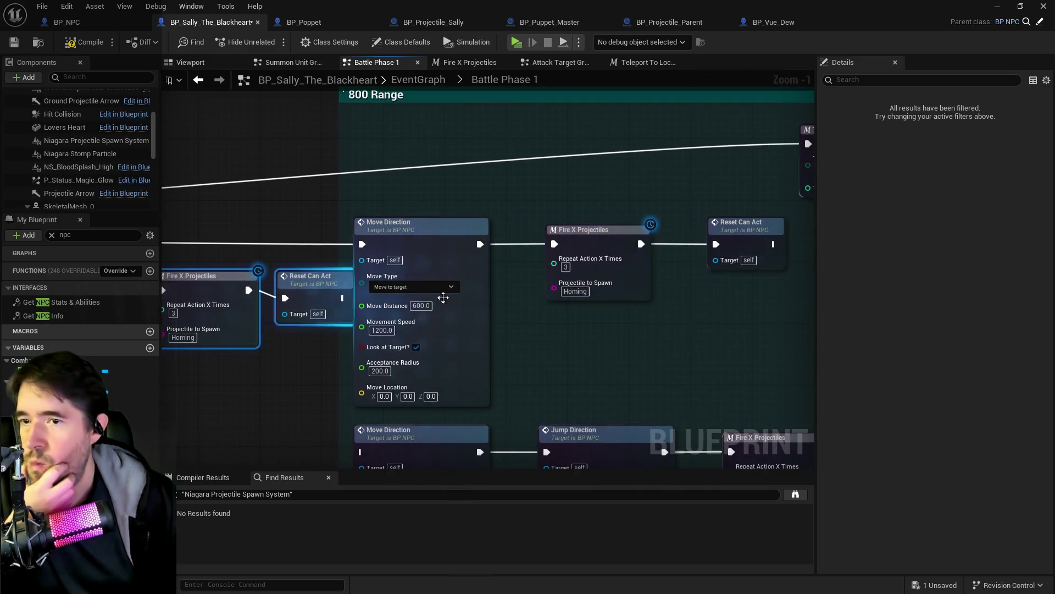
left_click_drag(431, 197, 459, 216)
left_click(553, 241, "shift")
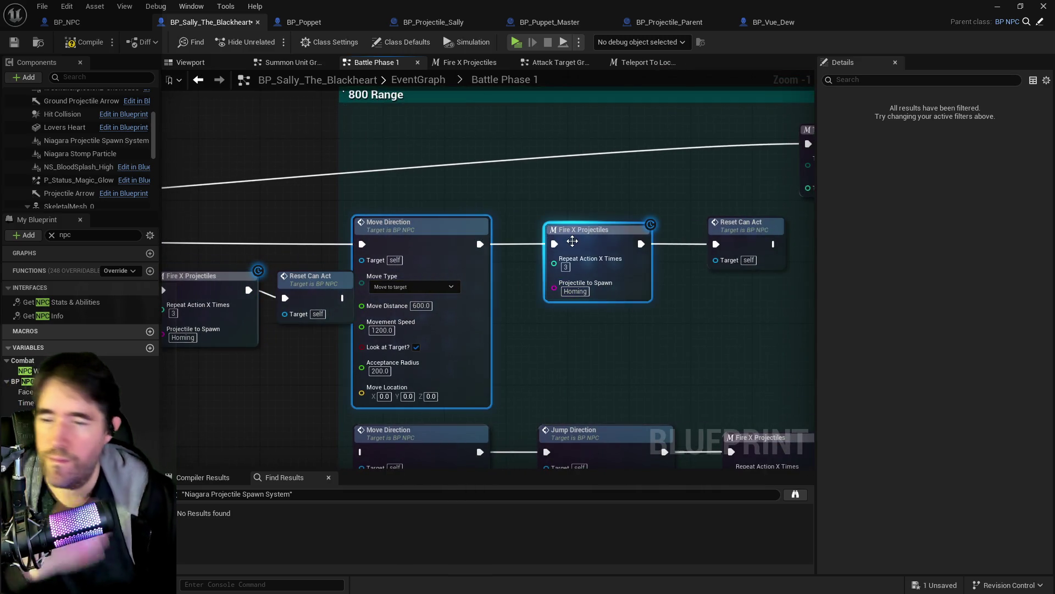
key("Delete")
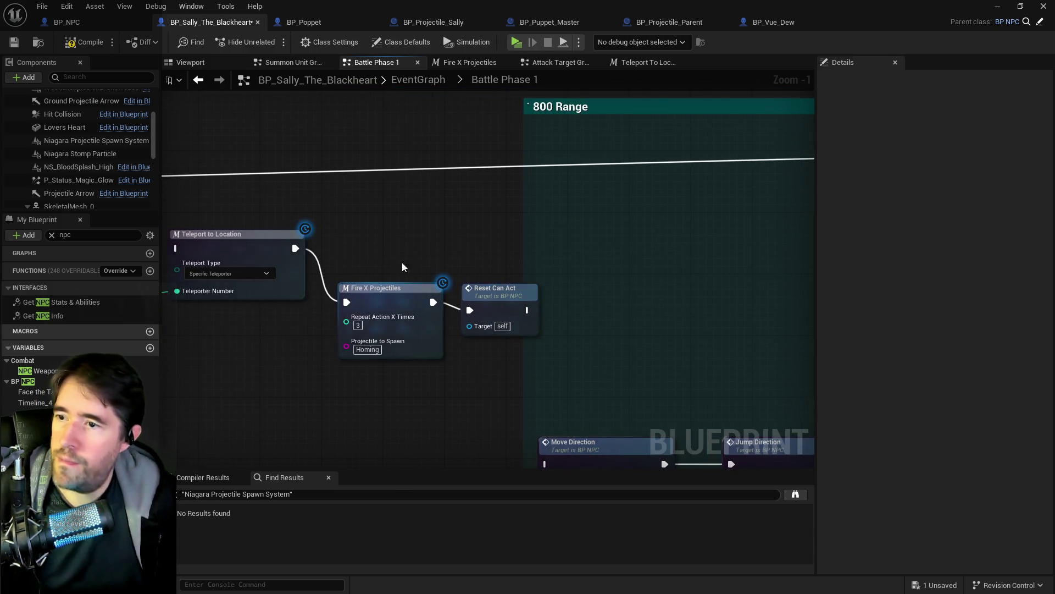
mouse_move(531, 208)
left_mouse_down()
mouse_move(684, 264)
mouse_move(653, 271)
left_mouse_up()
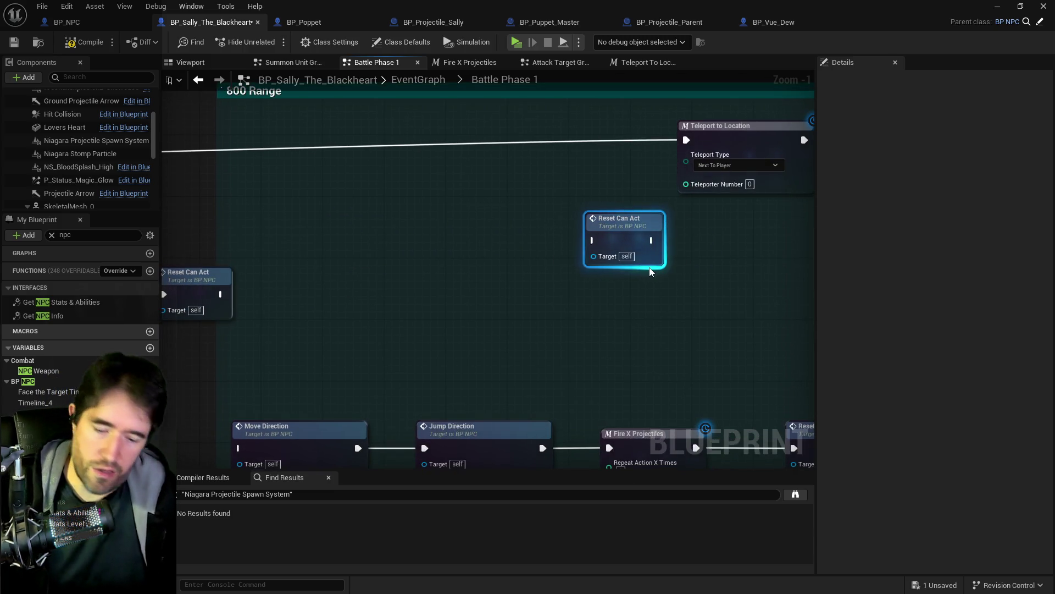
key("Delete")
scroll(488, 248, "down", 2)
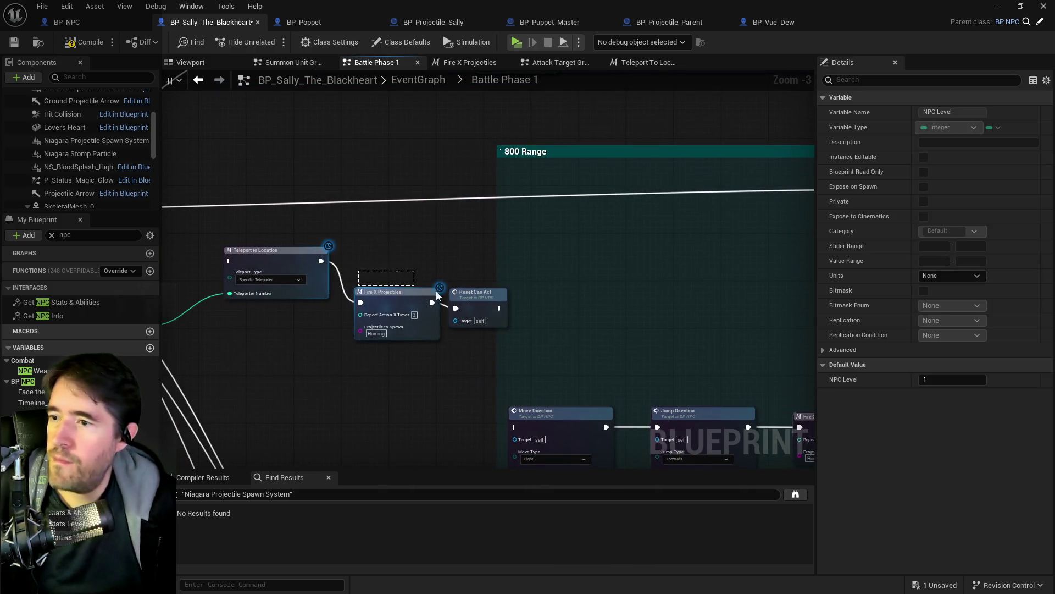
Line up Random Integer, Teleport to Location, Fire X Projectiles and Reset Can Act as one chain
left_click_drag(434, 294, 467, 299)
mouse_move(398, 292)
left_mouse_down()
mouse_move(608, 298)
mouse_move(659, 279)
left_mouse_up()
mouse_move(304, 246)
left_mouse_down()
mouse_move(556, 282)
mouse_move(808, 264)
left_mouse_up()
mouse_move(512, 343)
left_mouse_down()
mouse_move(651, 345)
mouse_move(610, 299)
mouse_move(240, 283)
mouse_move(404, 274)
mouse_move(282, 262)
mouse_move(618, 306)
mouse_move(689, 286)
mouse_move(418, 325)
mouse_move(443, 322)
left_mouse_up()
left_click_drag(402, 244, 746, 339)
mouse_move(544, 278)
left_mouse_down()
mouse_move(671, 283)
mouse_move(437, 275)
mouse_move(444, 258)
left_mouse_up()
left_click(597, 248)
mouse_move(598, 247)
left_mouse_down()
mouse_move(617, 242)
mouse_move(572, 270)
mouse_move(464, 296)
mouse_move(689, 267)
mouse_move(542, 234)
left_mouse_up()
Delete the old Move Direction, Jump Direction, Fire X Projectiles and Reset Can Act row
scroll(689, 267, "down", 1)
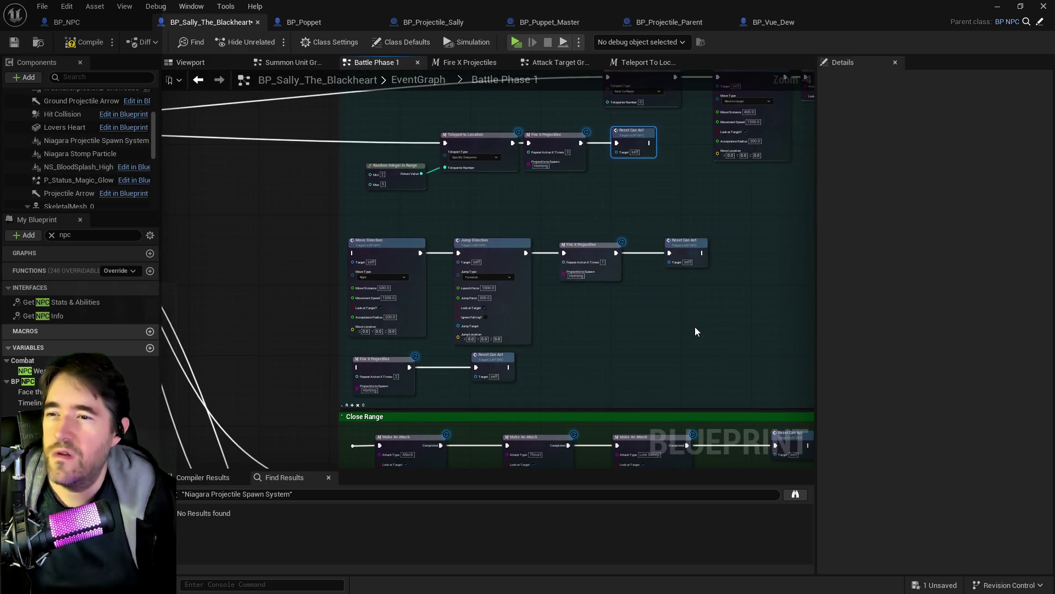
scroll(695, 330, "up", 1)
left_click_drag(696, 315, 251, 205)
key("Delete")
mouse_move(468, 352)
left_mouse_down()
mouse_move(385, 396)
mouse_move(228, 424)
left_mouse_up()
Delete the leftover Fire X Projectiles and Reset Can Act nodes from 800 Range
key("Delete")
scroll(443, 347, "down", 5)
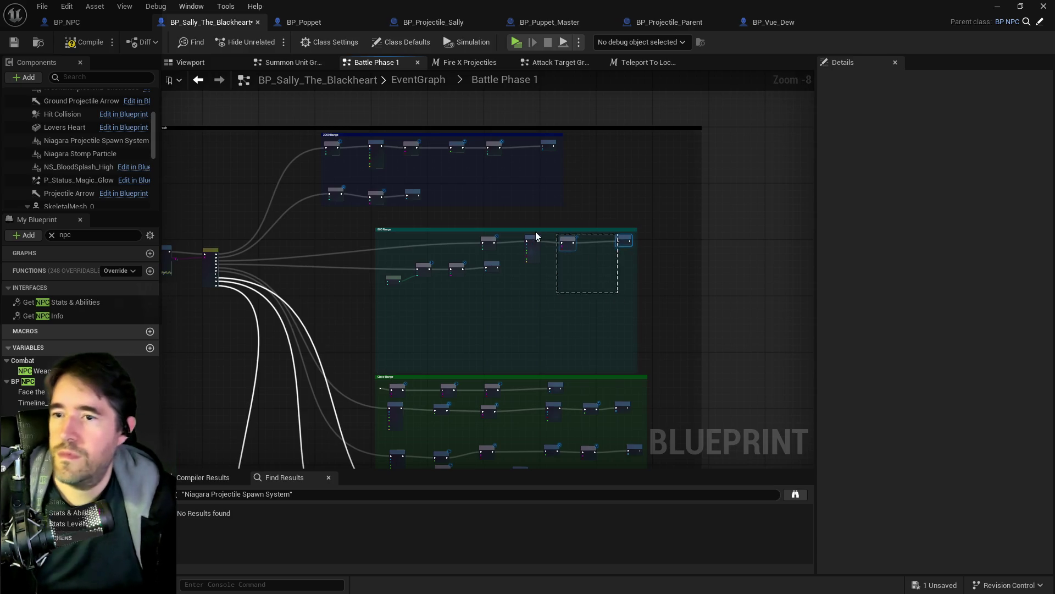
left_click_drag(394, 238, 395, 238)
scroll(387, 377, "up", 4)
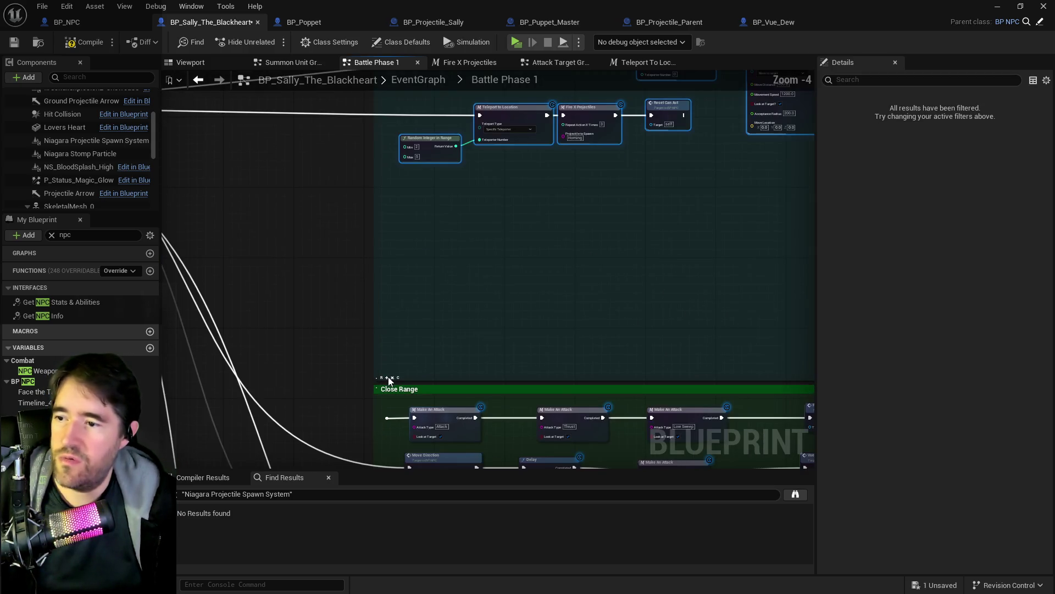
scroll(410, 256, "down", 3)
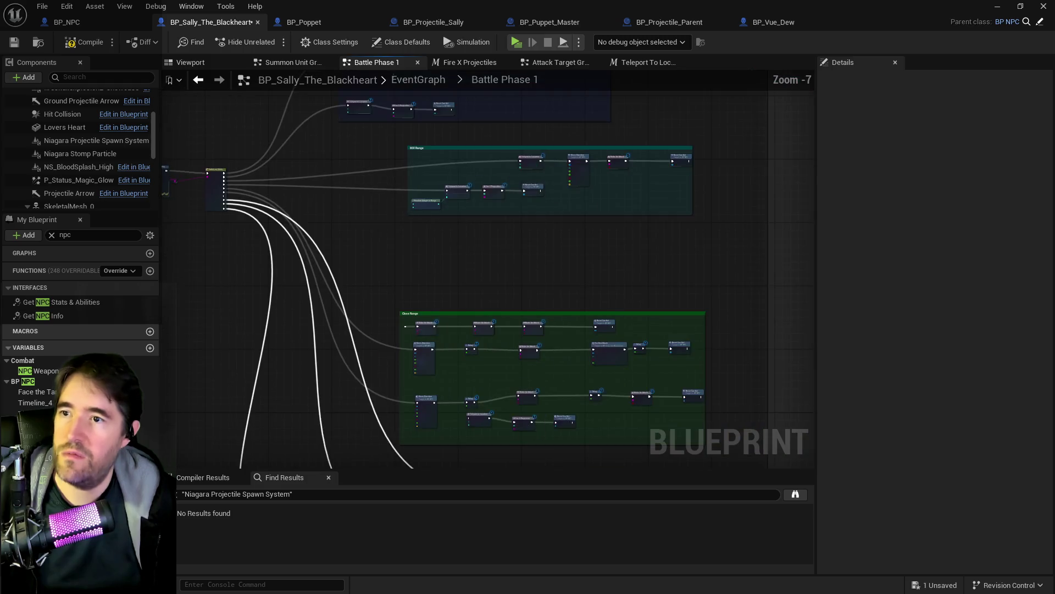
Move the 800 Range group left and the Close Range group up and left
left_click_drag(443, 225, 375, 222)
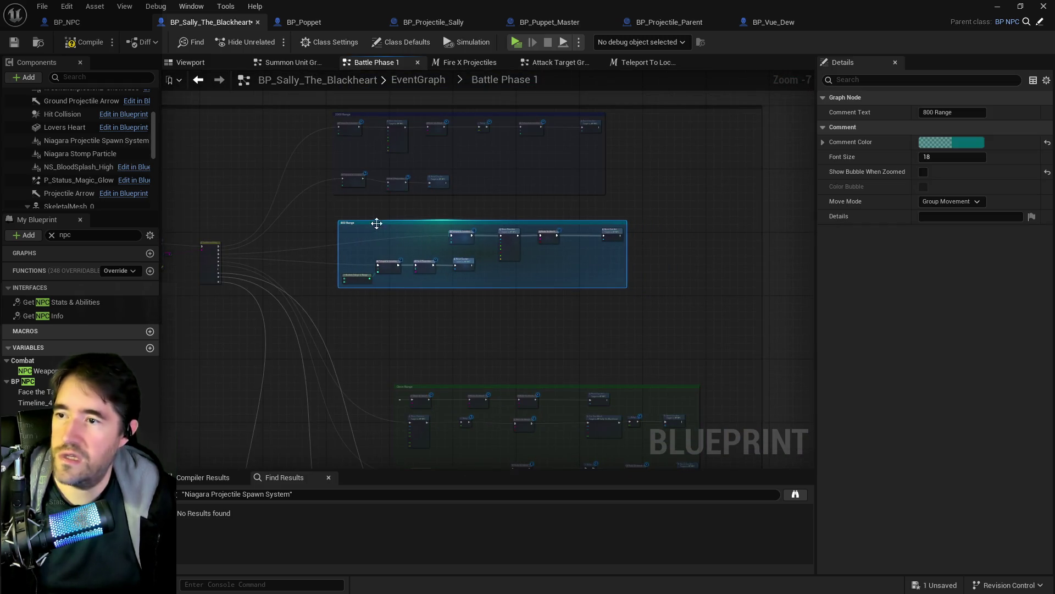
left_click_drag(450, 289, 783, 407)
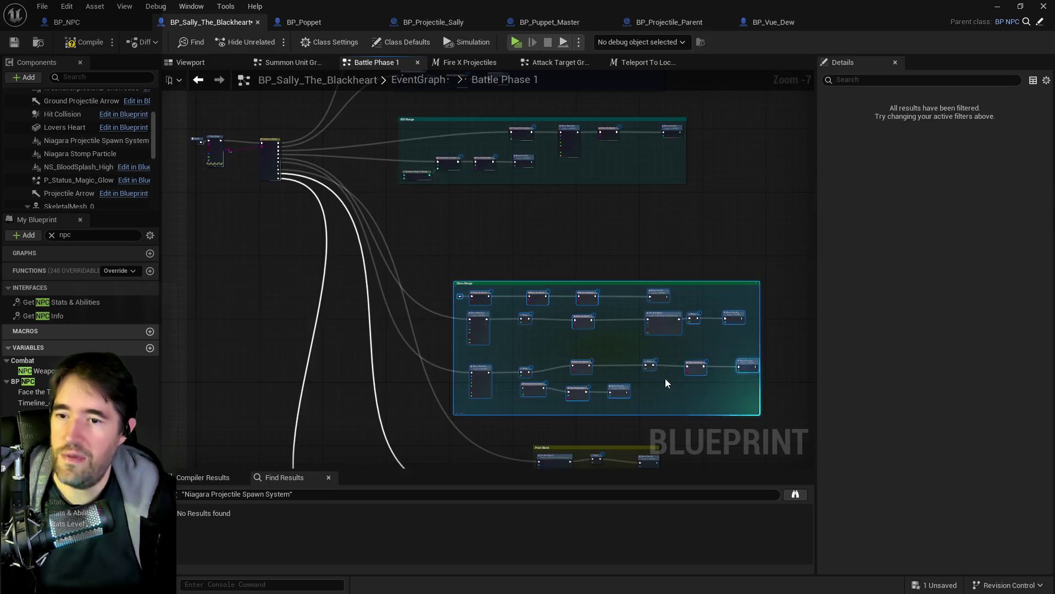
left_click_drag(616, 390, 590, 329)
left_click(416, 230)
scroll(424, 230, "up", 5)
scroll(449, 254, "down", 4)
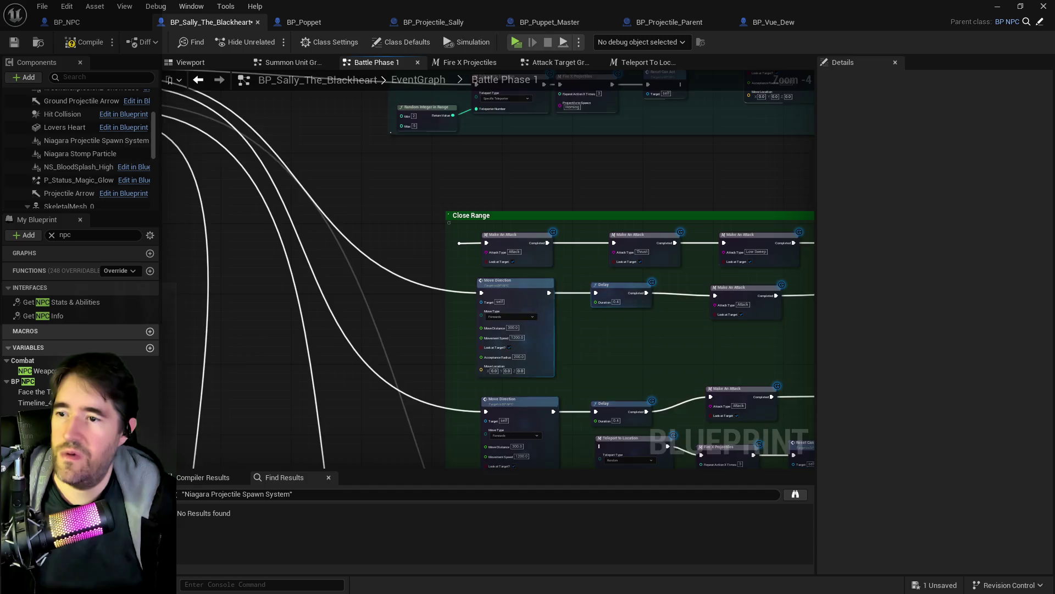
scroll(512, 285, "up", 2)
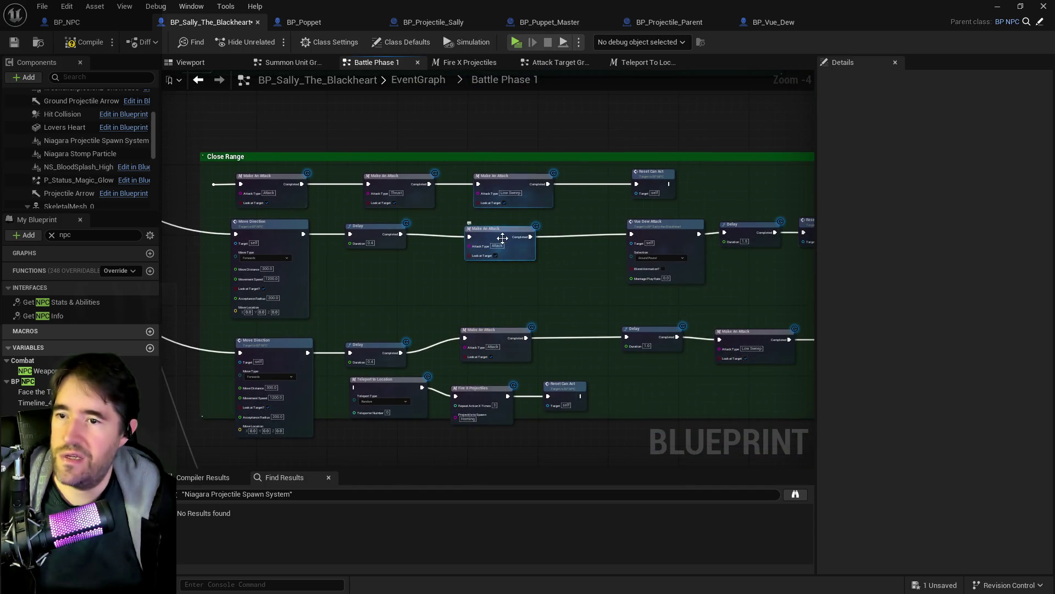
Nudge the middle Make An Attack node, then select the teleport, fire and reset nodes
left_click_drag(517, 244, 506, 236)
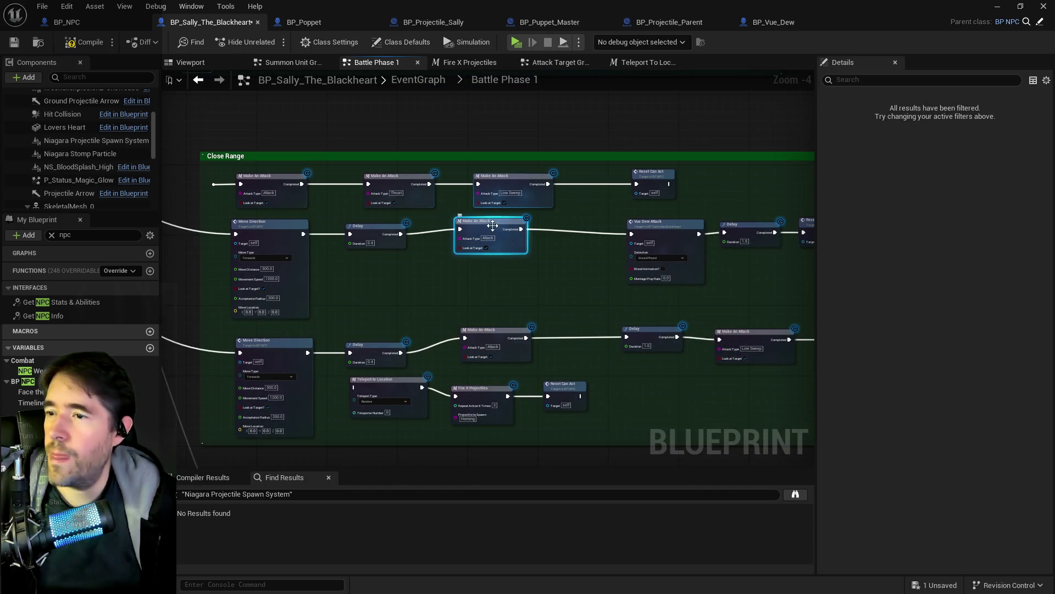
mouse_move(421, 255)
left_mouse_down()
mouse_move(793, 347)
mouse_move(322, 256)
mouse_move(596, 229)
mouse_move(515, 266)
mouse_move(593, 246)
left_mouse_up()
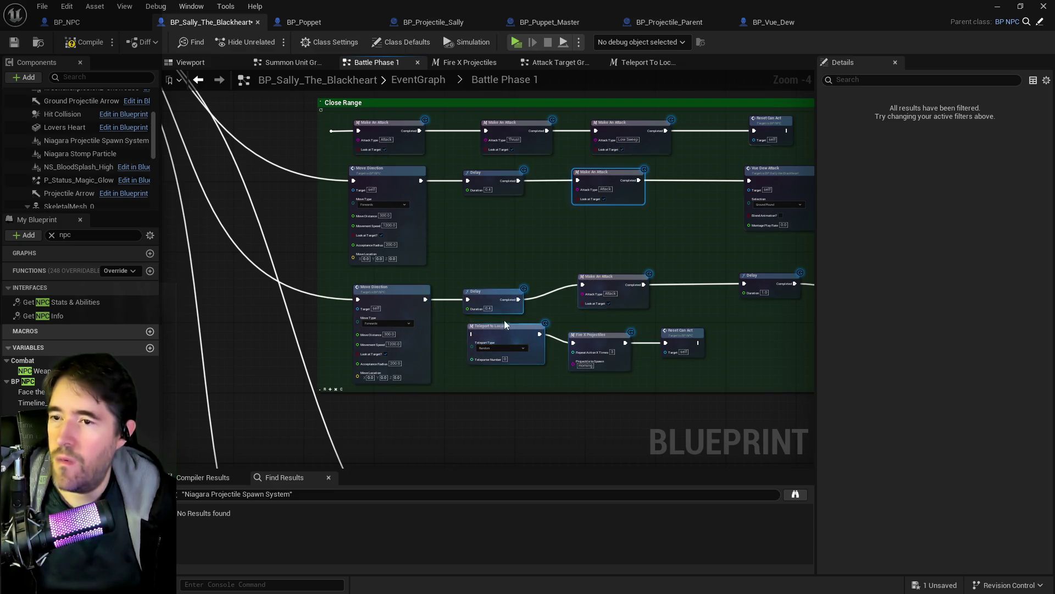
mouse_move(440, 330)
left_mouse_down()
mouse_move(648, 374)
mouse_move(709, 373)
left_mouse_up()
Shift the teleport chain right and paste a copy of the Thrust attack into the lower row
mouse_move(501, 326)
left_mouse_down()
mouse_move(654, 332)
mouse_move(439, 316)
left_mouse_up()
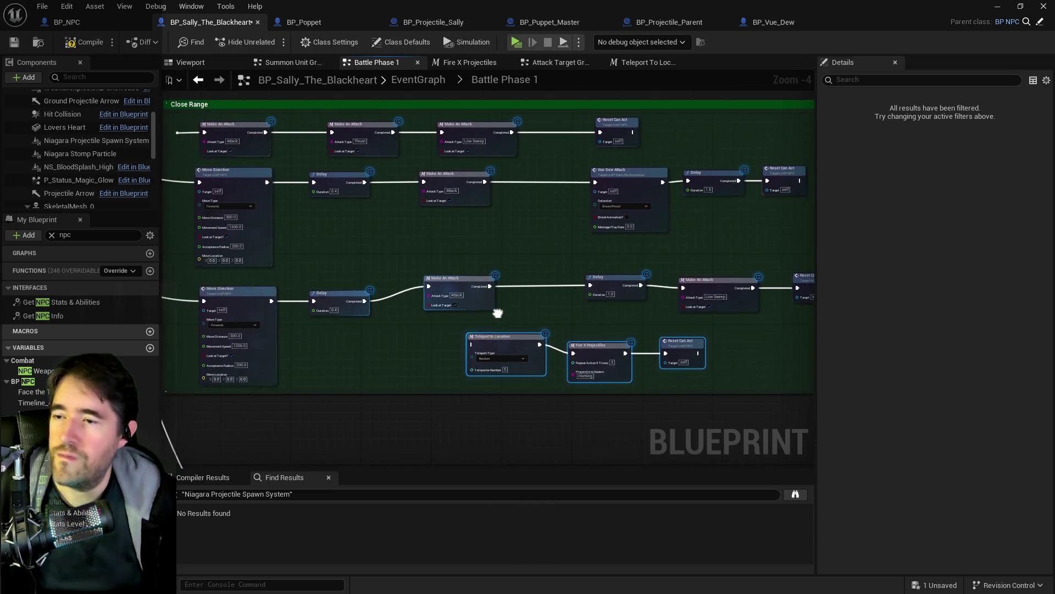
mouse_move(398, 266)
left_mouse_down()
mouse_move(367, 276)
mouse_move(444, 260)
left_mouse_up()
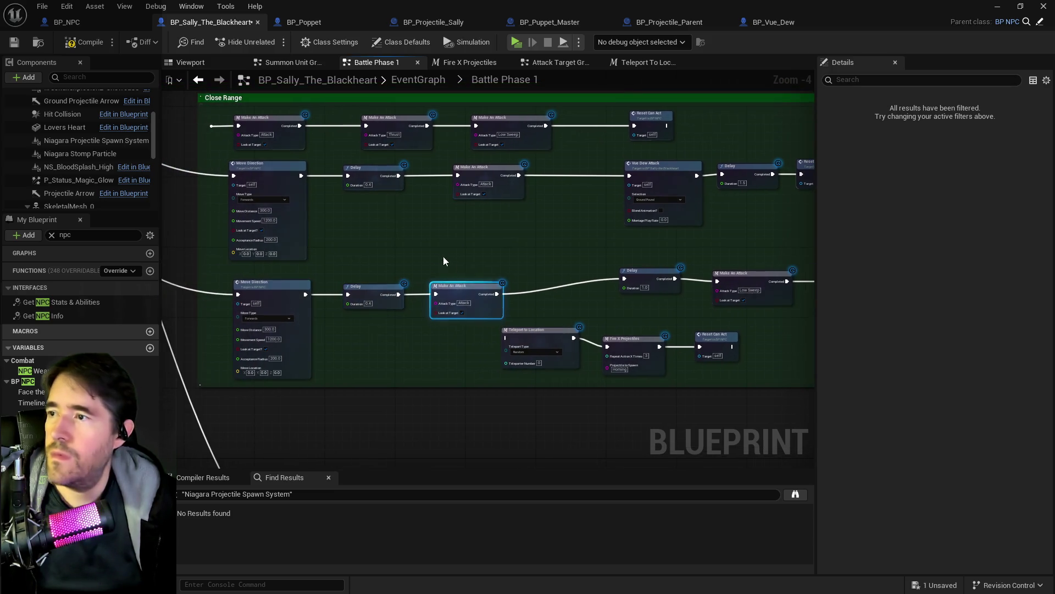
left_click(397, 132)
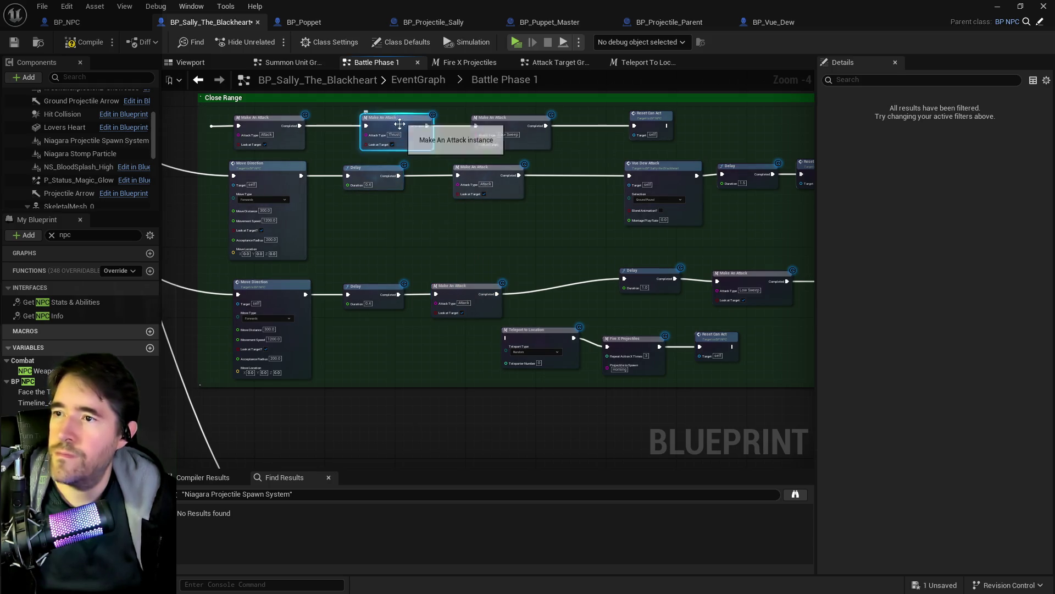
key("ctrl+c")
key("ctrl+v")
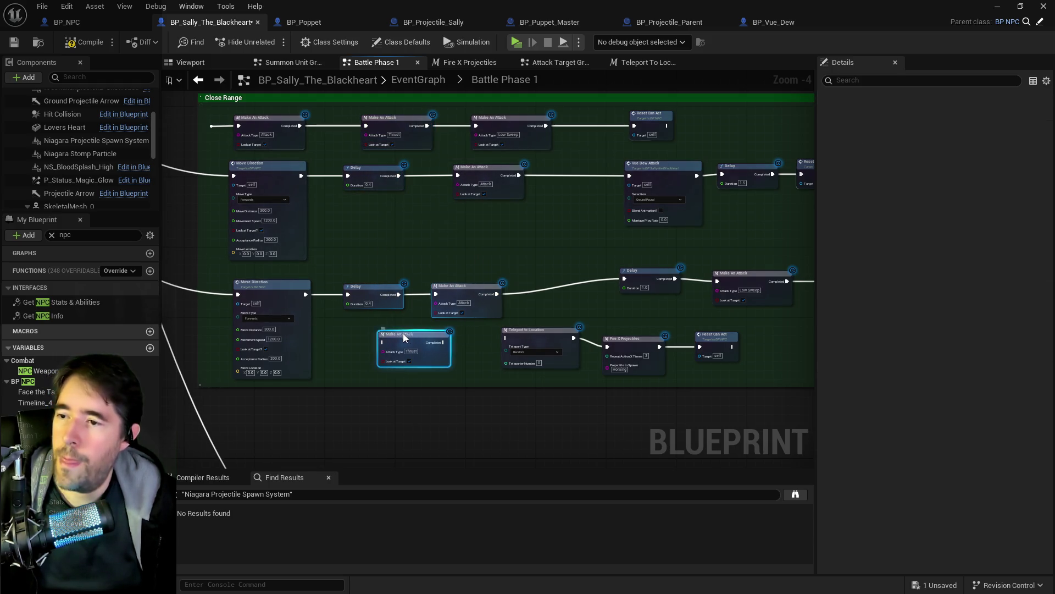
left_click_drag(404, 334, 379, 334)
Duplicate the Low Sweep attack node and place it beside the Thrust copy
left_click_drag(494, 264, 411, 252)
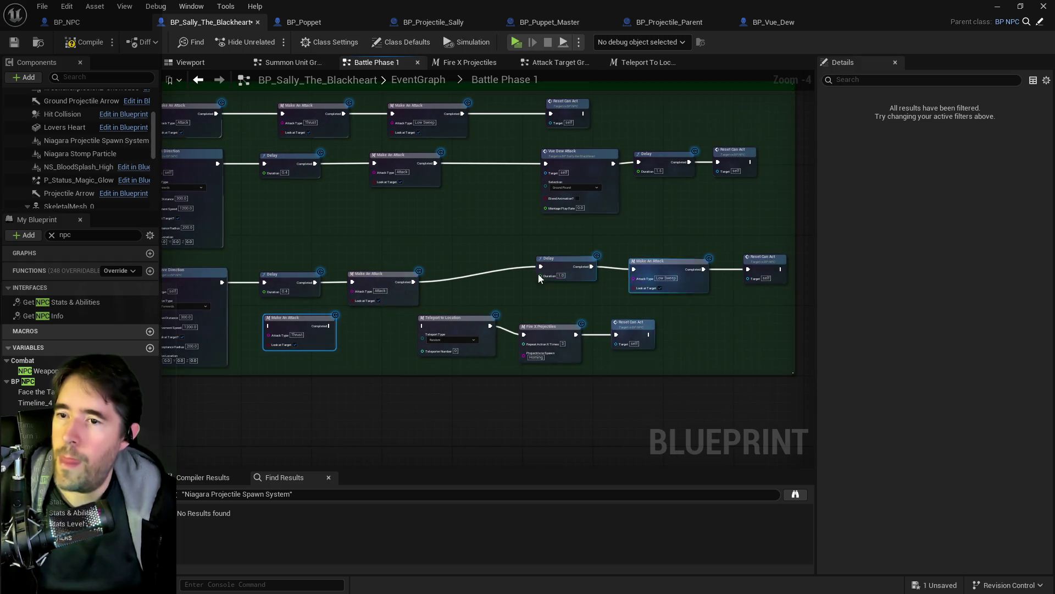
left_click(420, 114)
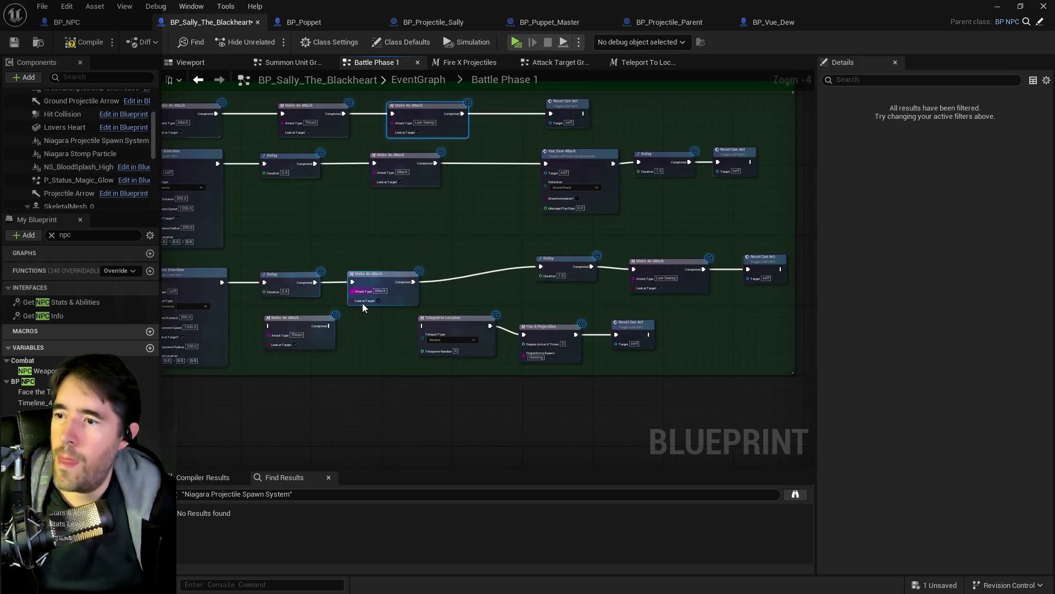
key("ctrl+v")
left_click_drag(395, 319, 347, 330)
Wire Thrust into Low Sweep into Teleport to Location, delete Fire X Projectiles, and end at Reset Can Act
left_click(300, 319)
left_click_drag(455, 326, 436, 326)
left_click_drag(576, 335, 615, 334)
left_click(542, 327)
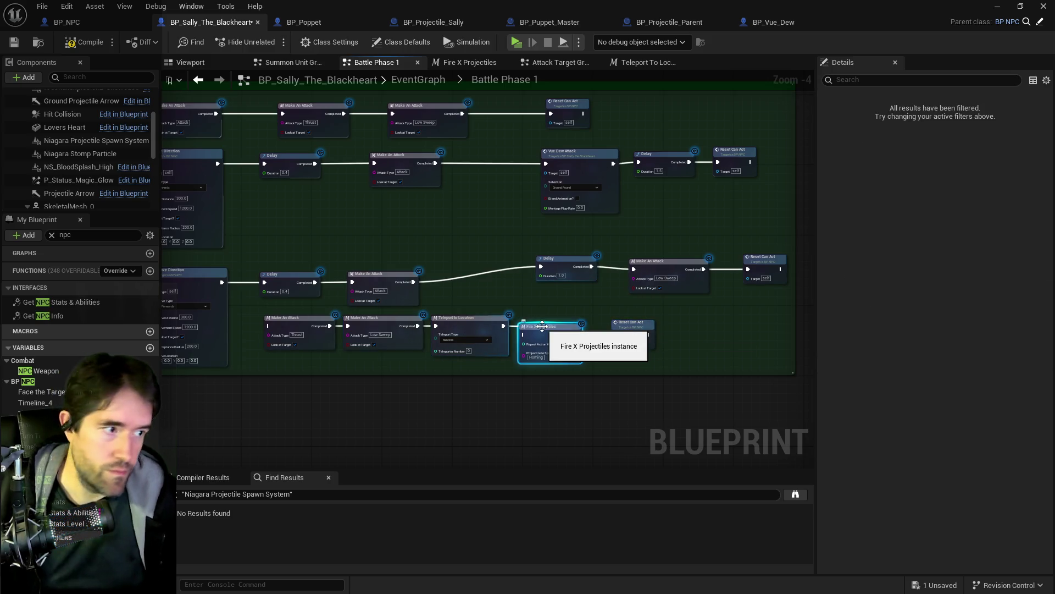
key("Delete")
mouse_move(503, 325)
left_mouse_down()
mouse_move(616, 334)
mouse_move(516, 303)
mouse_move(479, 307)
mouse_move(533, 295)
mouse_move(566, 307)
mouse_move(389, 281)
mouse_move(647, 488)
mouse_move(694, 504)
mouse_move(612, 354)
mouse_move(556, 384)
mouse_move(546, 416)
left_mouse_up()
Move Teleport to Location and Reset Can Act further right in the Close Range group
left_click(558, 284)
mouse_move(558, 284)
left_mouse_down()
mouse_move(350, 248)
mouse_move(480, 259)
left_mouse_up()
left_click_drag(459, 304, 507, 468)
mouse_move(495, 426)
left_mouse_down()
mouse_move(401, 302)
mouse_move(431, 223)
mouse_move(464, 287)
left_mouse_up()
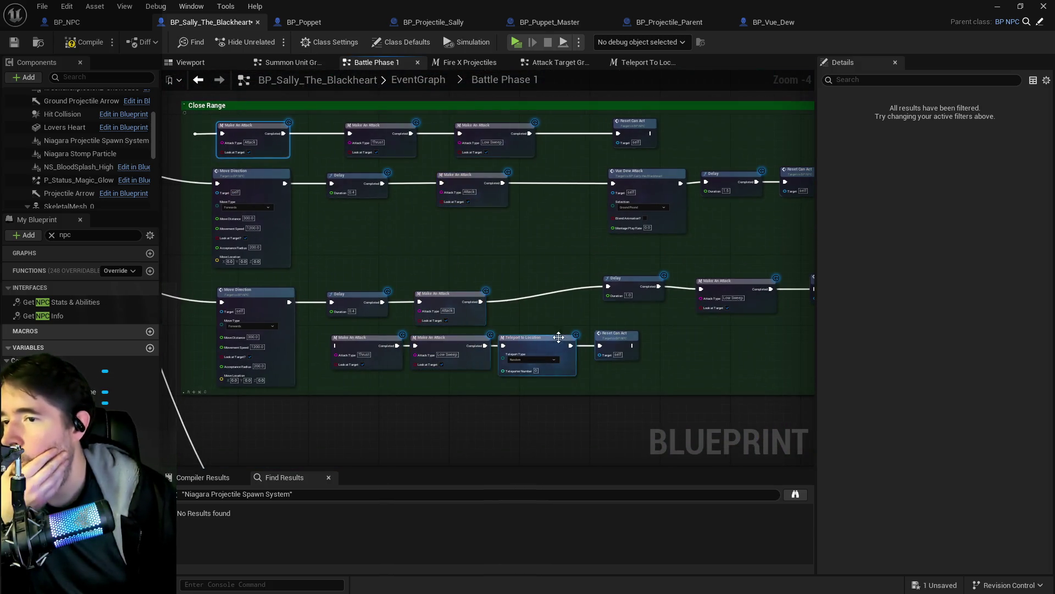
mouse_move(526, 325)
left_mouse_down()
mouse_move(605, 352)
mouse_move(638, 338)
left_mouse_up()
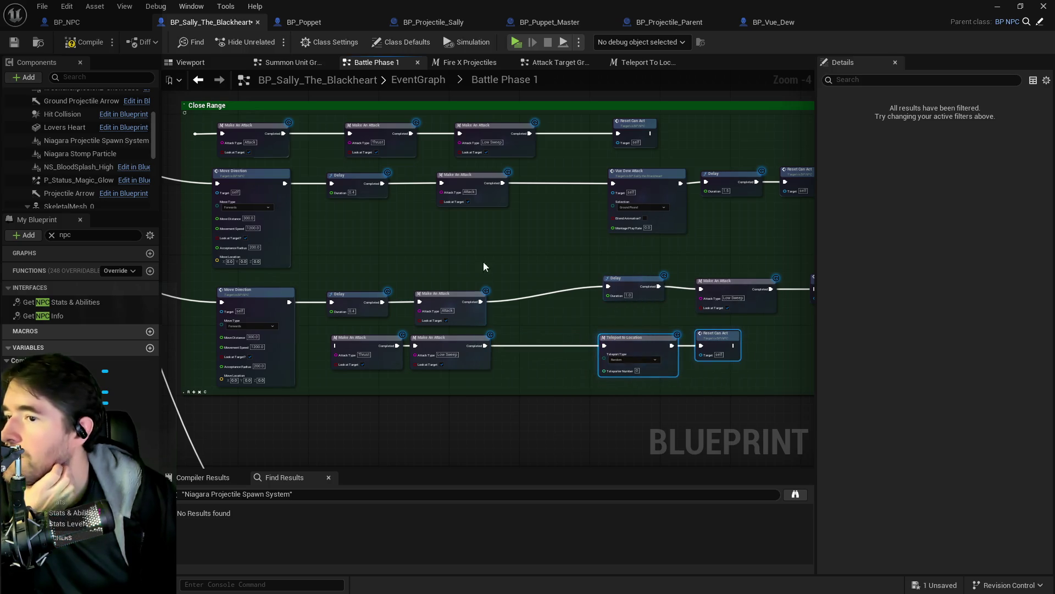
Select and delete Close Range's top row of Make An Attack and Reset Can Act nodes
mouse_move(313, 118)
left_mouse_down()
mouse_move(278, 176)
mouse_move(277, 163)
left_mouse_up()
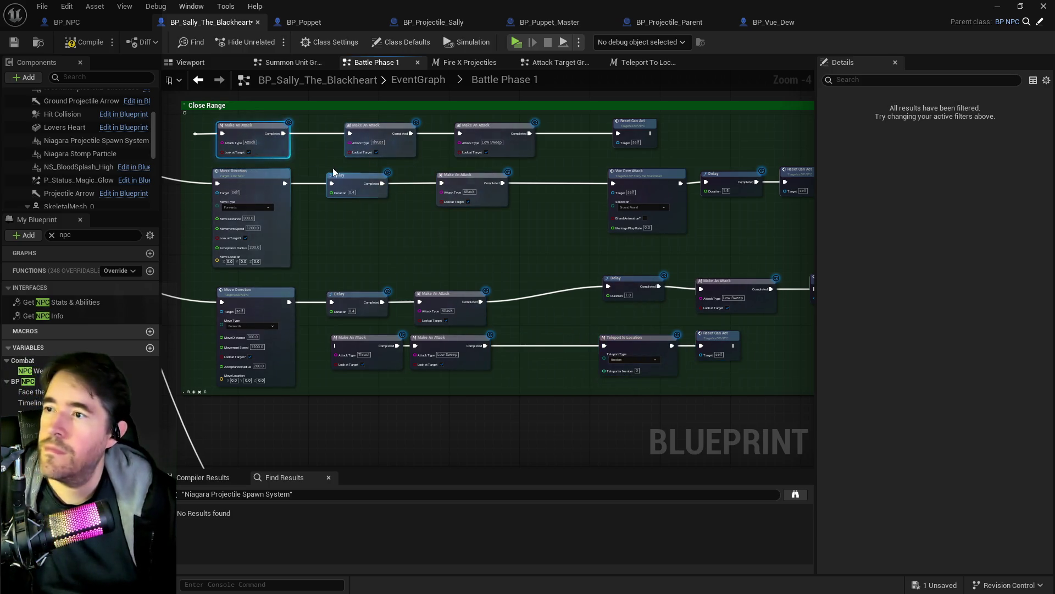
left_click_drag(664, 212, 214, 173)
key("Delete")
Realign the Delay, Make An Attack and Reset Can Act nodes left into a tidy row
left_click_drag(225, 210, 612, 341)
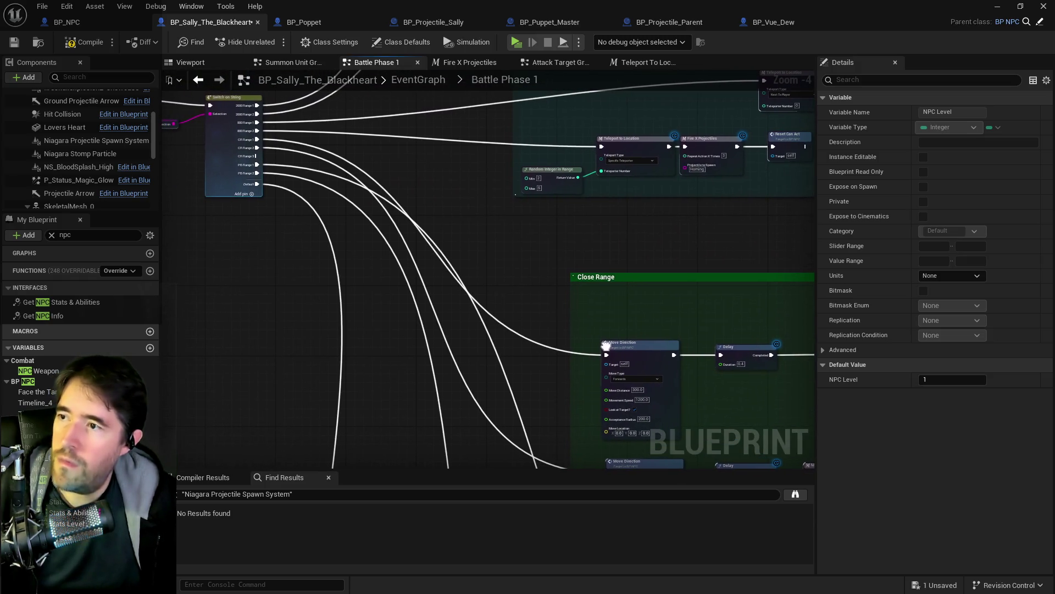
scroll(214, 140, "up", 3)
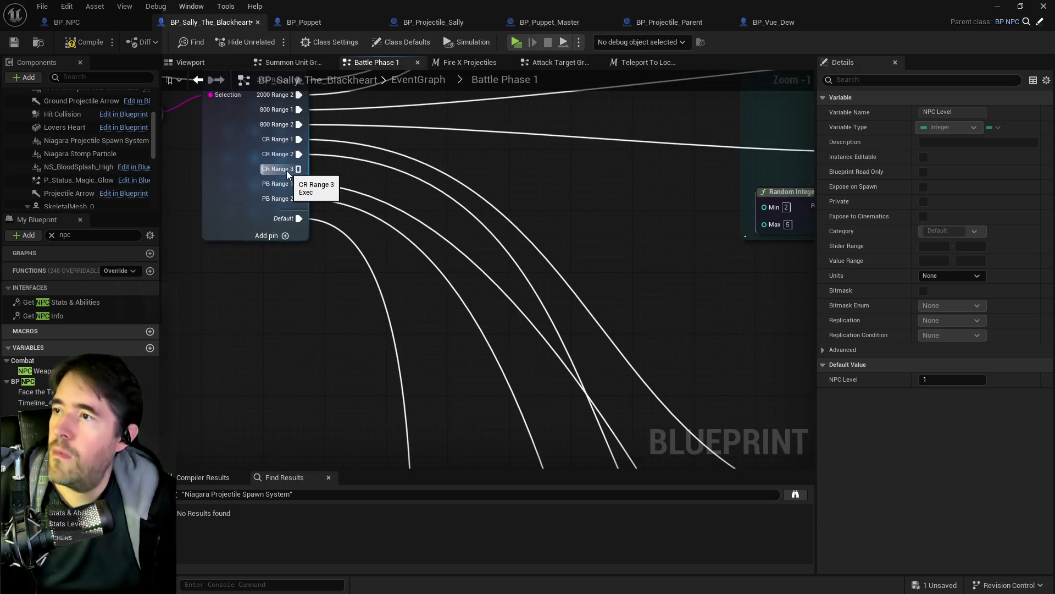
scroll(594, 348, "down", 5)
left_click_drag(473, 193, 379, 223)
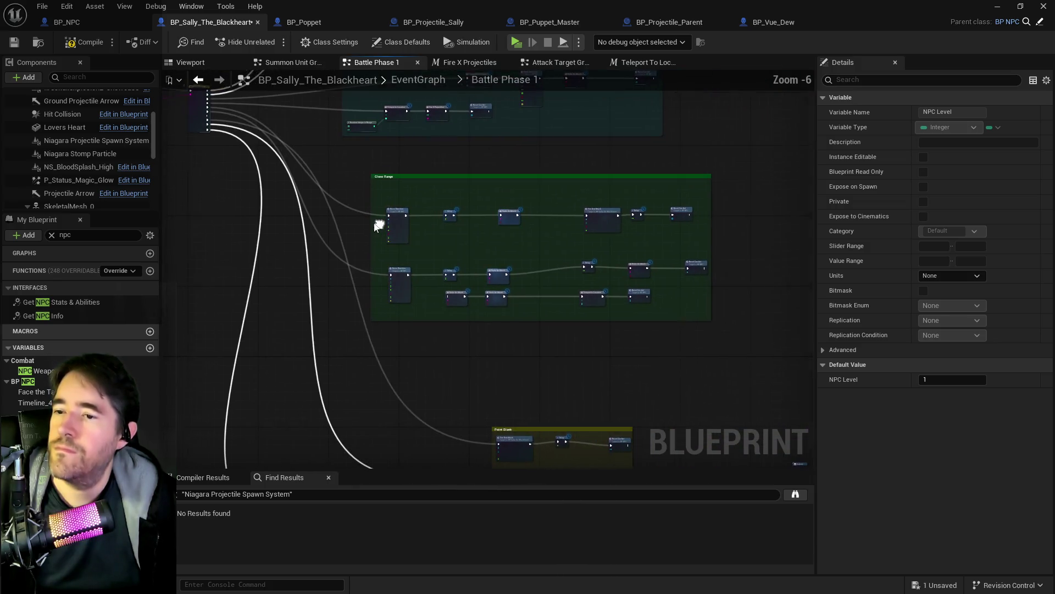
scroll(456, 292, "up", 2)
left_click_drag(550, 330, 471, 330)
left_click(494, 269)
left_click_drag(619, 239, 811, 266)
left_click(547, 245)
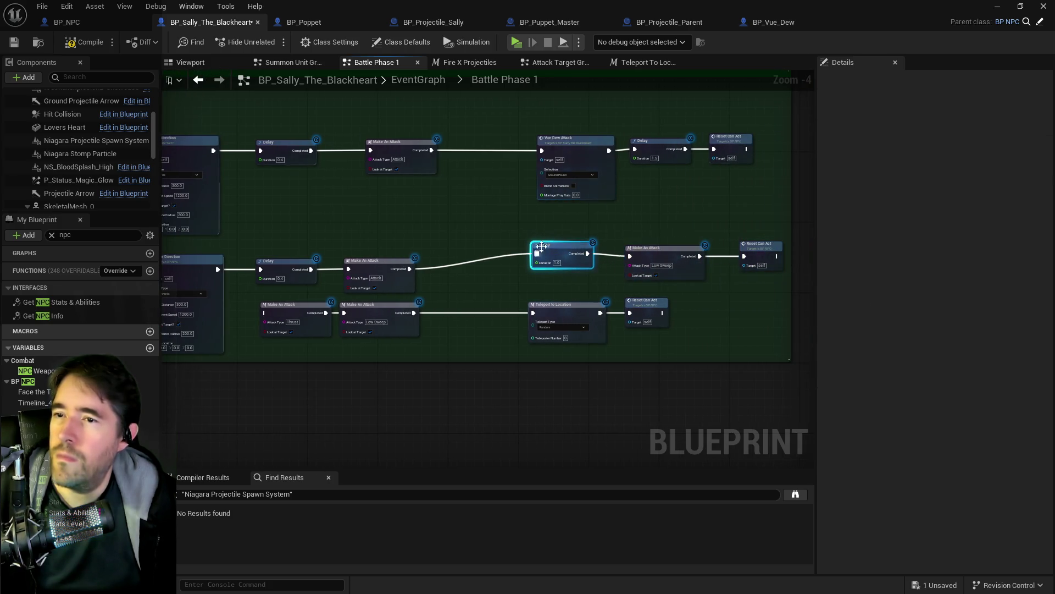
mouse_move(544, 244)
left_mouse_down()
mouse_move(514, 264)
mouse_move(487, 263)
left_mouse_up()
left_click_drag(622, 236, 778, 277)
left_click_drag(704, 258, 613, 260)
Move the bottom attack, teleport and reset row down-left and wire a CR Range output into it
mouse_move(309, 281)
left_mouse_down()
mouse_move(511, 258)
mouse_move(356, 239)
left_mouse_up()
mouse_move(291, 308)
left_mouse_down()
mouse_move(691, 286)
mouse_move(714, 275)
left_mouse_up()
mouse_move(605, 279)
left_mouse_down()
mouse_move(494, 350)
mouse_move(502, 401)
mouse_move(396, 311)
mouse_move(516, 258)
left_mouse_up()
mouse_move(401, 172)
left_mouse_down()
mouse_move(637, 430)
mouse_move(806, 447)
mouse_move(628, 449)
mouse_move(573, 501)
mouse_move(505, 333)
left_mouse_up()
scroll(565, 301, "down", 2)
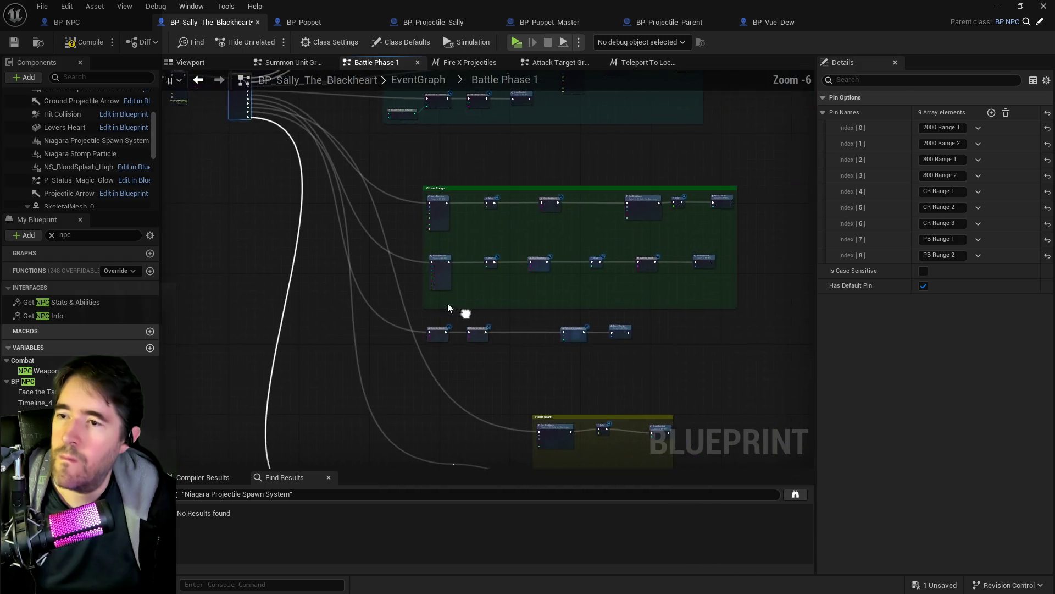
Raise the four bottom-row Close Range nodes slightly
left_click_drag(394, 173, 766, 370)
scroll(433, 351, "up", 7)
left_click_drag(433, 351, 316, 161)
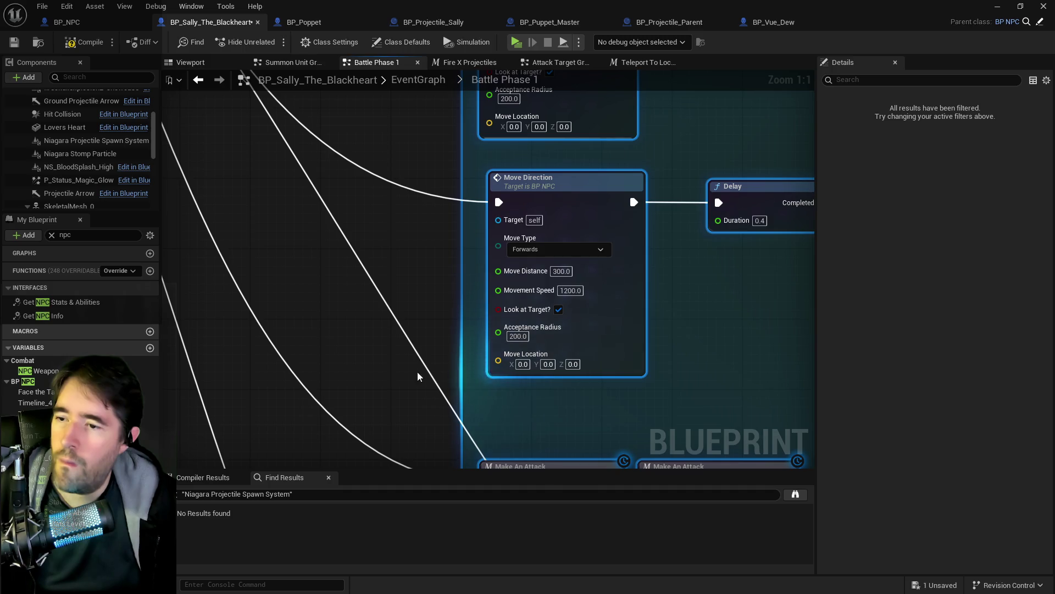
left_click(418, 372)
scroll(418, 373, "down", 8)
left_click_drag(603, 410, 603, 409)
left_click_drag(542, 400, 542, 384)
Drag the Close Range comment group upward toward 2000 Range
left_click_drag(252, 312, 272, 256)
left_click_drag(385, 215, 673, 337)
mouse_move(570, 326)
left_mouse_down()
mouse_move(571, 290)
mouse_move(589, 428)
left_mouse_up()
mouse_move(542, 387)
left_mouse_down()
mouse_move(547, 287)
mouse_move(562, 251)
left_mouse_up()
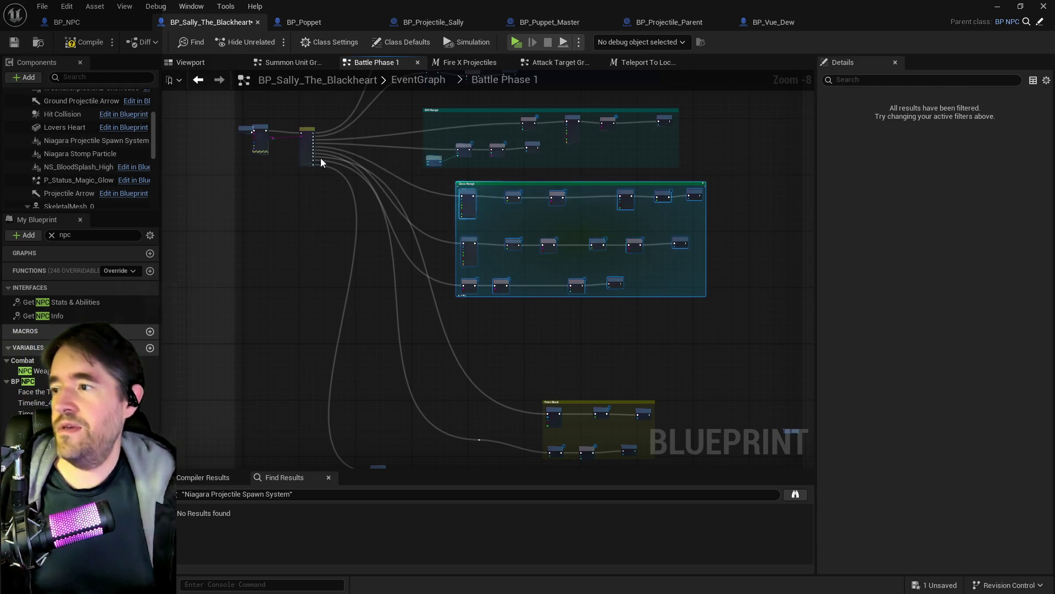
Move the Point Blank group up and left beneath Close Range
mouse_move(365, 312)
left_mouse_down()
mouse_move(354, 170)
mouse_move(395, 145)
left_mouse_up()
scroll(370, 200, "up", 1)
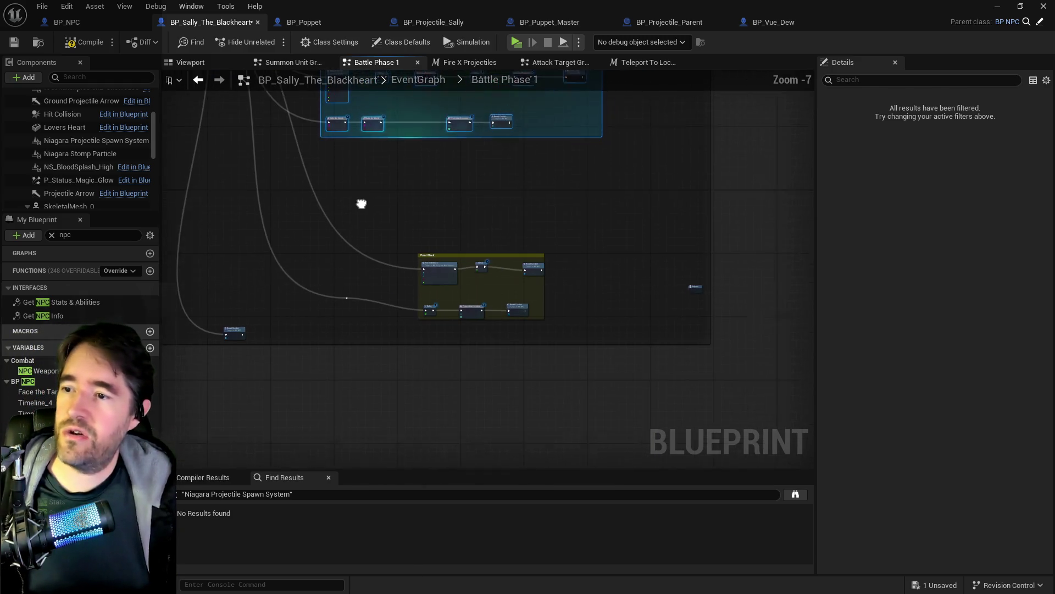
left_click(535, 330)
mouse_move(506, 318)
left_mouse_down()
mouse_move(405, 225)
mouse_move(436, 283)
left_mouse_up()
scroll(371, 193, "up", 3)
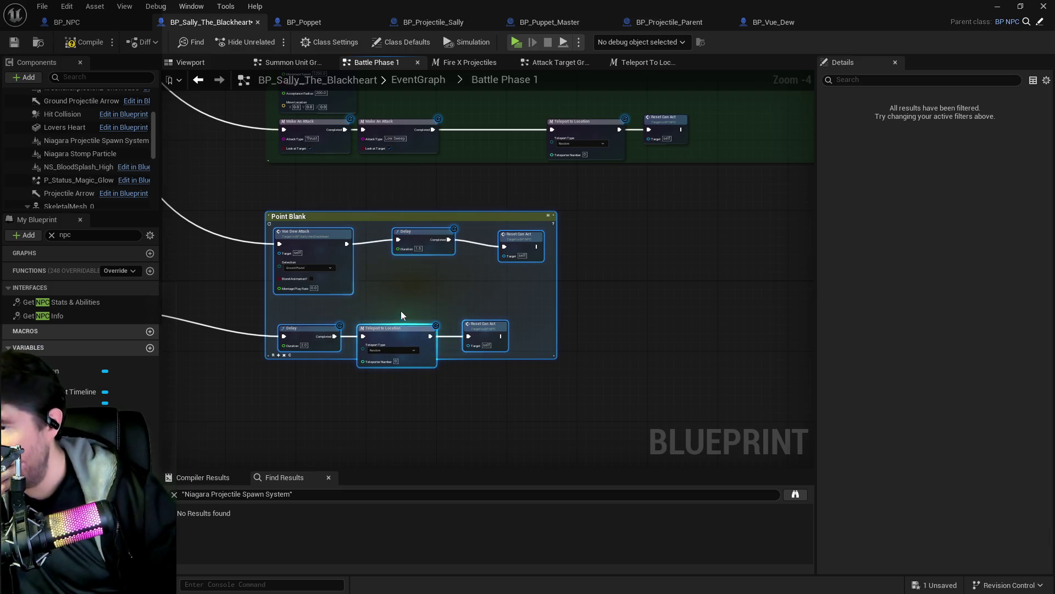
scroll(385, 306, "up", 4)
scroll(385, 301, "down", 2)
Nudge Point Blank's Delay node up into line with Reset Can Act, then pan to the string switch
left_click_drag(391, 290, 407, 396)
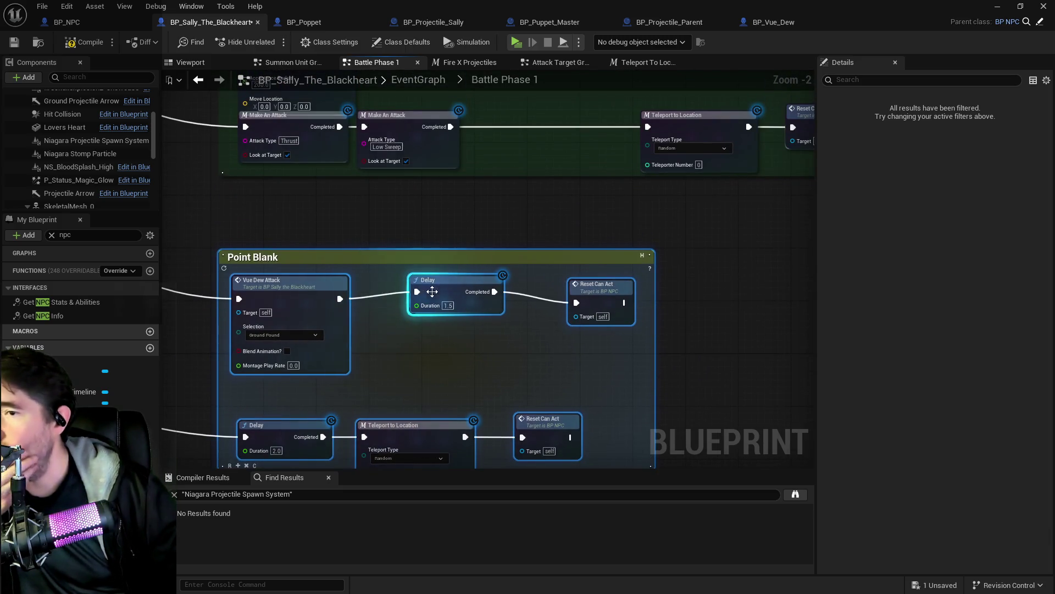
left_click(428, 297)
left_click_drag(428, 298, 428, 291)
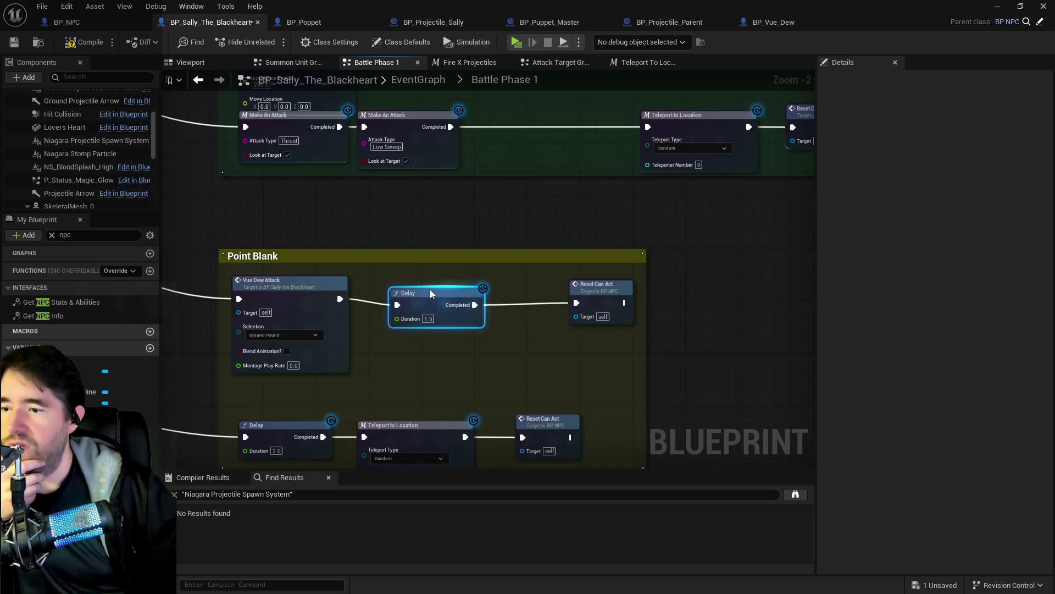
left_click(591, 298)
scroll(517, 292, "down", 4)
mouse_move(480, 243)
left_mouse_down()
mouse_move(492, 395)
mouse_move(514, 177)
mouse_move(505, 414)
left_mouse_up()
scroll(547, 449, "up", 3)
scroll(432, 239, "up", 1)
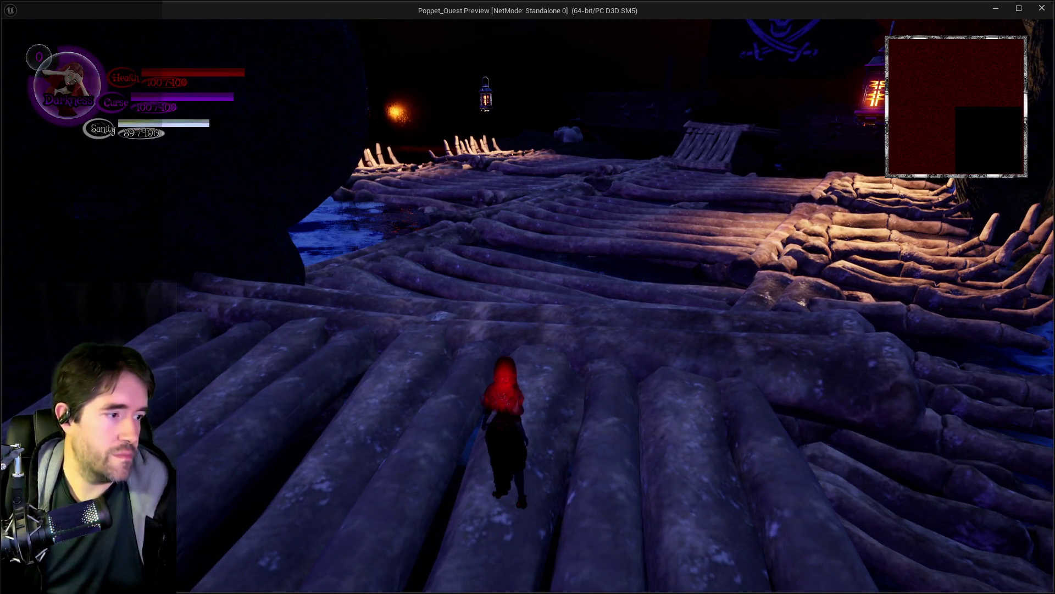
Walk forward along the docks, briefly opening and closing the inventory
left_click(793, 328)
key("w")
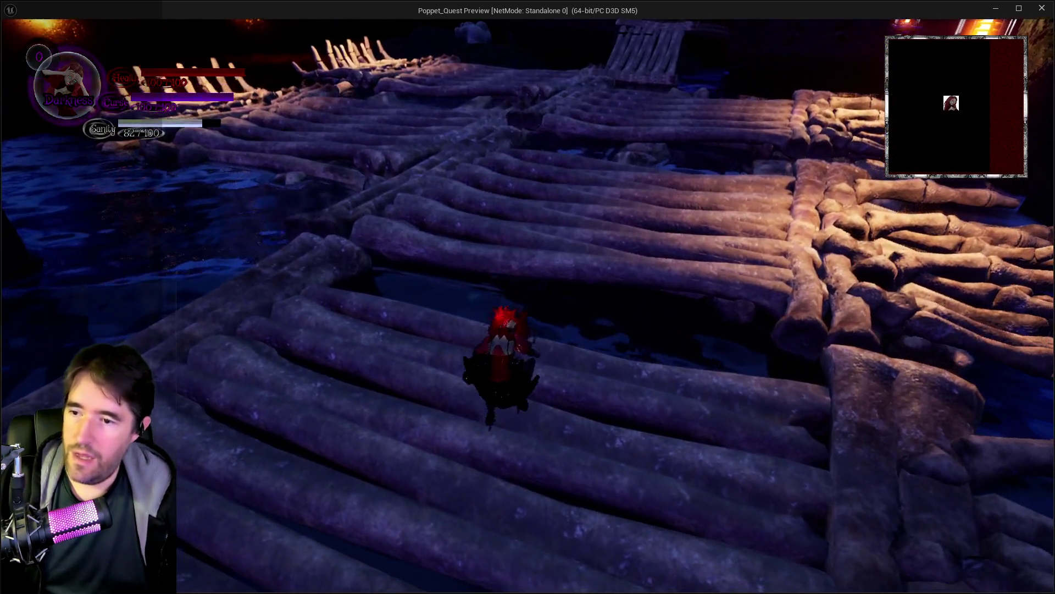
key("s")
key("w")
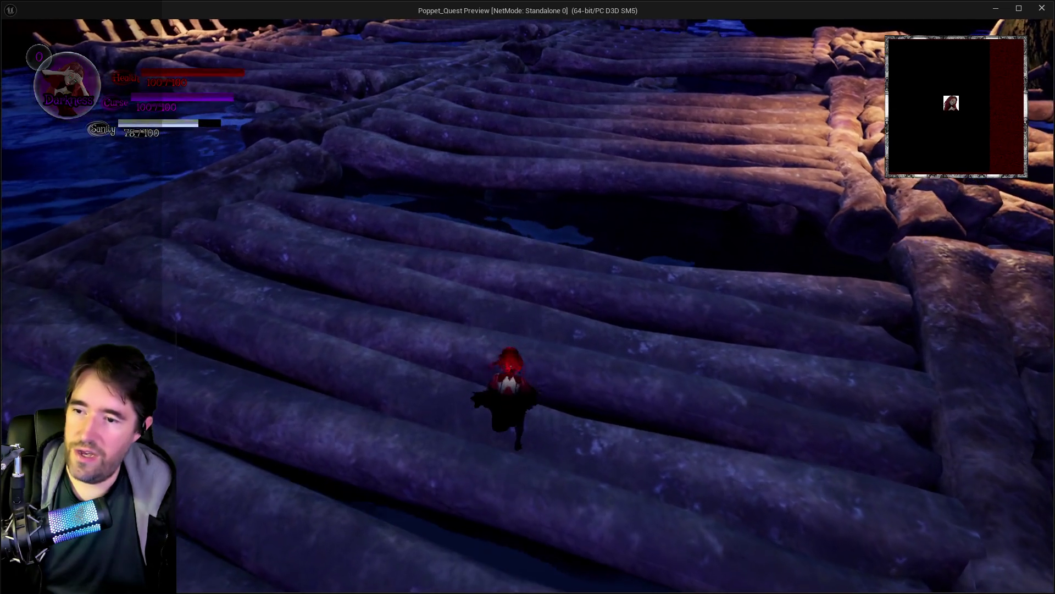
key("Tab")
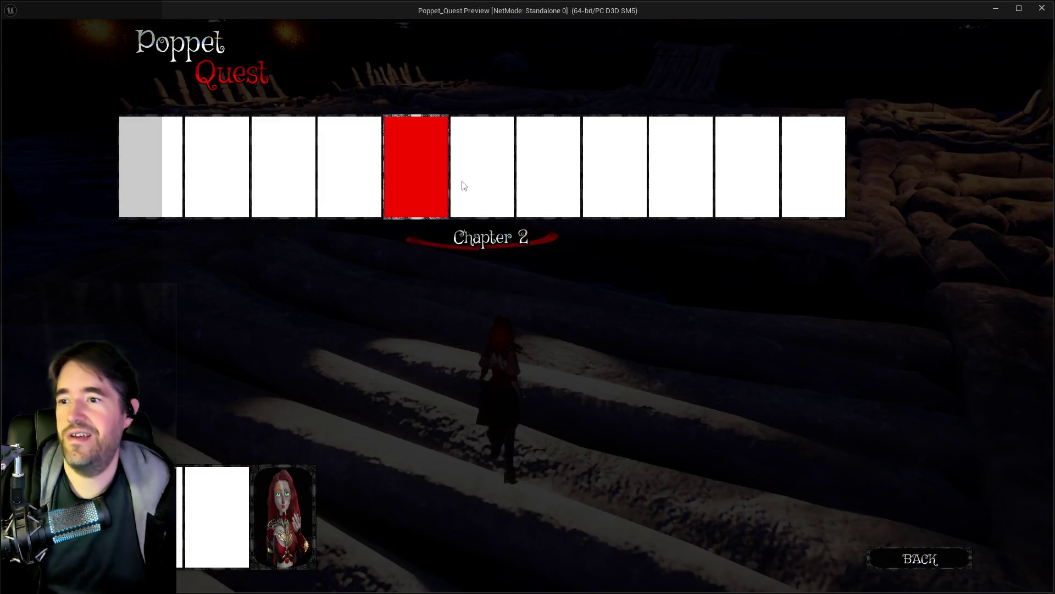
key("Tab")
Cross the log steps and raft toward Sally The Blackheart to trigger the boss fight
key("w")
key("w")
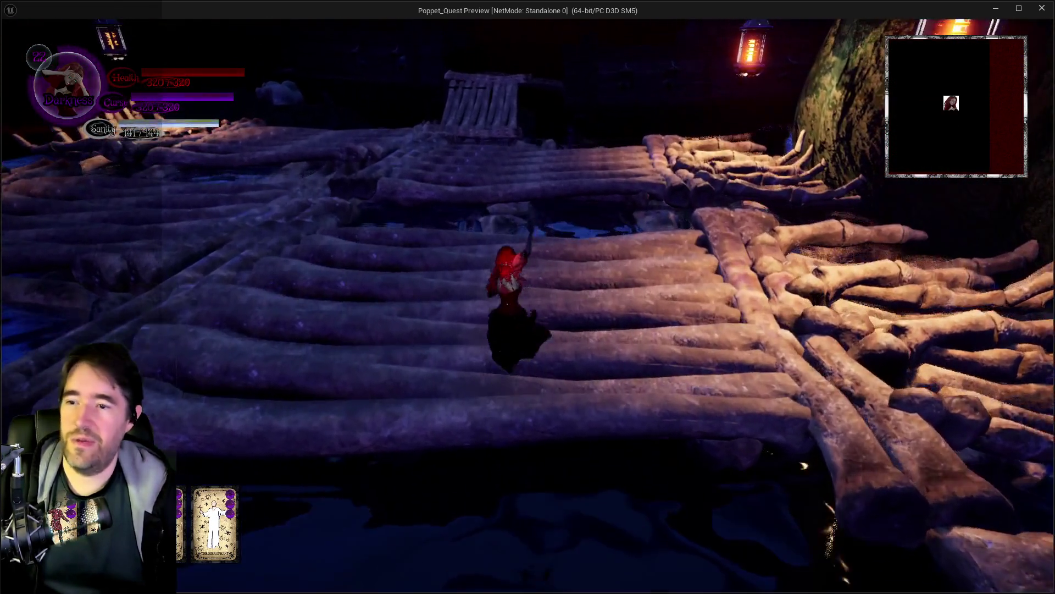
key("w")
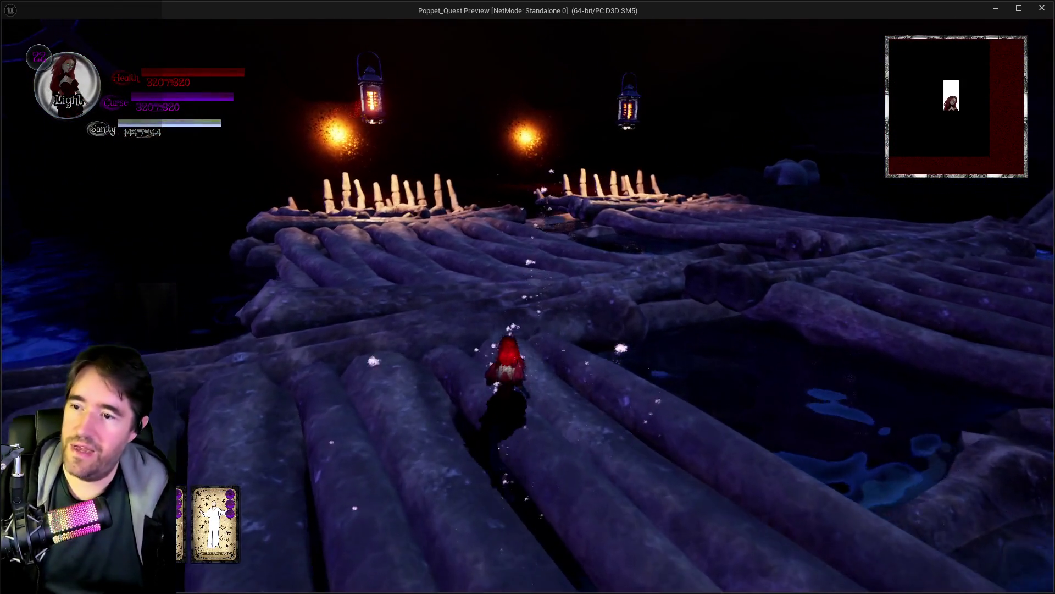
key("w")
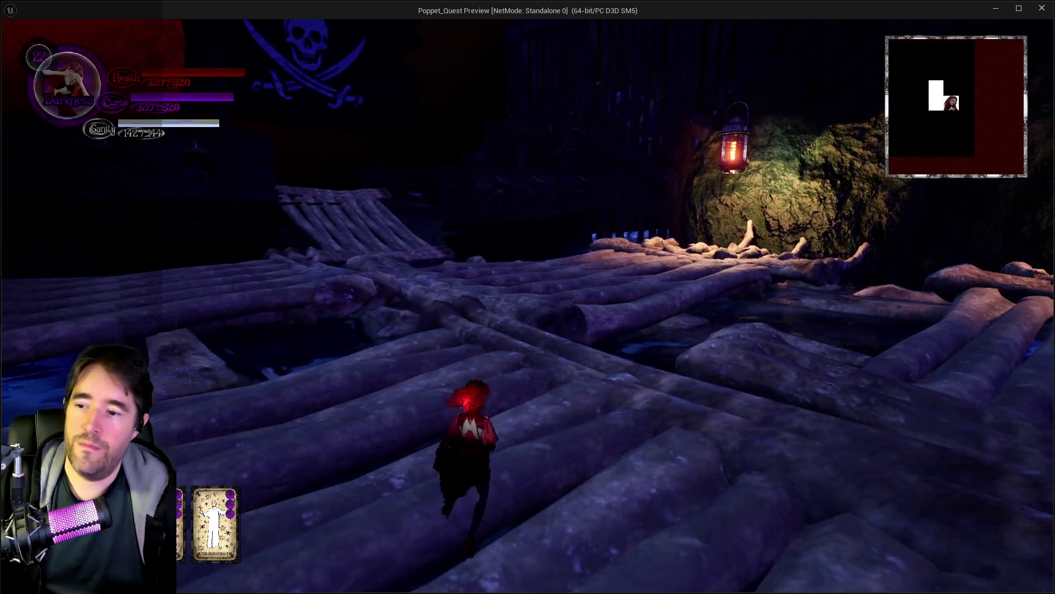
key("w")
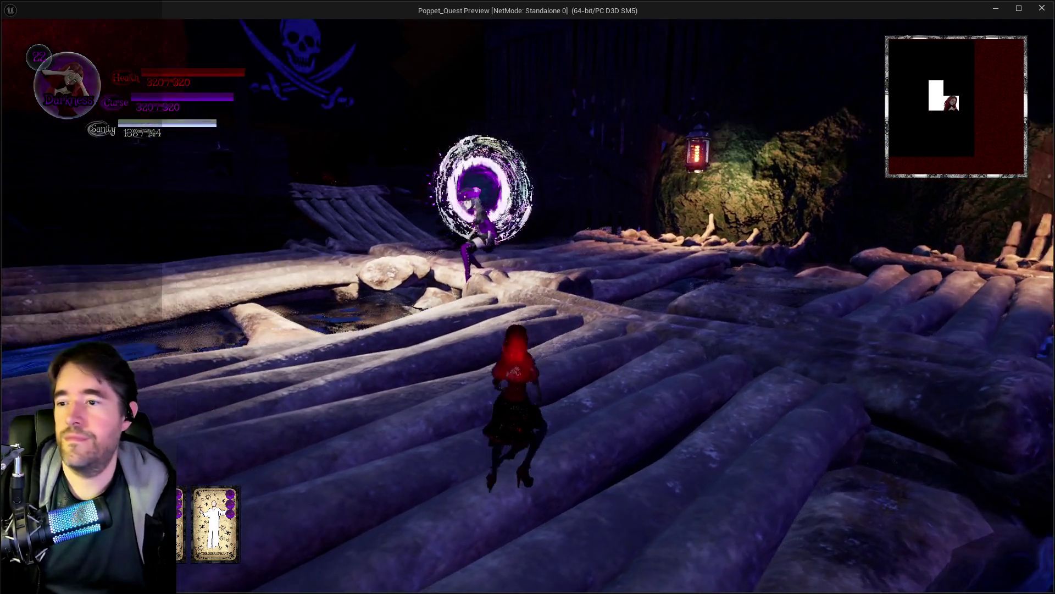
Attack the boss with the hammer while dodging her flame wall and cyan flame pillars
key("w")
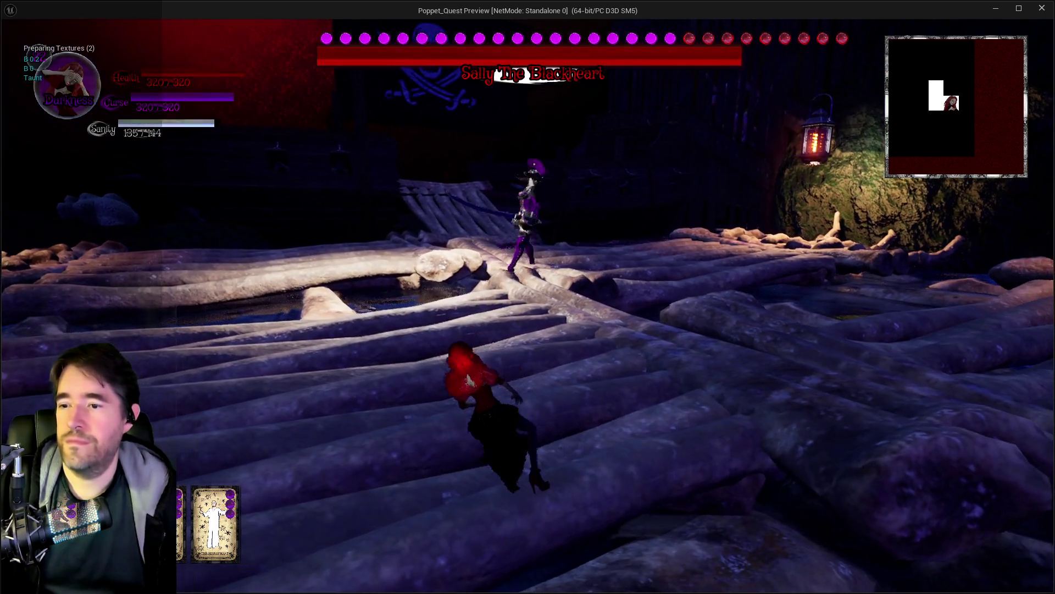
key("q")
key("w")
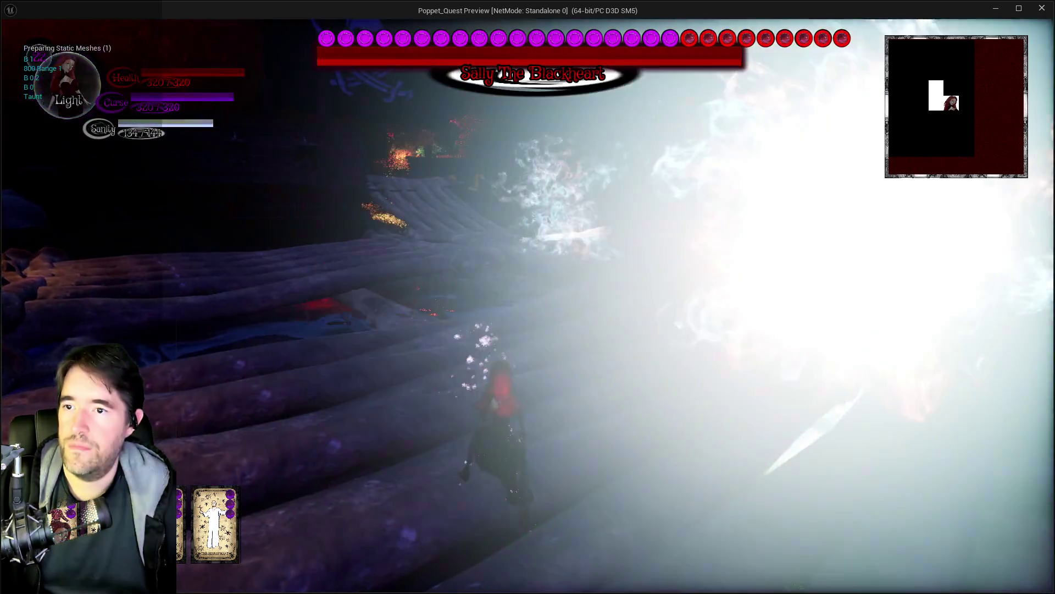
key("q")
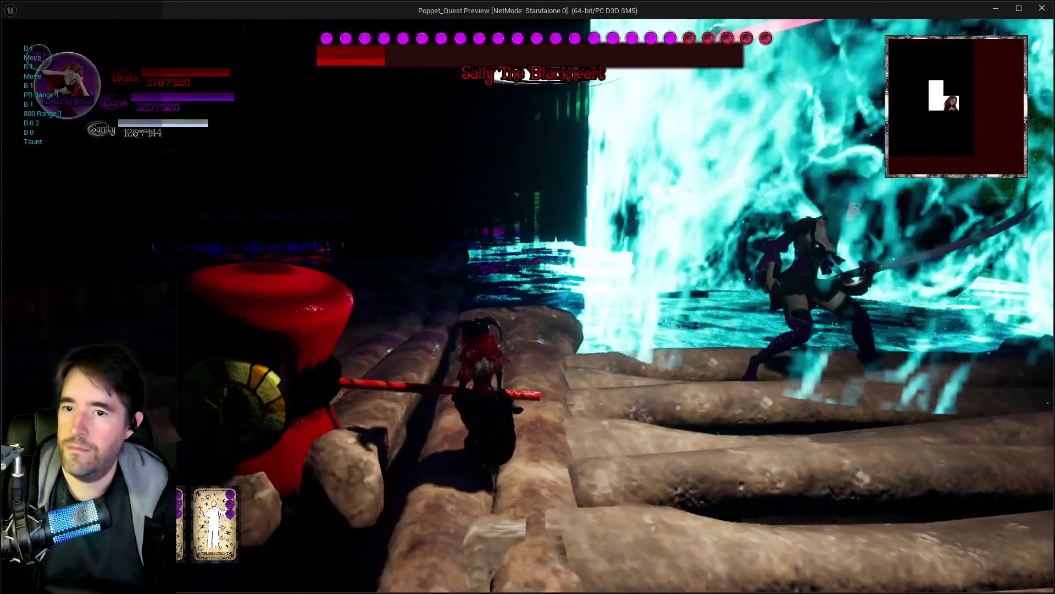
key("w")
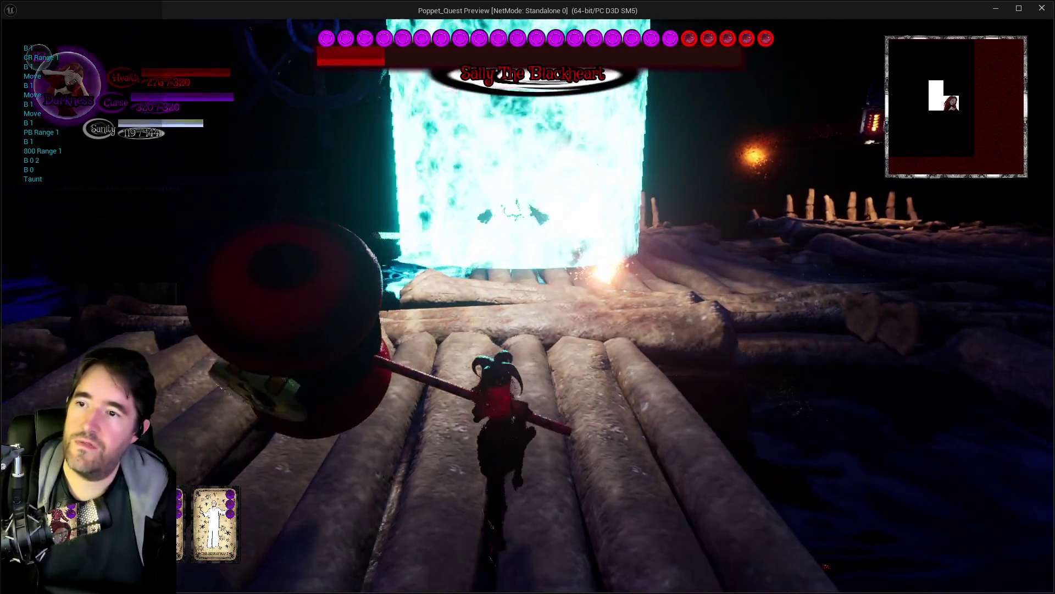
key("w")
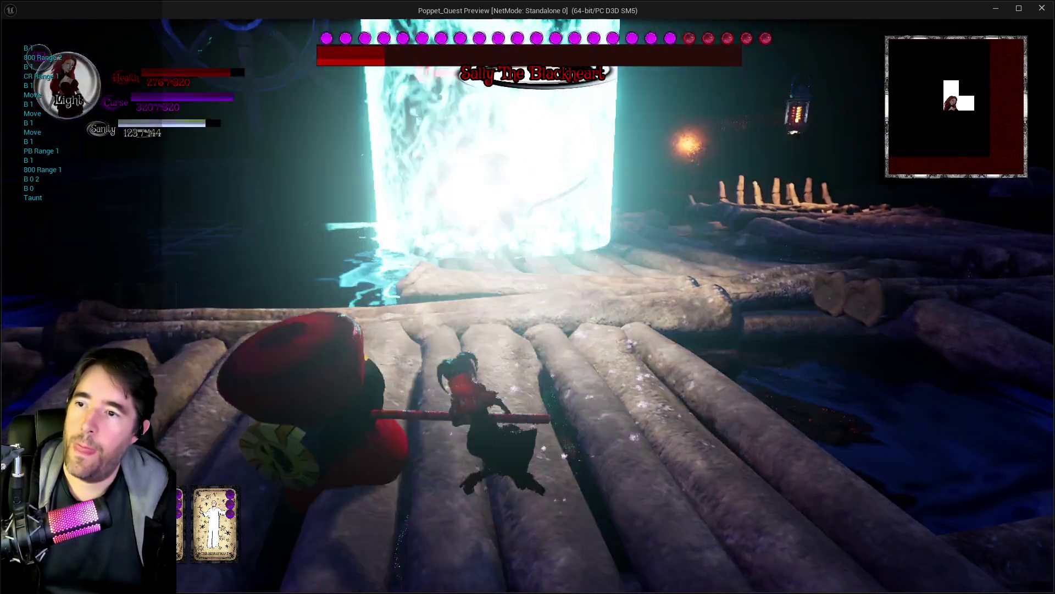
key("w")
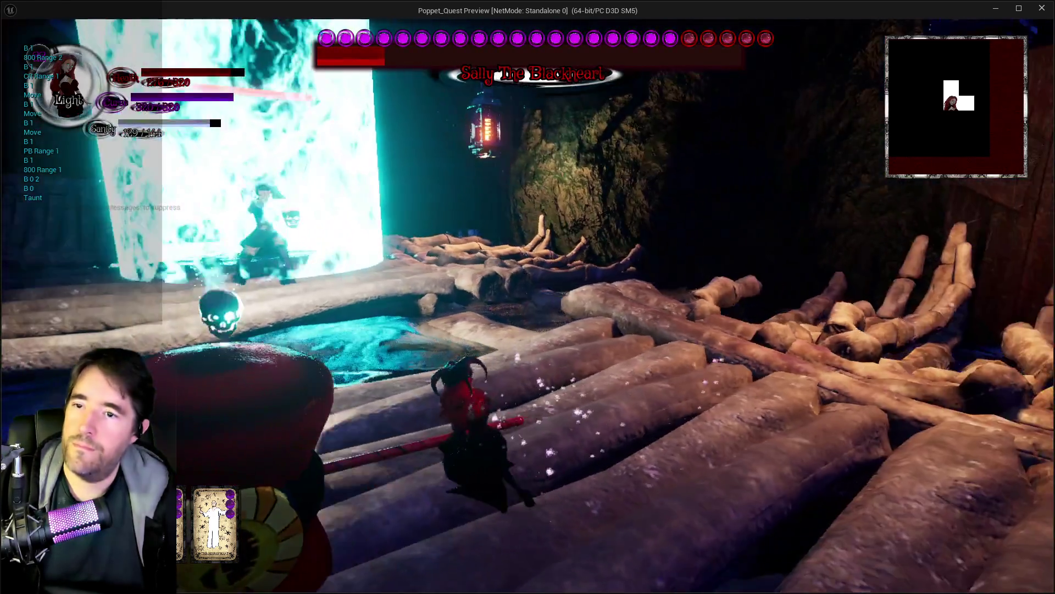